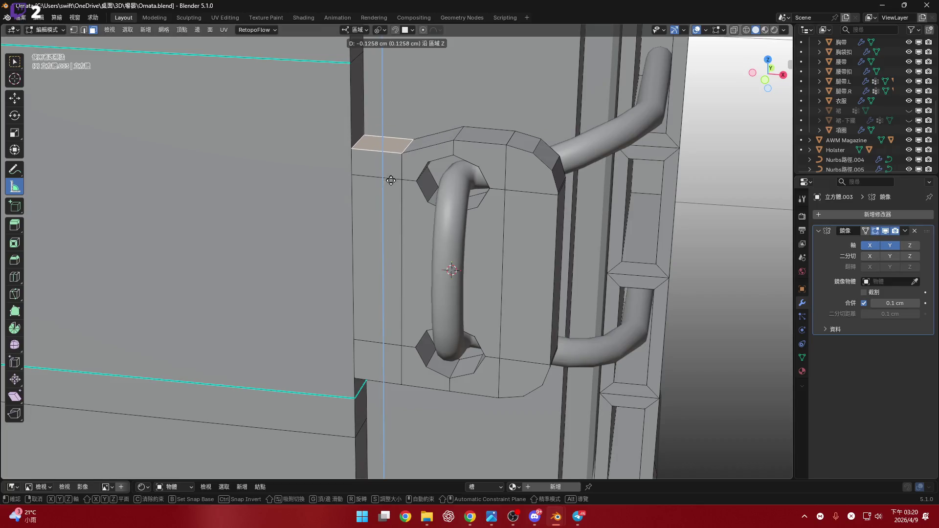
- Select the bracket plate's front faces and the face beside the lower hole, orbiting around the handle
mouse_move(390, 180)
middle_down()
mouse_move(388, 220)
mouse_move(390, 203)
middle_up()
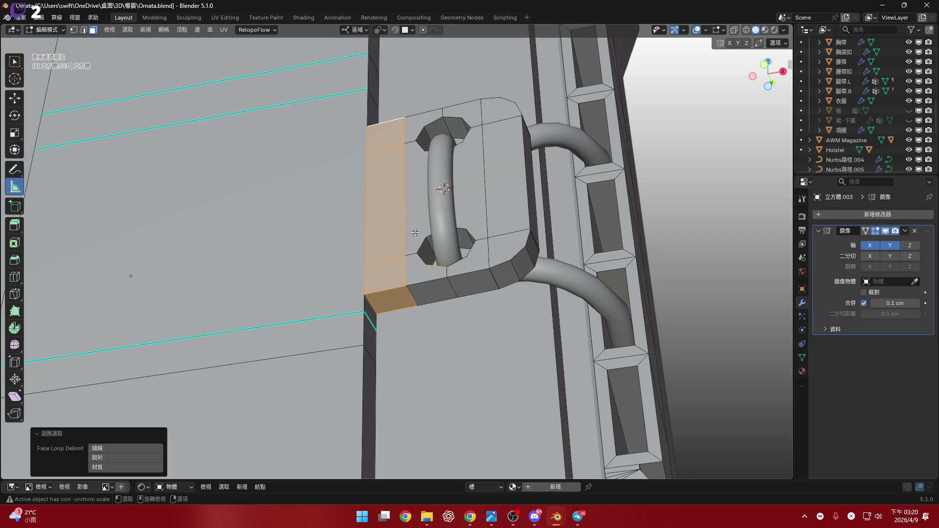
scroll(414, 232, up, 3)
alt+middle_drag(415, 233, 409, 276)
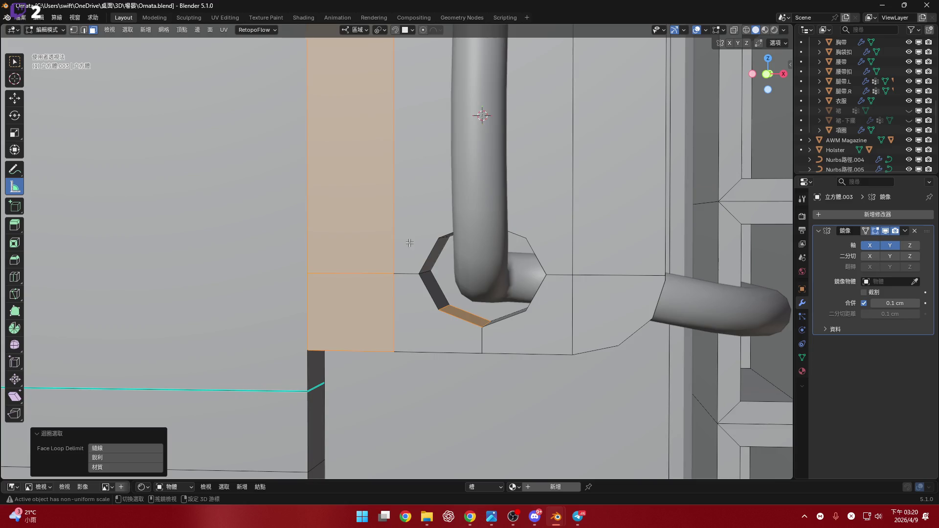
scroll(410, 243, down, 3)
scroll(404, 252, down, 3)
mouse_move(405, 251)
middle_down()
mouse_move(403, 209)
mouse_move(433, 166)
middle_up()
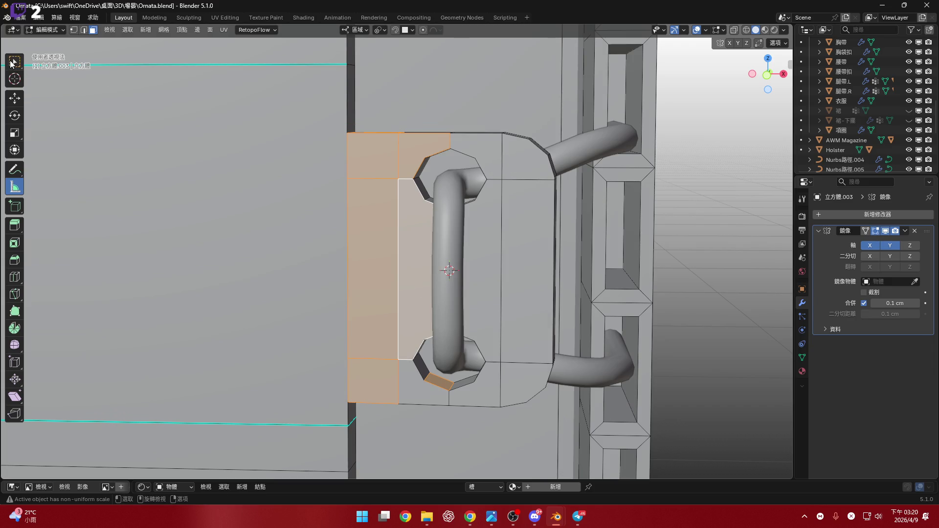
ctrl+click(516, 167)
shift+middle_drag(516, 168, 530, 282)
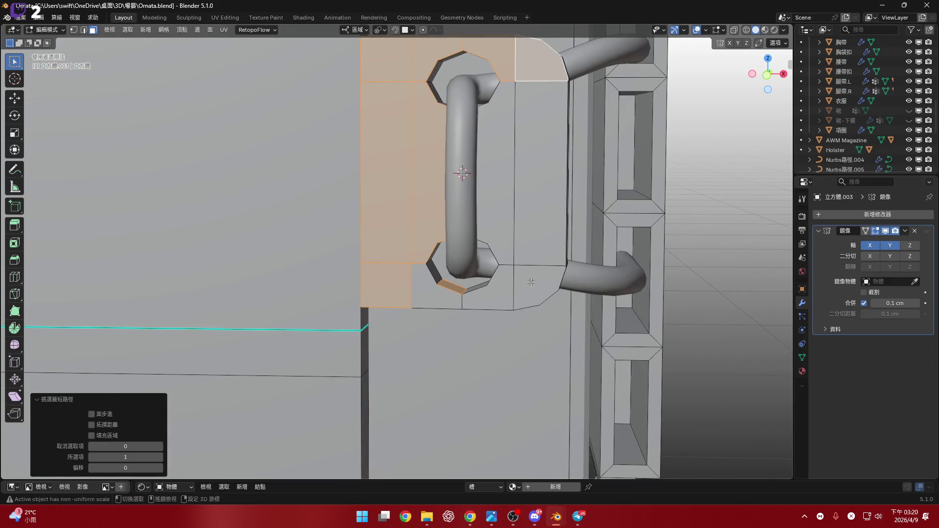
shift+click(504, 288)
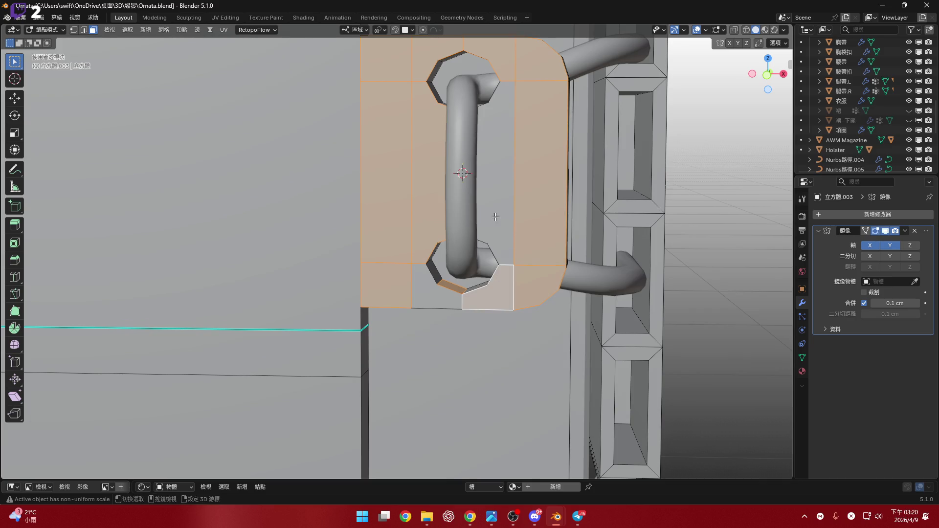
shift+click(423, 280)
scroll(423, 280, up, 4)
scroll(441, 218, down, 4)
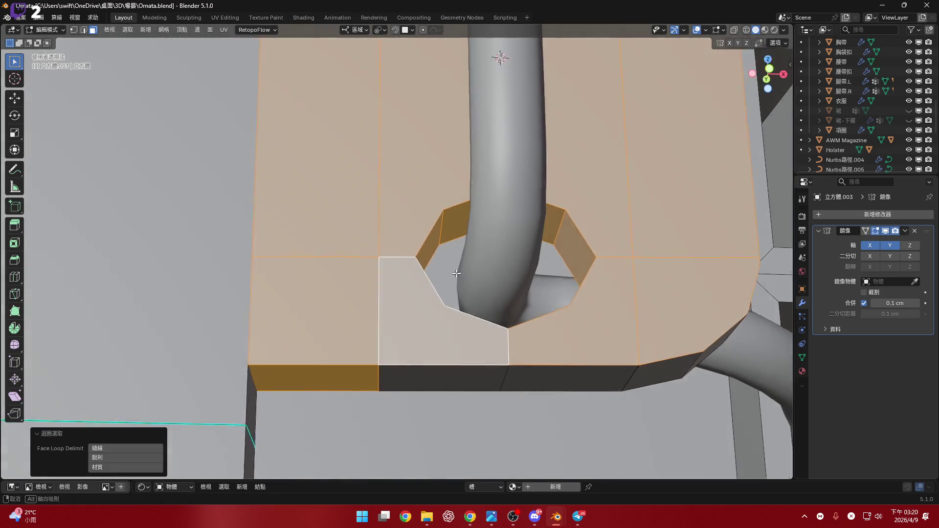
- Add the hole's inner face ring, the bevelled rim and the top bevel faces to the selection
mouse_move(441, 218)
middle_down()
mouse_move(459, 254)
mouse_move(523, 296)
middle_up()
scroll(459, 255, up, 4)
alt+shift+click(458, 255)
scroll(459, 255, down, 3)
scroll(523, 297, up, 3)
ctrl+click(522, 252)
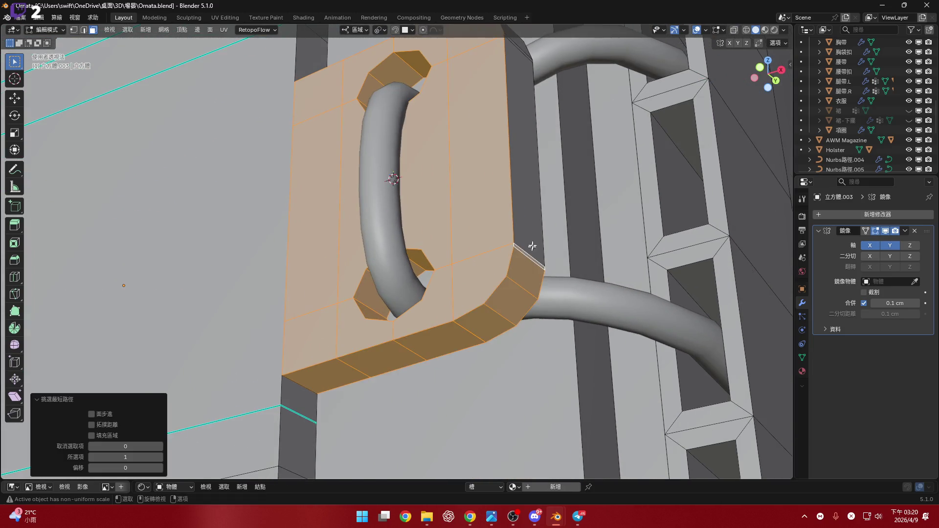
middle_drag(523, 253, 477, 270)
ctrl+click(444, 171)
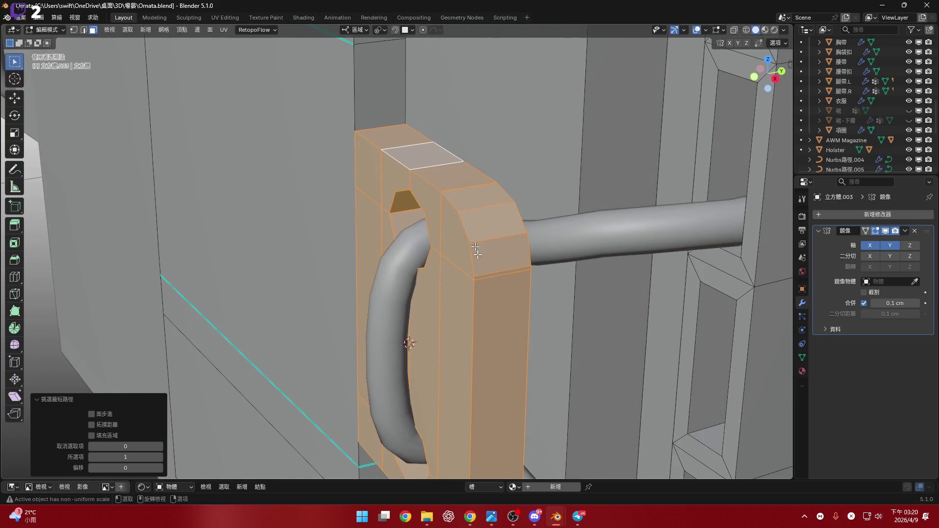
mouse_move(445, 171)
middle_down()
mouse_move(470, 170)
mouse_move(586, 106)
mouse_move(524, 171)
mouse_move(526, 147)
mouse_move(521, 282)
mouse_move(782, 101)
middle_up()
scroll(470, 171, down, 2)
scroll(583, 106, up, 3)
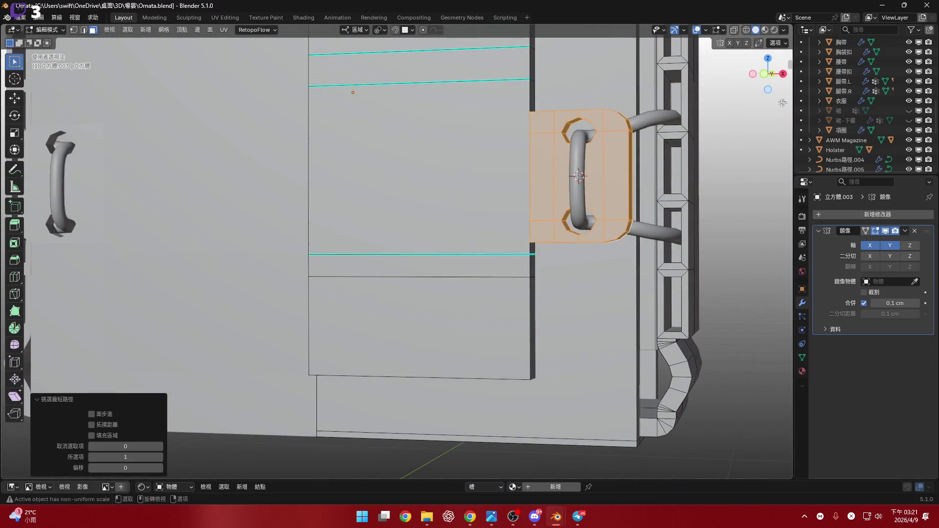
- From a straight-on view, move the selected plate faces about -1.4 cm along local Z
click(759, 75)
scroll(513, 235, down, 3)
scroll(513, 235, up, 3)
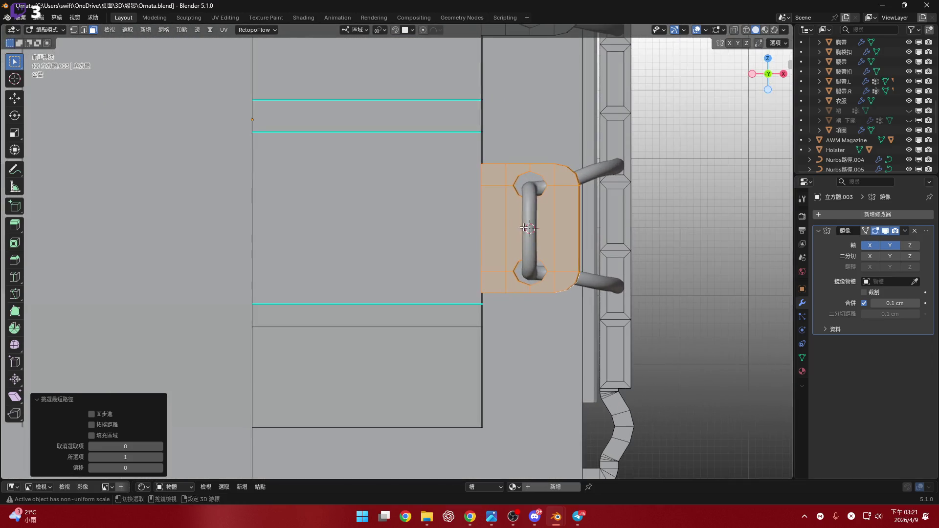
scroll(514, 235, up, 1)
scroll(519, 235, down, 2)
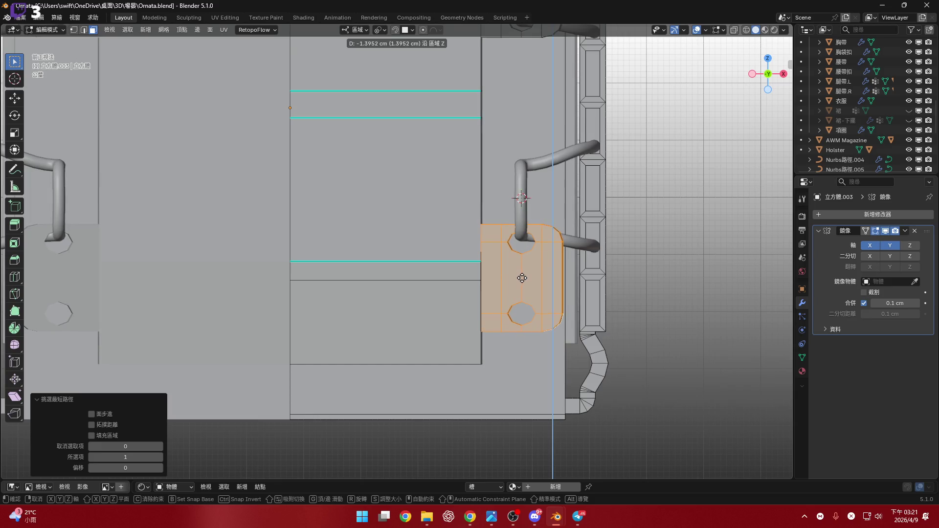
click(522, 278)
scroll(522, 278, down, 2)
scroll(487, 270, down, 1)
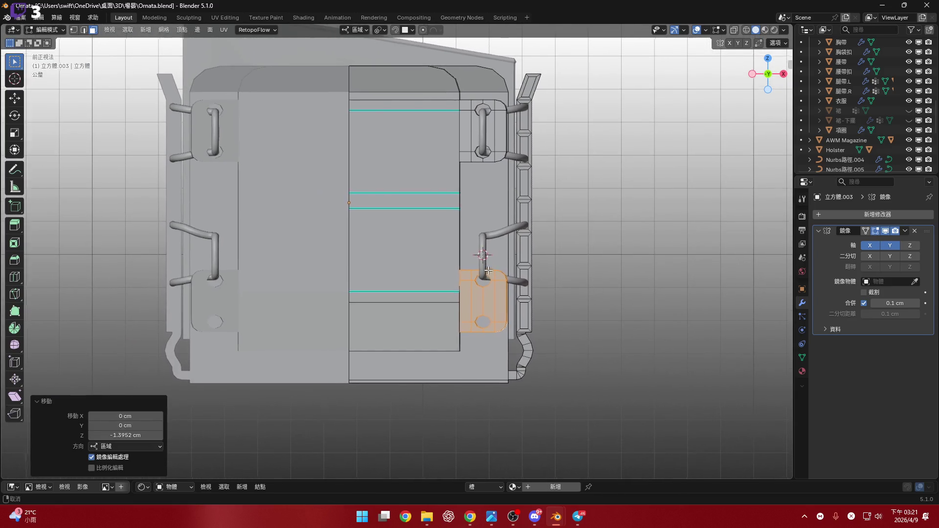
scroll(487, 271, up, 2)
scroll(488, 271, up, 1)
scroll(497, 239, down, 4)
scroll(498, 238, down, 1)
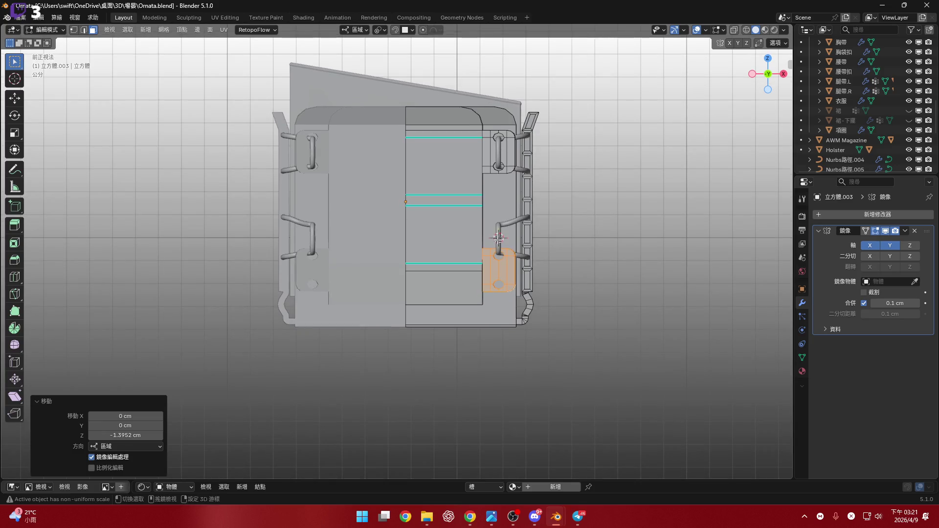
scroll(497, 239, up, 2)
scroll(498, 238, up, 2)
mouse_move(497, 239)
middle_down()
mouse_move(411, 279)
mouse_move(379, 274)
mouse_move(460, 186)
mouse_move(475, 146)
mouse_move(440, 302)
mouse_move(451, 297)
mouse_move(453, 268)
mouse_move(442, 236)
mouse_move(486, 283)
mouse_move(464, 238)
middle_up()
scroll(435, 310, up, 2)
scroll(457, 342, up, 2)
scroll(451, 314, down, 5)
scroll(451, 283, up, 3)
- Move the plate about 1.6 cm further along local Z and check it in Right Orthographic view
key(Escape)
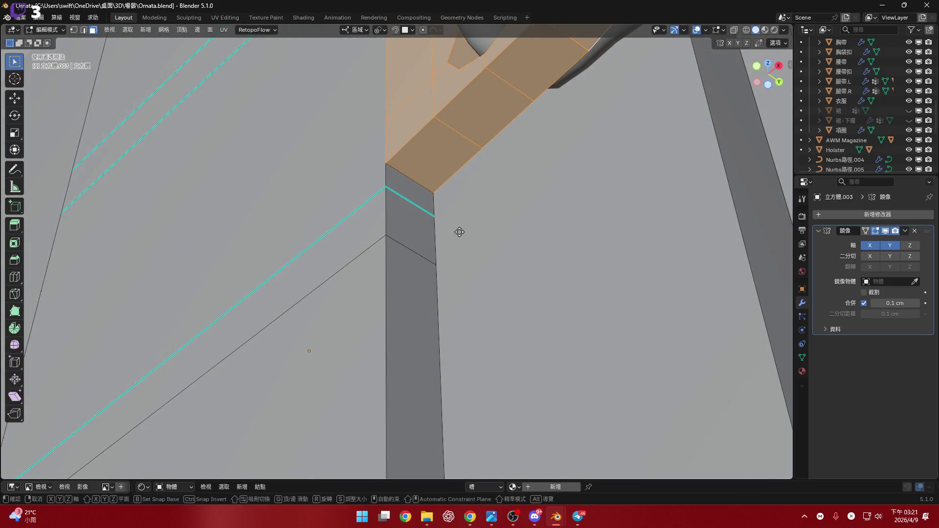
click(478, 26)
mouse_move(478, 26)
middle_down()
mouse_move(498, 174)
mouse_move(419, 257)
mouse_move(440, 220)
mouse_move(426, 185)
mouse_move(499, 207)
mouse_move(684, 118)
middle_up()
scroll(426, 185, up, 2)
scroll(455, 195, up, 2)
scroll(499, 211, down, 2)
scroll(499, 212, down, 3)
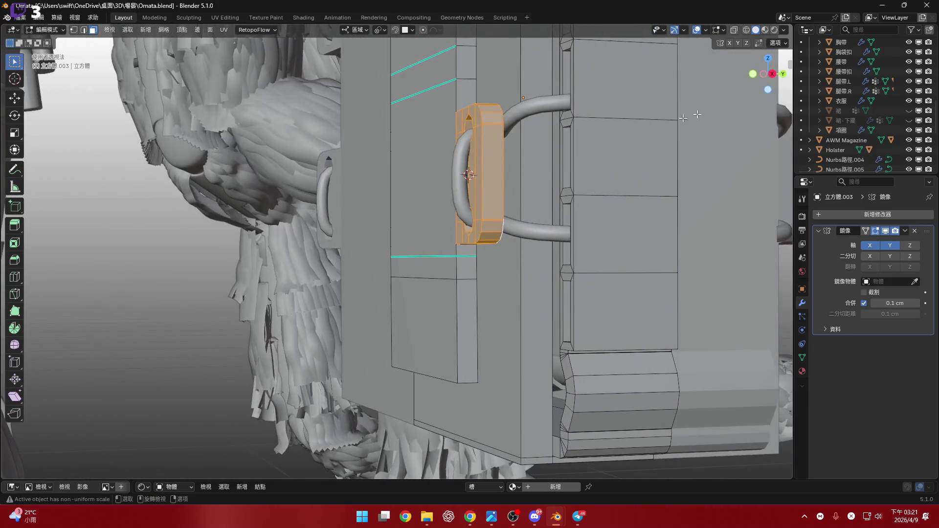
click(772, 74)
scroll(508, 265, up, 3)
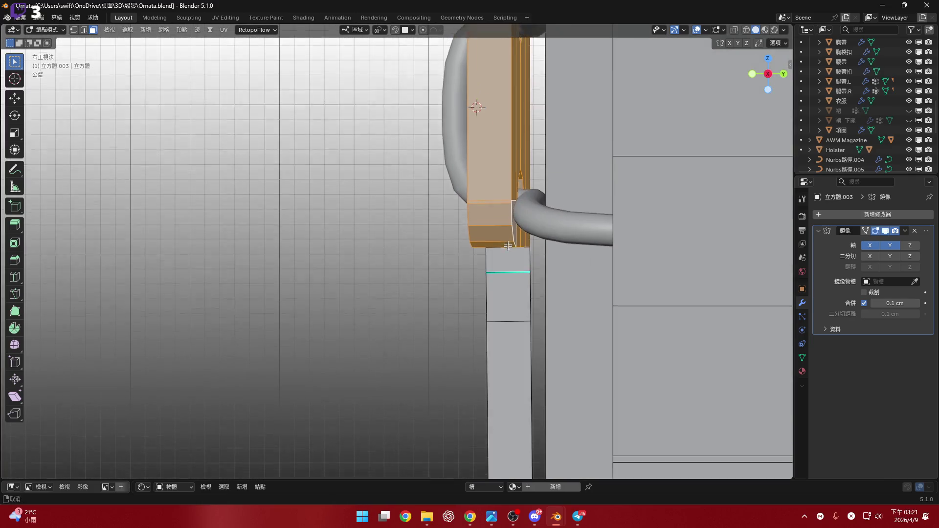
scroll(508, 265, down, 2)
scroll(531, 214, down, 2)
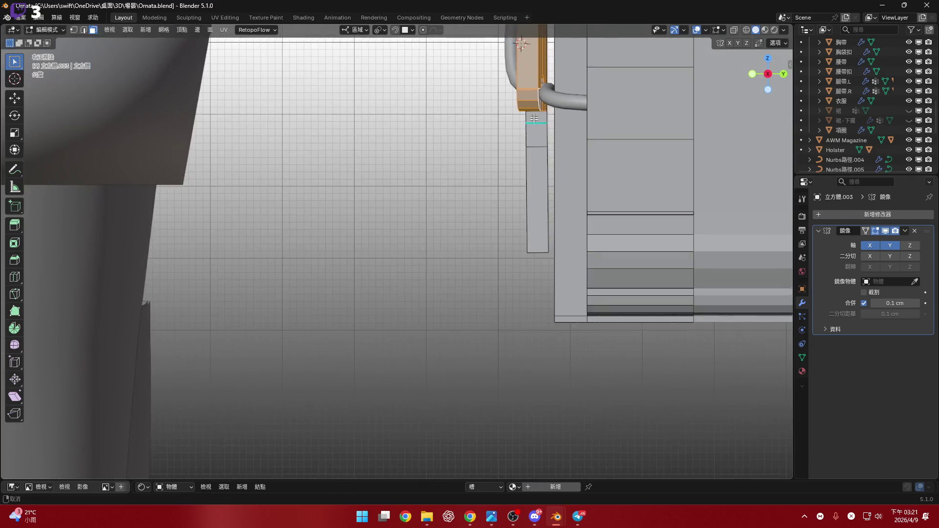
mouse_move(531, 214)
shift+middle_down()
mouse_move(535, 352)
mouse_move(558, 219)
mouse_move(559, 128)
mouse_move(561, 165)
mouse_move(581, 107)
shift+middle_up()
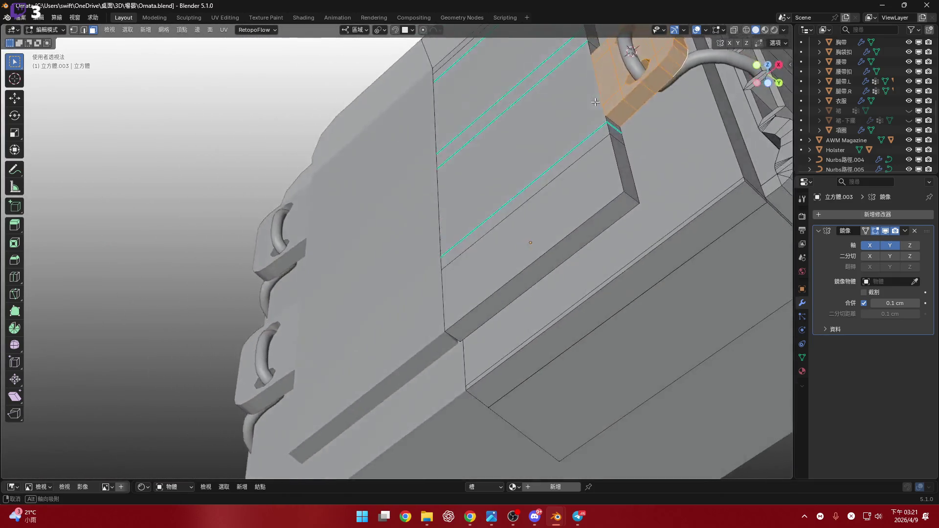
- Delete the slanted face on the pouch's side edge below the bracket and check the opening from the side
middle_drag(584, 221, 586, 275)
click(591, 257)
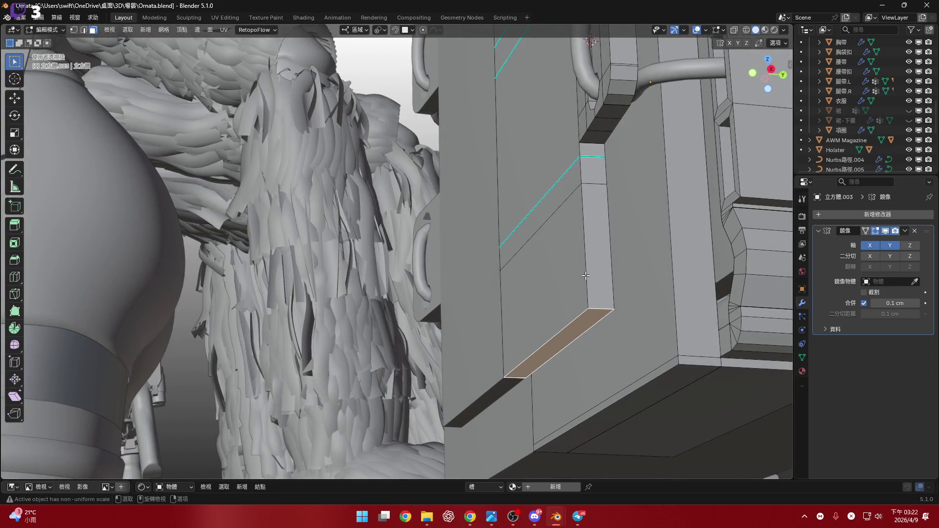
click(587, 210)
mouse_move(587, 210)
middle_down()
mouse_move(539, 235)
mouse_move(798, 41)
middle_up()
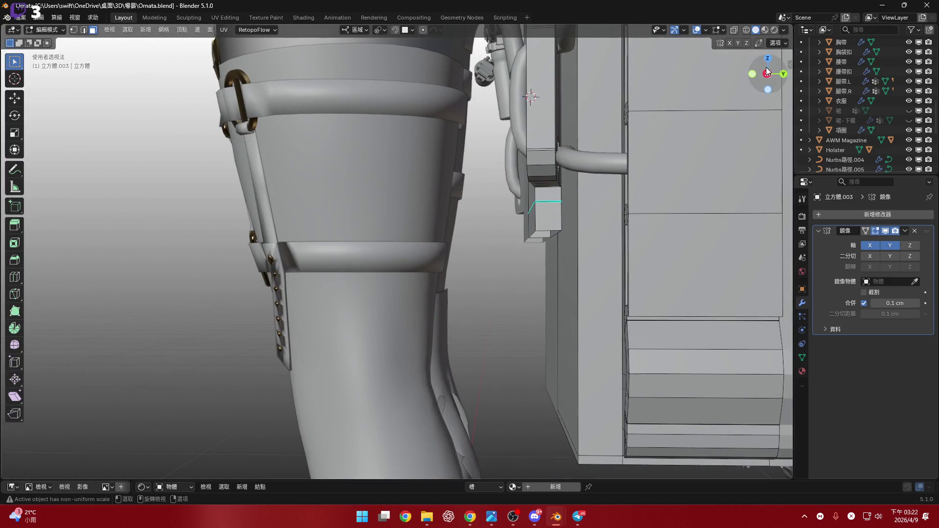
key(KP_3)
scroll(571, 228, up, 2)
scroll(519, 226, up, 2)
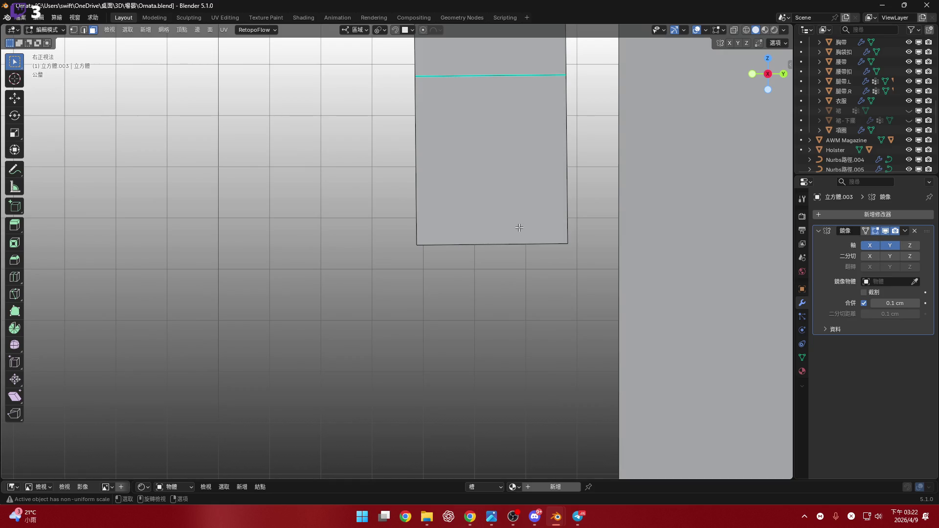
mouse_move(519, 227)
shift+middle_down()
mouse_move(551, 183)
mouse_move(595, 203)
mouse_move(548, 217)
shift+middle_up()
scroll(551, 183, up, 2)
scroll(555, 179, up, 2)
scroll(556, 180, down, 2)
scroll(579, 214, down, 4)
scroll(593, 220, up, 1)
- Flatten the opening's edges to zero height along Z
key(g)
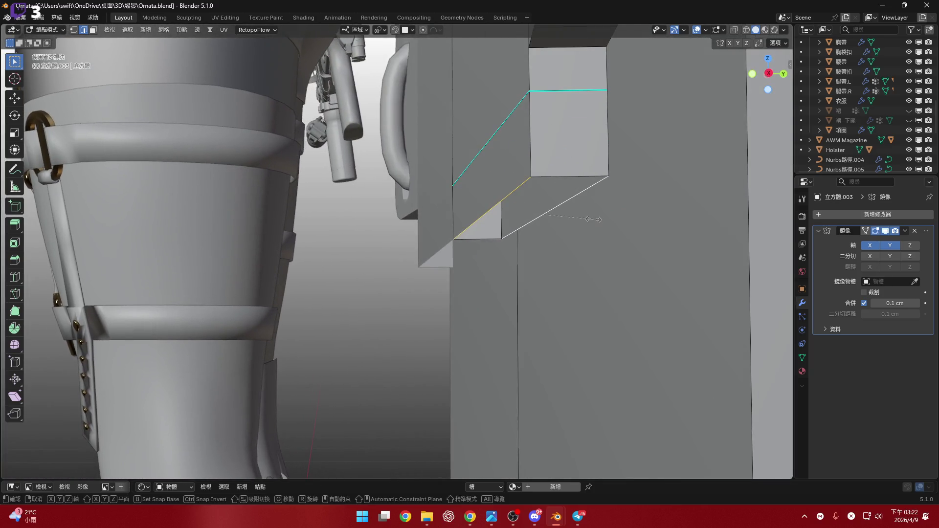
key(0)
key(Return)
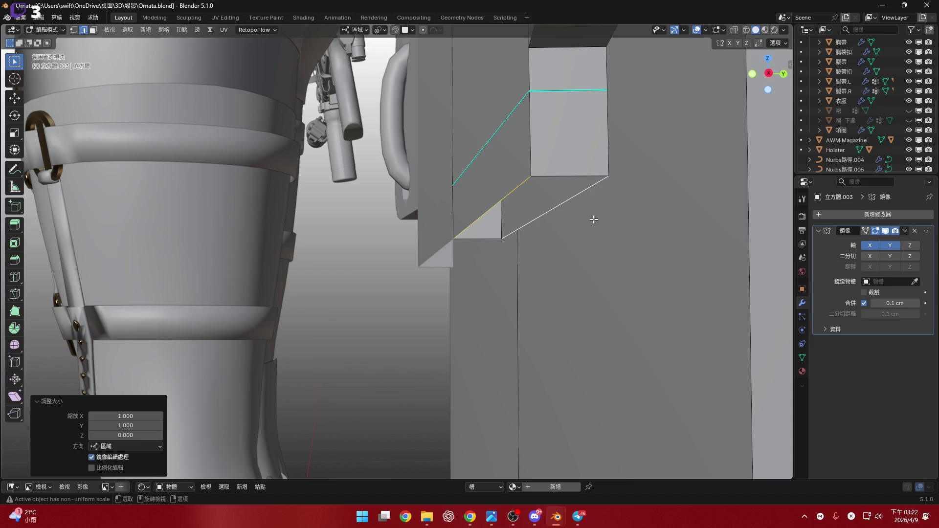
middle_drag(576, 205, 453, 253)
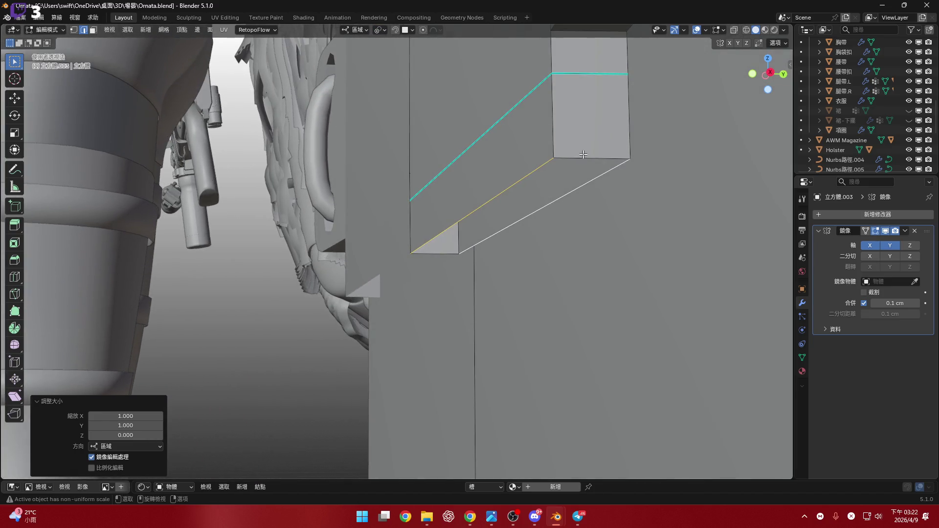
click(453, 253)
key(0)
key(Return)
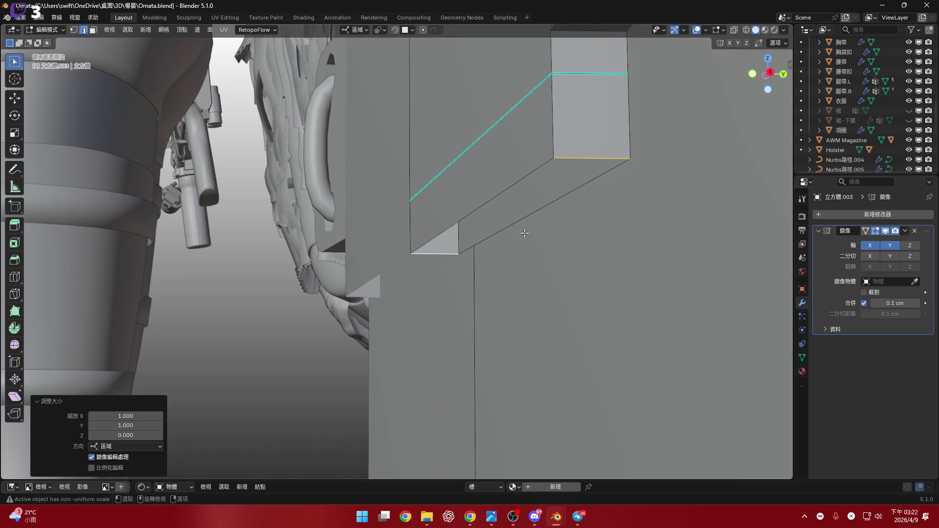
- Bridge the opening with a face, extrude it about 2.1 cm downward and shift it ≈0.066 cm along Z
click(506, 188)
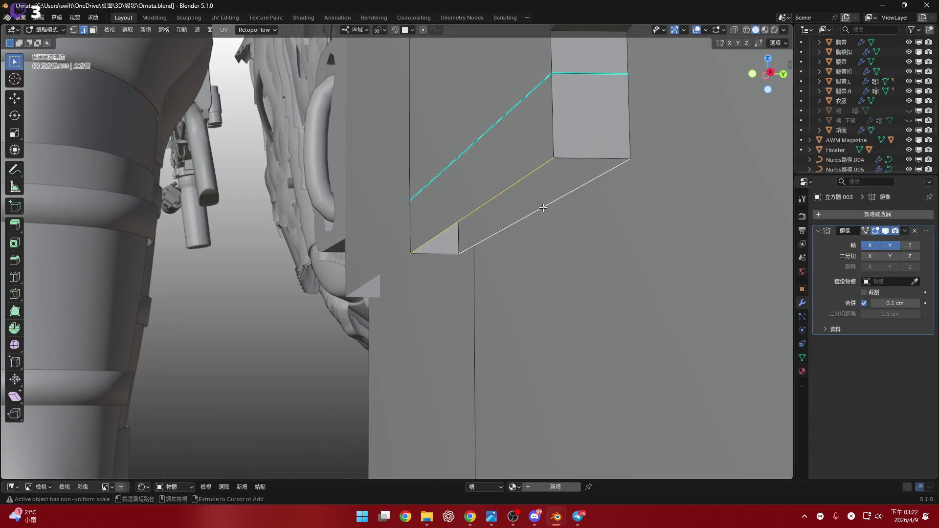
key(ctrl+e)
scroll(544, 208, down, 5)
key(KP_3)
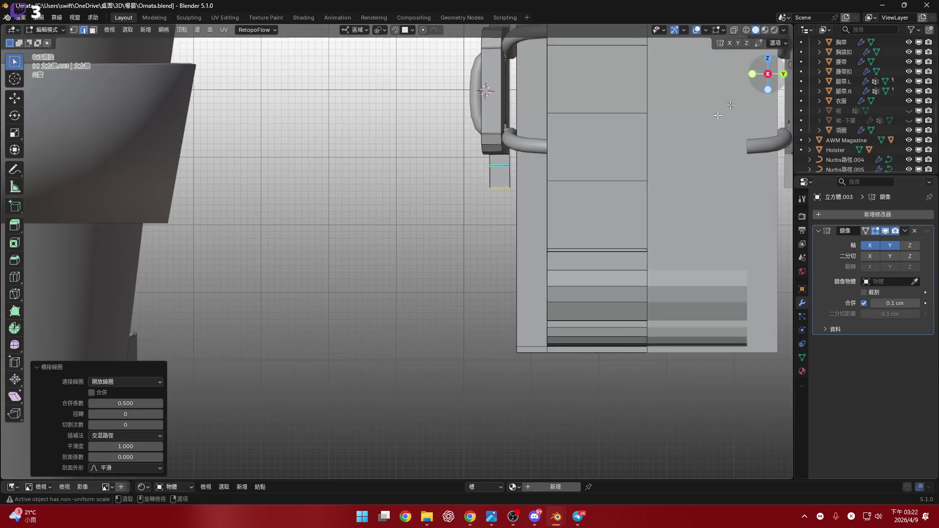
scroll(547, 192, up, 4)
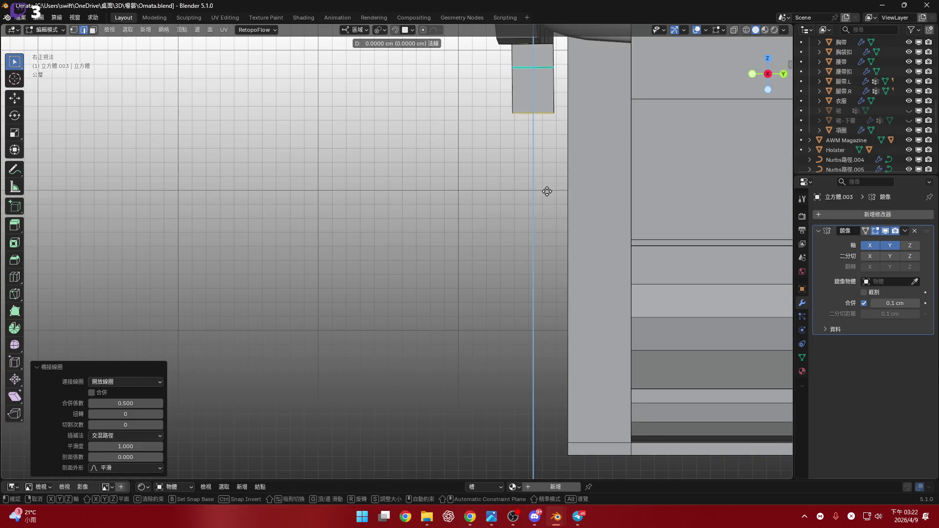
click(549, 36)
scroll(587, 133, down, 1)
key(KP_1)
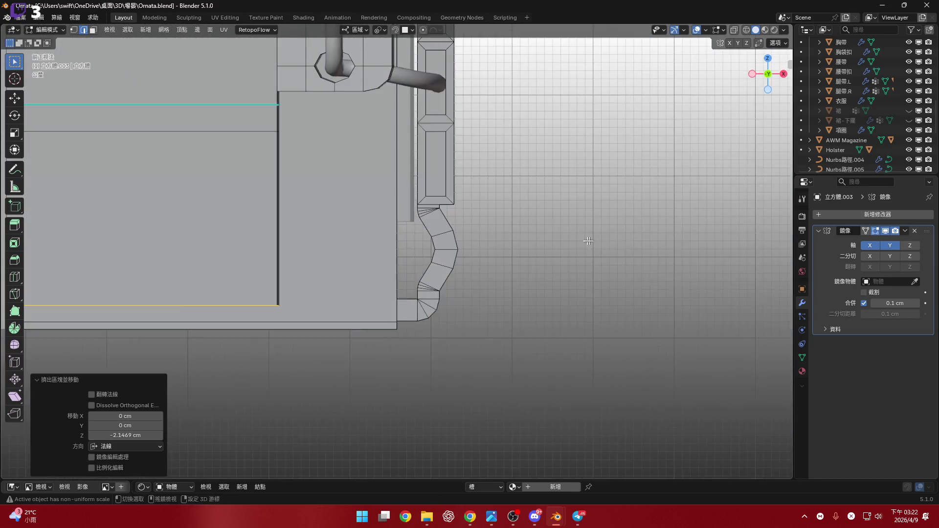
scroll(458, 220, up, 2)
scroll(458, 219, up, 2)
scroll(528, 301, up, 1)
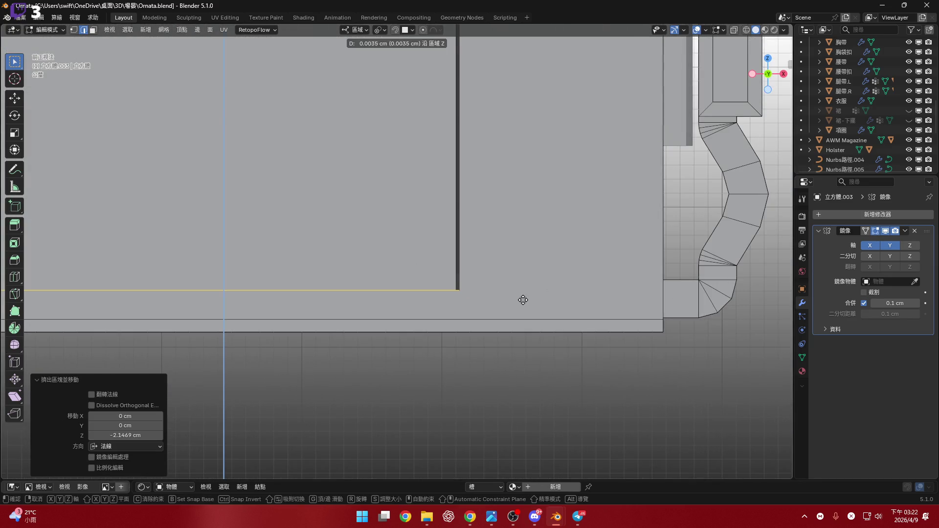
click(521, 291)
scroll(499, 309, down, 3)
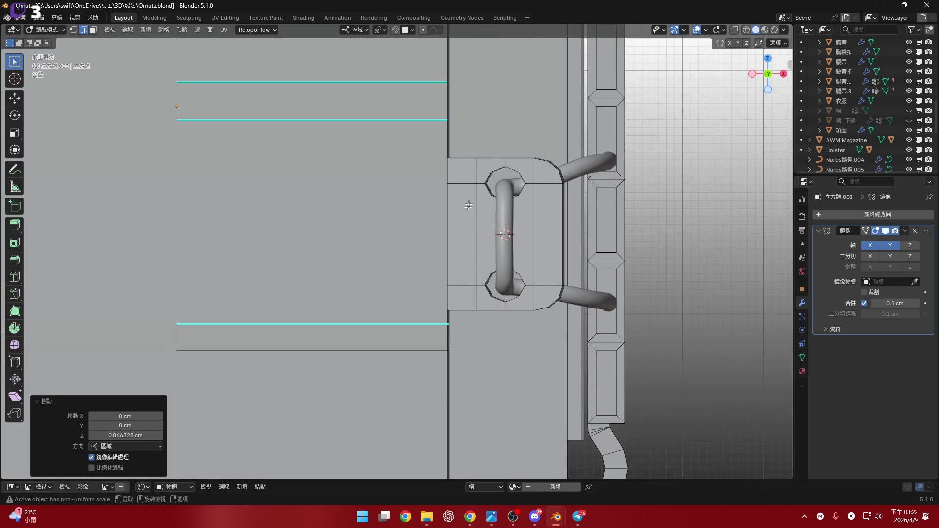
- Toggle X-ray to inspect hidden faces, then pick a shortest-path face strip beside the handle plate
mouse_move(470, 220)
middle_down()
mouse_move(485, 231)
mouse_move(457, 172)
mouse_move(479, 196)
middle_up()
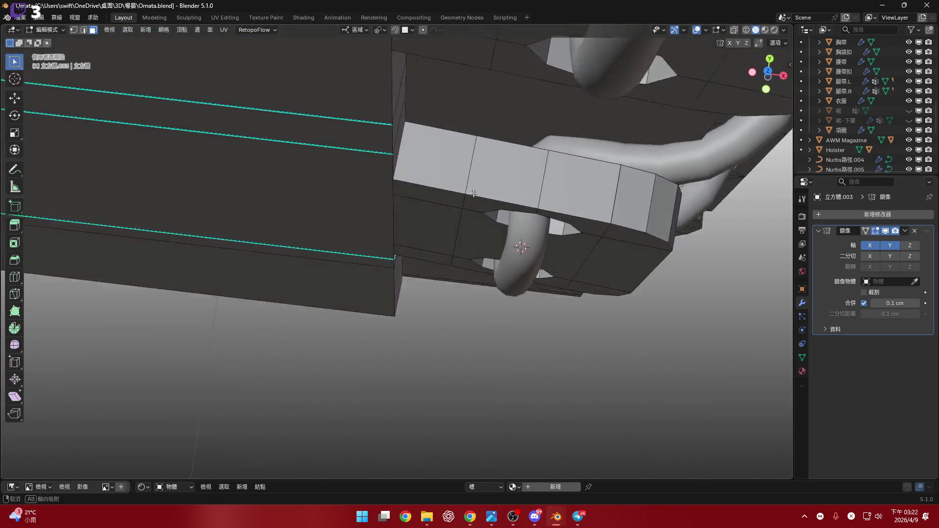
click(735, 29)
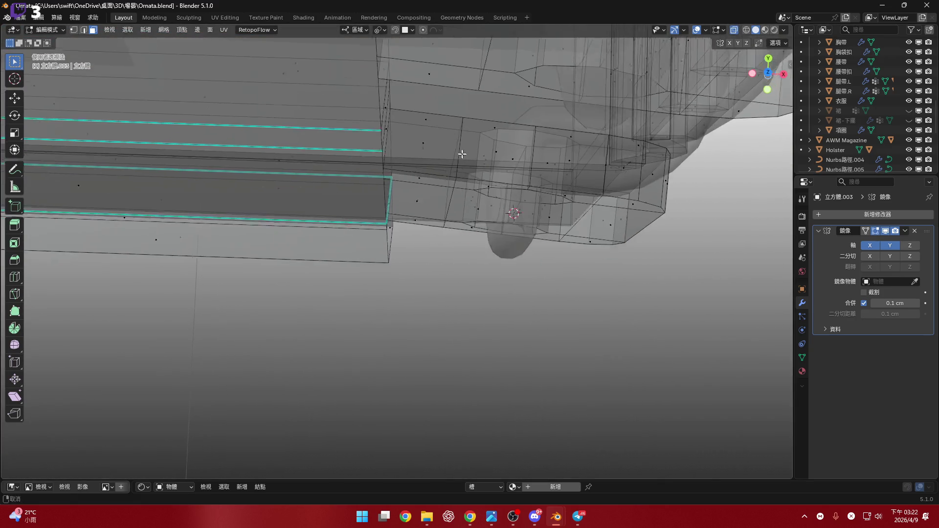
scroll(462, 153, up, 5)
mouse_move(461, 153)
middle_down()
mouse_move(412, 58)
mouse_move(457, 167)
middle_up()
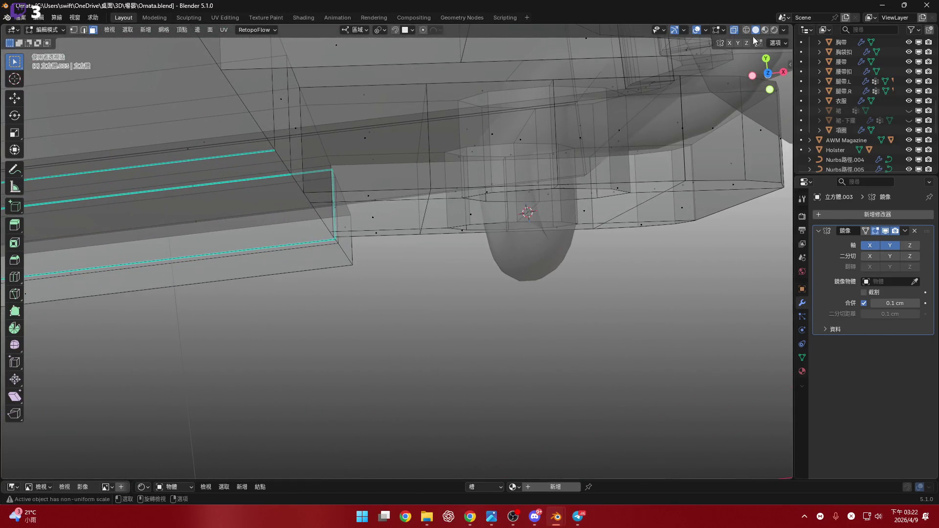
click(735, 29)
mouse_move(382, 143)
middle_down()
mouse_move(467, 265)
mouse_move(387, 235)
mouse_move(438, 188)
mouse_move(485, 261)
mouse_move(519, 260)
mouse_move(465, 174)
mouse_move(516, 357)
mouse_move(478, 105)
middle_up()
scroll(467, 264, up, 5)
ctrl+click(386, 235)
ctrl+click(509, 315)
- Extend the selection across the plate's bottom strip, outer side and surrounding face loop
ctrl+click(514, 355)
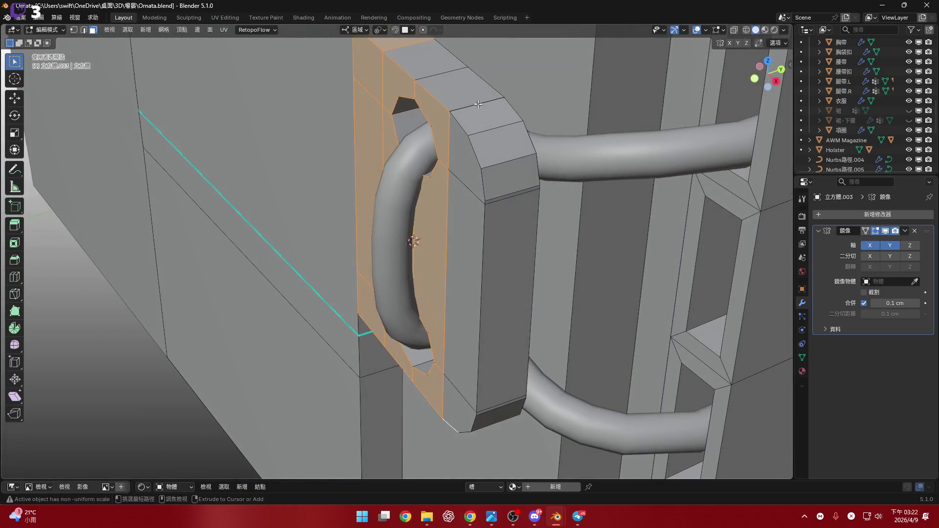
ctrl+click(440, 66)
middle_drag(462, 138, 509, 204)
ctrl+click(484, 323)
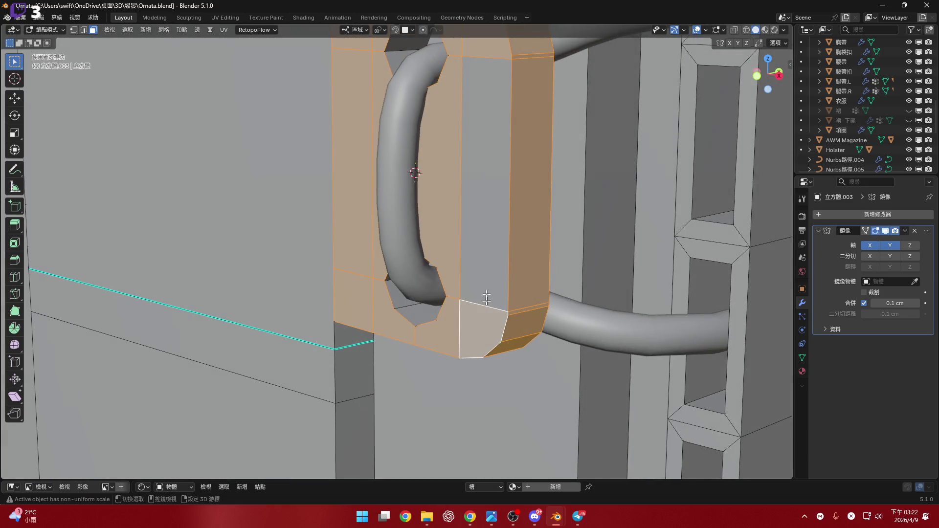
middle_drag(484, 323, 499, 253)
ctrl+click(506, 293)
mouse_move(506, 293)
middle_down()
mouse_move(452, 305)
mouse_move(451, 239)
mouse_move(493, 255)
mouse_move(641, 147)
mouse_move(566, 220)
middle_up()
alt+click(451, 305)
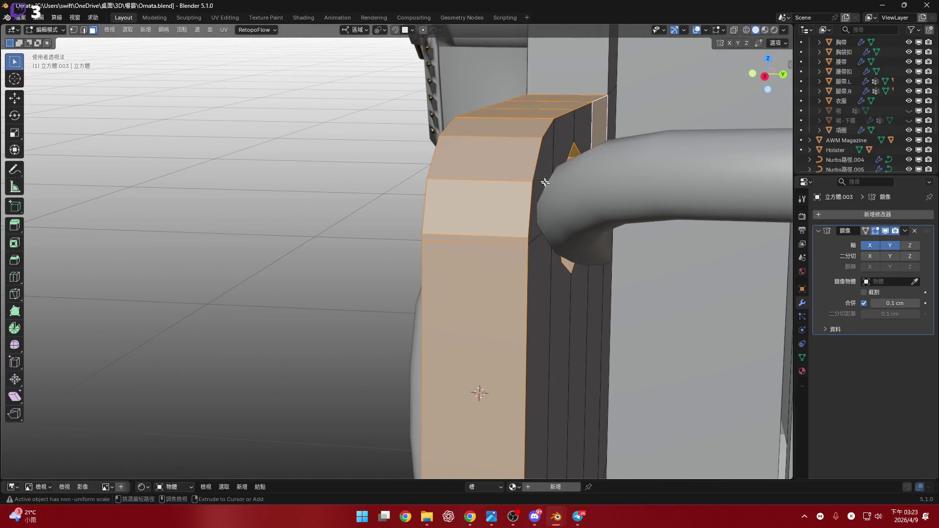
- Add the plate's side-wall faces and outer-edge paths until the whole plate is selected
ctrl+click(566, 294)
middle_drag(566, 293, 580, 182)
ctrl+click(581, 183)
ctrl+click(530, 225)
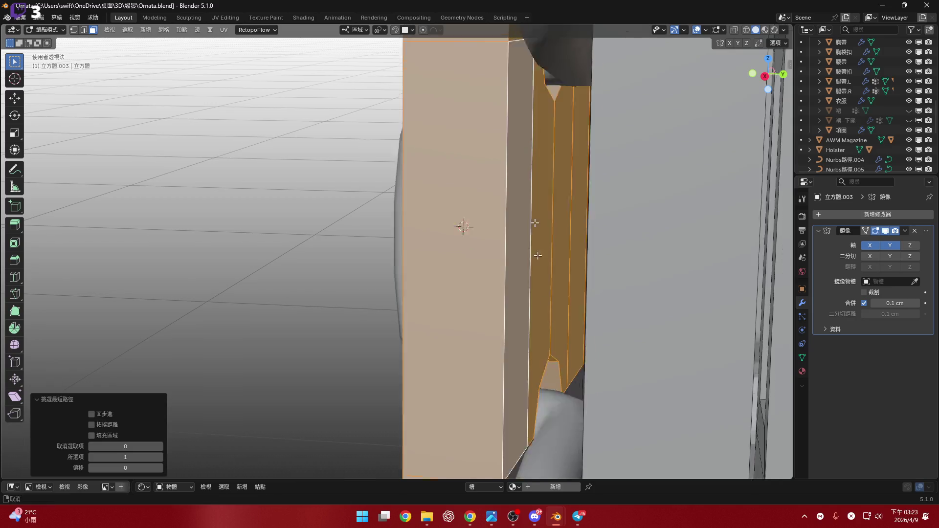
mouse_move(530, 225)
middle_down()
mouse_move(547, 187)
mouse_move(530, 230)
middle_up()
ctrl+click(530, 229)
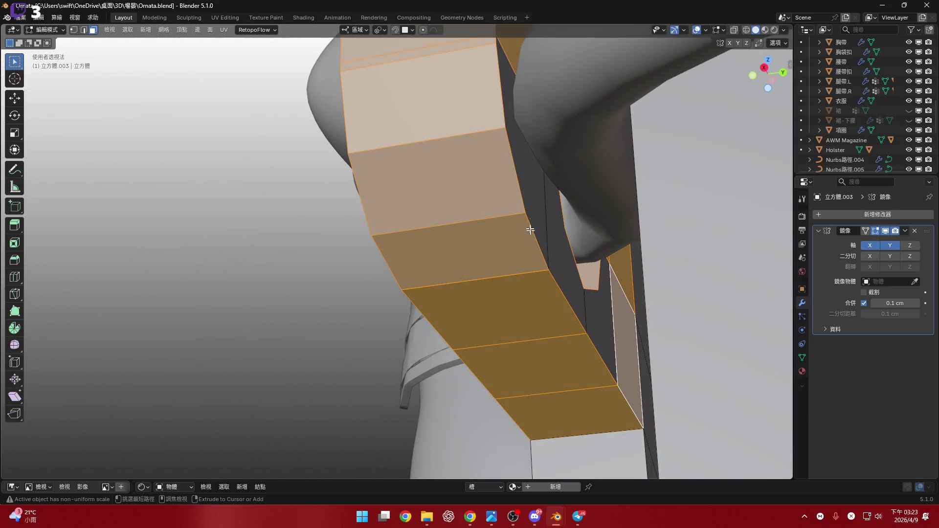
ctrl+click(527, 181)
middle_drag(526, 180, 781, 137)
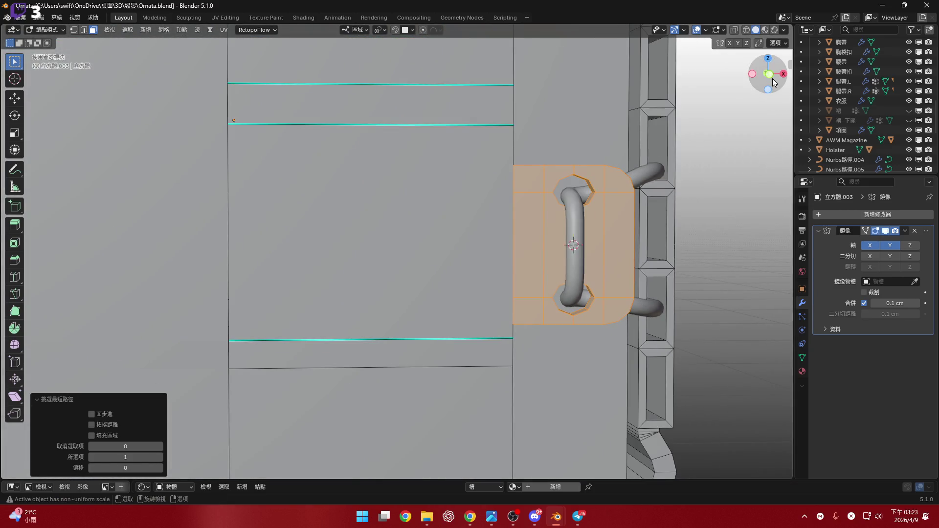
- Move the handle plate about -1.41 cm down along Z from an orthographic view, cancelling an extra move
click(772, 82)
shift+middle_drag(558, 183, 528, 264)
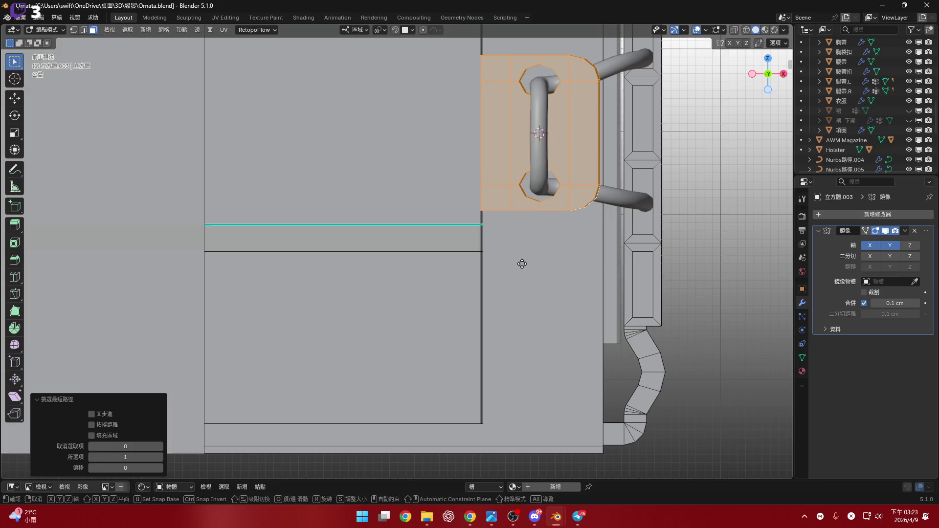
key(g)
key(z)
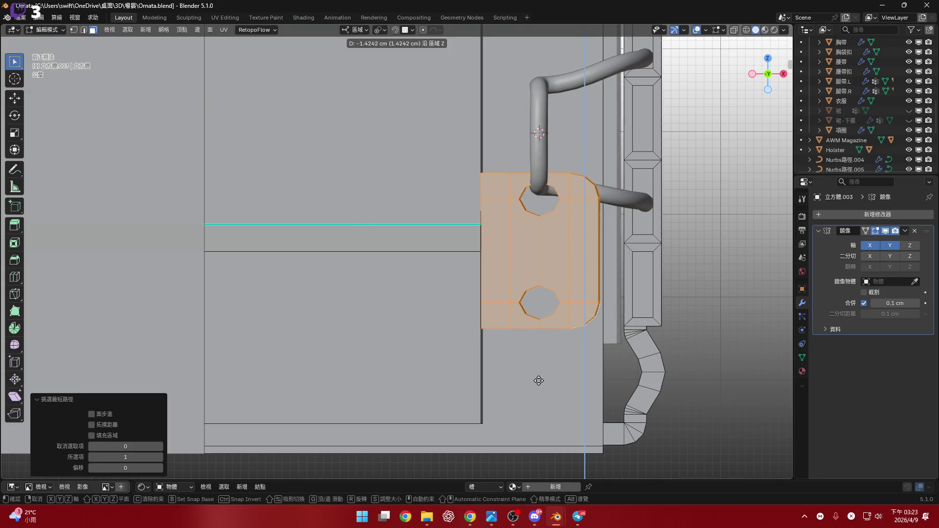
click(538, 381)
scroll(489, 314, up, 4)
mouse_move(489, 314)
middle_down()
mouse_move(399, 250)
mouse_move(359, 254)
mouse_move(398, 284)
mouse_move(455, 292)
mouse_move(470, 308)
middle_up()
scroll(501, 319, up, 5)
key(g)
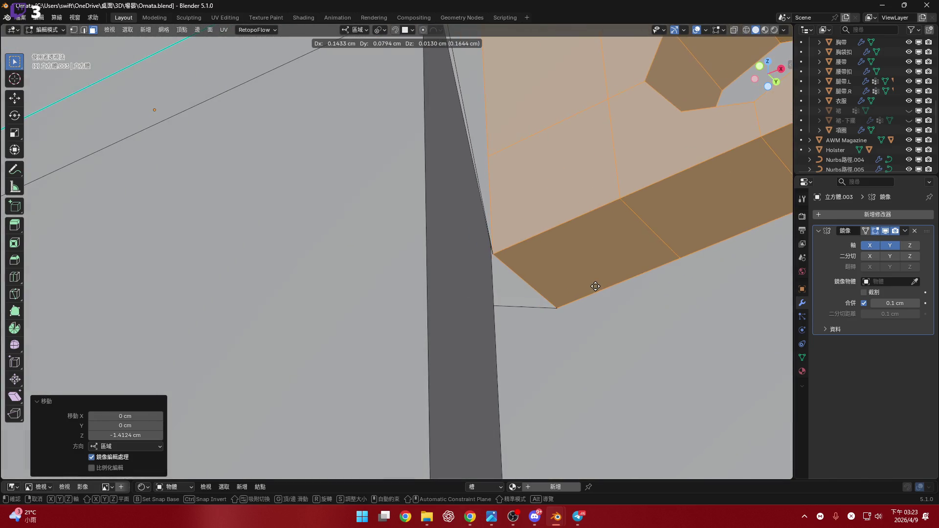
key(Escape)
scroll(489, 233, down, 3)
mouse_move(490, 232)
middle_down()
mouse_move(539, 271)
mouse_move(476, 203)
mouse_move(474, 315)
middle_up()
scroll(477, 204, down, 3)
scroll(462, 273, up, 3)
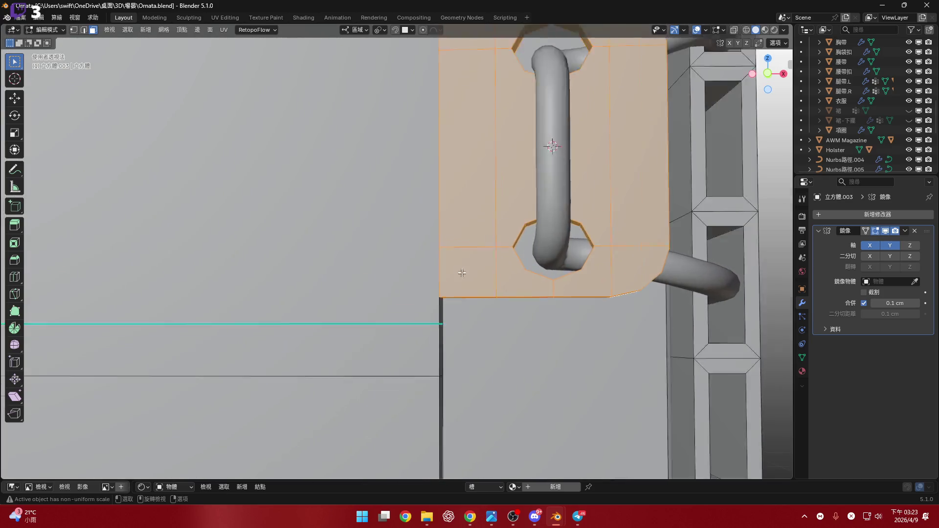
scroll(461, 273, up, 2)
middle_drag(462, 273, 418, 328)
scroll(443, 324, down, 3)
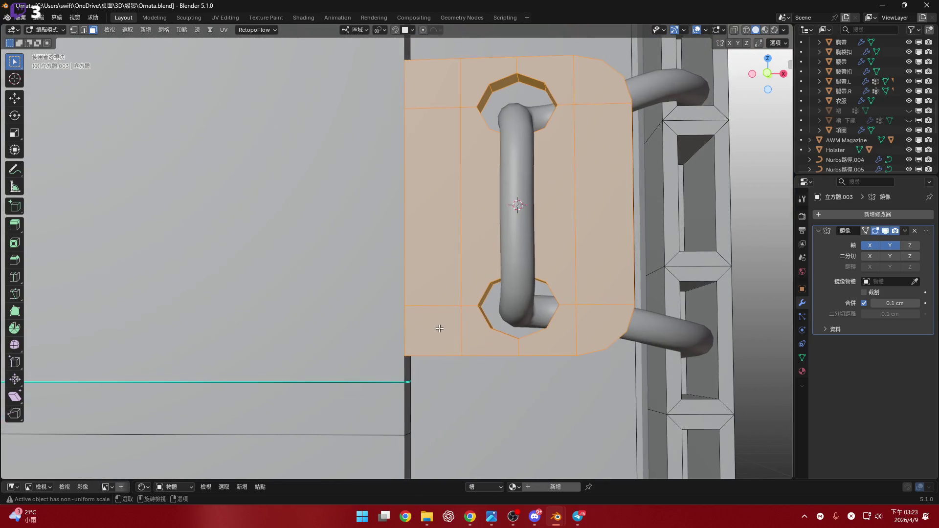
scroll(446, 329, up, 1)
scroll(436, 331, up, 2)
- In edge mode, reduce the plate selection to its boundary edge loop and check it from the front
key(2)
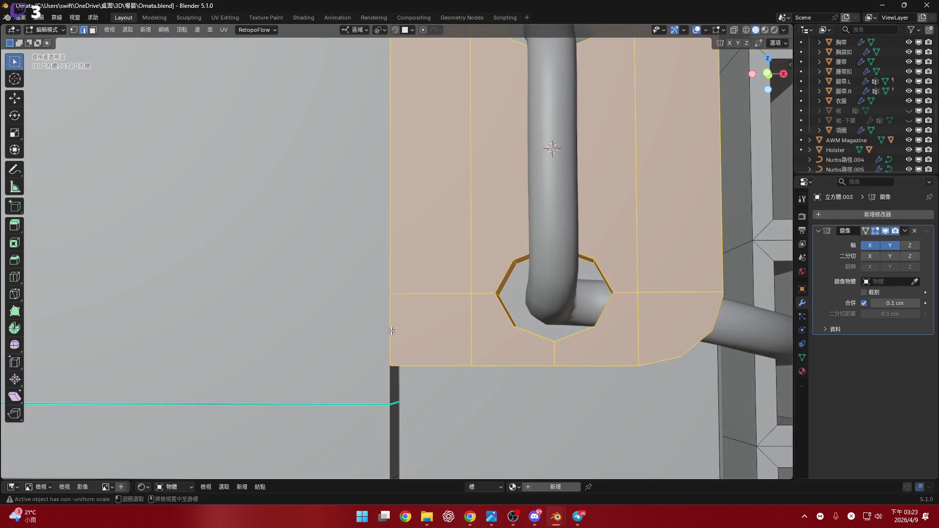
key(ctrl+e)
mouse_move(391, 331)
middle_down()
mouse_move(421, 248)
mouse_move(402, 106)
mouse_move(392, 211)
middle_up()
scroll(413, 253, down, 3)
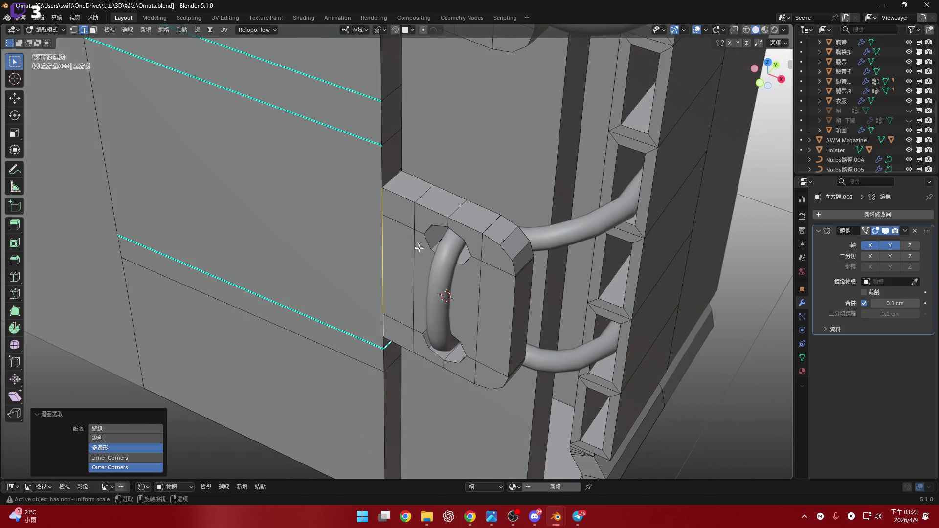
key(KP_1)
scroll(447, 187, up, 2)
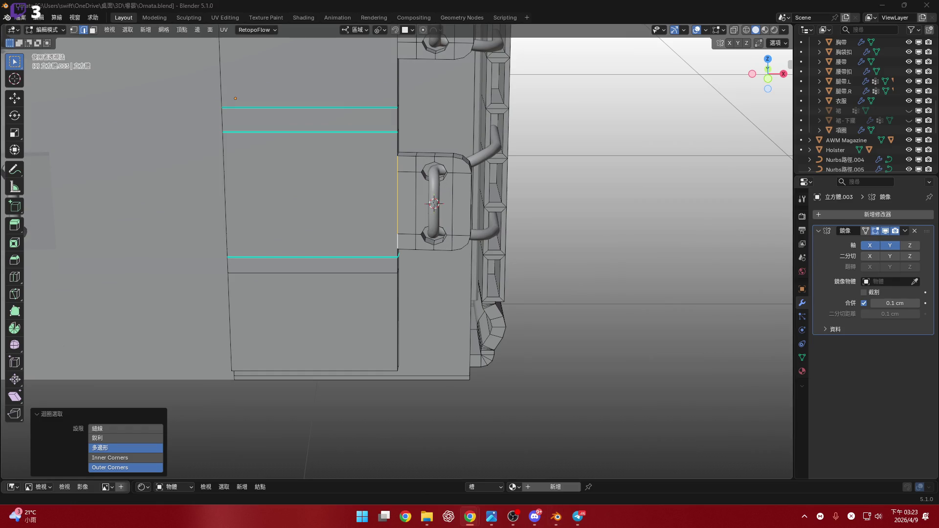
middle_drag(438, 258, 435, 230)
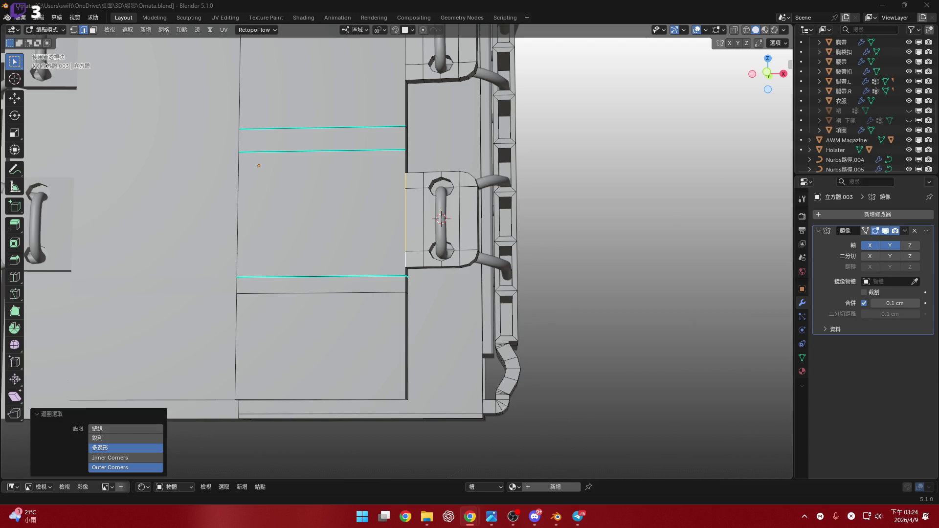
shift+middle_drag(607, 242, 613, 284)
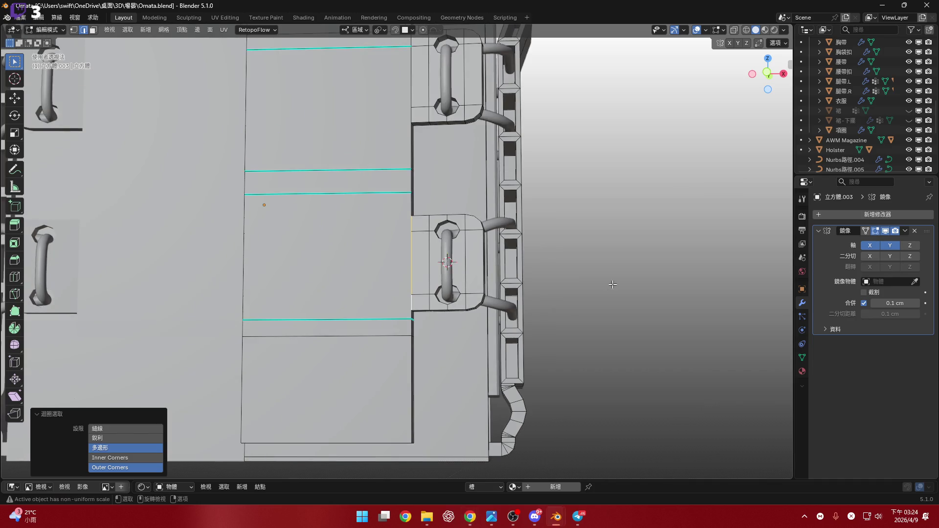
click(767, 74)
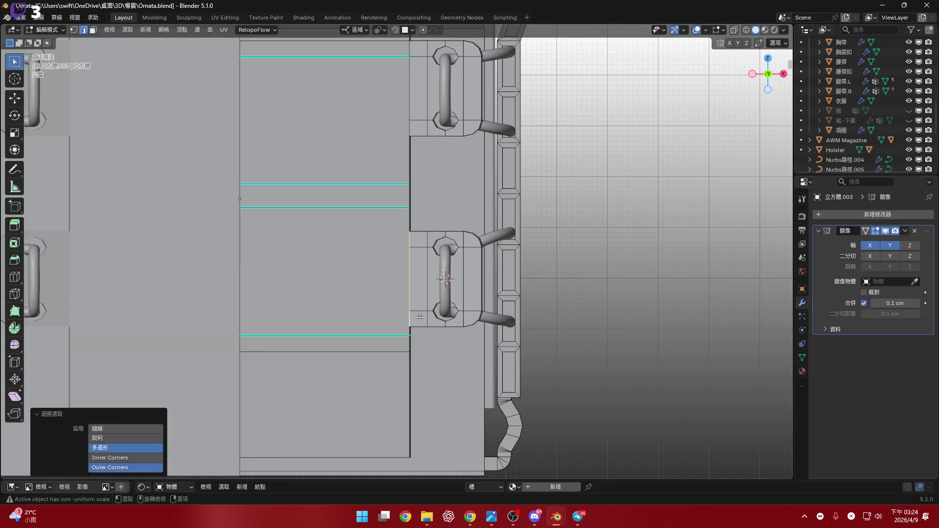
scroll(420, 317, down, 2)
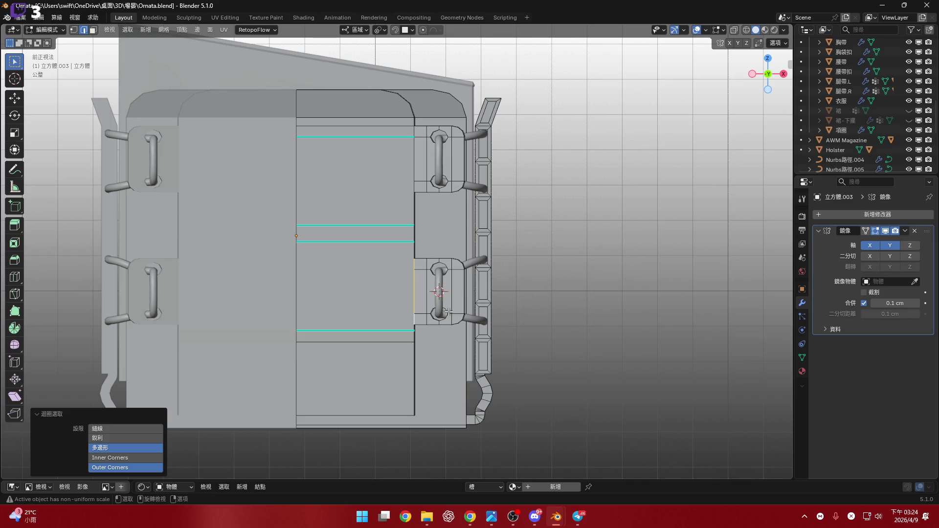
scroll(410, 335, up, 4)
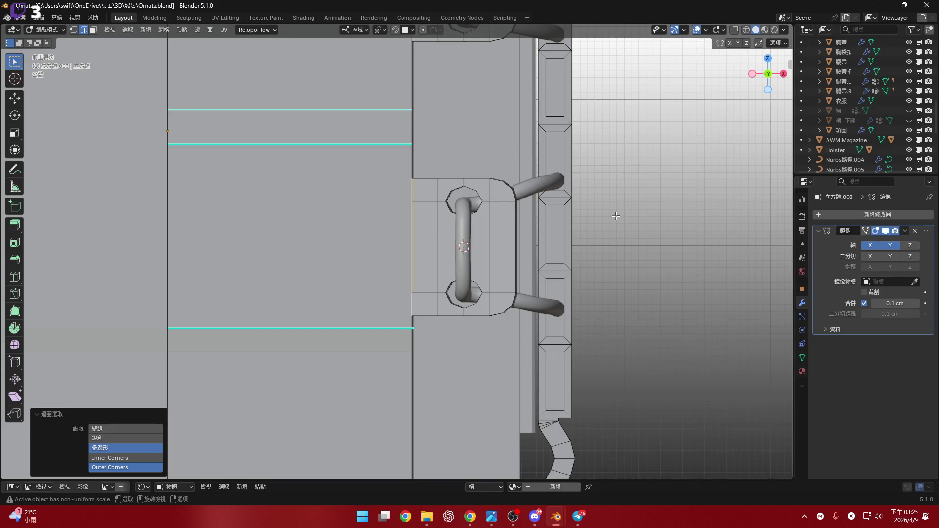
mouse_move(466, 263)
middle_down()
mouse_move(434, 253)
mouse_move(426, 174)
mouse_move(454, 249)
mouse_move(470, 350)
mouse_move(486, 295)
mouse_move(440, 286)
mouse_move(410, 255)
mouse_move(430, 256)
mouse_move(399, 321)
mouse_move(465, 278)
mouse_move(461, 286)
middle_up()
scroll(470, 350, down, 5)
scroll(440, 286, up, 5)
scroll(431, 256, down, 4)
scroll(465, 278, up, 2)
scroll(465, 278, up, 2)
- Select the whole linked handle plate, enable proportional editing and separate it into its own object
key(l)
key(o)
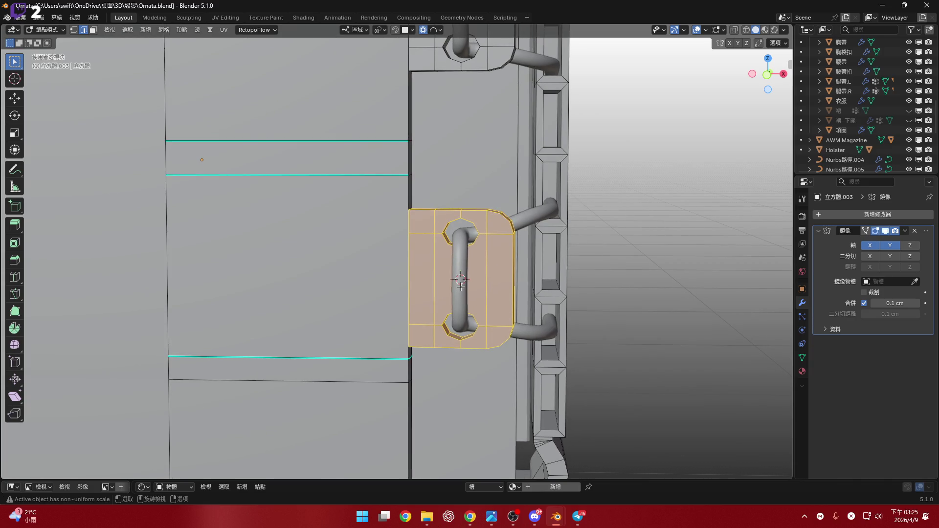
key(p)
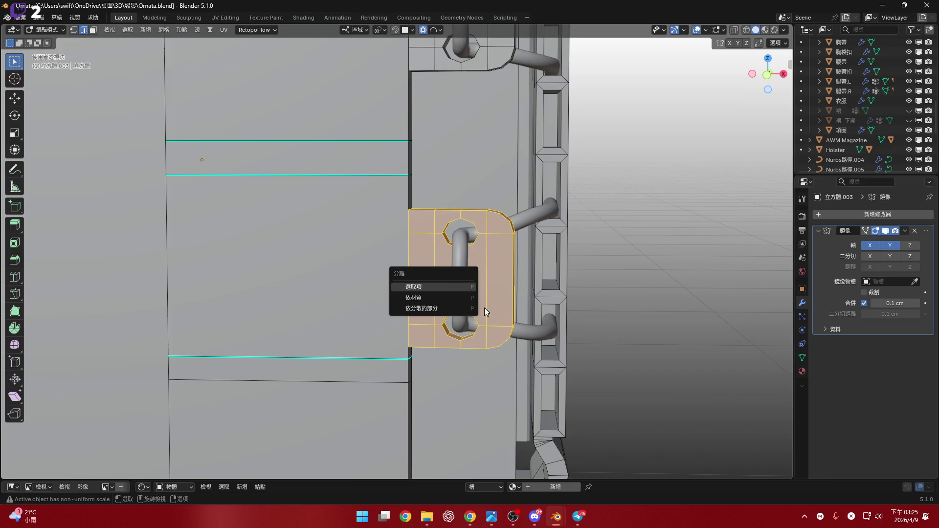
key(Return)
shift+middle_drag(484, 307, 474, 190)
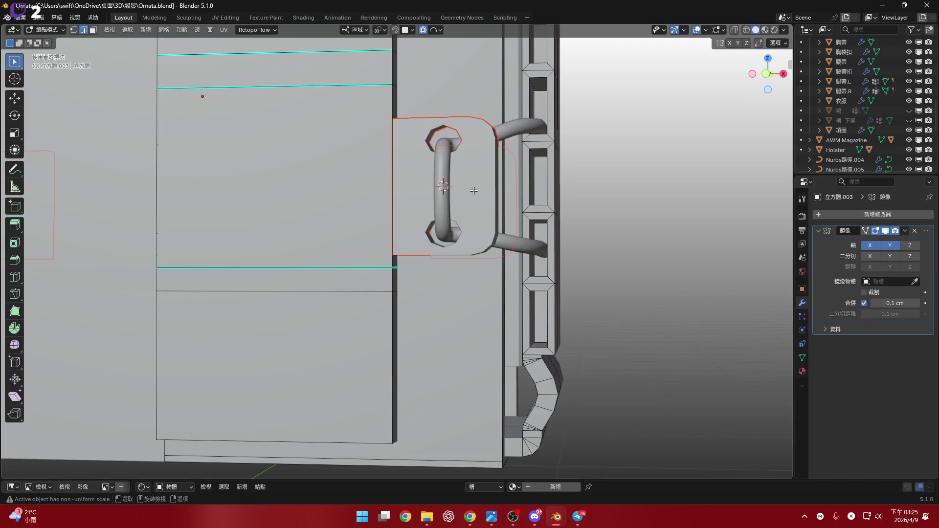
- Back in Object Mode, reselect the pouch body, enter Edit Mode and pick a plate face in face select
key(Tab)
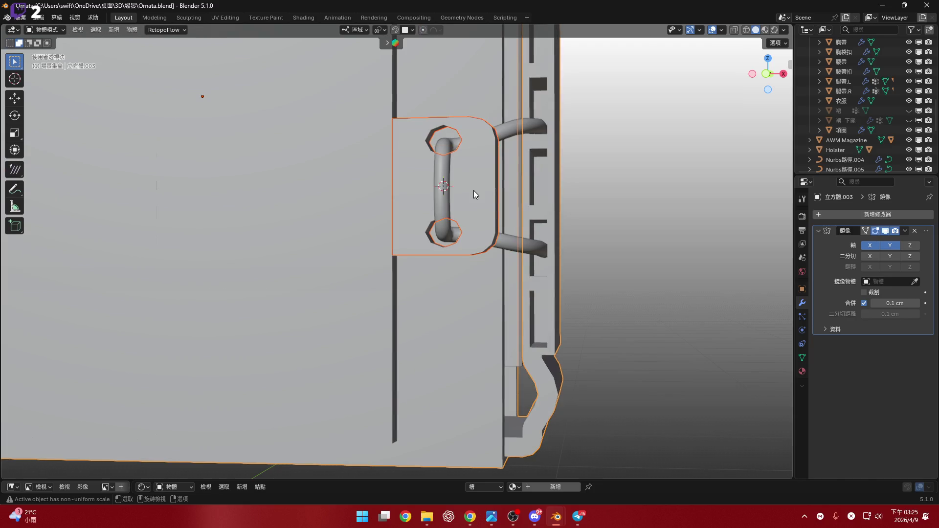
click(460, 244)
shift+middle_drag(460, 244, 457, 202)
scroll(457, 202, up, 2)
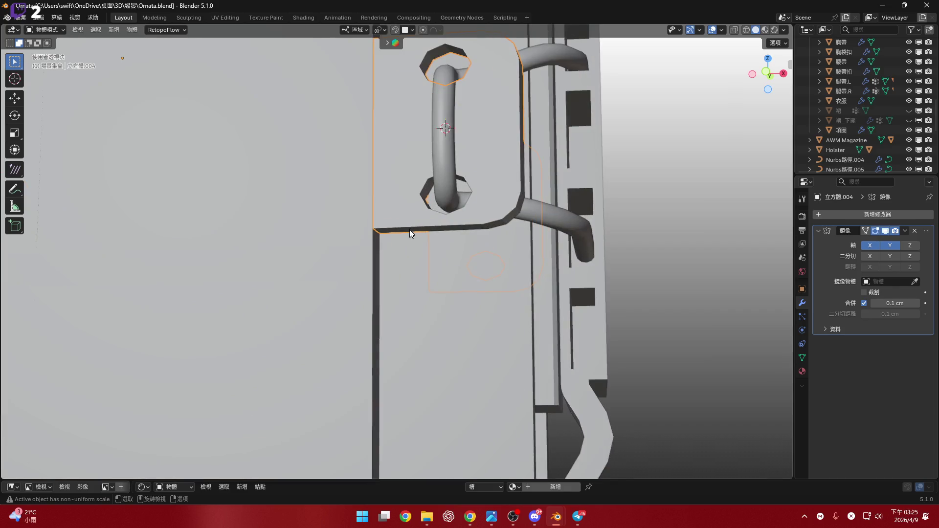
click(478, 241)
middle_drag(478, 247, 472, 235)
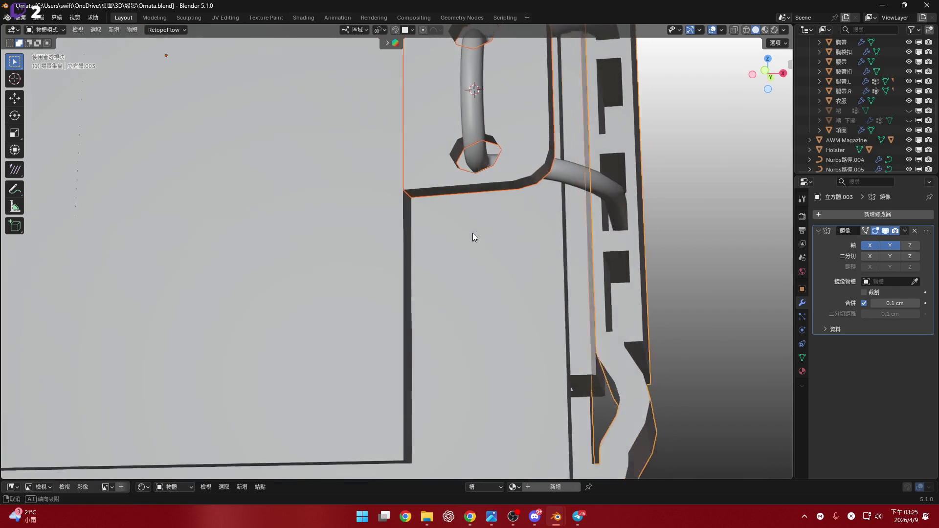
key(Tab)
middle_drag(482, 204, 523, 192)
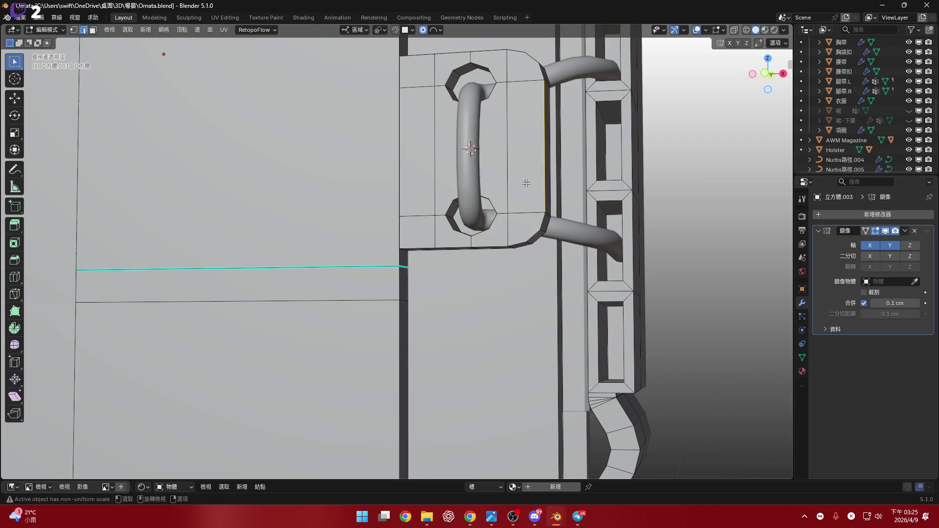
key(3)
click(526, 184)
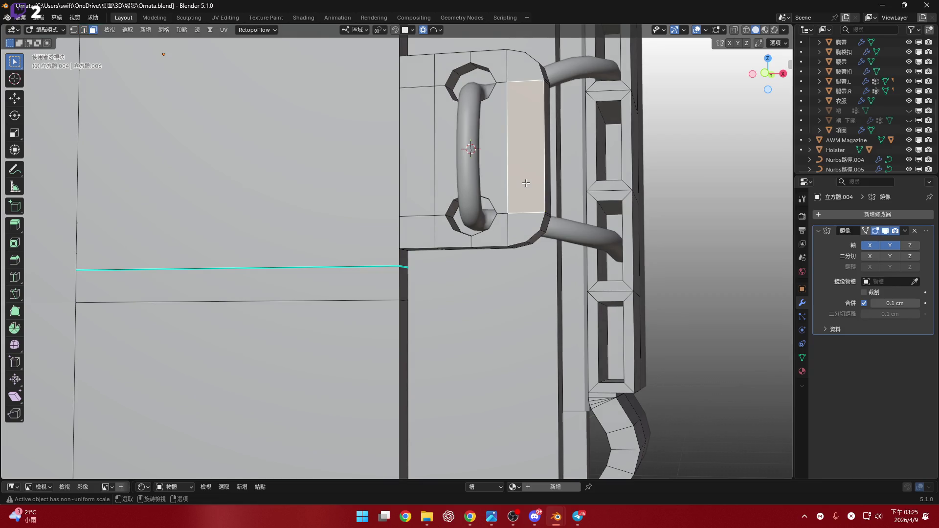
- Select all faces linked to the plate, cancel the soft move and switch proportional editing off
key(ctrl+l)
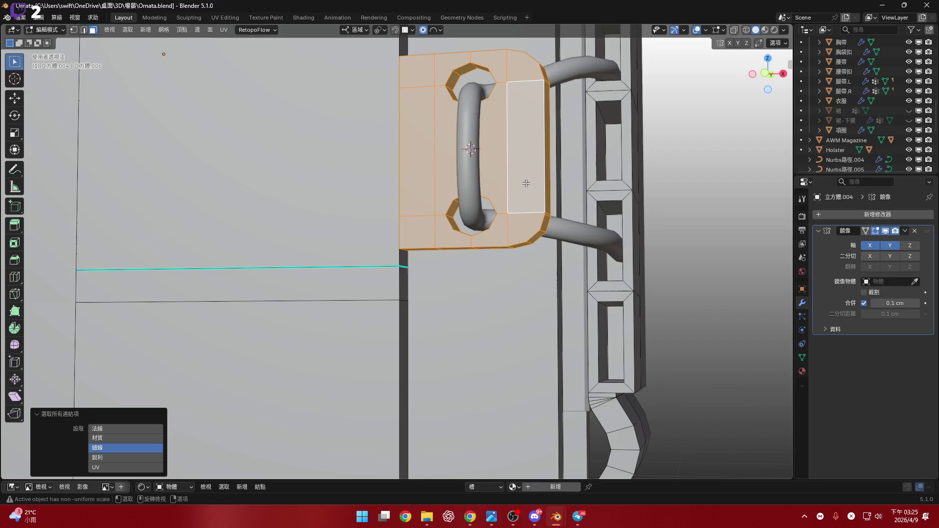
middle_drag(525, 183, 415, 193)
key(g)
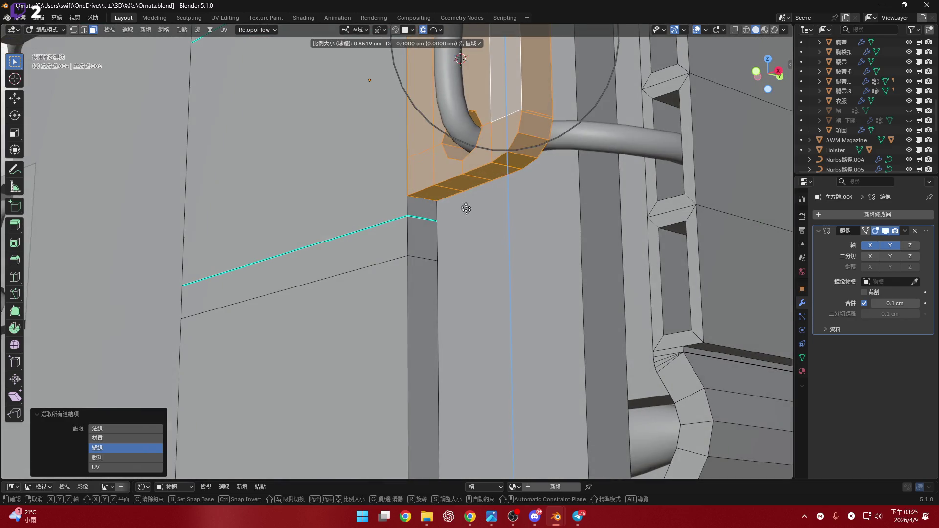
key(Escape)
key(o)
- Move the plate about -2 cm along local Z and inspect it up close from another side
middle_drag(495, 215, 503, 209)
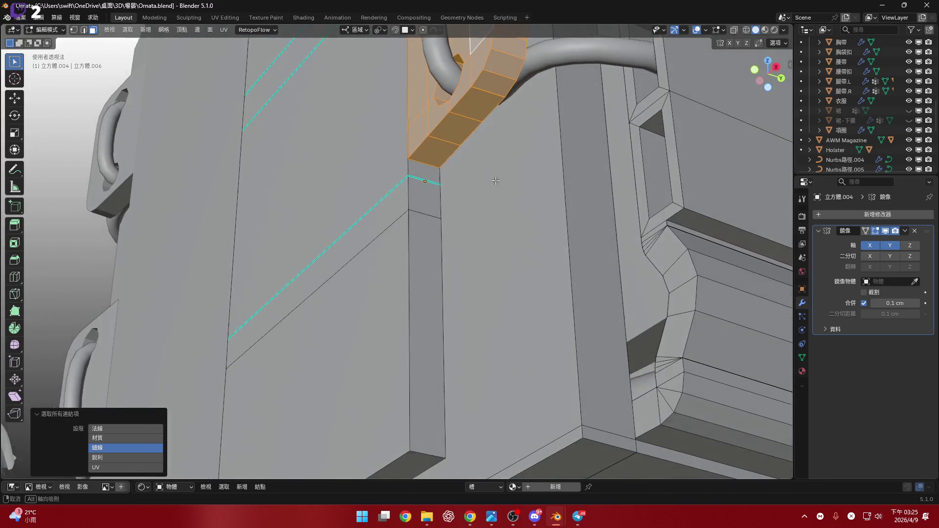
key(g)
key(z)
key(z)
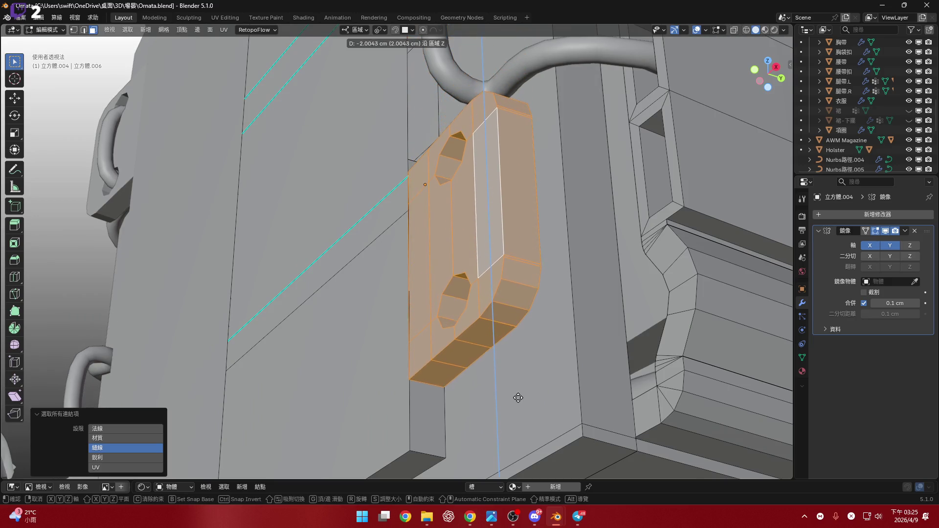
click(521, 396)
scroll(440, 338, up, 3)
scroll(419, 316, up, 3)
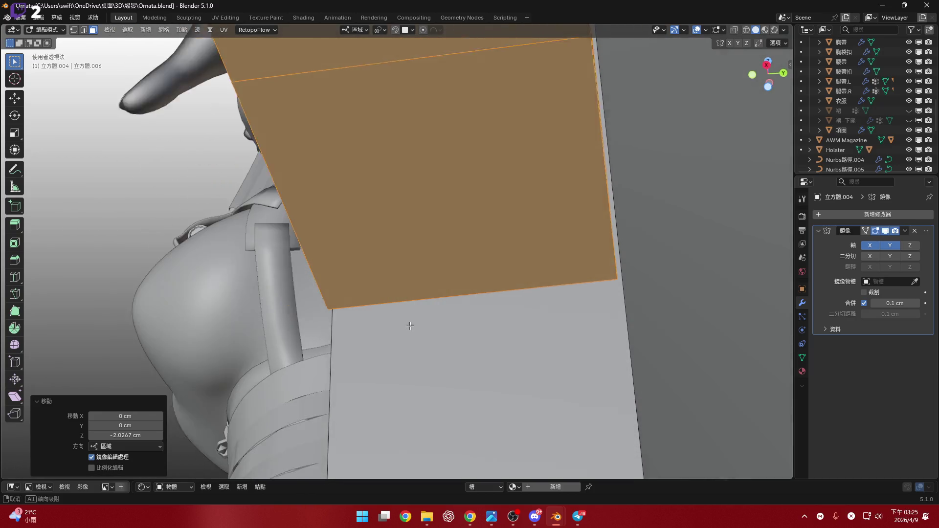
mouse_move(420, 316)
middle_down()
mouse_move(457, 279)
mouse_move(550, 269)
mouse_move(549, 212)
mouse_move(551, 262)
mouse_move(541, 279)
mouse_move(434, 309)
mouse_move(460, 313)
middle_up()
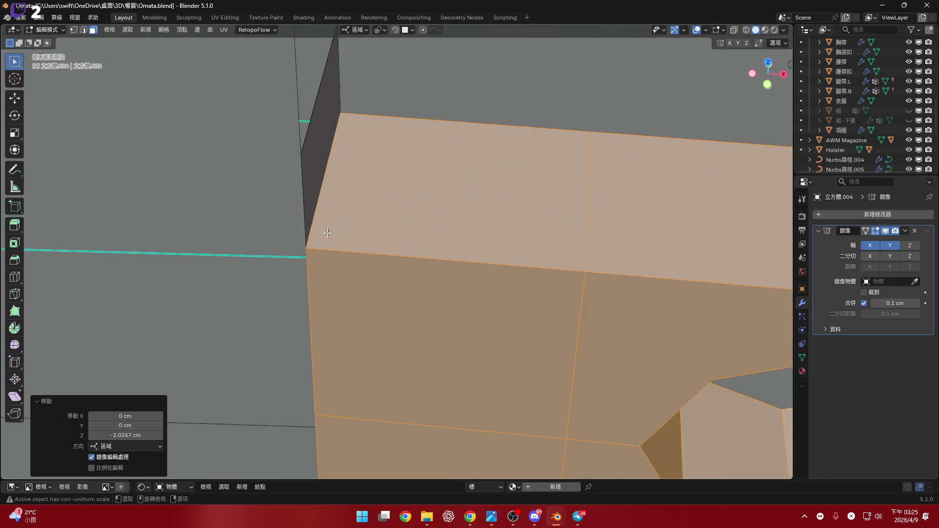
mouse_move(461, 313)
middle_down()
mouse_move(292, 258)
mouse_move(196, 282)
mouse_move(308, 287)
mouse_move(315, 272)
mouse_move(337, 284)
mouse_move(328, 297)
mouse_move(371, 299)
middle_up()
scroll(337, 284, down, 5)
scroll(329, 297, up, 3)
- Make the pouch body 立方體.003 the edited object and select the connected handle geometry
click(364, 297)
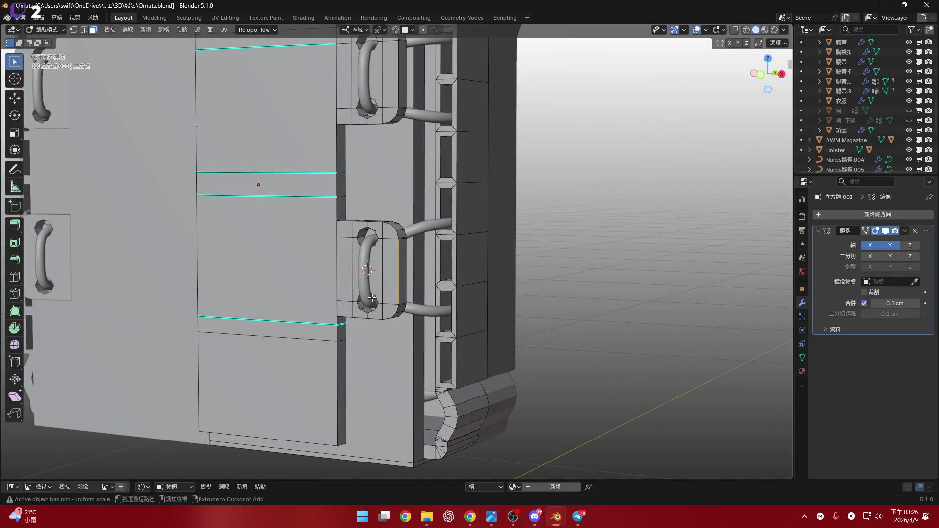
key(Tab)
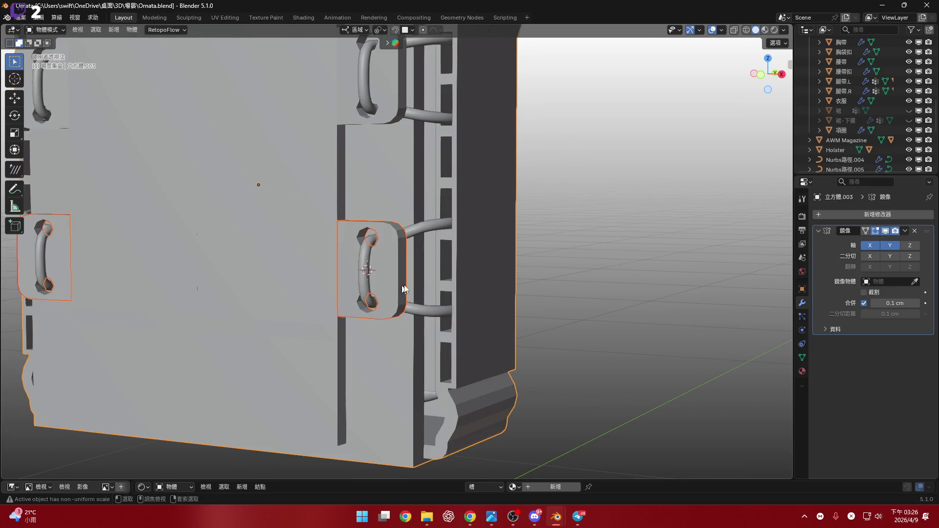
middle_drag(403, 276, 433, 276)
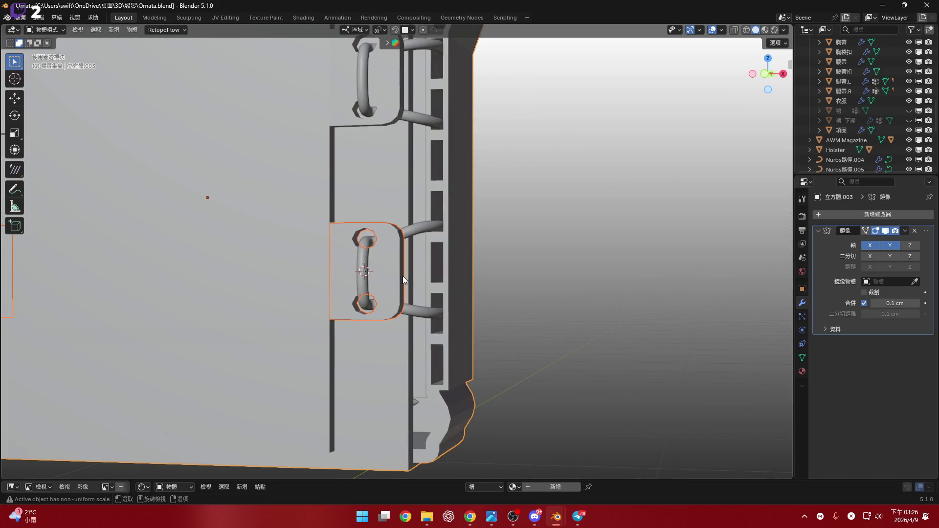
key(Tab)
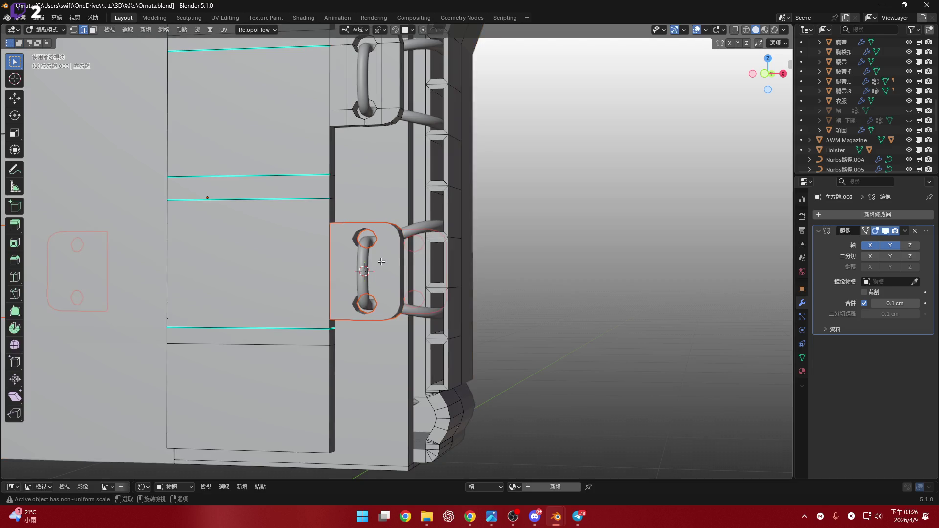
mouse_move(418, 274)
middle_down()
mouse_move(476, 249)
mouse_move(450, 273)
mouse_move(457, 265)
middle_up()
key(l)
scroll(483, 253, down, 3)
scroll(450, 273, up, 2)
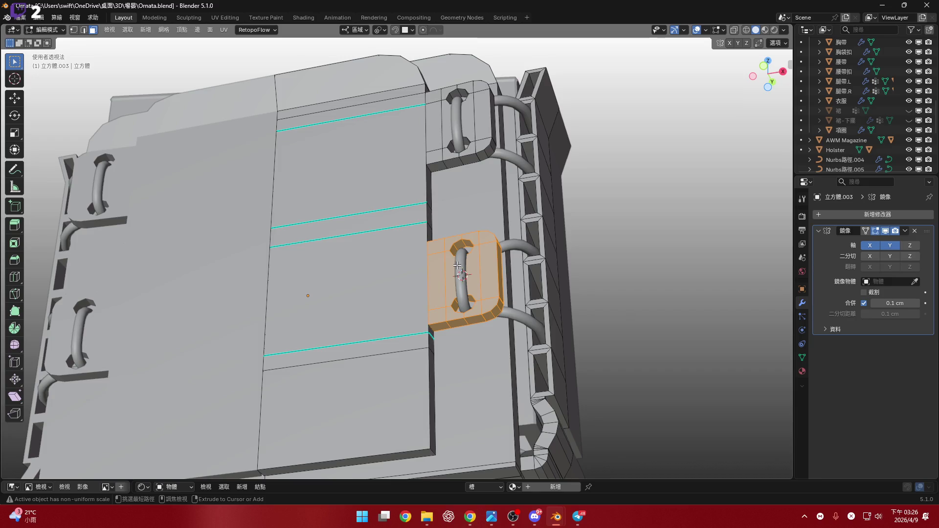
- Undo the stray selection changes and switch to a flat front orthographic view of the case
key(r)
click(443, 264)
key(ctrl+z)
key(ctrl+z)
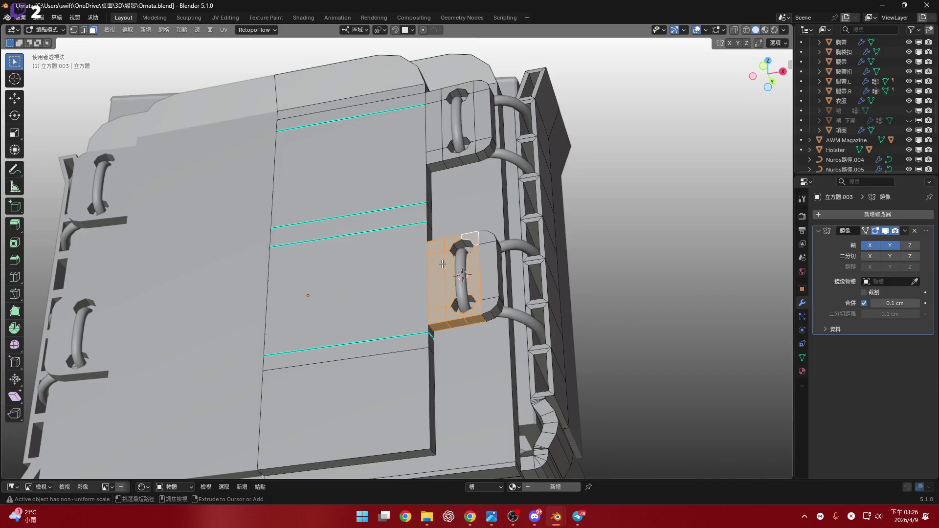
key(ctrl+z)
key(ctrl+z)
key(ctrl+z)
key(ctrl+z)
key(ctrl+z)
key(KP_1)
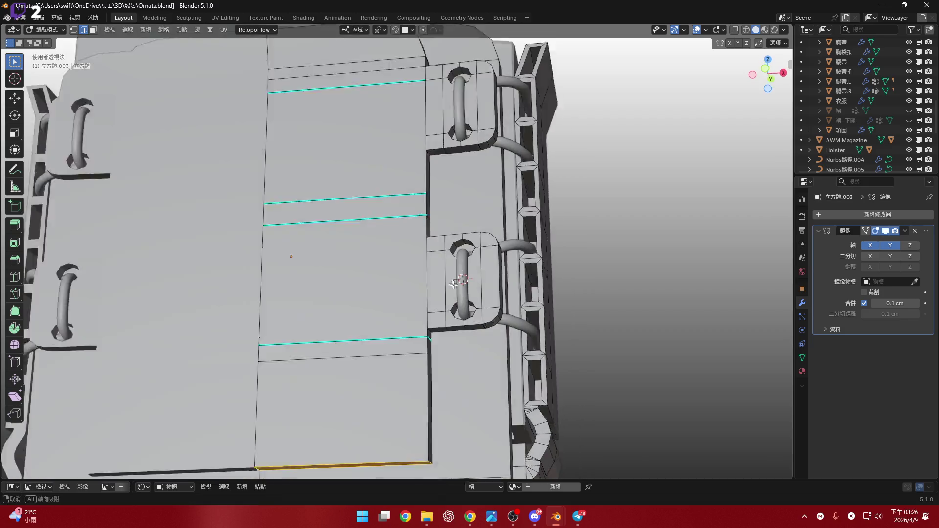
scroll(443, 263, down, 5)
click(767, 74)
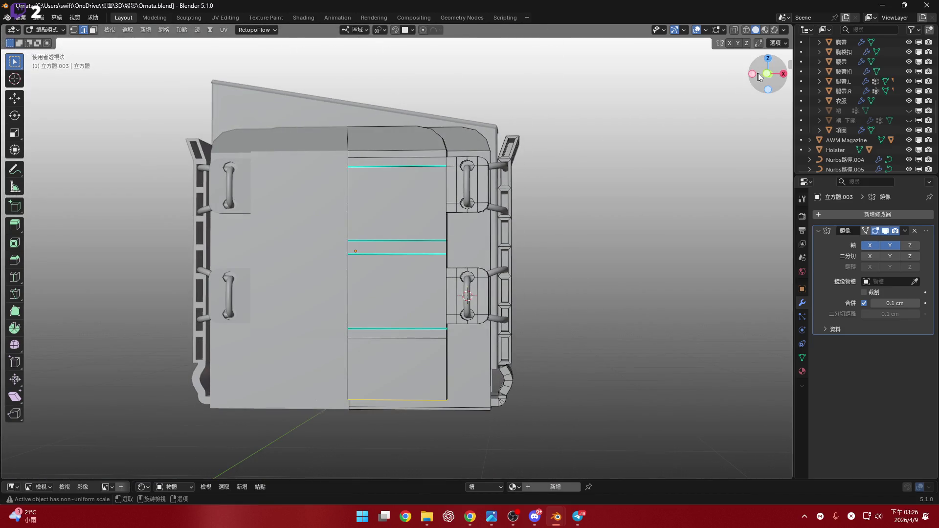
scroll(452, 244, up, 3)
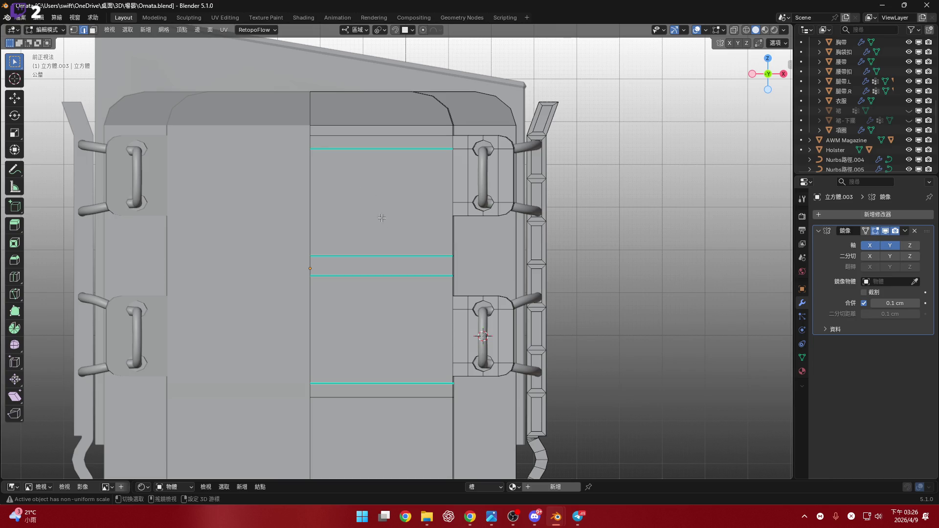
shift+middle_drag(379, 216, 386, 185)
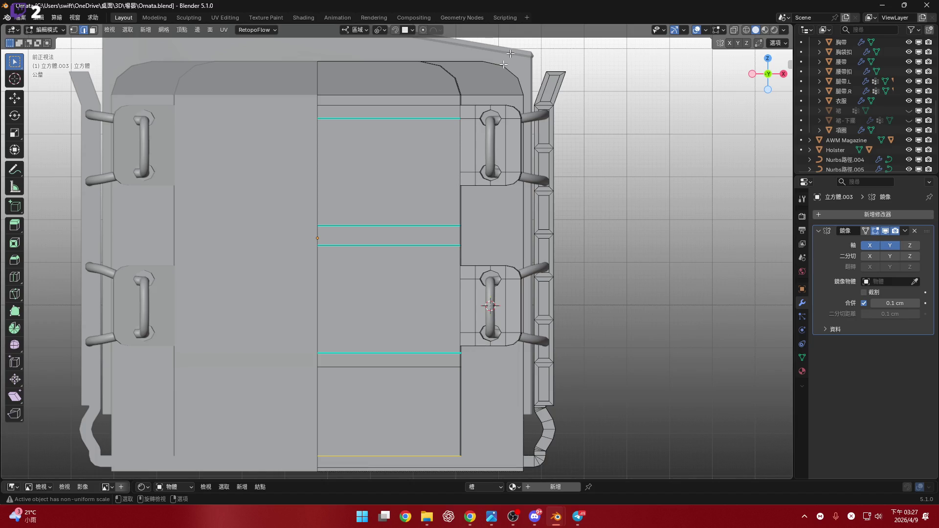
scroll(411, 151, up, 2)
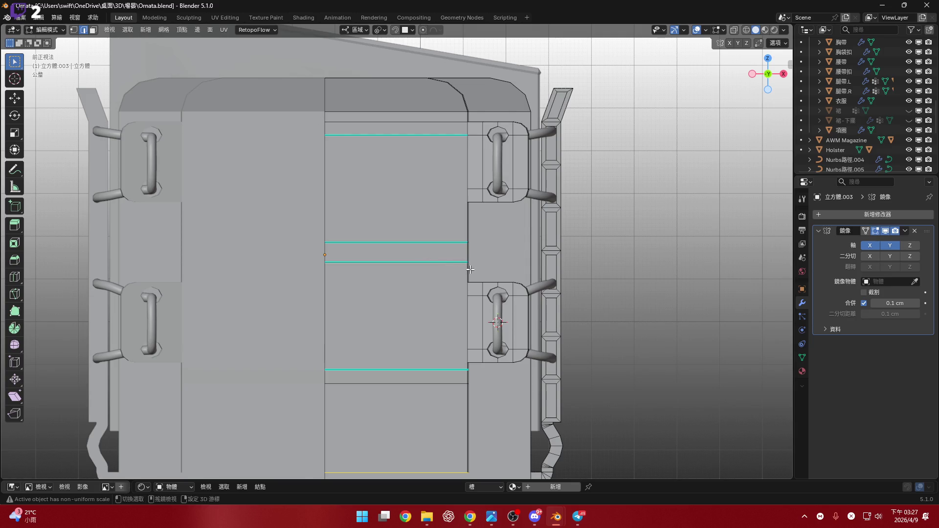
- Select the front face and all linked faces, then separate them into a new object
shift+middle_drag(470, 270, 471, 268)
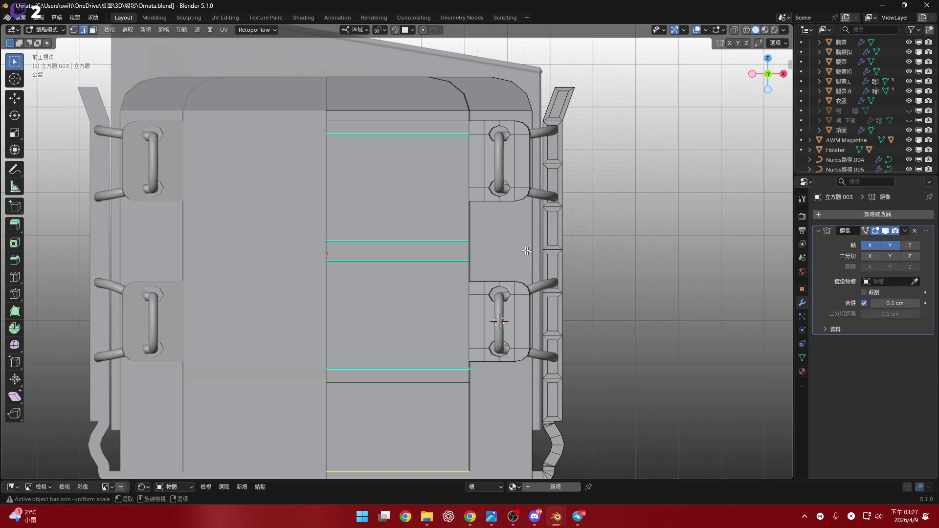
click(432, 220)
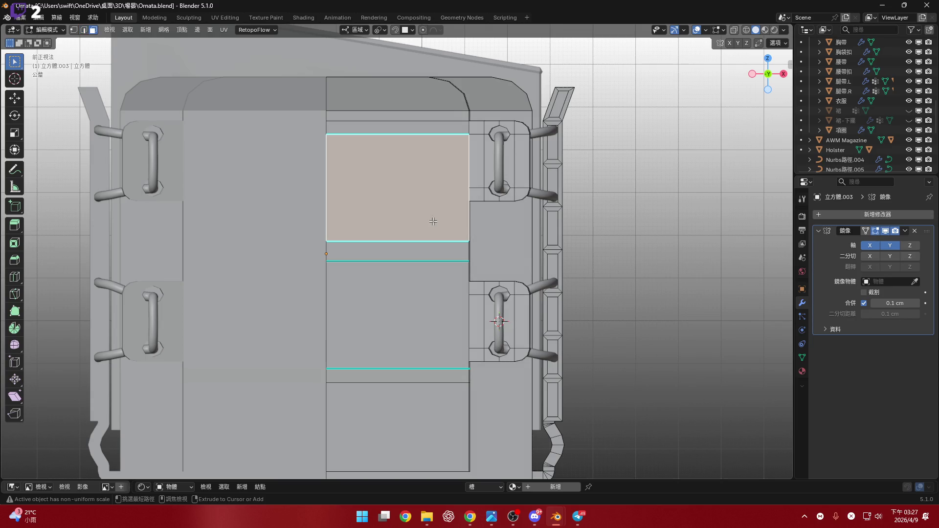
key(ctrl+l)
shift+middle_drag(451, 228, 461, 216)
key(p)
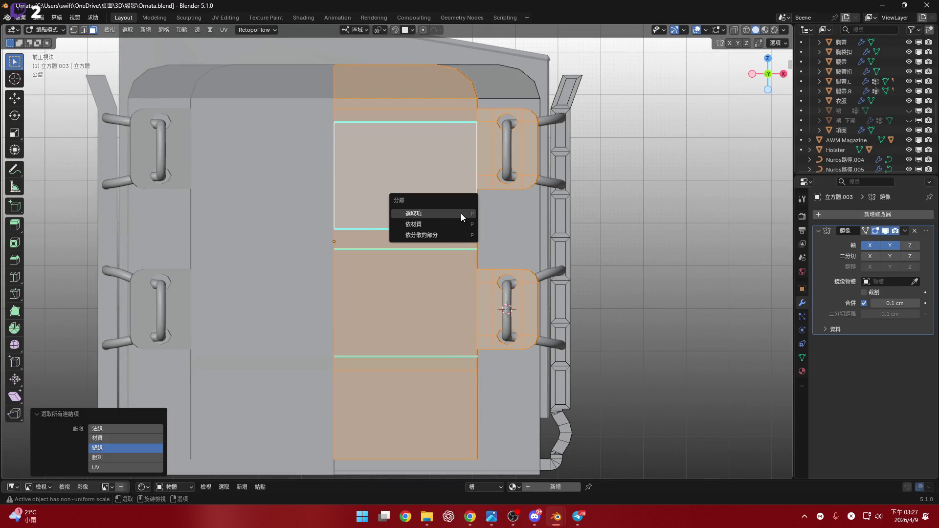
click(462, 213)
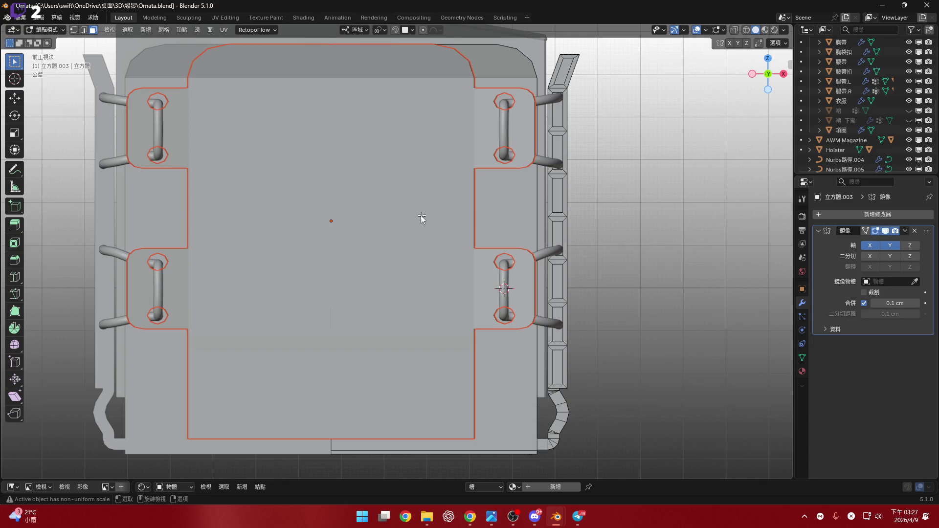
- Return to Object Mode and select the new 立方體.004 panel object
key(Tab)
middle_drag(420, 215, 421, 192)
click(496, 199)
key(Tab)
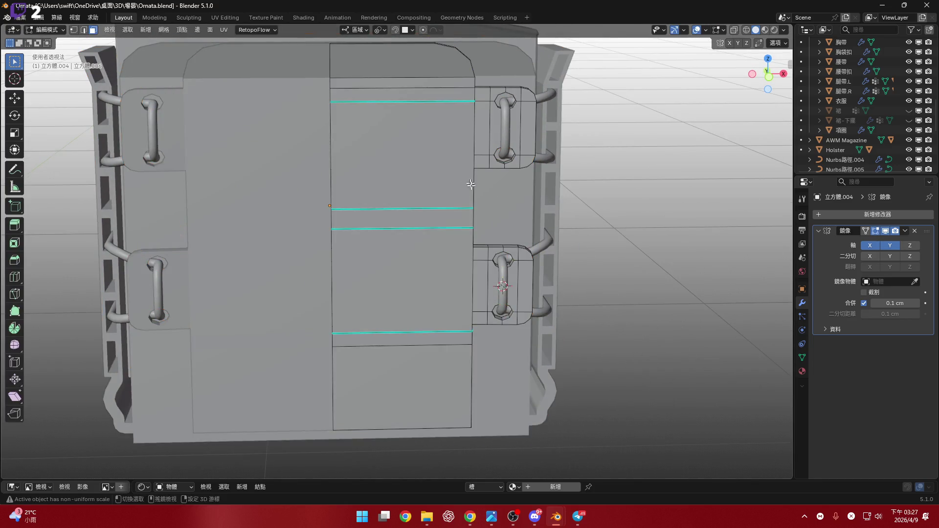
mouse_move(496, 199)
middle_down()
mouse_move(464, 198)
mouse_move(446, 226)
middle_up()
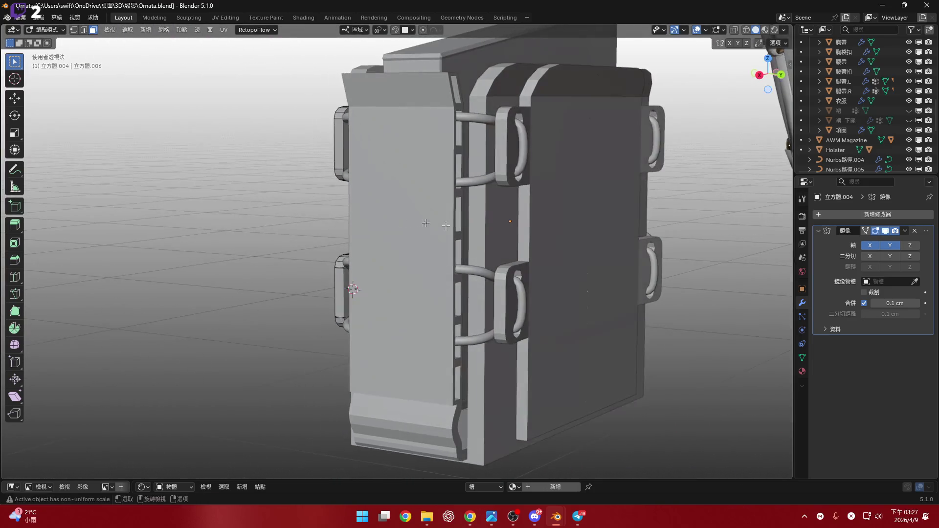
click(888, 246)
mouse_move(514, 191)
middle_down()
mouse_move(503, 182)
mouse_move(651, 185)
middle_up()
click(889, 245)
middle_drag(558, 184, 597, 178)
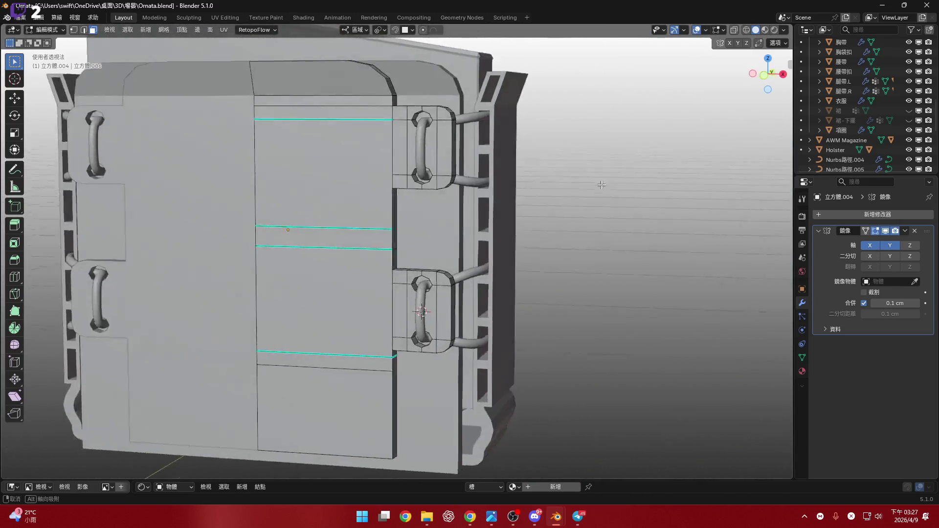
scroll(513, 183, up, 2)
scroll(466, 175, up, 2)
mouse_move(436, 191)
middle_down()
mouse_move(430, 247)
mouse_move(435, 220)
mouse_move(421, 224)
mouse_move(443, 230)
mouse_move(430, 233)
middle_up()
scroll(421, 218, down, 3)
scroll(435, 220, up, 2)
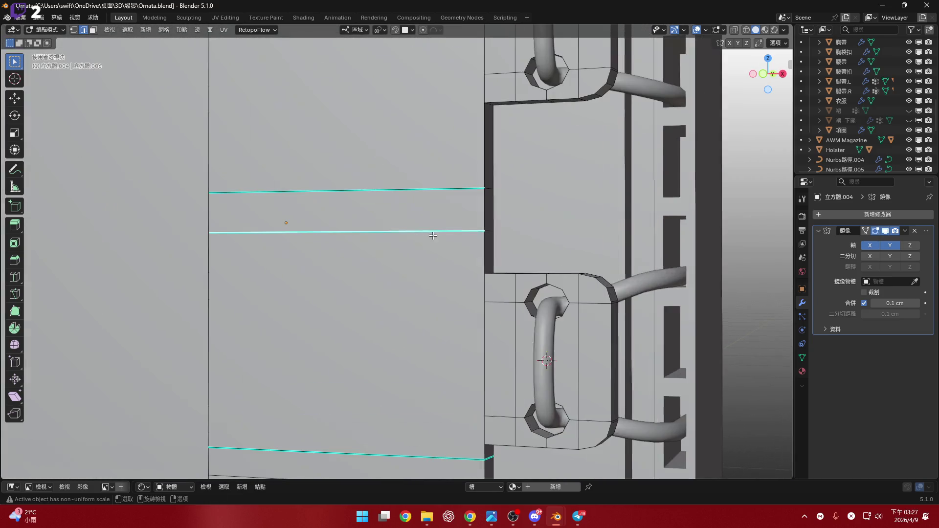
- Delete the lower front face and its linked faces from the panel mesh
alt+click(430, 233)
scroll(461, 220, up, 1)
scroll(460, 230, up, 1)
scroll(460, 230, down, 2)
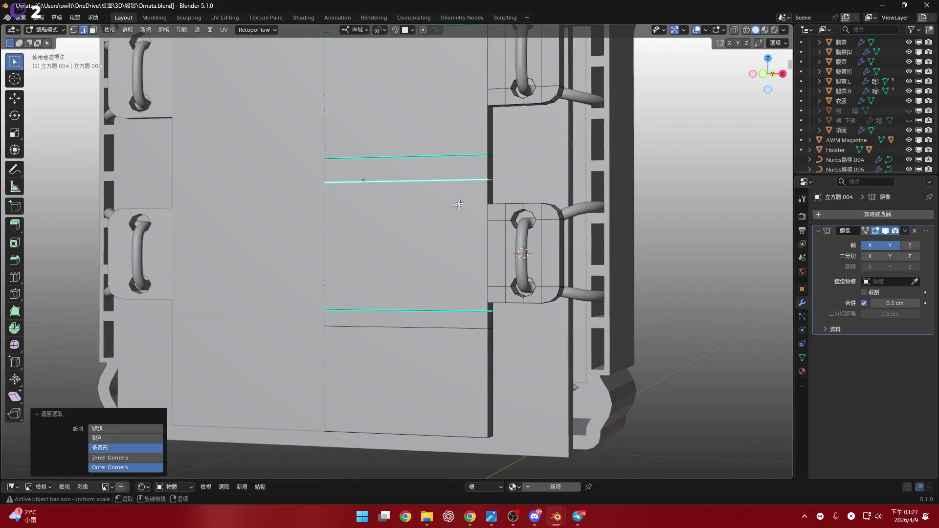
key(shift+3)
shift+click(428, 271)
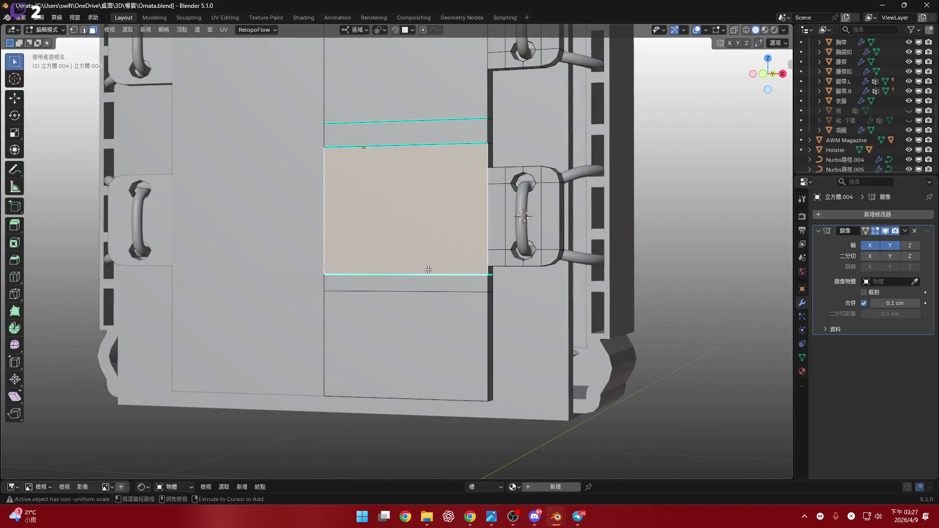
key(ctrl+l)
key(x)
click(428, 270)
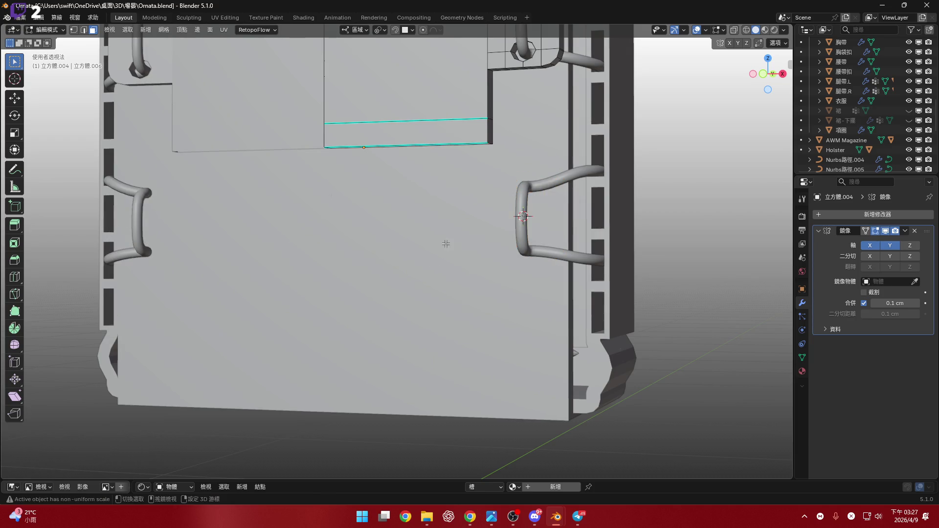
key(ctrl+z)
key(x)
click(440, 266)
scroll(448, 228, up, 2)
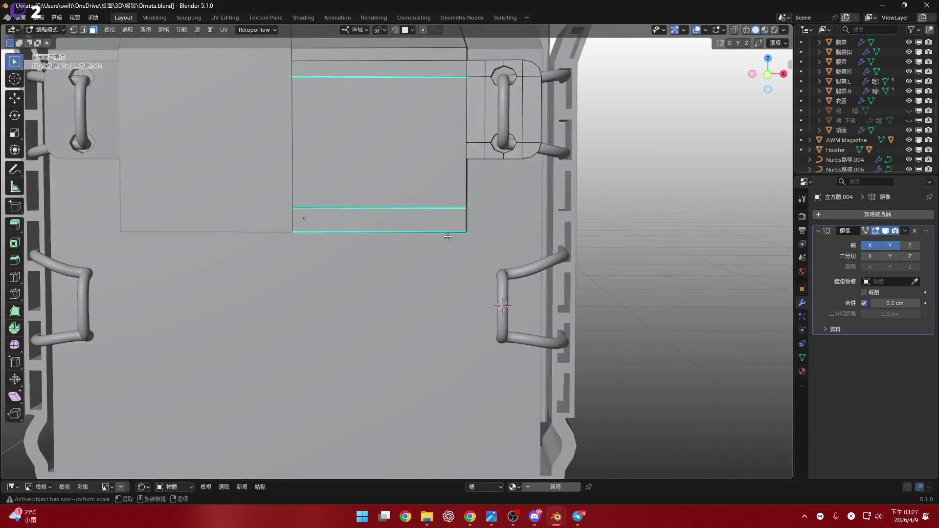
scroll(444, 234, down, 5)
scroll(442, 235, up, 3)
- Enable Z-axis mirroring on the panel's Mirror modifier and view the pouch from the front
middle_drag(442, 236, 411, 169)
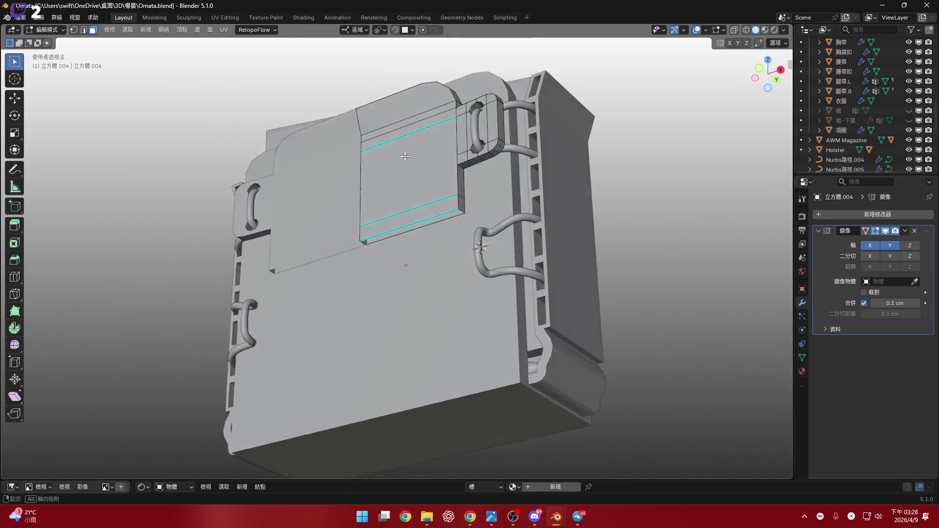
click(910, 245)
mouse_move(469, 235)
middle_down()
mouse_move(490, 217)
mouse_move(503, 271)
middle_up()
scroll(488, 217, up, 3)
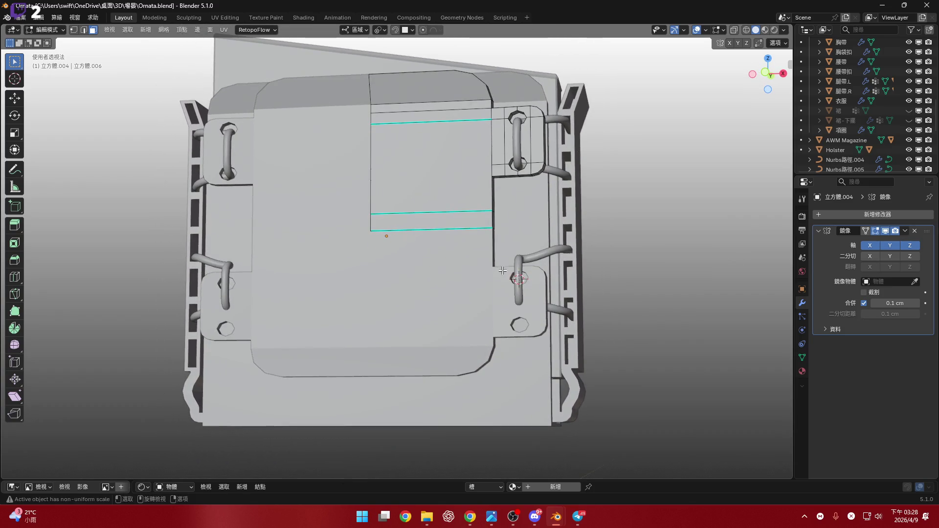
click(759, 78)
scroll(709, 287, up, 2)
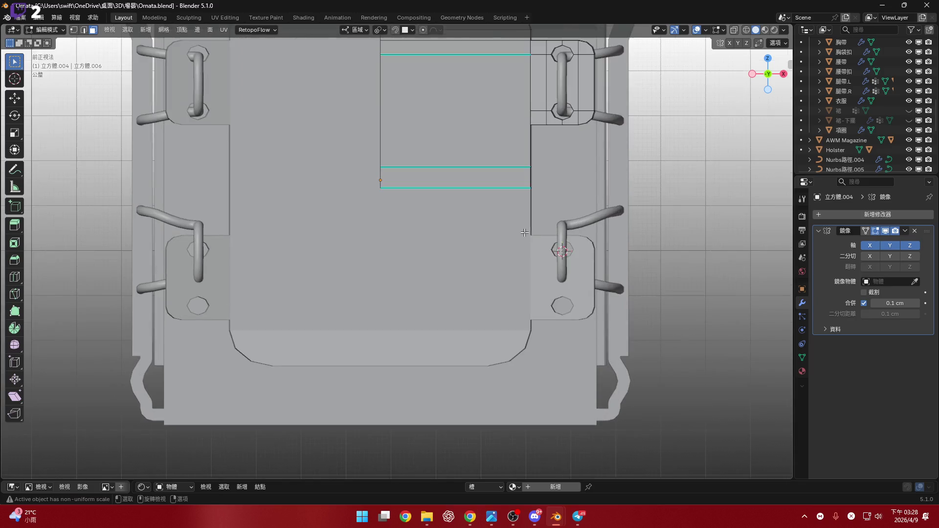
scroll(708, 287, up, 2)
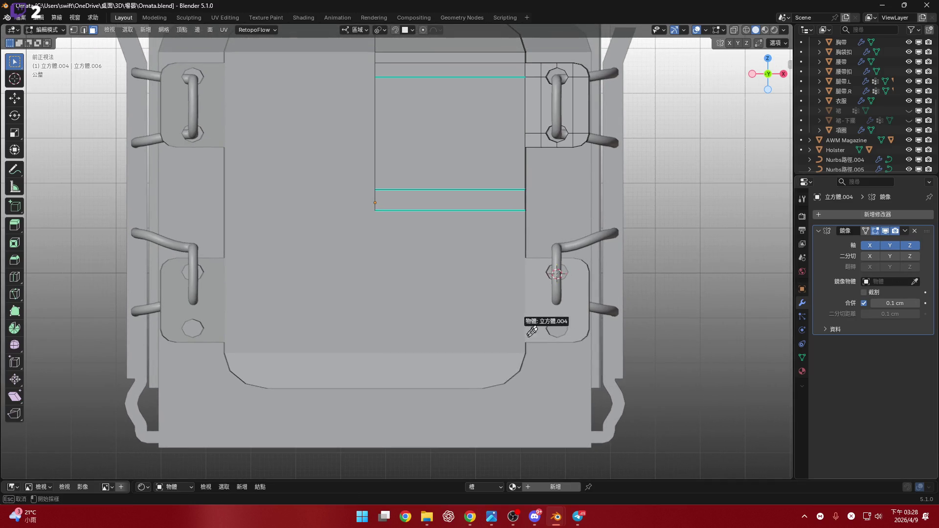
- Clear the mirror object reference and move the whole panel mesh up along Z
click(551, 391)
click(915, 282)
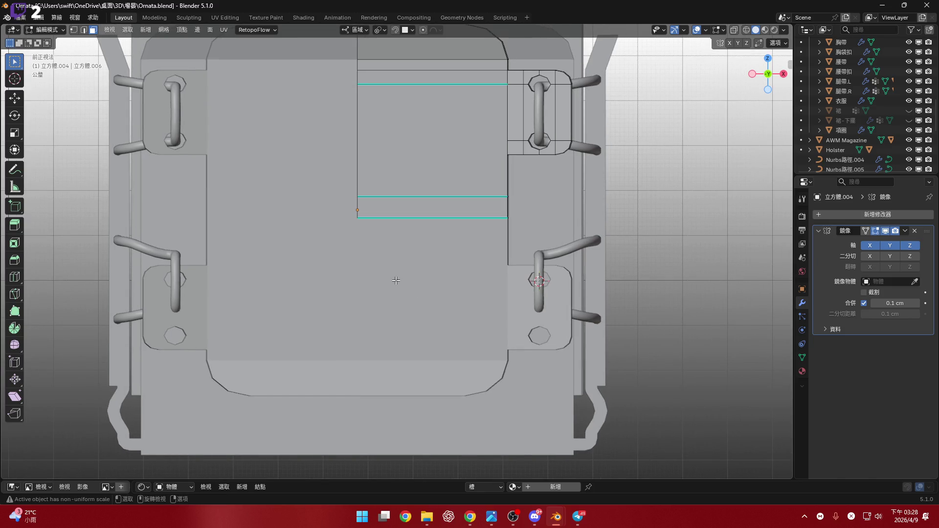
key(a)
shift+scroll(396, 280, up, 5)
key(g)
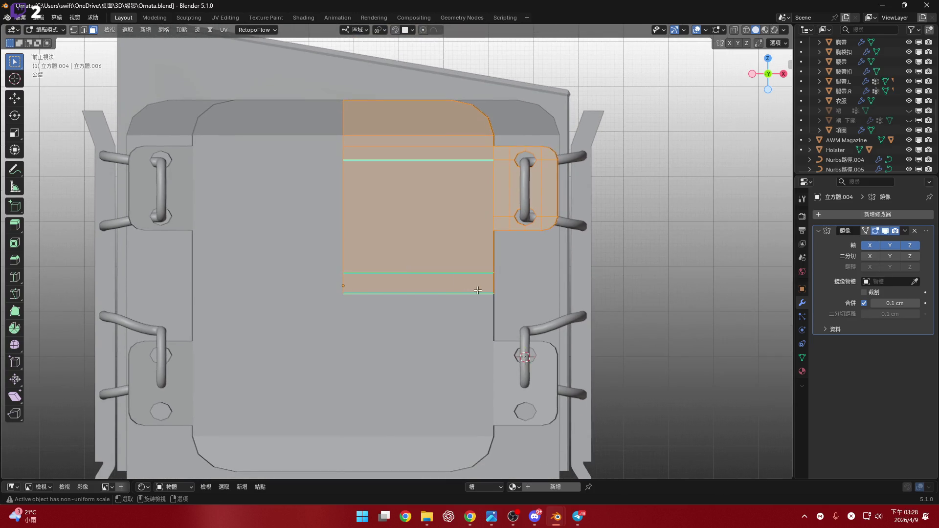
key(z)
key(z)
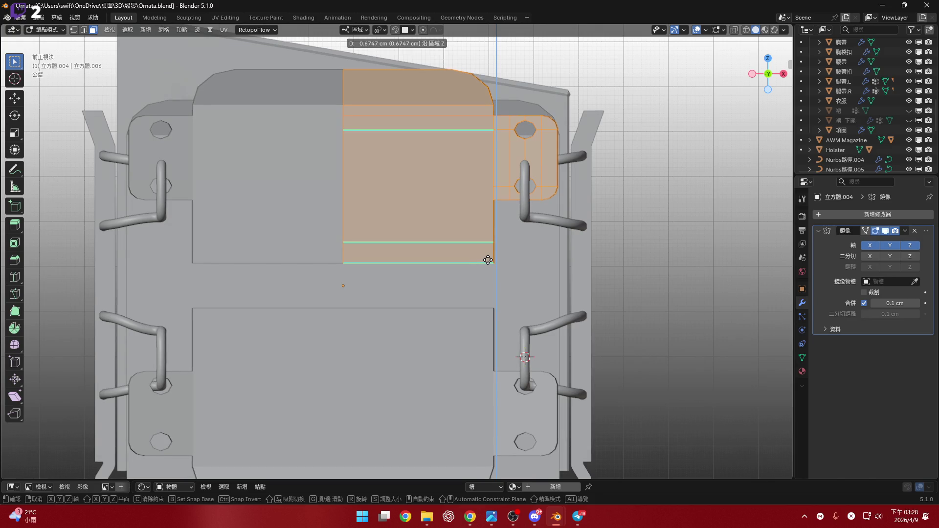
click(482, 266)
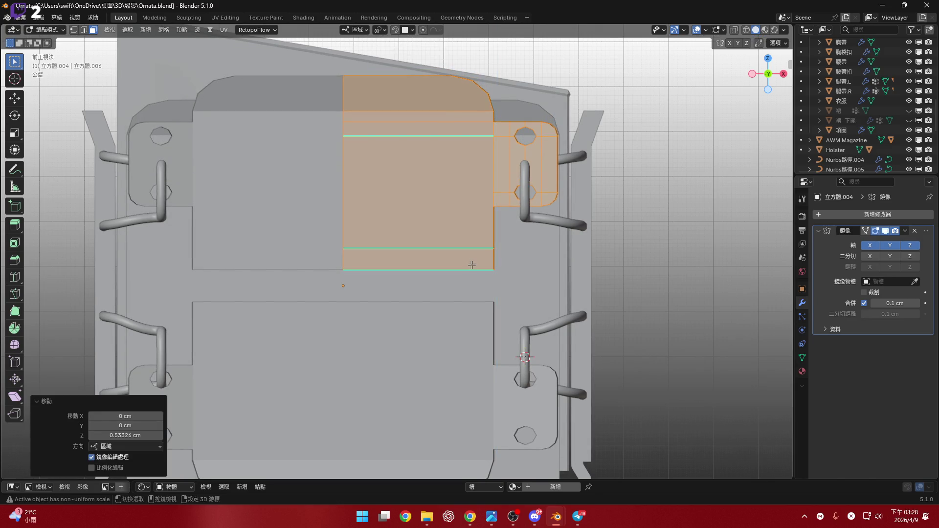
shift+middle_drag(472, 264, 474, 216)
- Cancel an object-level move, then adjust the panel mesh height along Z again in Edit Mode
key(Tab)
key(g)
key(z)
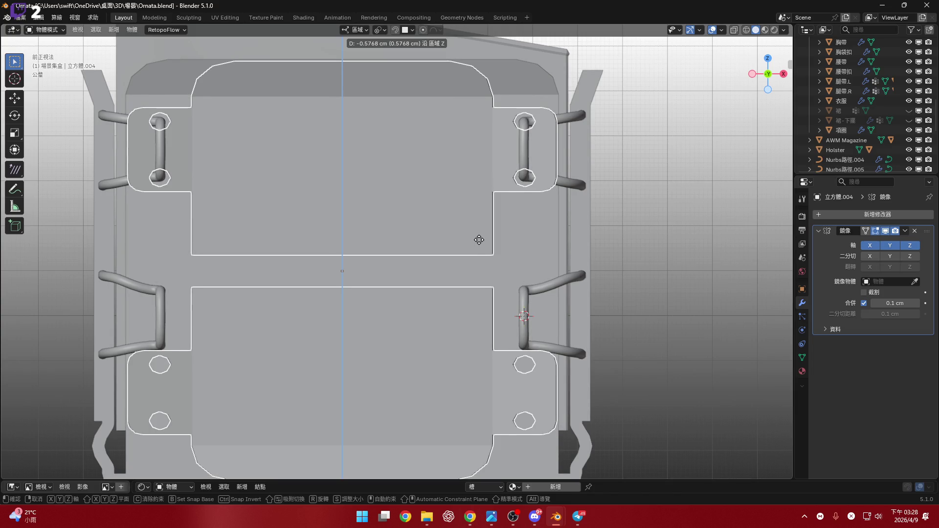
key(Escape)
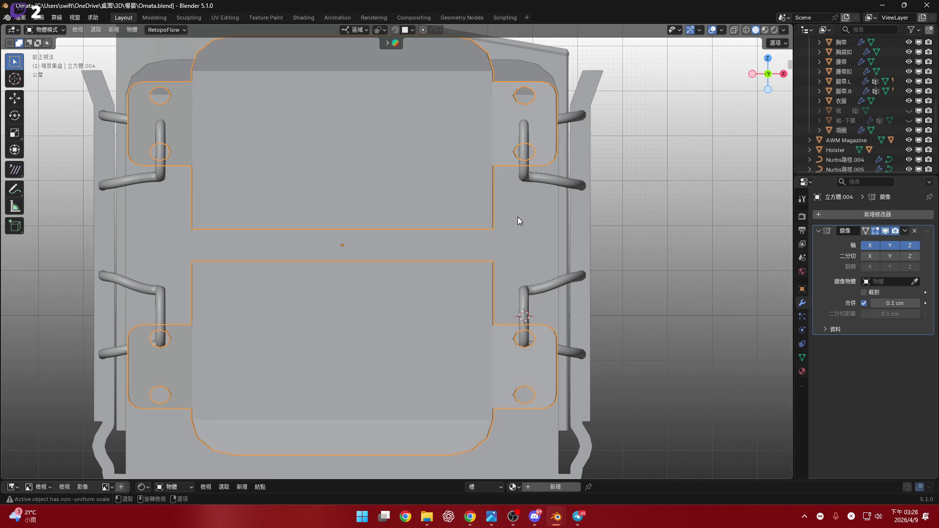
shift+scroll(510, 216, up, 2)
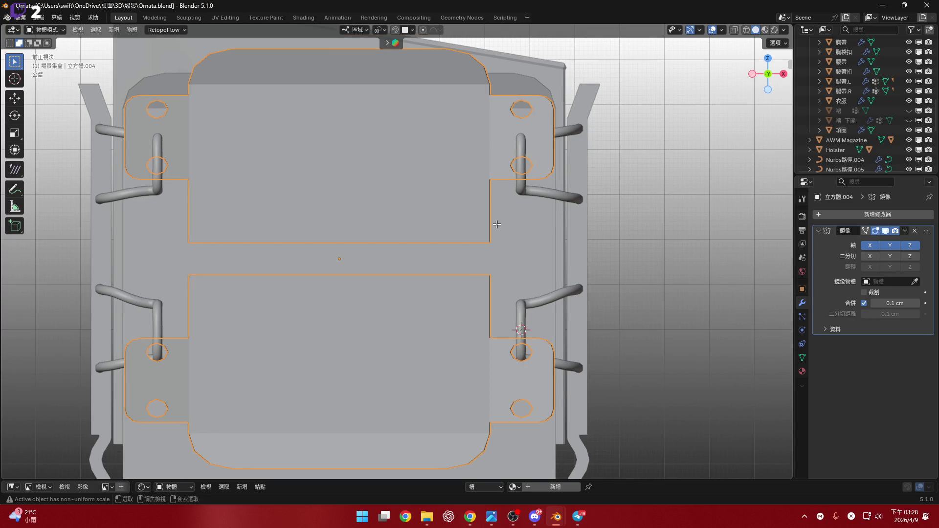
key(Tab)
scroll(524, 224, up, 3)
key(g)
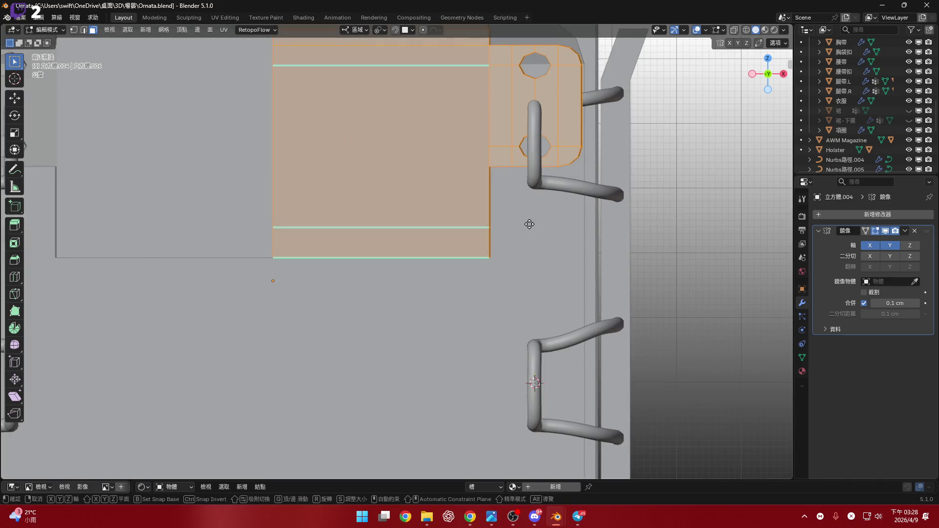
key(z)
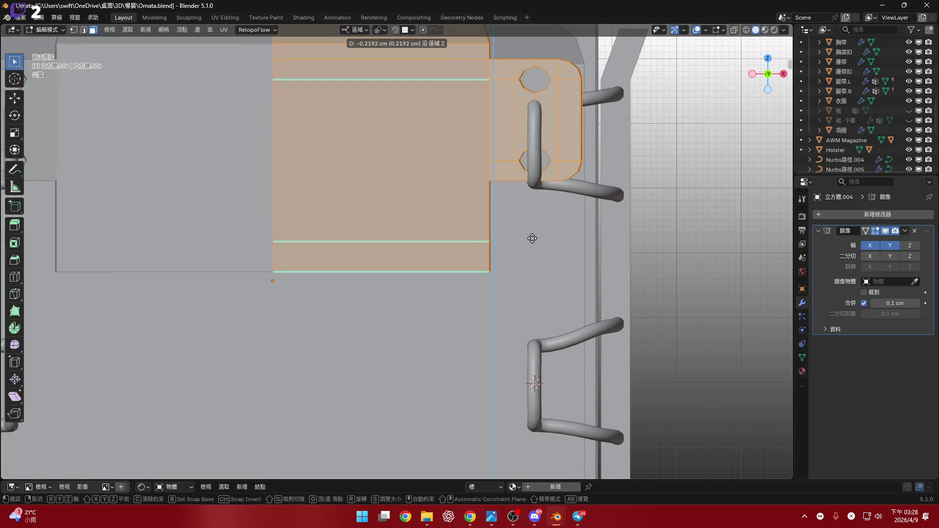
click(531, 238)
scroll(529, 236, down, 4)
mouse_move(528, 237)
middle_down()
mouse_move(514, 224)
mouse_move(521, 243)
middle_up()
scroll(513, 221, up, 3)
- Turn on Mirror Z for the panel object and start a Z move to set the gap between panels
key(Tab)
click(910, 246)
click(767, 75)
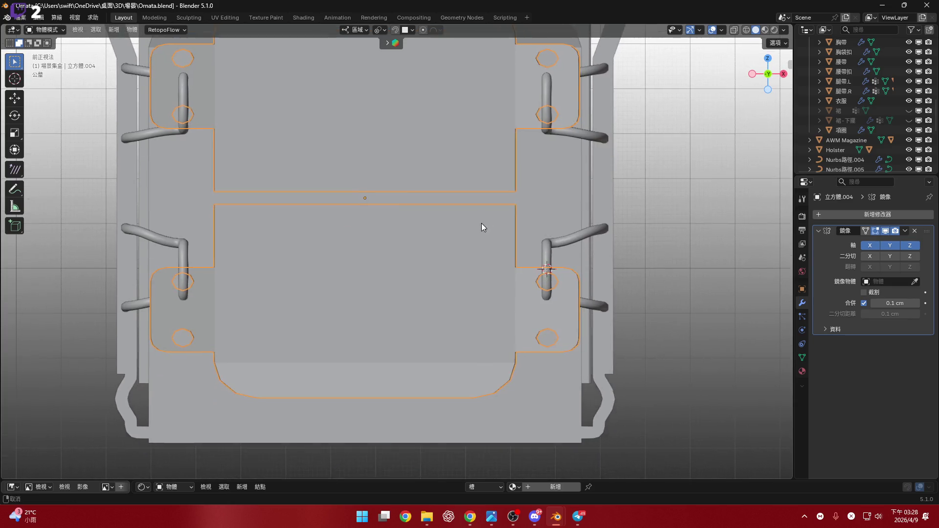
scroll(481, 223, up, 2)
key(g)
key(z)
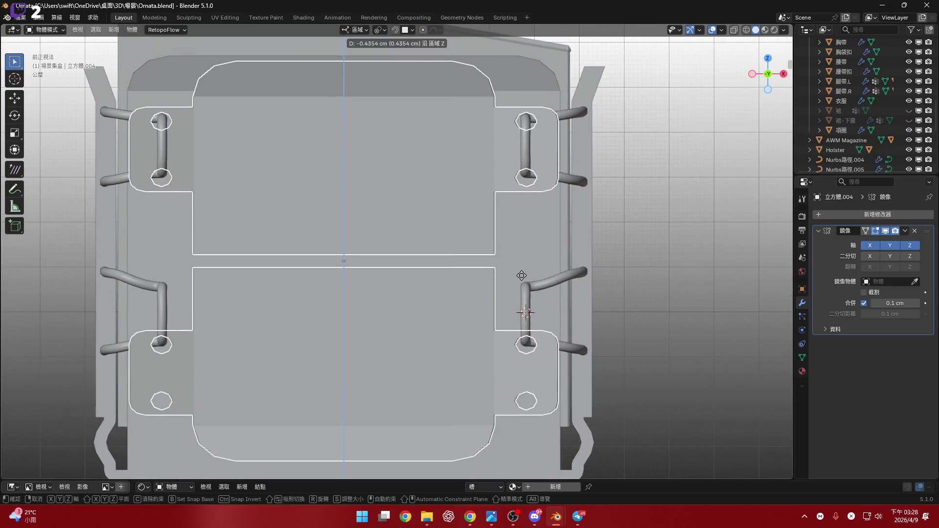
- Confirm the gap between mirrored panels and reselect the front panel object in front view
click(522, 220)
mouse_move(522, 220)
middle_down()
mouse_move(475, 216)
mouse_move(448, 268)
mouse_move(467, 272)
middle_up()
scroll(475, 216, up, 4)
scroll(468, 286, up, 2)
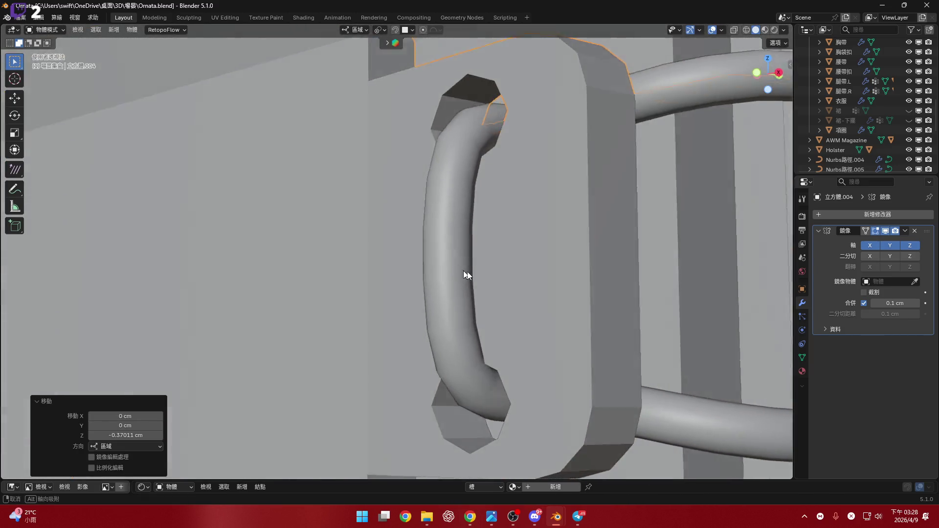
scroll(468, 271, down, 3)
scroll(477, 283, down, 2)
scroll(461, 189, up, 2)
scroll(457, 225, up, 3)
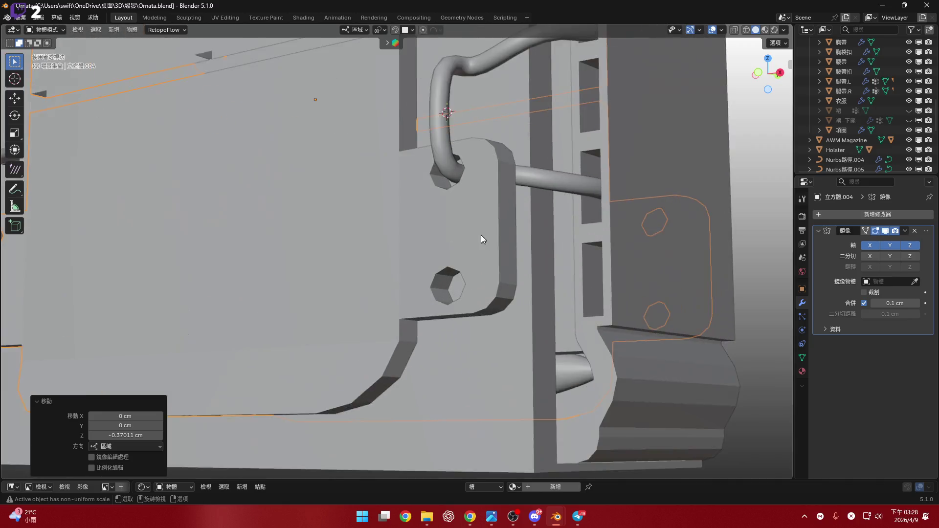
middle_drag(485, 241, 501, 245)
scroll(501, 242, down, 4)
scroll(497, 252, up, 1)
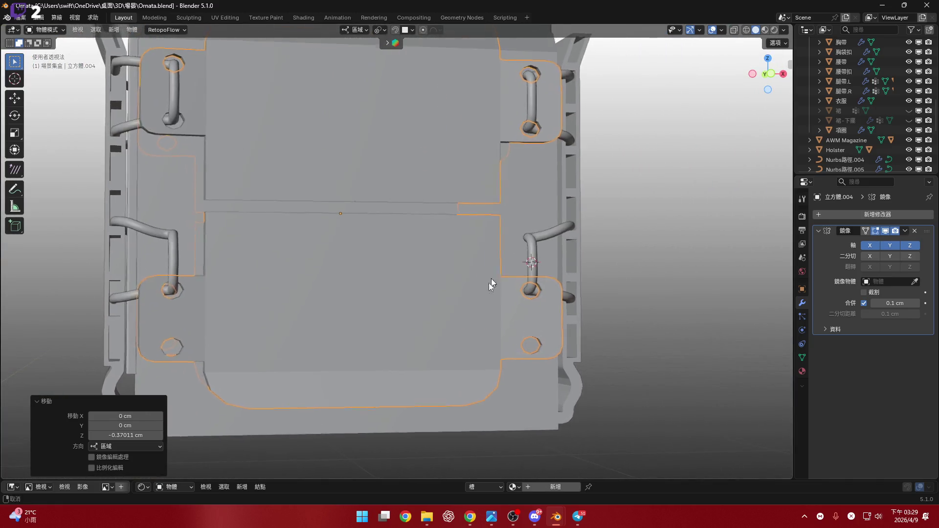
mouse_move(491, 283)
middle_down()
mouse_move(499, 243)
mouse_move(470, 256)
mouse_move(517, 236)
mouse_move(525, 213)
mouse_move(653, 165)
middle_up()
scroll(484, 286, up, 2)
scroll(516, 236, up, 2)
click(551, 217)
click(769, 74)
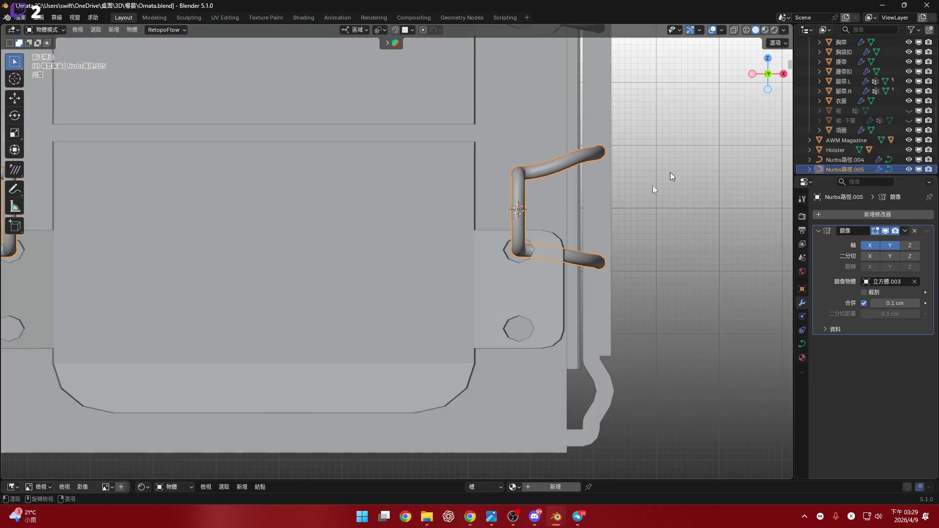
scroll(545, 236, up, 4)
click(525, 268)
scroll(526, 268, down, 4)
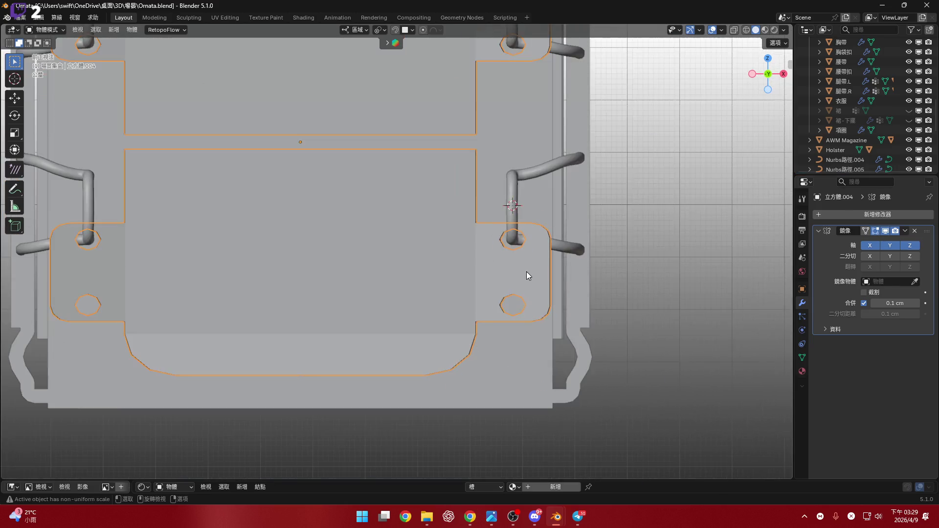
shift+middle_drag(543, 209, 582, 296)
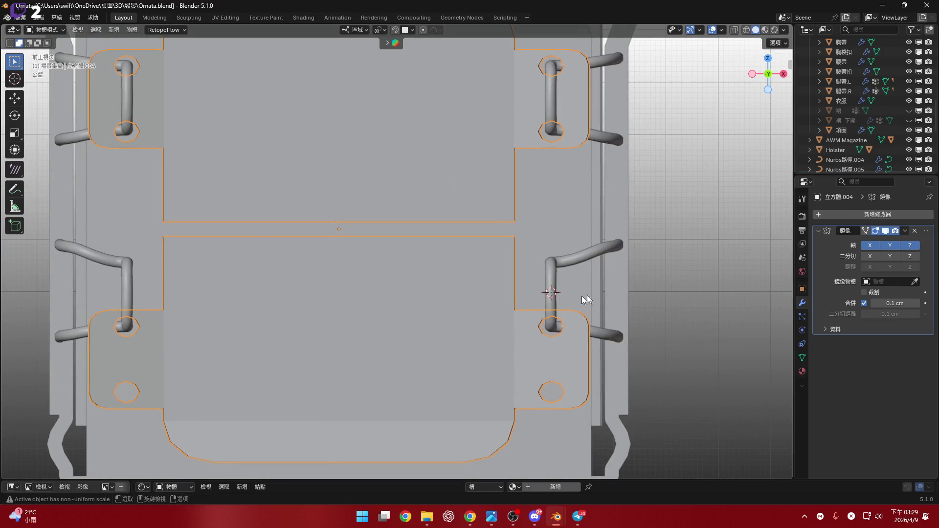
- Disable Mirror X and Y, then apply the Mirror modifier so only the Z reflection is baked in
click(905, 231)
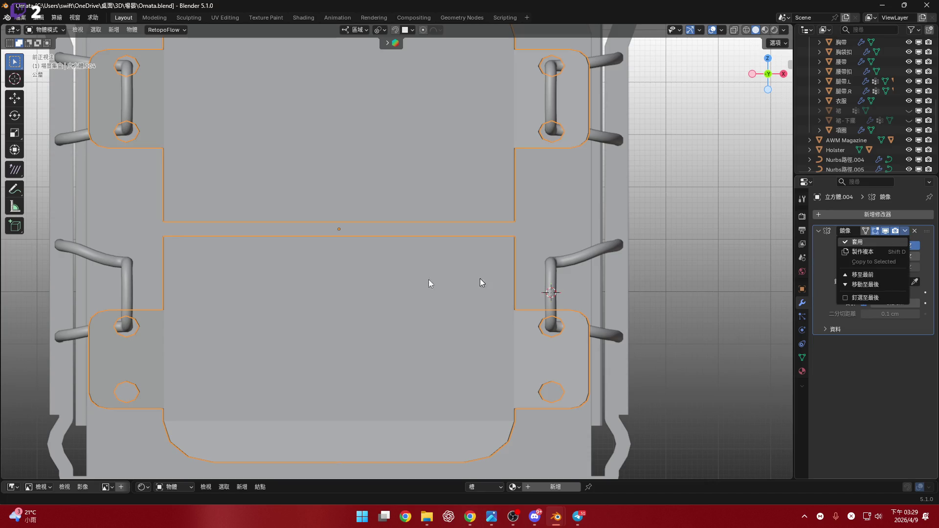
key(Return)
mouse_move(442, 265)
middle_down()
mouse_move(430, 279)
mouse_move(442, 273)
middle_up()
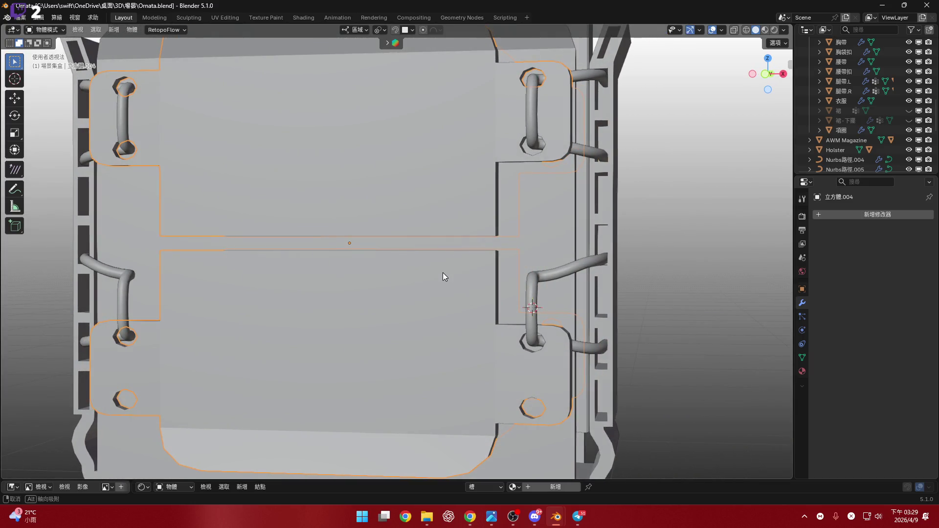
key(ctrl+z)
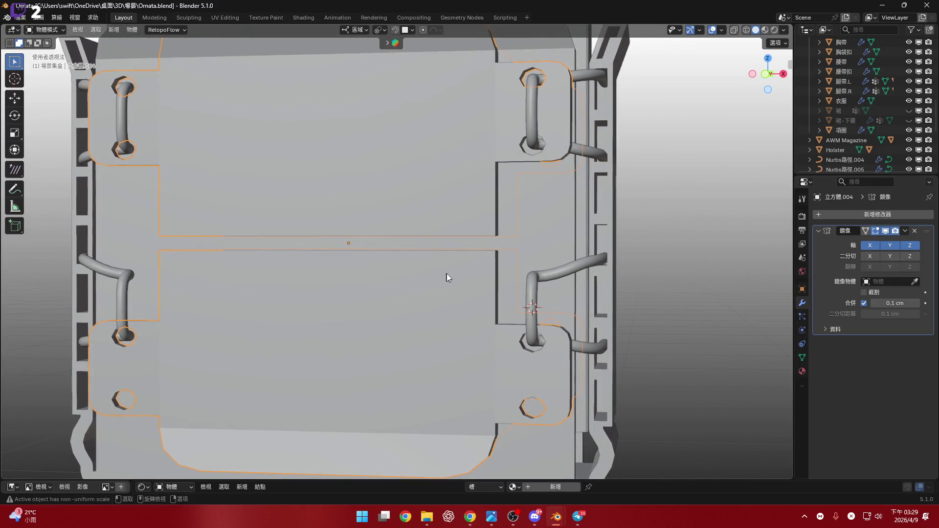
click(871, 247)
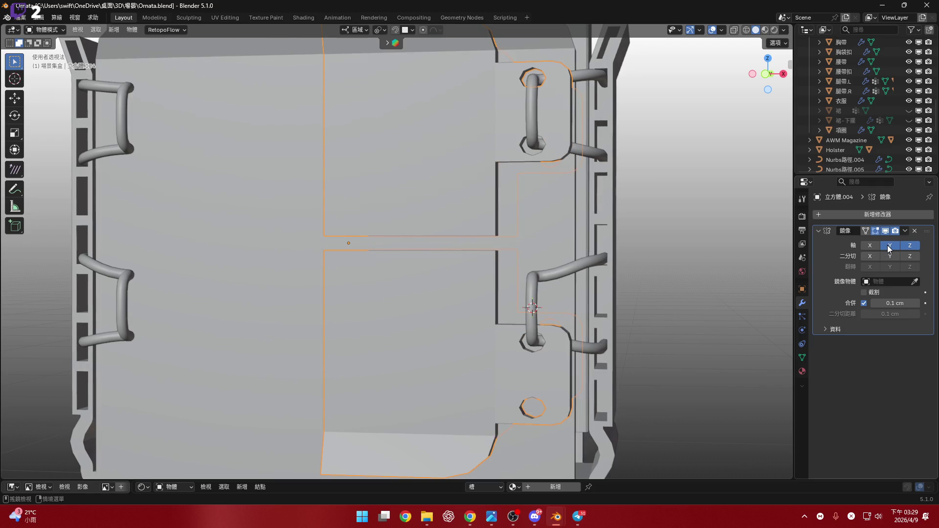
click(886, 245)
mouse_move(488, 294)
middle_down()
mouse_move(414, 287)
mouse_move(471, 290)
middle_up()
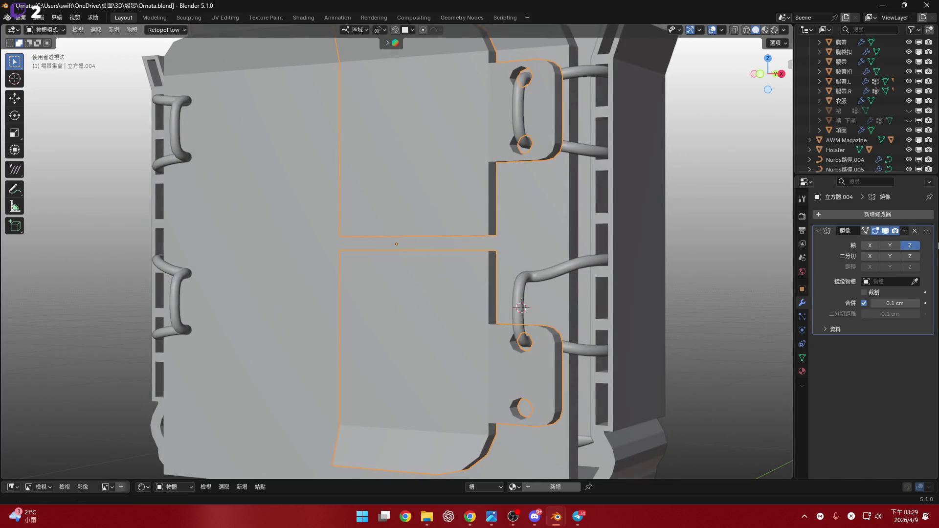
click(906, 231)
key(Return)
- Select the outer pouch box 立方體.003 and bring up its object actions for joining
middle_drag(542, 277, 513, 250)
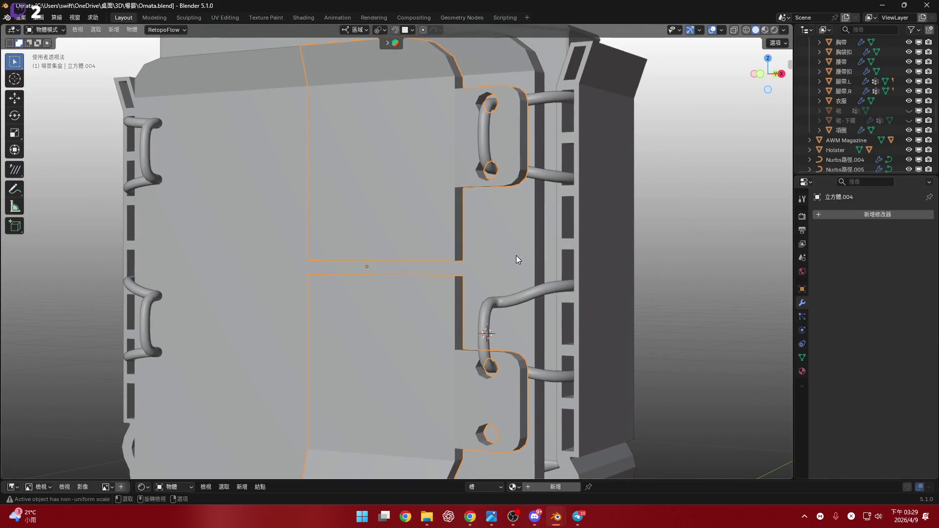
shift+click(554, 290)
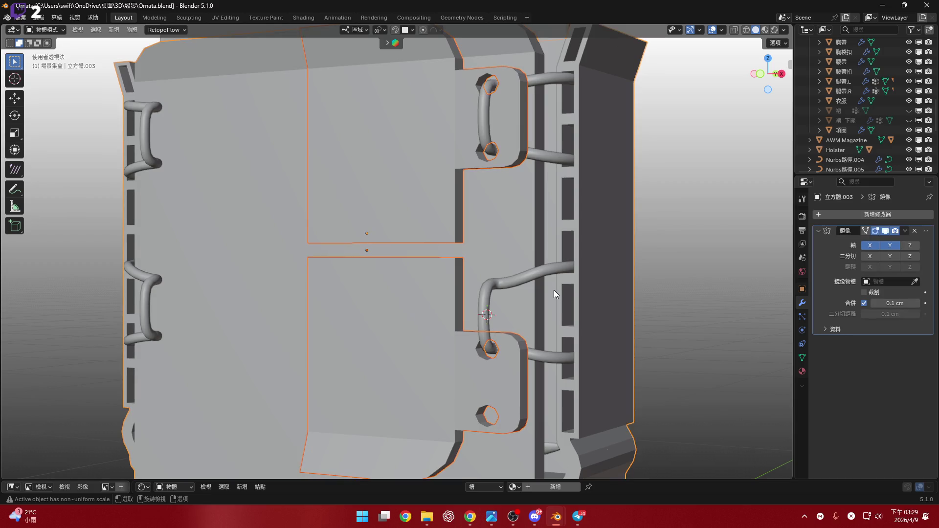
key(ctrl+q)
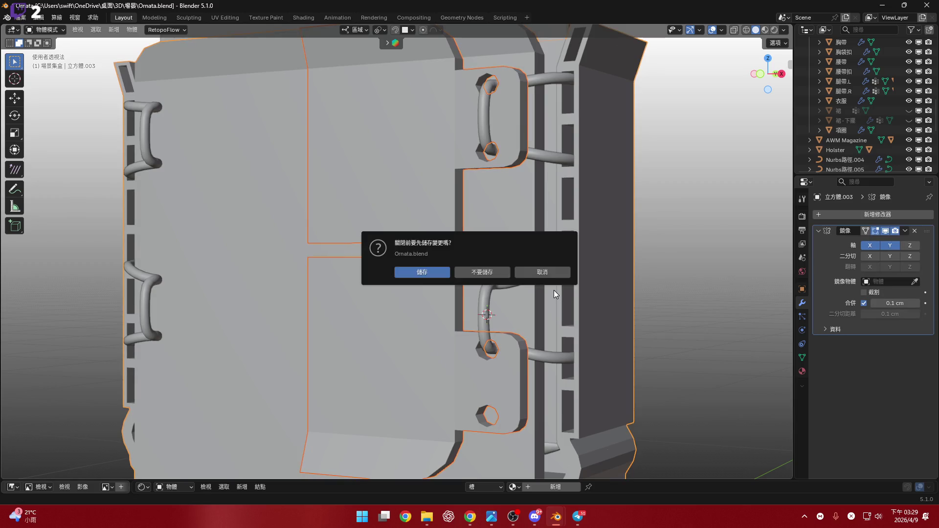
click(522, 273)
mouse_move(522, 274)
middle_down()
mouse_move(480, 206)
mouse_move(522, 224)
middle_up()
right_click(522, 224)
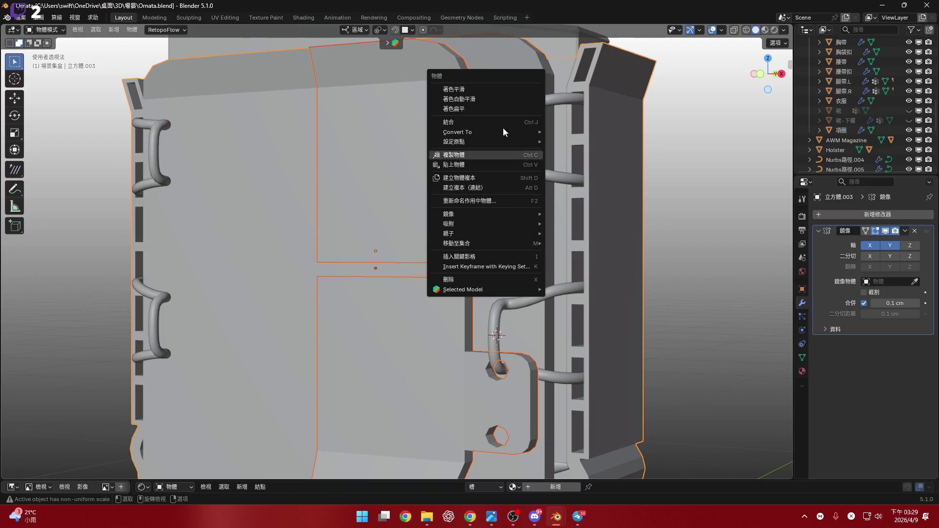
- Join the box pieces into one object and place the 3D cursor on the selected tab edge
click(475, 122)
middle_drag(475, 122, 488, 280)
scroll(500, 240, up, 3)
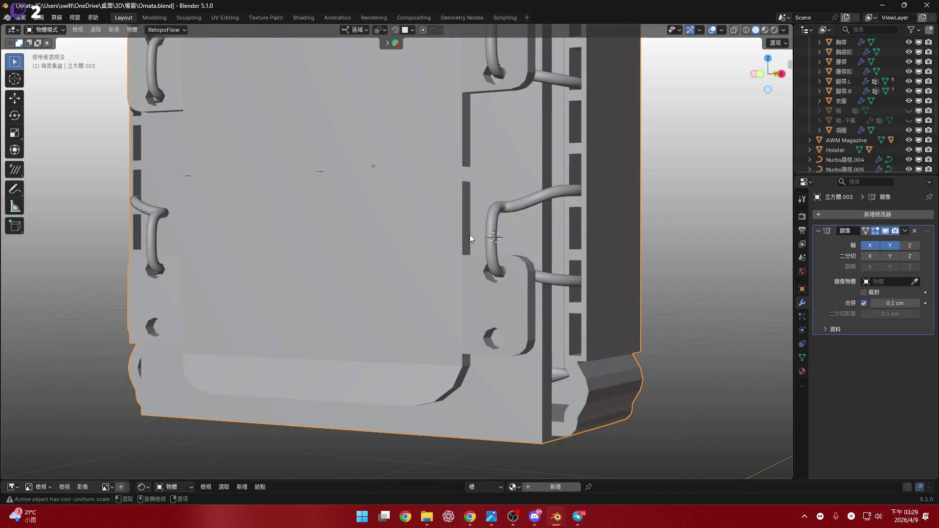
click(499, 269)
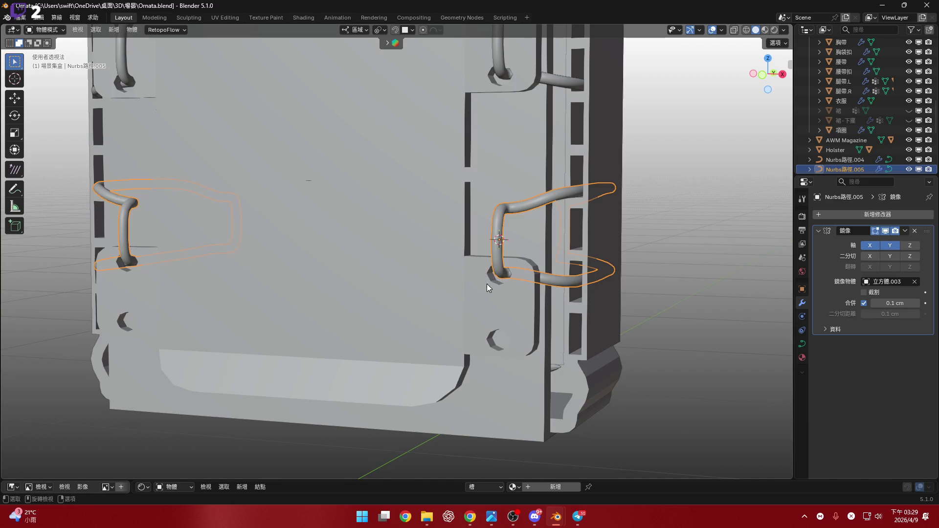
shift+middle_drag(487, 283, 484, 258)
click(484, 261)
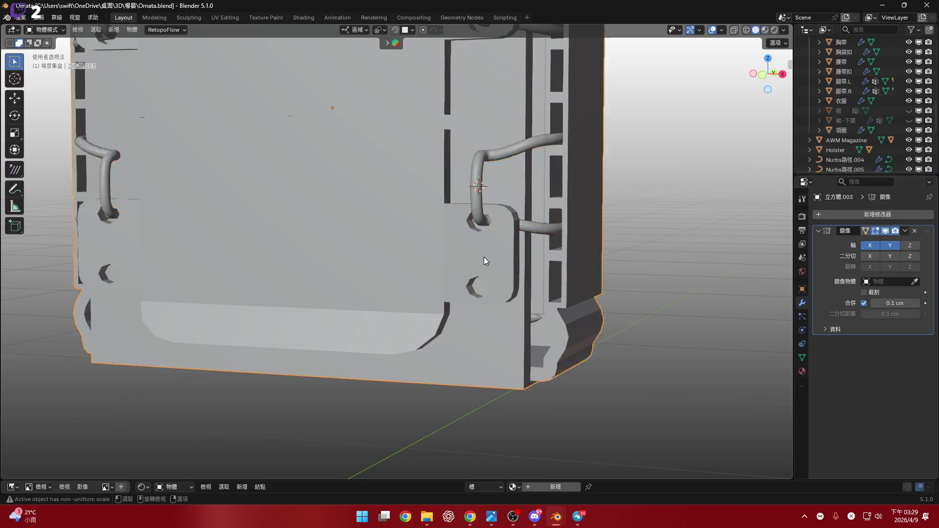
scroll(484, 260, up, 3)
scroll(487, 241, up, 3)
key(Tab)
key(alt+a)
key(shift+s)
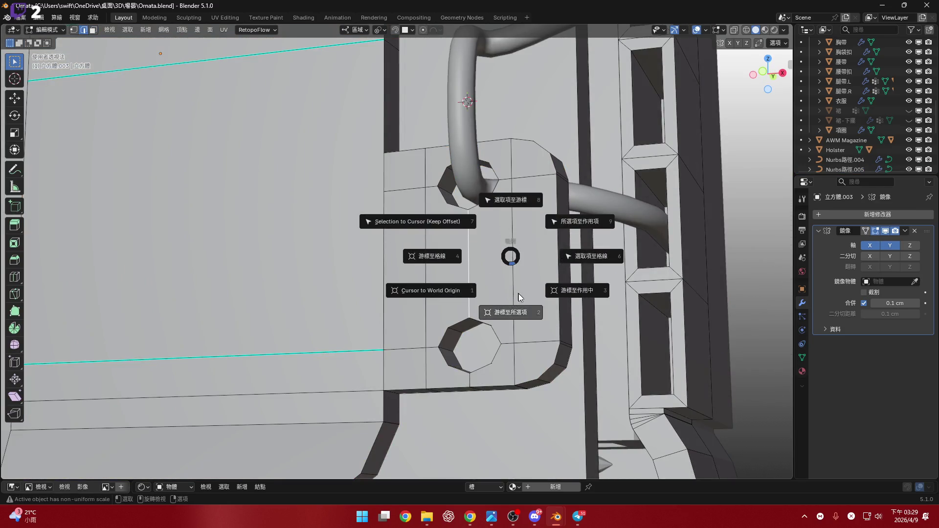
click(518, 297)
- Snap the side tube handle to the 3D cursor so it sits centred on its tab
middle_drag(518, 298, 464, 244)
key(Tab)
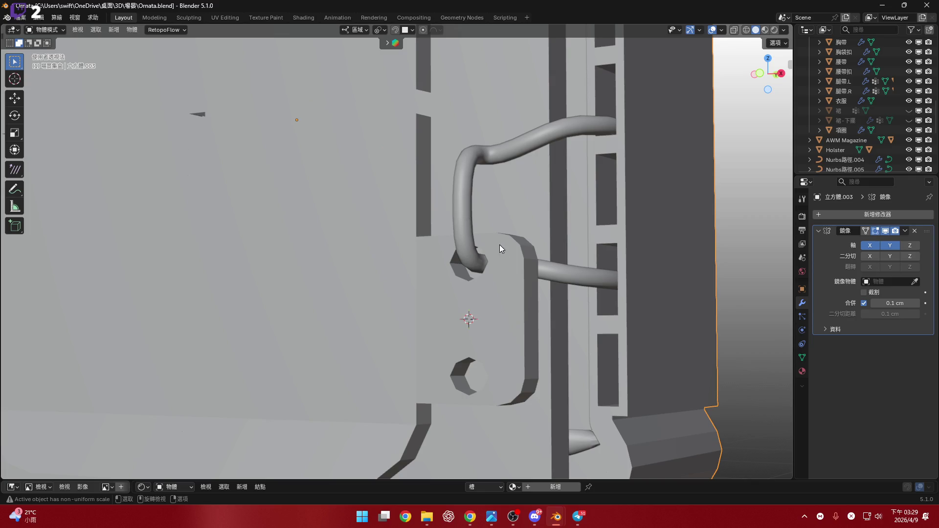
click(500, 244)
right_click(489, 209)
mouse_move(415, 344)
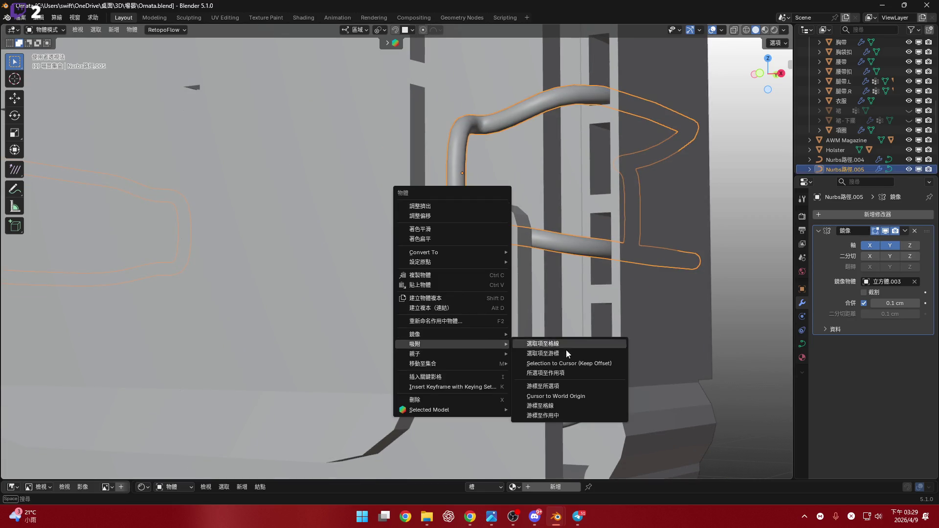
key(Return)
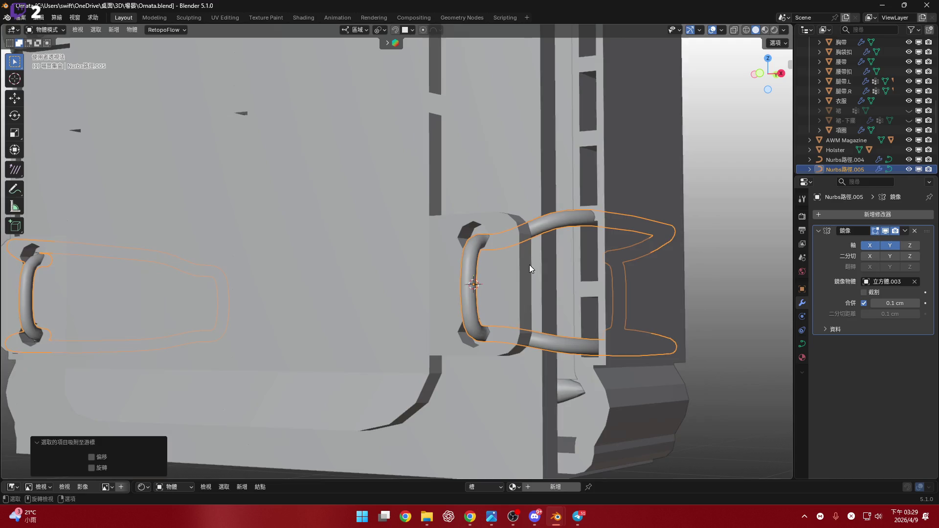
mouse_move(529, 265)
middle_down()
mouse_move(542, 279)
mouse_move(499, 303)
middle_up()
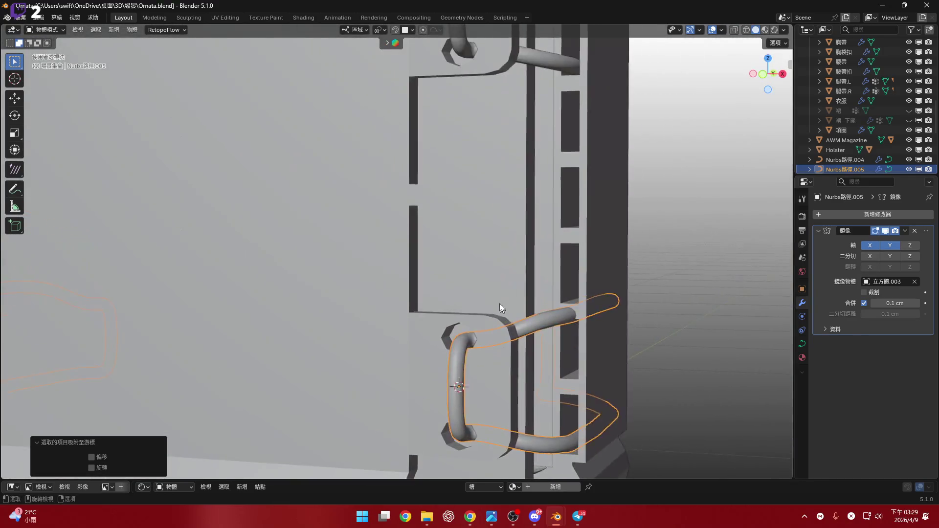
scroll(486, 314, down, 3)
scroll(500, 274, up, 2)
scroll(476, 271, up, 2)
scroll(476, 271, up, 2)
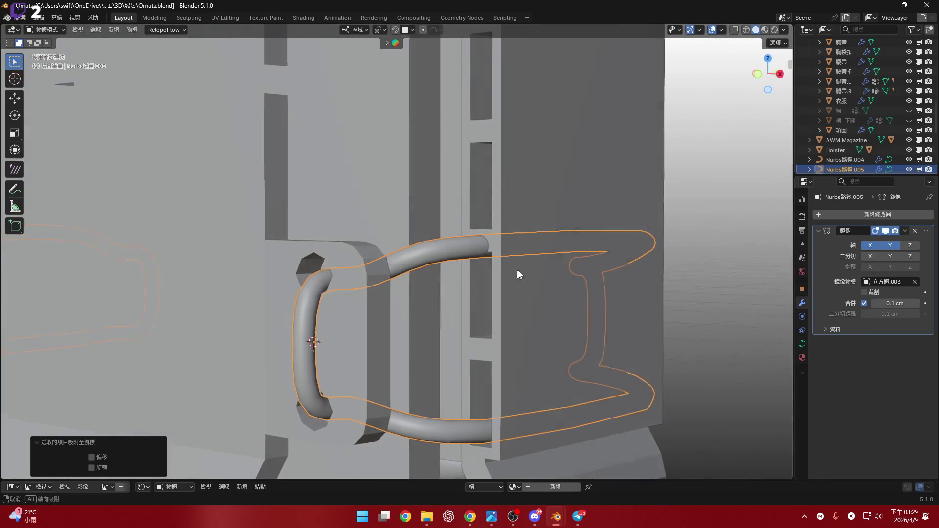
mouse_move(518, 272)
middle_down()
mouse_move(527, 268)
mouse_move(418, 229)
middle_up()
- Lower the tube's upper end control points about 0.04 cm along Z, then reselect the box mesh
key(Tab)
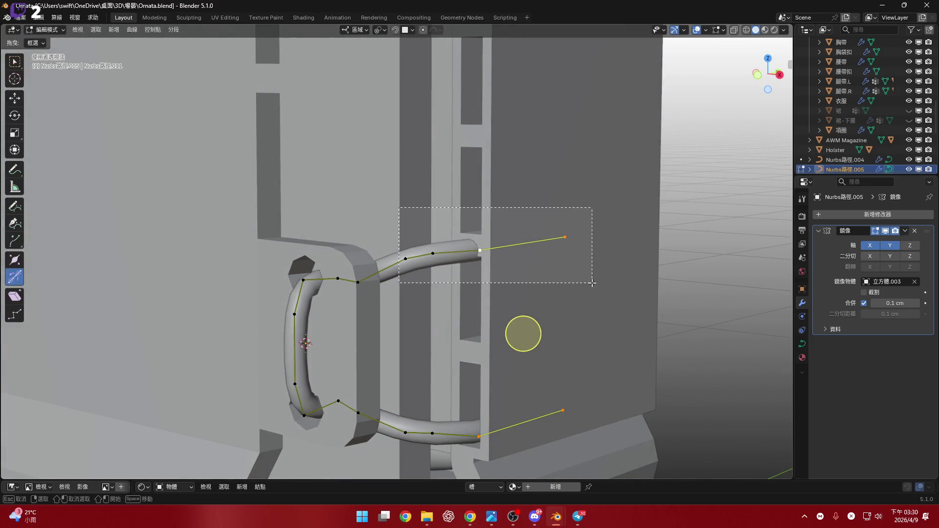
drag(399, 208, 592, 283)
scroll(481, 242, up, 4)
key(g)
key(z)
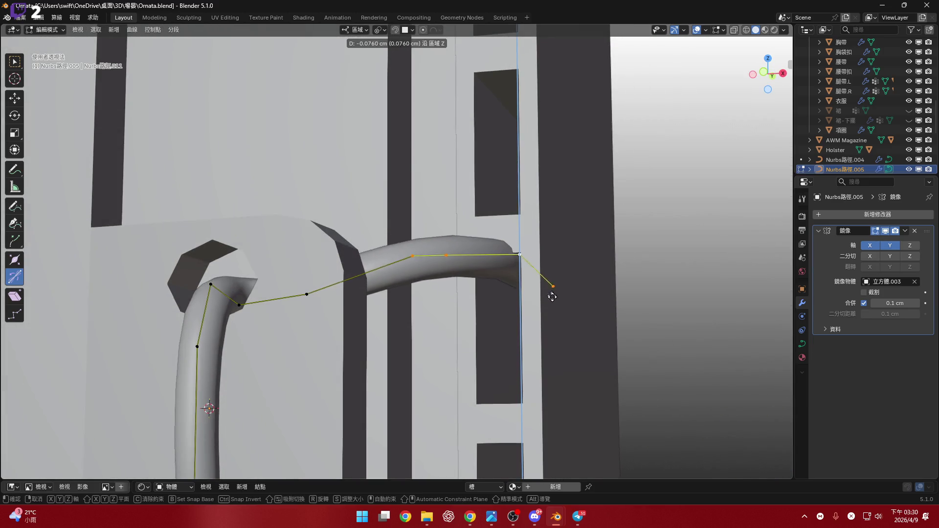
click(486, 264)
scroll(485, 257, up, 3)
key(g)
key(z)
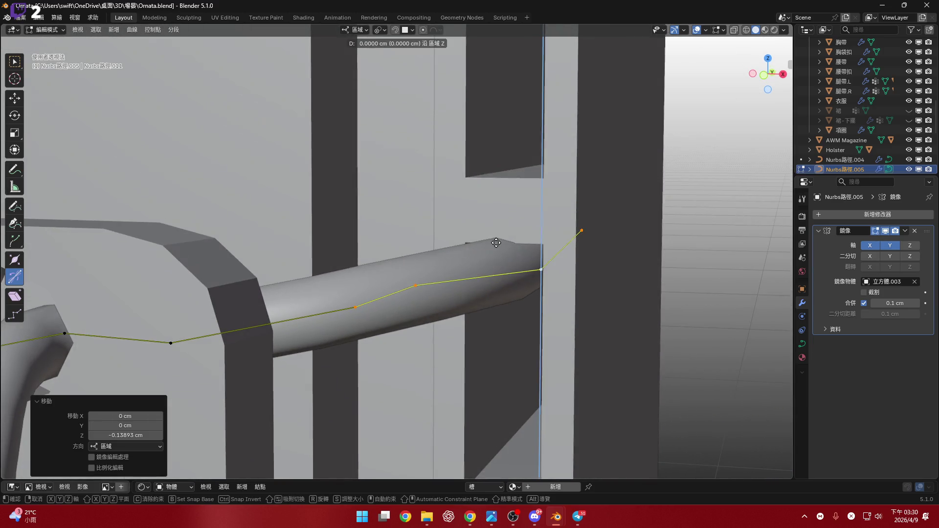
click(496, 243)
scroll(496, 246, down, 1)
scroll(491, 250, down, 2)
scroll(475, 255, down, 2)
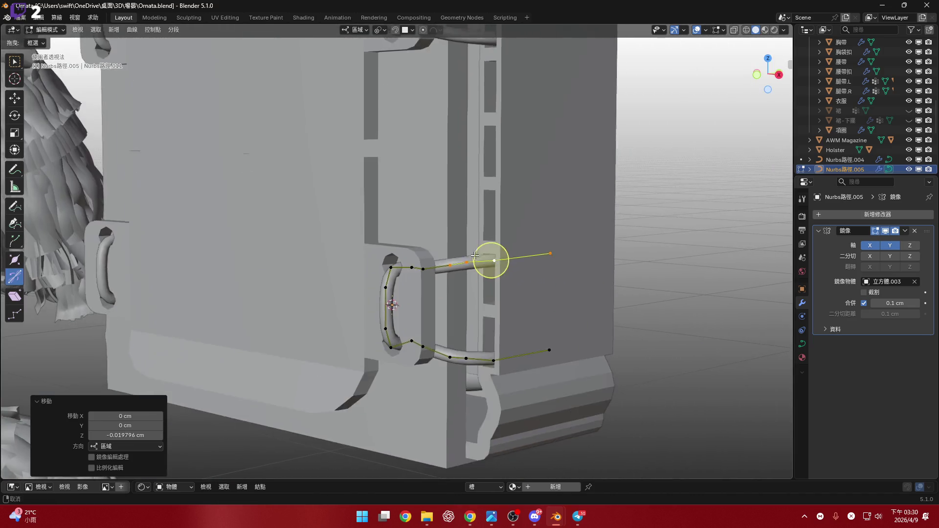
scroll(475, 254, down, 2)
mouse_move(476, 255)
middle_down()
mouse_move(452, 313)
mouse_move(516, 280)
middle_up()
scroll(452, 313, down, 2)
key(Tab)
click(486, 308)
key(Tab)
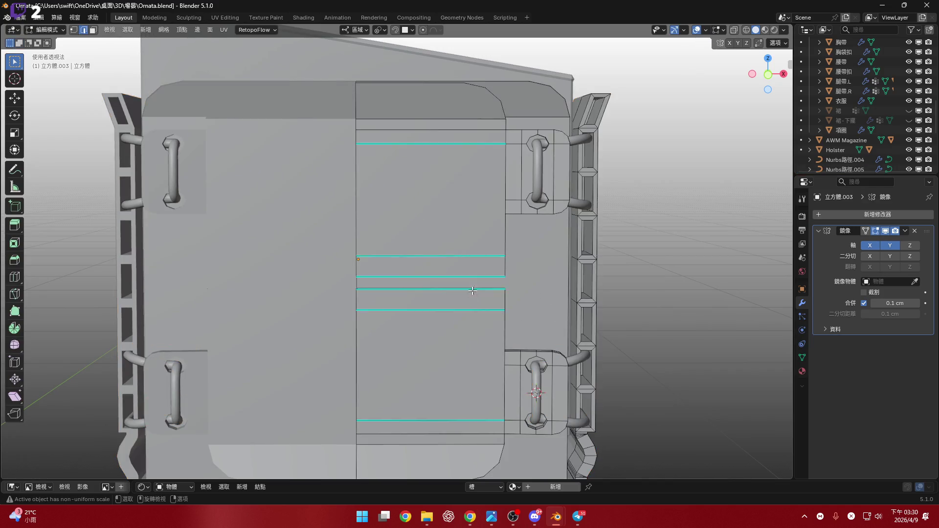
scroll(472, 291, up, 4)
mouse_move(408, 269)
middle_down()
mouse_move(428, 271)
mouse_move(448, 296)
middle_up()
alt+click(433, 262)
alt+click(447, 294)
right_click(448, 295)
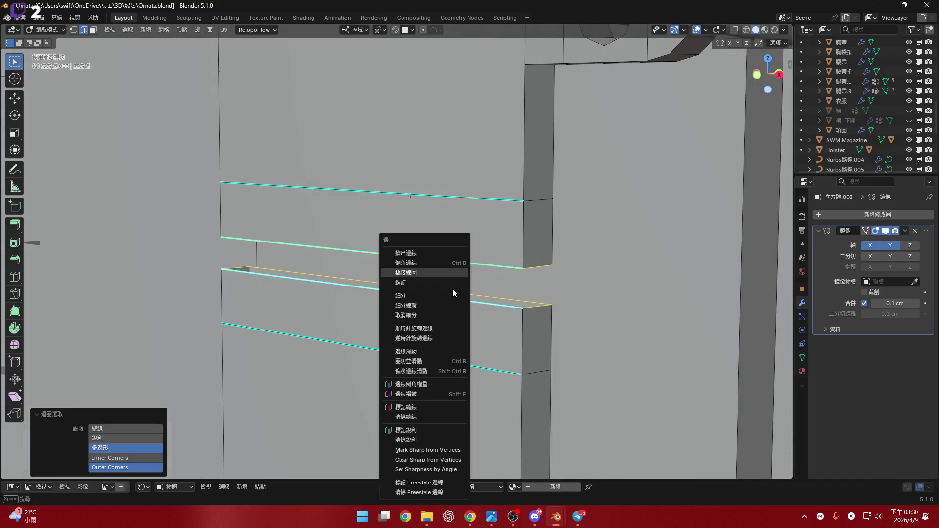
click(449, 273)
scroll(448, 273, down, 3)
scroll(484, 267, down, 3)
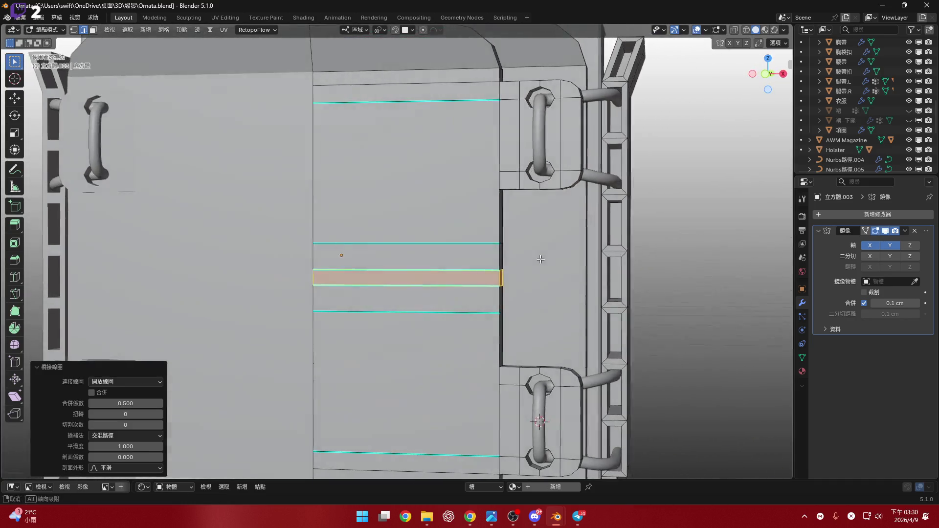
mouse_move(484, 264)
middle_down()
mouse_move(525, 269)
mouse_move(513, 291)
middle_up()
key(alt+a)
scroll(503, 258, up, 2)
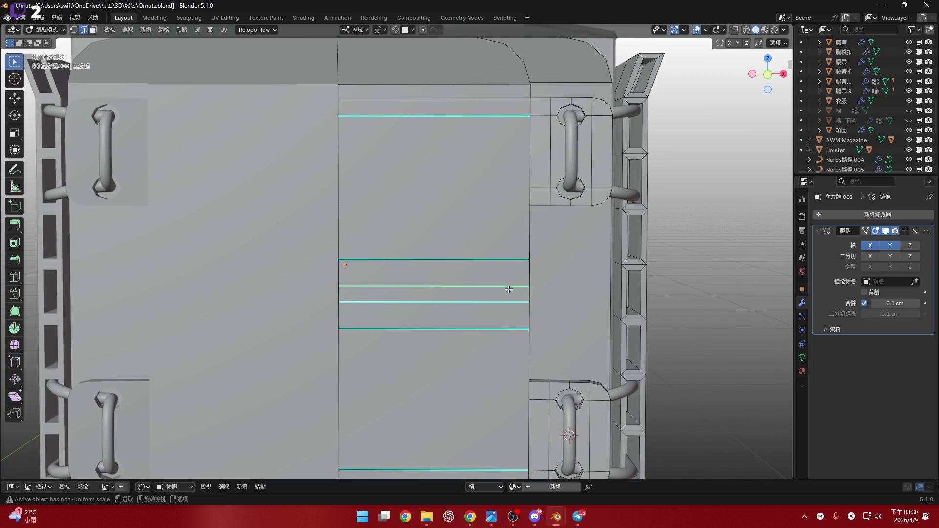
shift+middle_drag(441, 189, 493, 456)
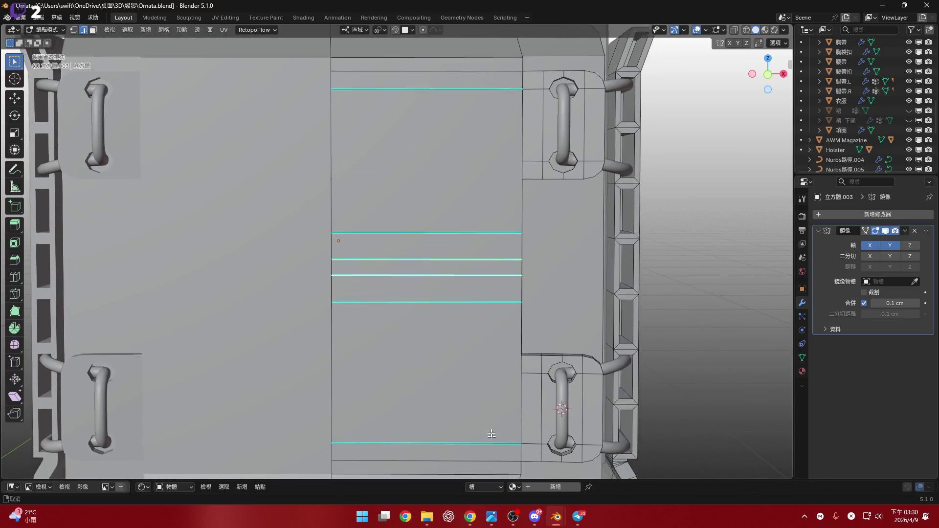
shift+middle_drag(492, 456, 493, 352)
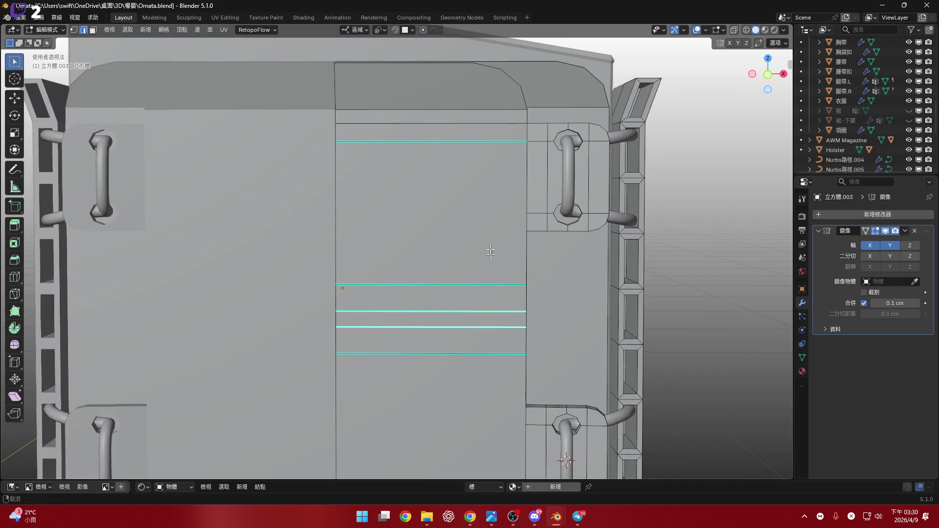
shift+middle_drag(509, 314, 488, 166)
mouse_move(500, 300)
shift+middle_down()
mouse_move(499, 220)
mouse_move(475, 316)
mouse_move(446, 311)
shift+middle_up()
scroll(499, 220, up, 3)
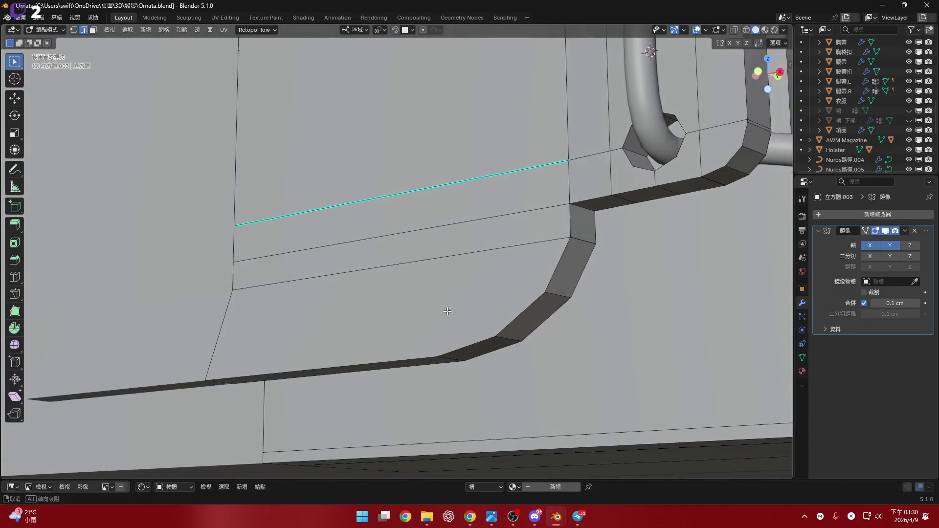
click(556, 277)
middle_drag(555, 277, 563, 233)
scroll(535, 251, up, 2)
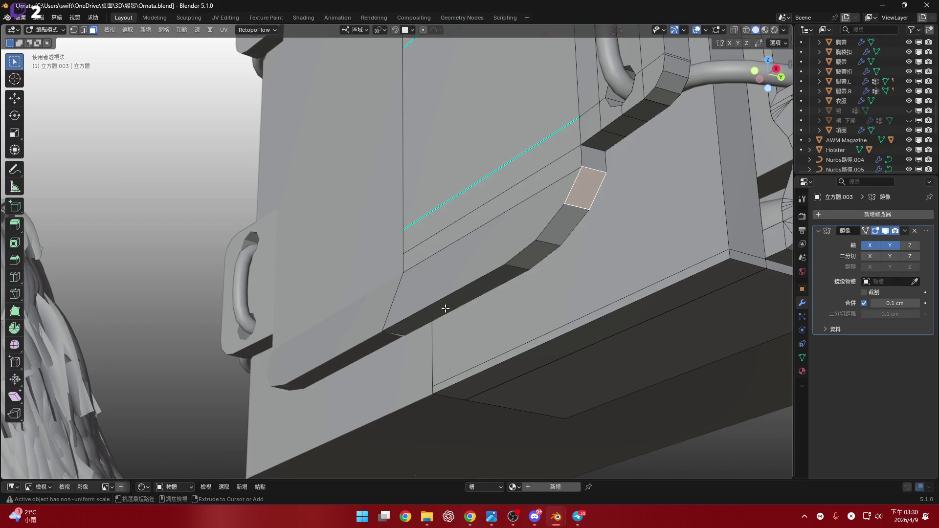
- Select the chamfered strip and lower front face, delete them, then undo the combined deletion
ctrl+click(446, 308)
shift+click(489, 252)
mouse_move(446, 309)
middle_down()
mouse_move(489, 251)
mouse_move(544, 251)
middle_up()
key(x)
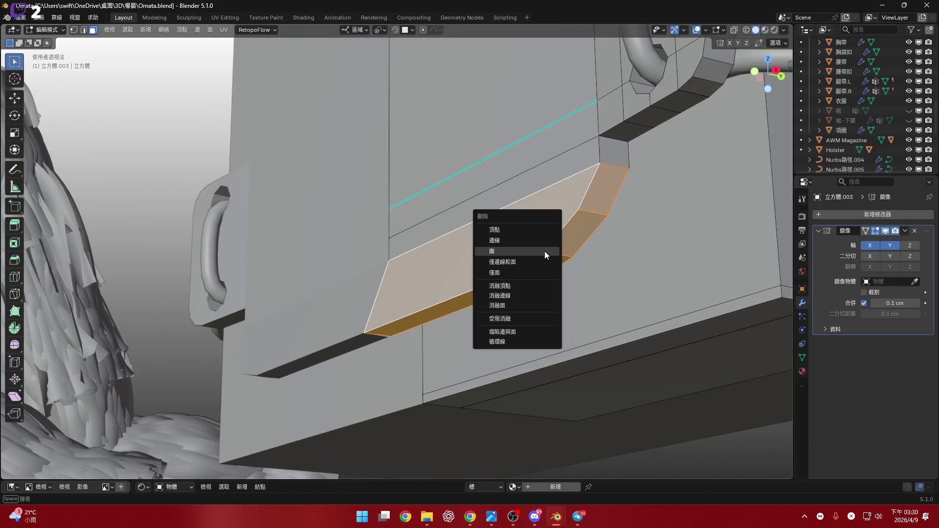
click(547, 240)
key(ctrl+z)
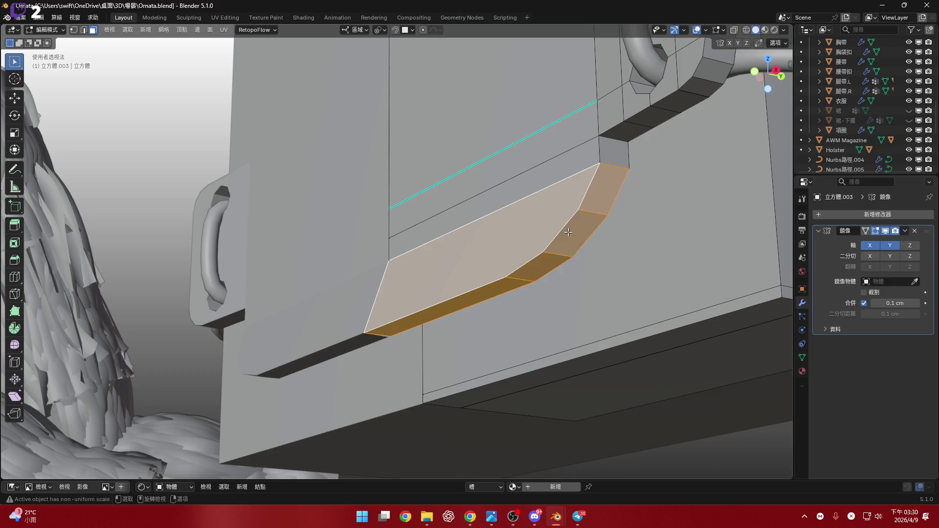
- Delete the chamfered strip faces and the remaining lower front face separately
key(x)
click(570, 250)
middle_drag(570, 251, 350, 278)
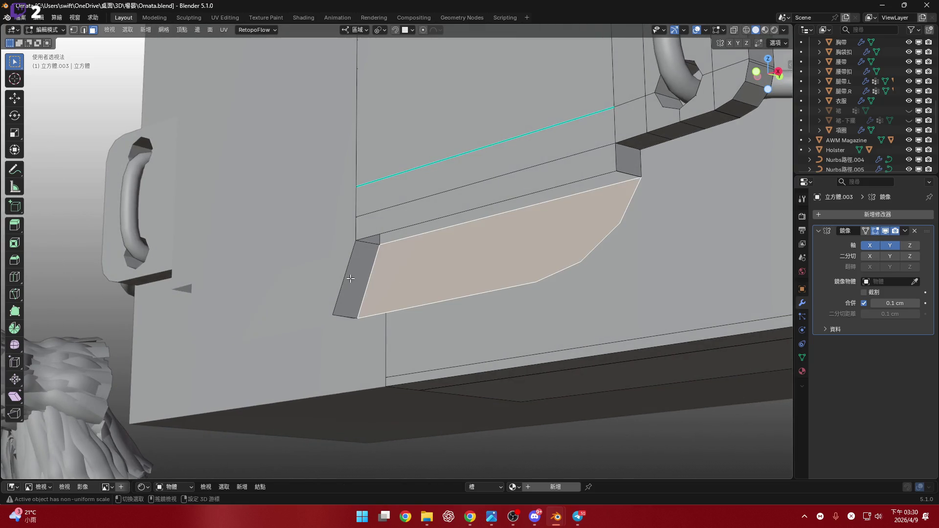
key(x)
click(491, 261)
middle_drag(492, 262, 486, 239)
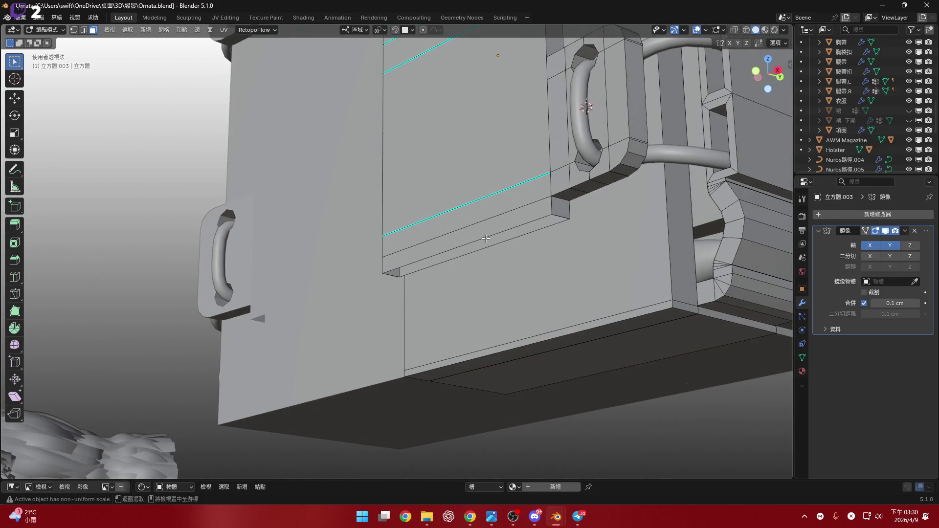
- Flatten the ledge edge loop's vertices to zero along X so they line up
alt+click(485, 239)
scroll(499, 235, up, 2)
scroll(529, 228, up, 2)
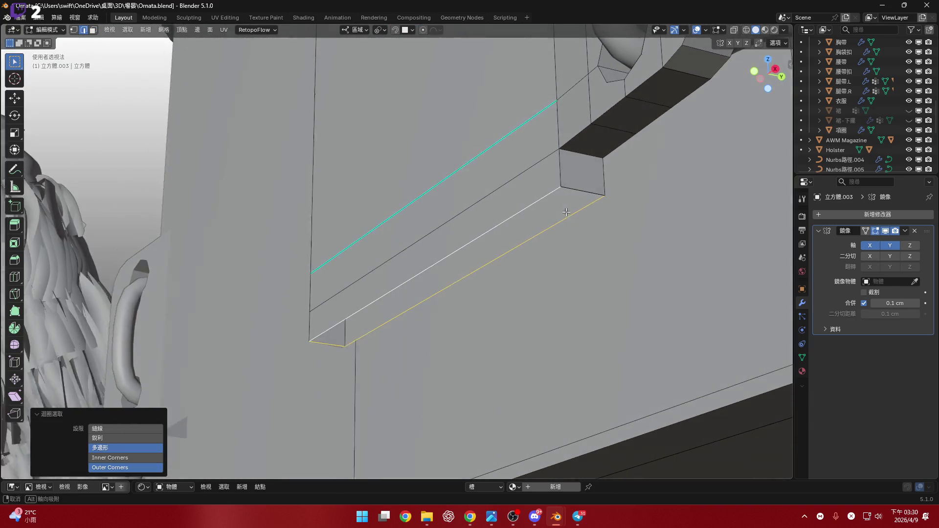
scroll(551, 222, up, 2)
shift+click(578, 190)
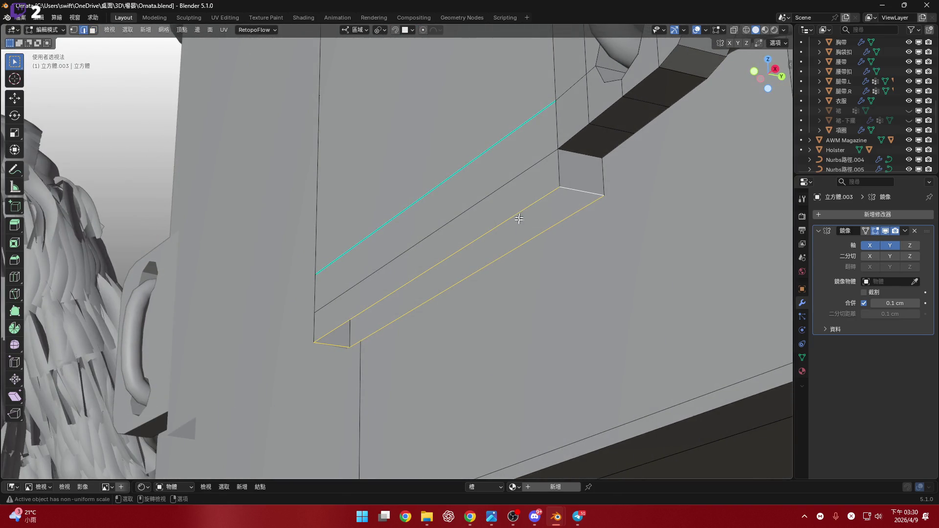
mouse_move(519, 219)
middle_down()
mouse_move(378, 247)
mouse_move(344, 264)
mouse_move(329, 218)
mouse_move(298, 235)
mouse_move(384, 295)
mouse_move(362, 312)
mouse_move(354, 304)
mouse_move(376, 287)
mouse_move(373, 329)
mouse_move(403, 296)
mouse_move(399, 314)
mouse_move(468, 309)
mouse_move(433, 300)
mouse_move(424, 310)
mouse_move(402, 278)
mouse_move(374, 277)
mouse_move(411, 285)
middle_up()
alt+click(378, 346)
key(Escape)
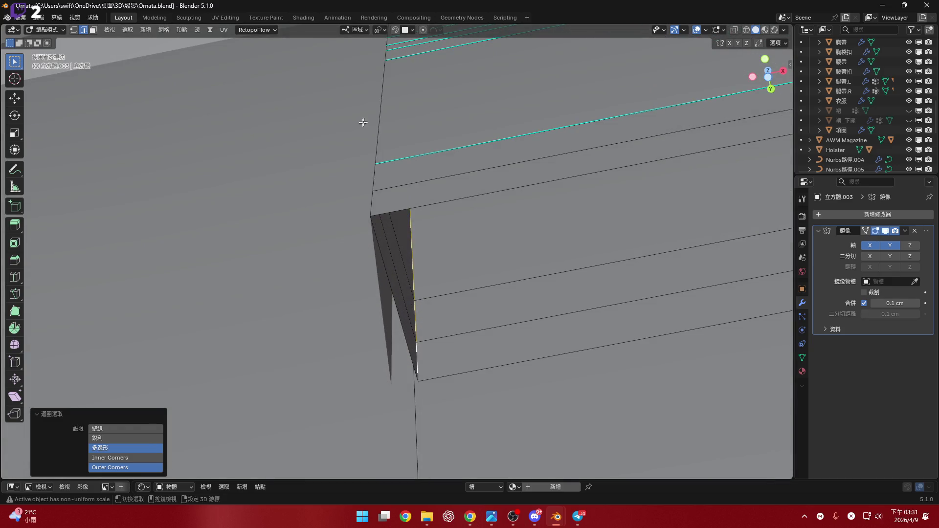
middle_drag(480, 247, 476, 252)
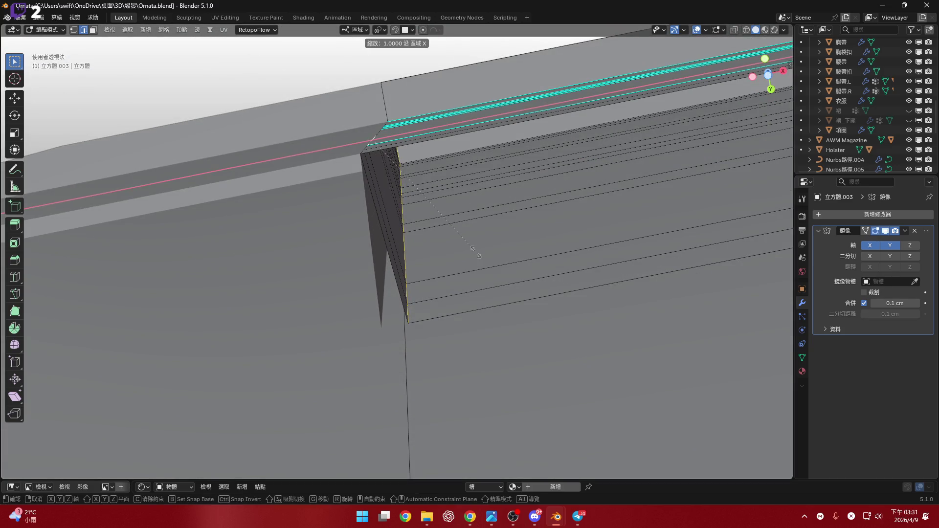
key(Return)
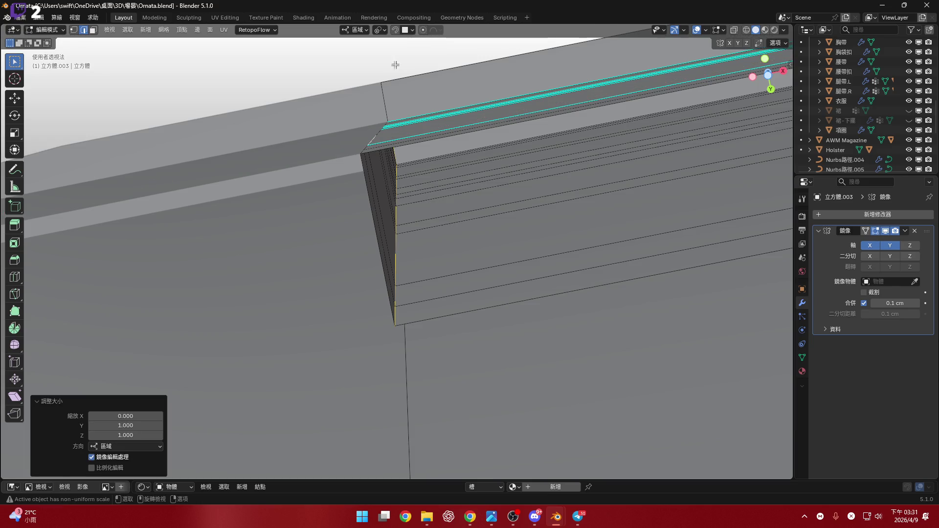
- Select the next ledge edge loop and add the side edge path near the corner
shift+middle_drag(381, 32, 395, 292)
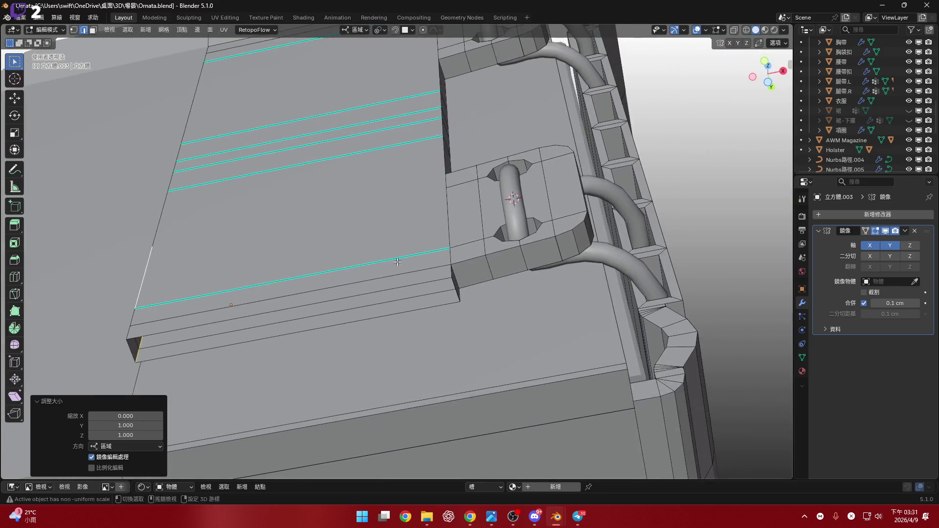
scroll(395, 292, up, 5)
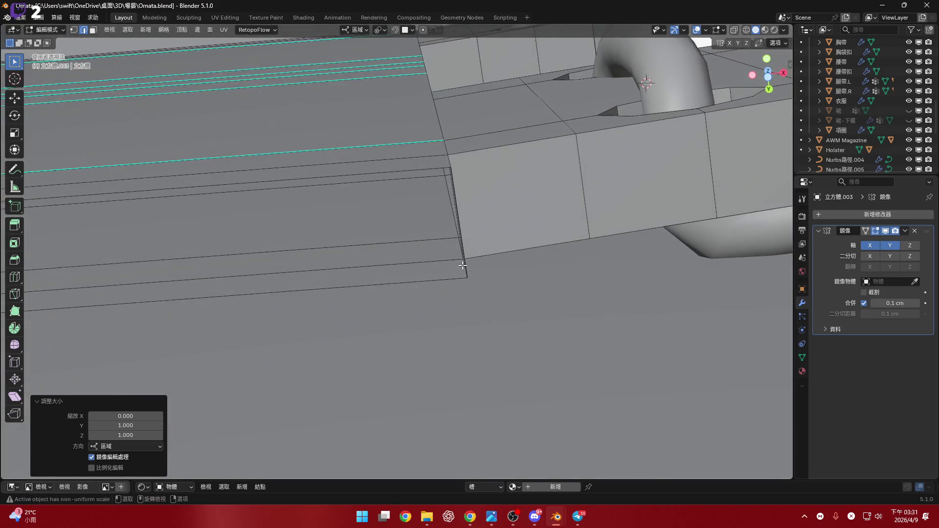
scroll(462, 265, down, 2)
alt+click(462, 267)
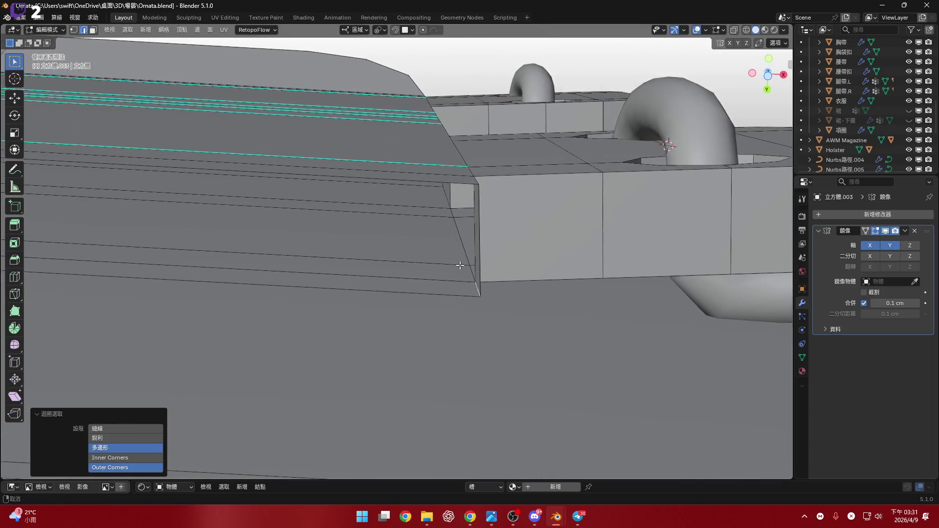
middle_drag(463, 267, 446, 225)
mouse_move(418, 171)
ctrl+middle_down()
mouse_move(450, 277)
mouse_move(446, 262)
mouse_move(499, 270)
mouse_move(312, 342)
mouse_move(321, 329)
ctrl+middle_up()
ctrl+click(446, 262)
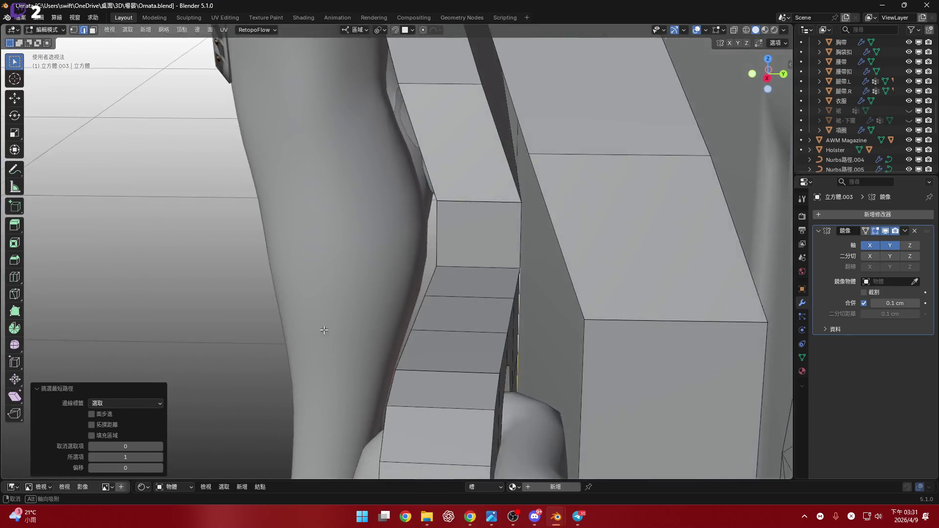
scroll(467, 260, down, 2)
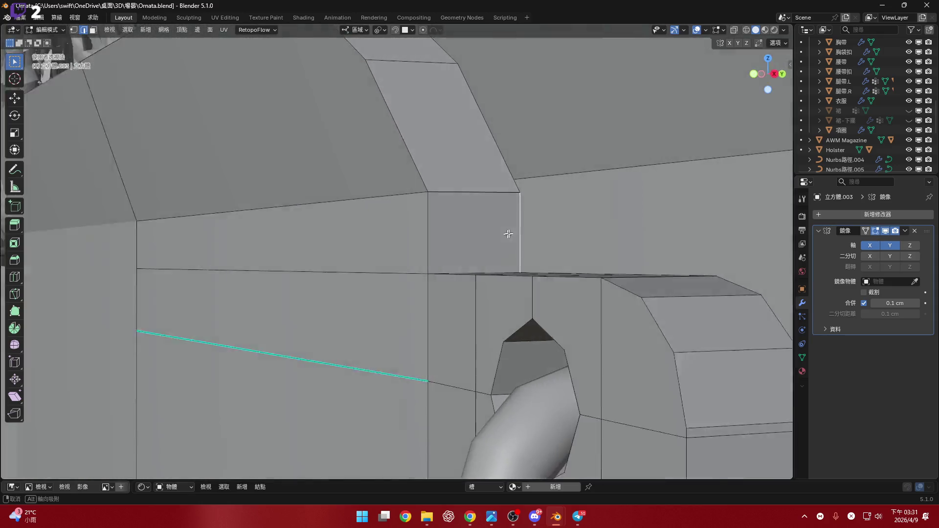
scroll(470, 268, down, 2)
scroll(474, 281, down, 2)
- Scale the vertical side edge to zero along X to flatten it
mouse_move(474, 282)
middle_down()
mouse_move(497, 201)
mouse_move(532, 184)
mouse_move(527, 214)
middle_up()
scroll(522, 201, up, 4)
key(s)
key(Return)
scroll(536, 178, down, 3)
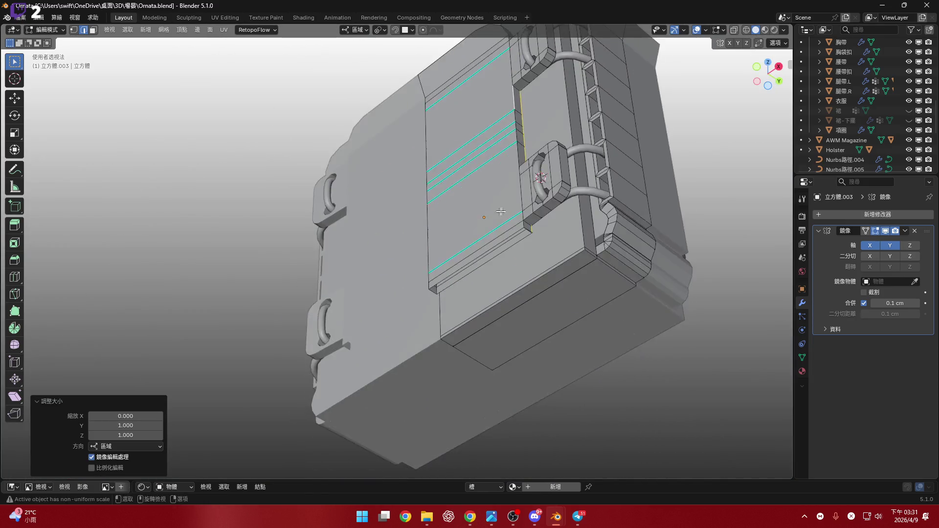
scroll(527, 213, up, 4)
scroll(526, 213, up, 2)
scroll(536, 224, up, 2)
scroll(543, 233, up, 2)
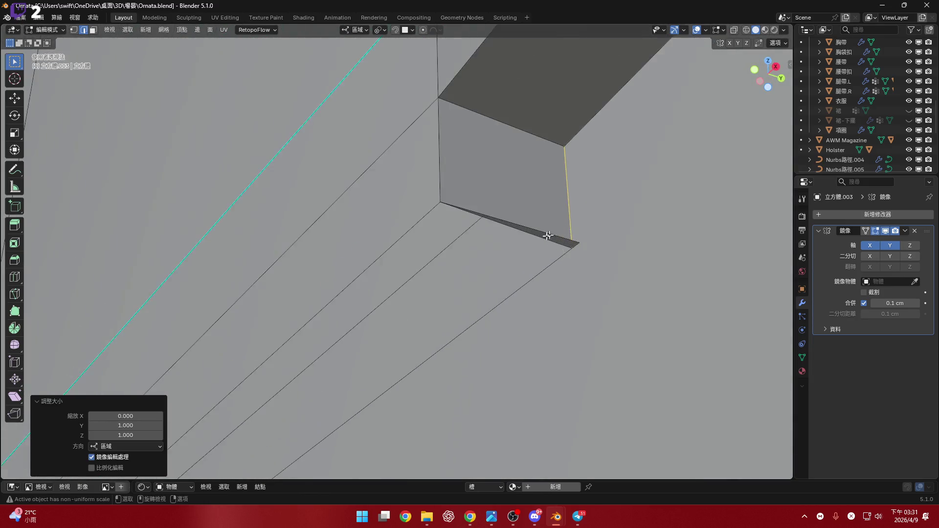
scroll(551, 242, up, 2)
middle_drag(551, 241, 572, 212)
- Delete the thin sliver face's vertices at the corner and select the panel-bottom edge loop
key(3)
click(572, 210)
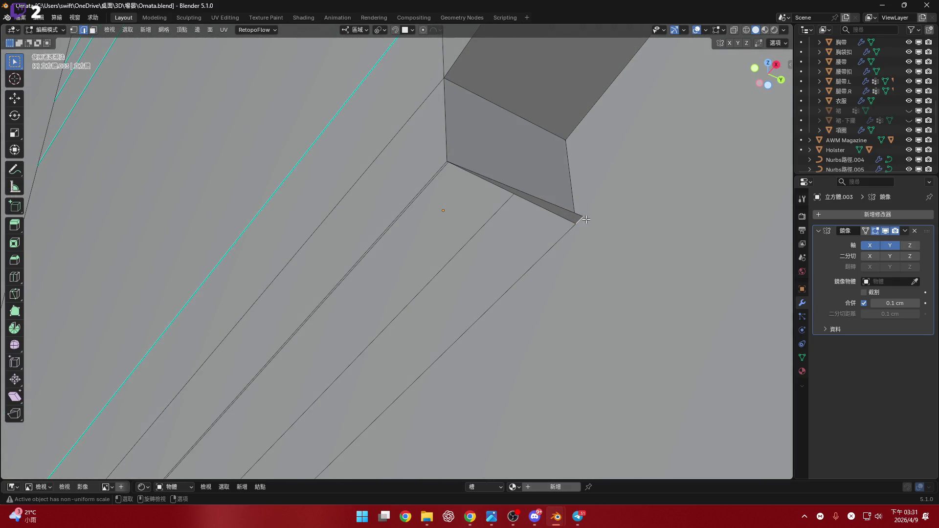
key(x)
click(616, 191)
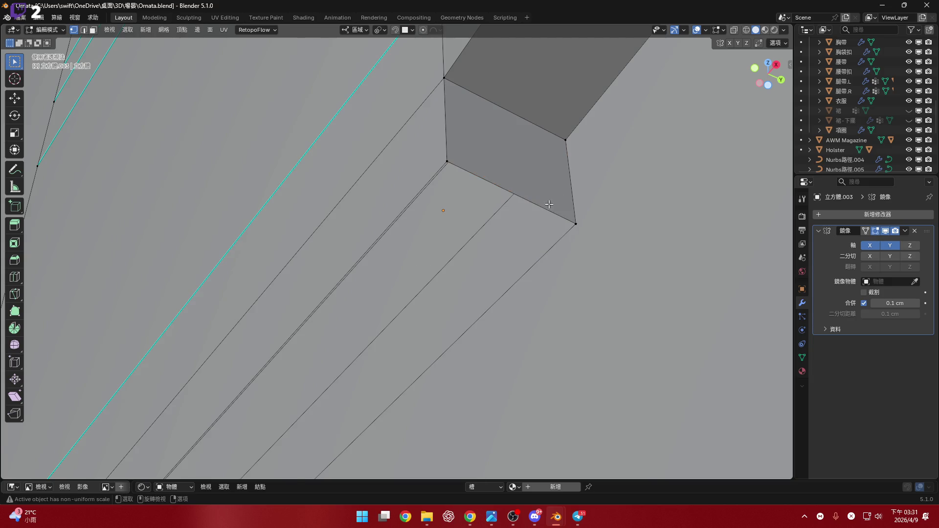
scroll(475, 224, down, 2)
alt+click(474, 223)
middle_drag(475, 223, 553, 167)
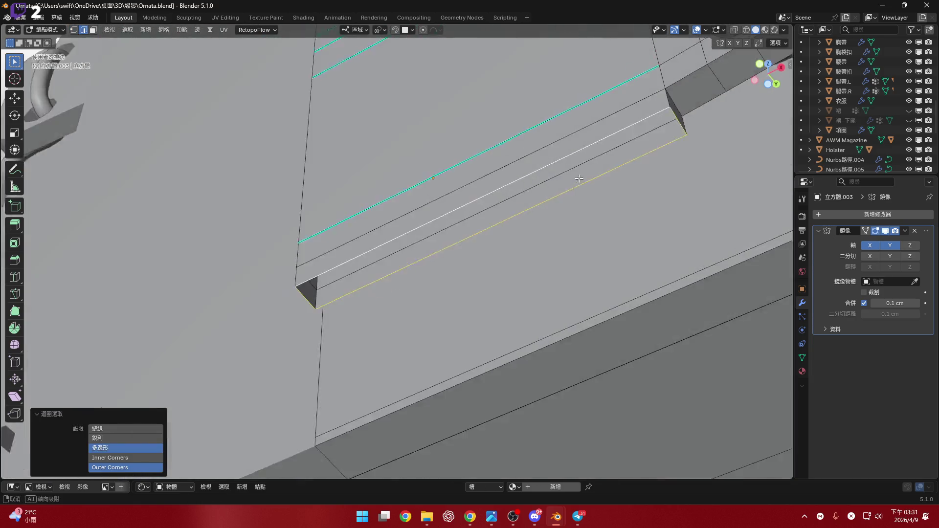
- Bridge the two edge loops below the front panel with a new face
key(ctrl+e)
click(582, 177)
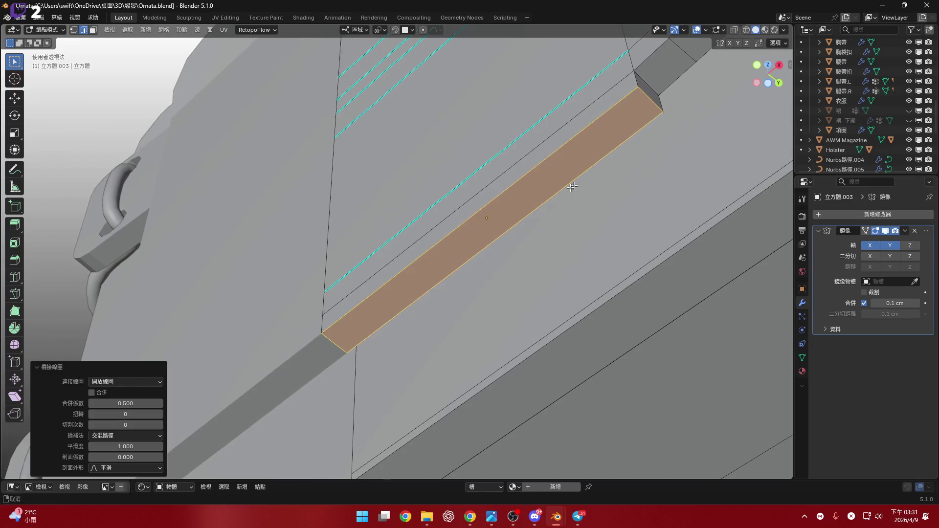
mouse_move(582, 178)
middle_down()
mouse_move(549, 223)
mouse_move(779, 111)
middle_up()
scroll(549, 223, down, 3)
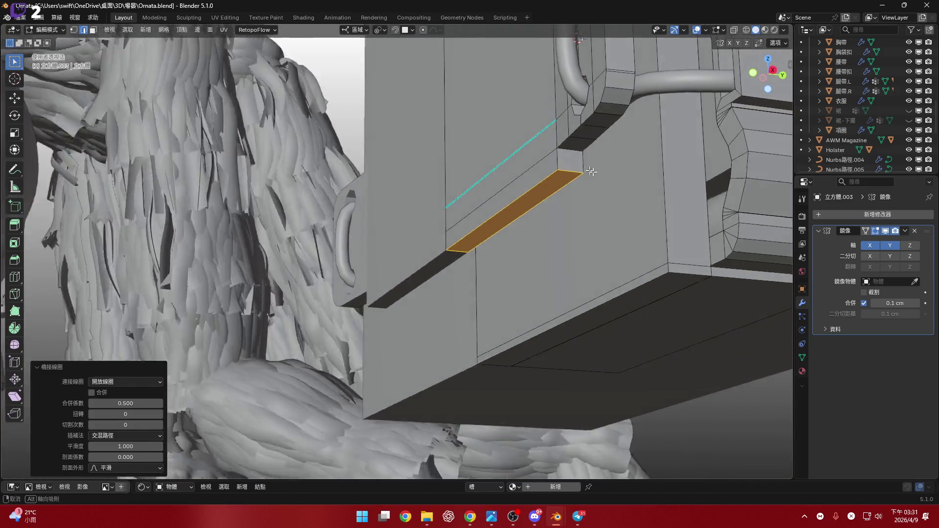
scroll(778, 111, up, 3)
- Lower the new bottom edge about 1.02 cm along Z from the front view
click(771, 77)
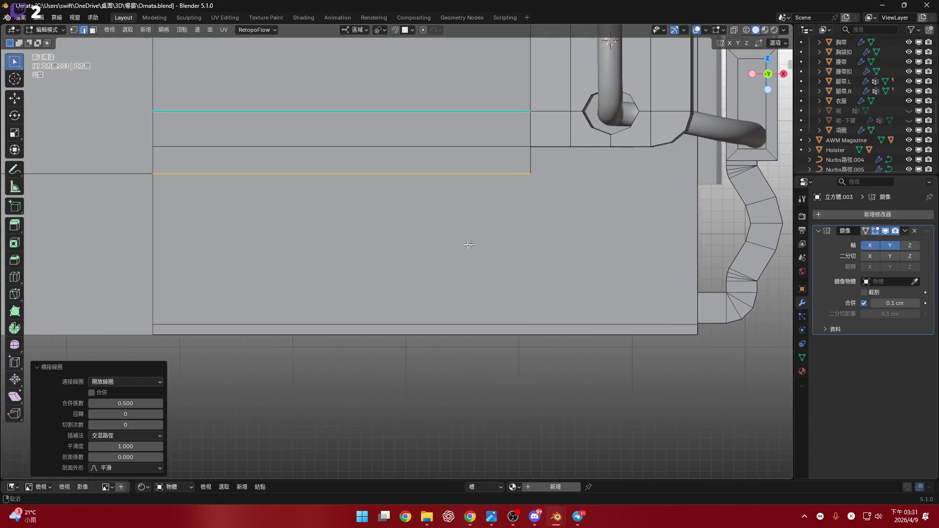
shift+middle_drag(572, 234, 493, 248)
key(g)
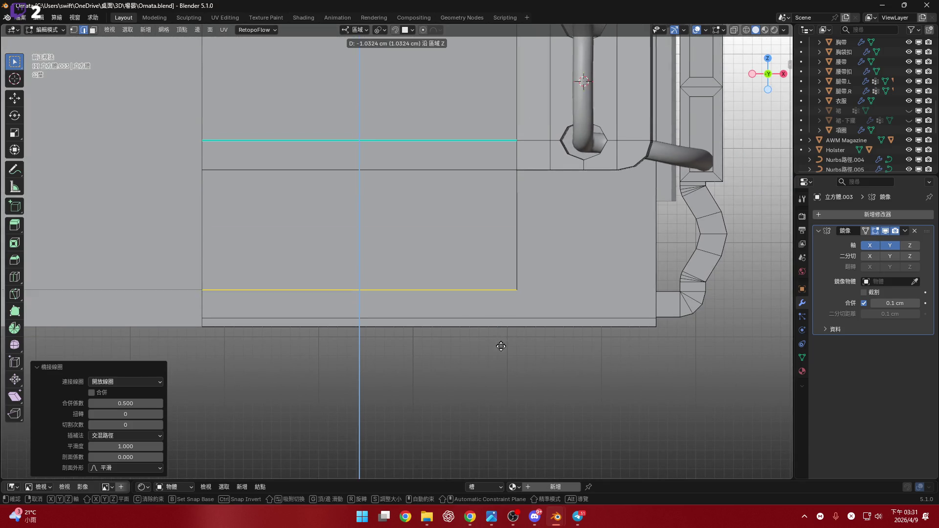
click(502, 344)
scroll(478, 270, down, 3)
scroll(526, 294, up, 4)
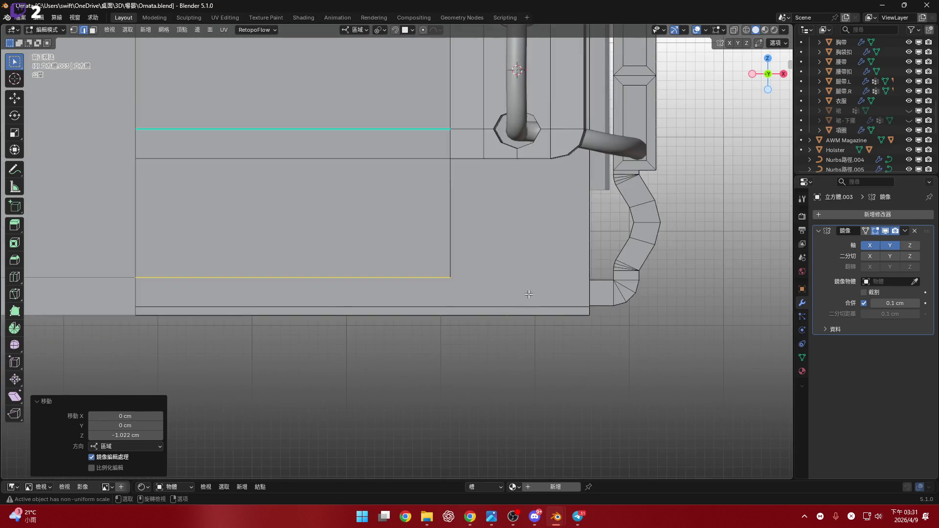
- Flatten the panel-bottom edges level by scaling them to zero height along Z
middle_drag(426, 276, 379, 235)
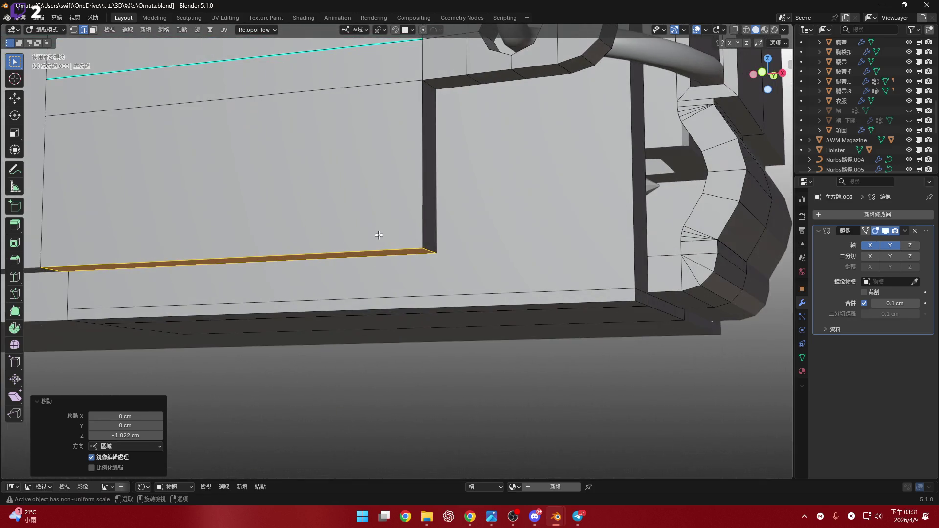
click(639, 265)
key(KP_1)
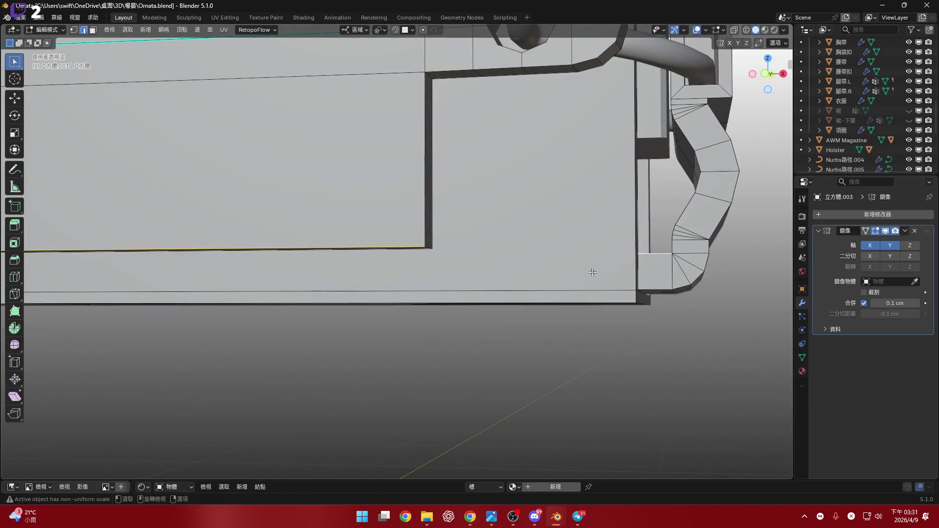
click(592, 271)
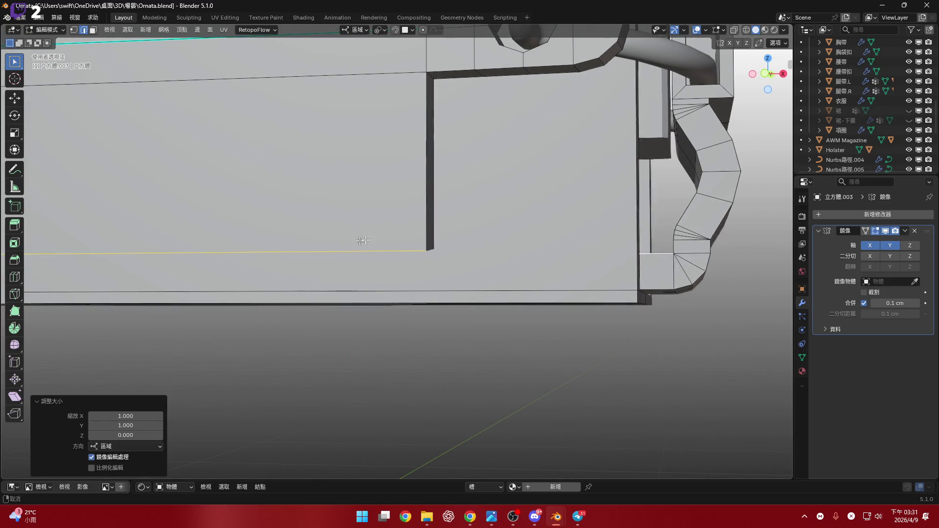
middle_drag(360, 239, 376, 232)
click(374, 232)
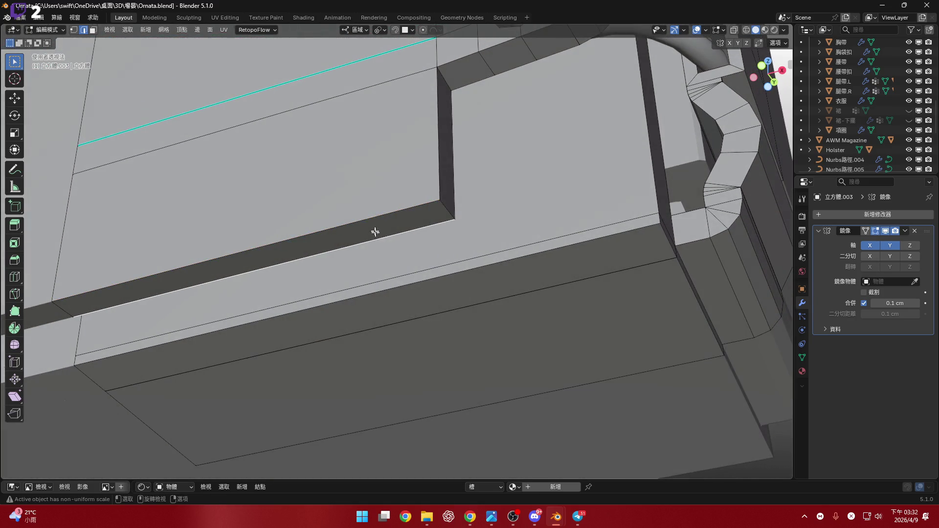
click(451, 226)
mouse_move(451, 226)
middle_down()
mouse_move(430, 259)
mouse_move(517, 251)
middle_up()
scroll(431, 259, down, 4)
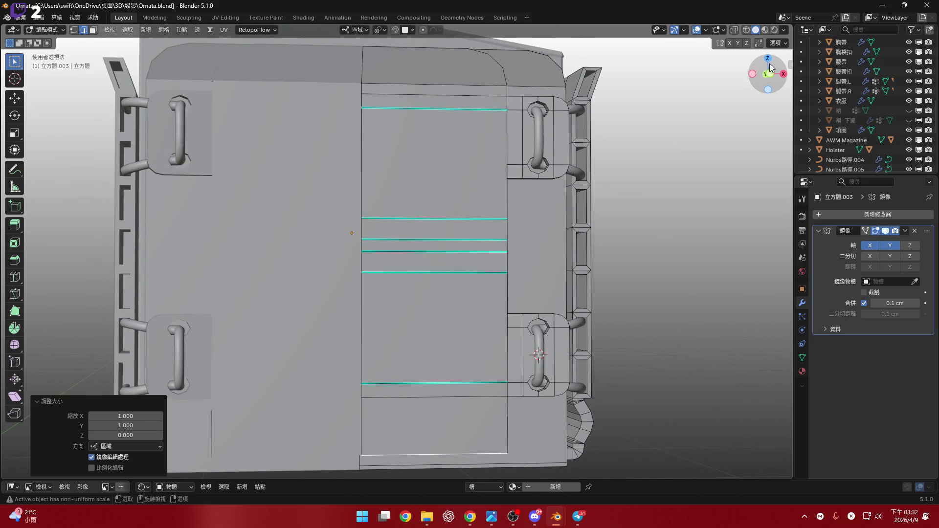
- Select the upper and lower front panel faces from the front view
click(768, 73)
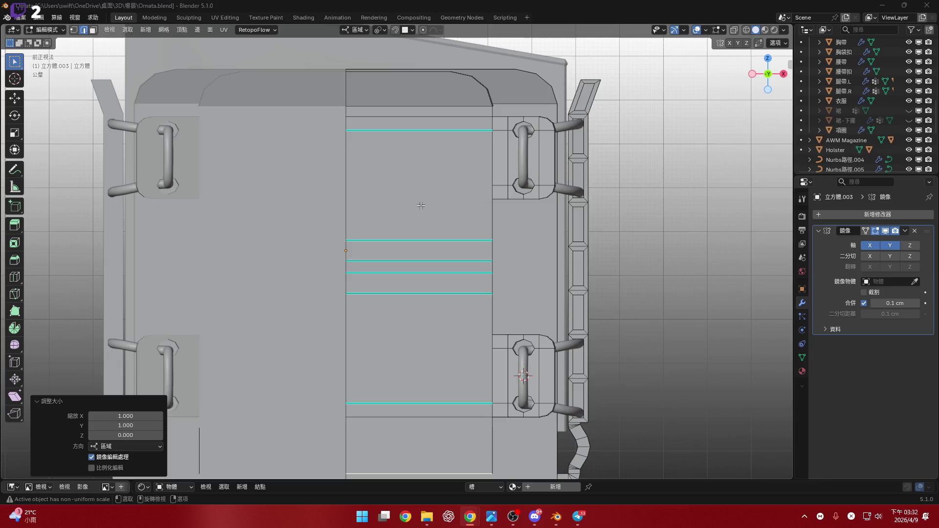
shift+middle_drag(421, 206, 428, 173)
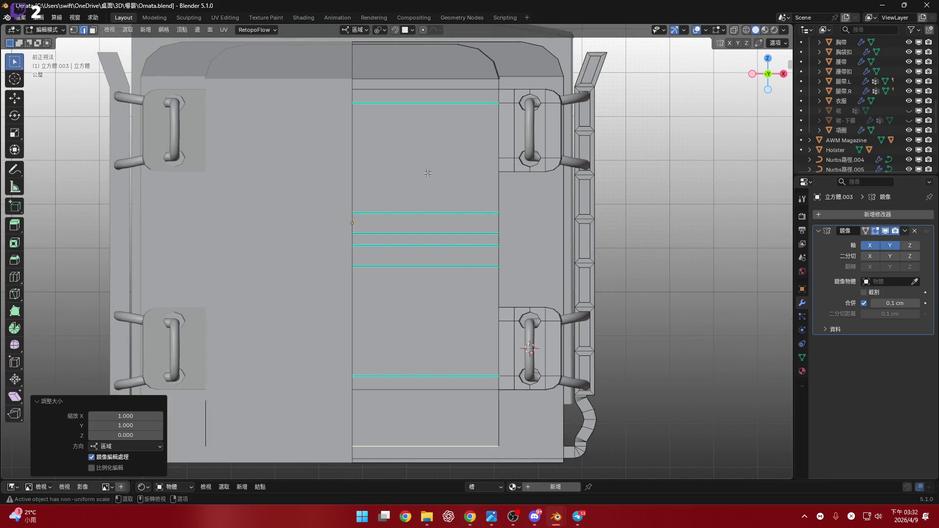
click(413, 177)
shift+middle_drag(440, 226, 440, 235)
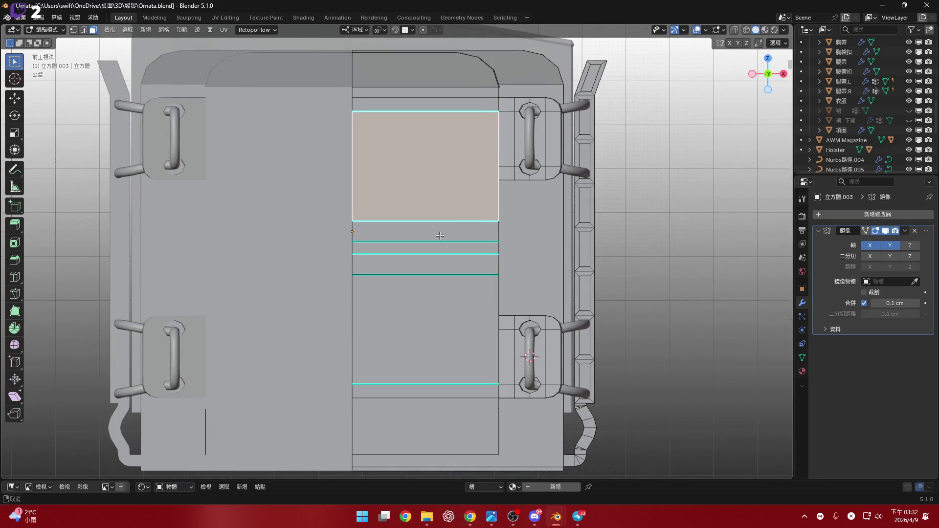
shift+click(440, 315)
scroll(441, 316, up, 3)
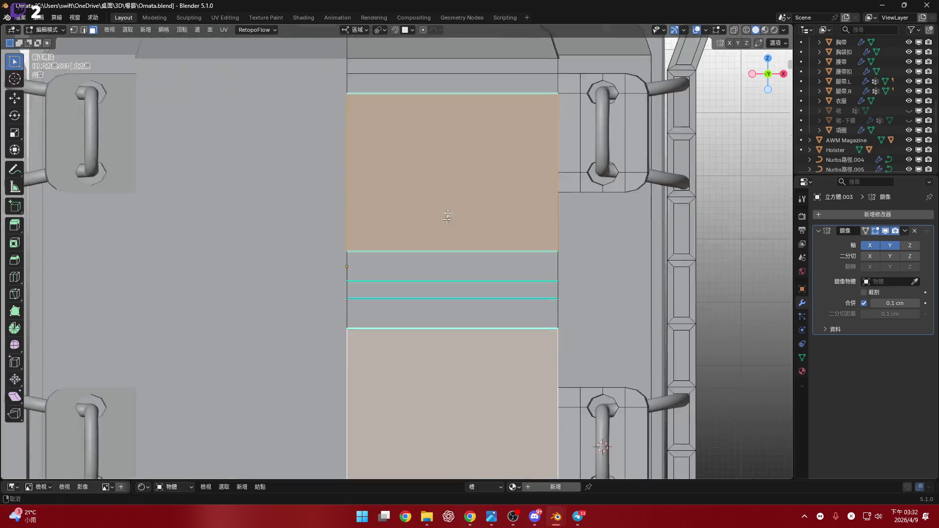
scroll(441, 315, down, 3)
- Start extruding both panel faces inward along their normals
mouse_move(440, 316)
middle_down()
mouse_move(473, 224)
mouse_move(497, 276)
mouse_move(491, 269)
middle_up()
key(e)
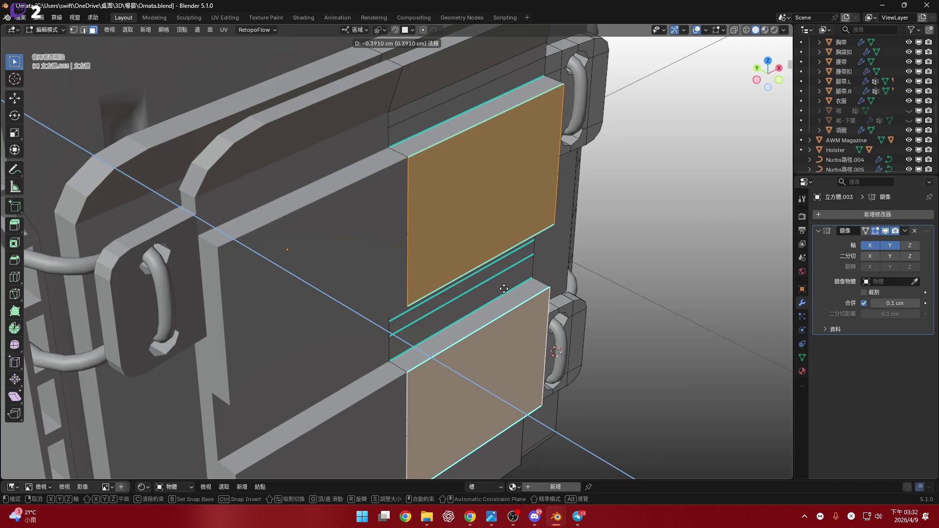
text(-0.3)
- Confirm the 0.3 cm panel extrusion and orbit to inspect the raised blocks
key(Return)
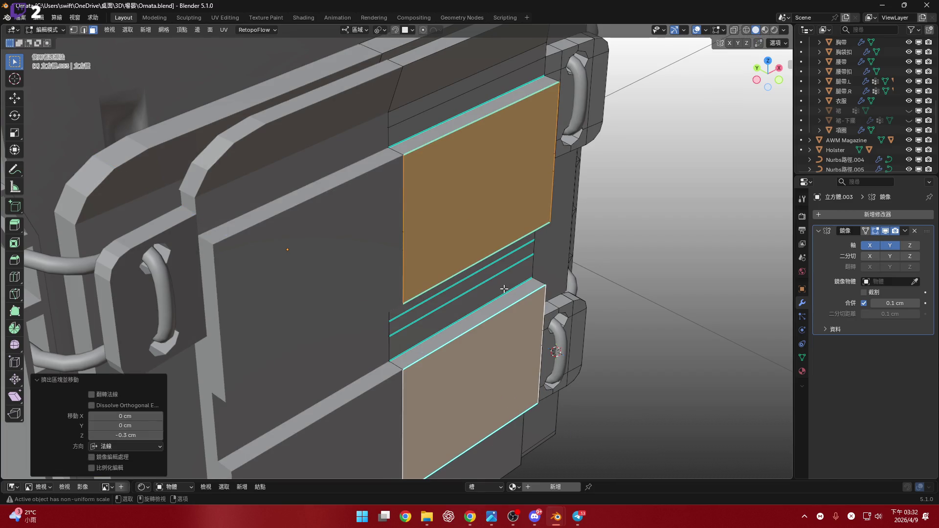
mouse_move(509, 269)
middle_down()
mouse_move(409, 219)
mouse_move(404, 204)
middle_up()
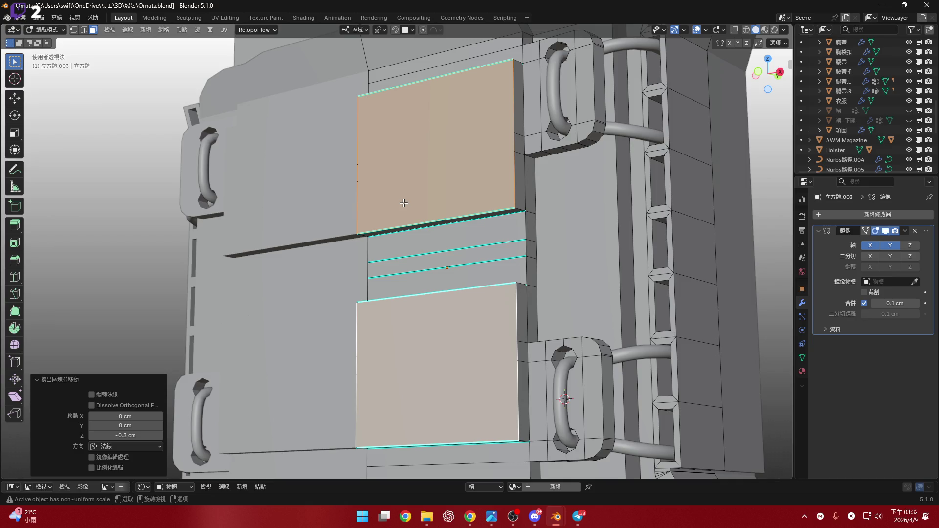
middle_drag(415, 207, 493, 260)
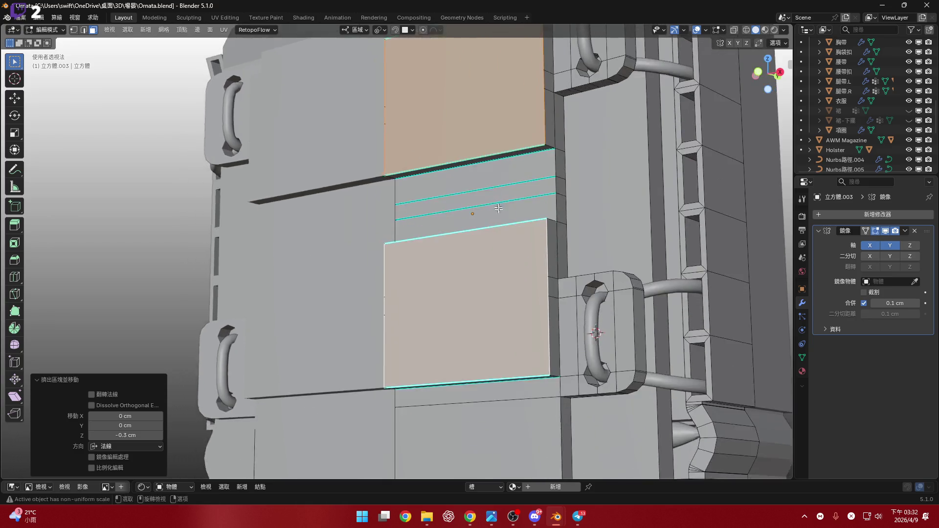
scroll(493, 260, up, 2)
scroll(492, 260, down, 2)
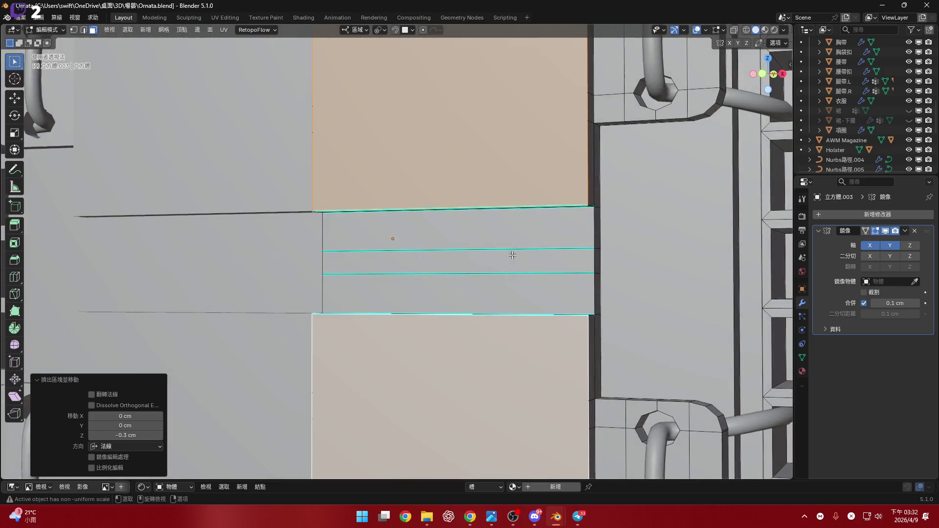
scroll(486, 203, down, 3)
middle_drag(486, 203, 470, 250)
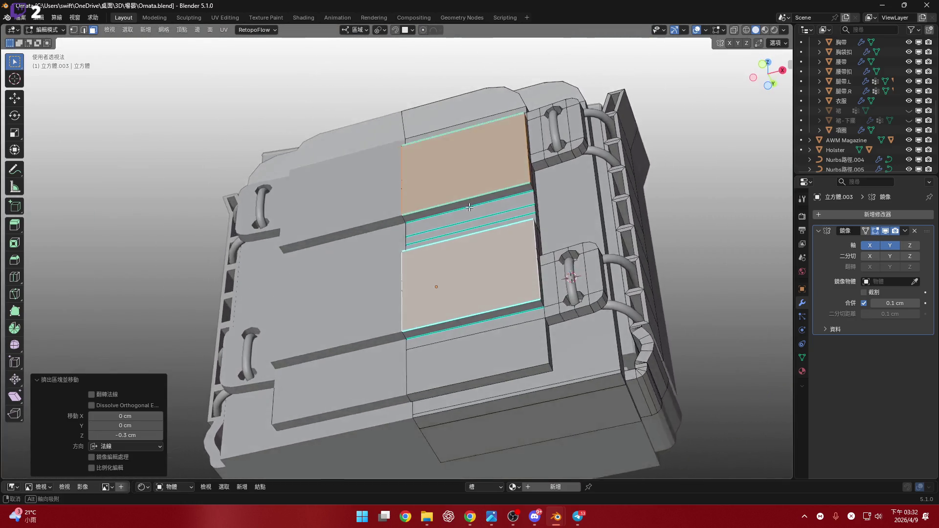
scroll(470, 250, up, 2)
scroll(468, 292, up, 2)
scroll(468, 292, down, 3)
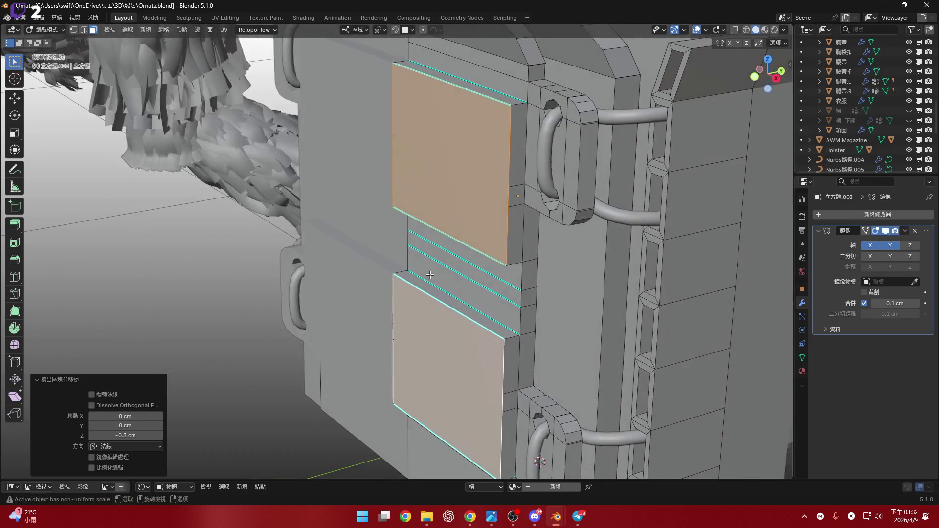
mouse_move(469, 291)
middle_down()
mouse_move(458, 323)
mouse_move(457, 247)
mouse_move(527, 309)
mouse_move(507, 234)
mouse_move(501, 321)
mouse_move(523, 274)
mouse_move(496, 206)
mouse_move(744, 110)
middle_up()
scroll(459, 323, up, 3)
shift+click(505, 223)
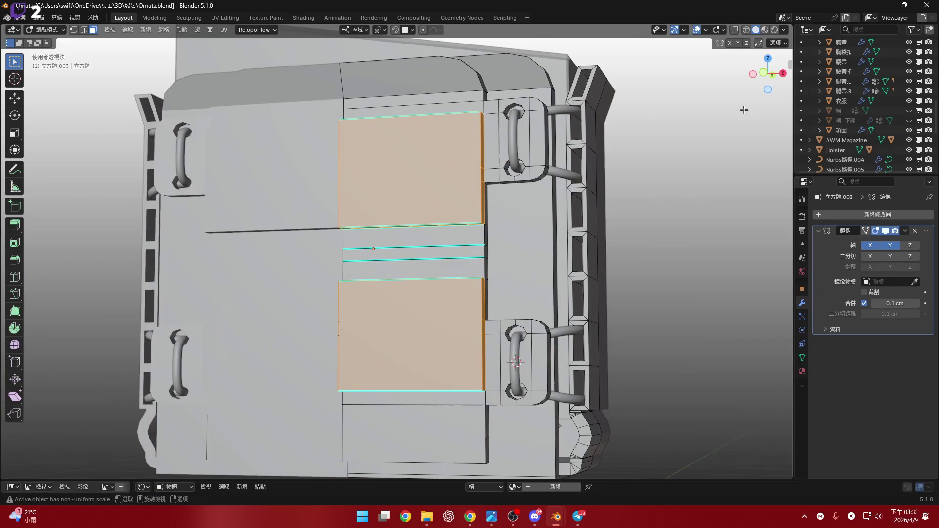
- Move both panels outward along their normals with Individual Origins pivot
click(764, 75)
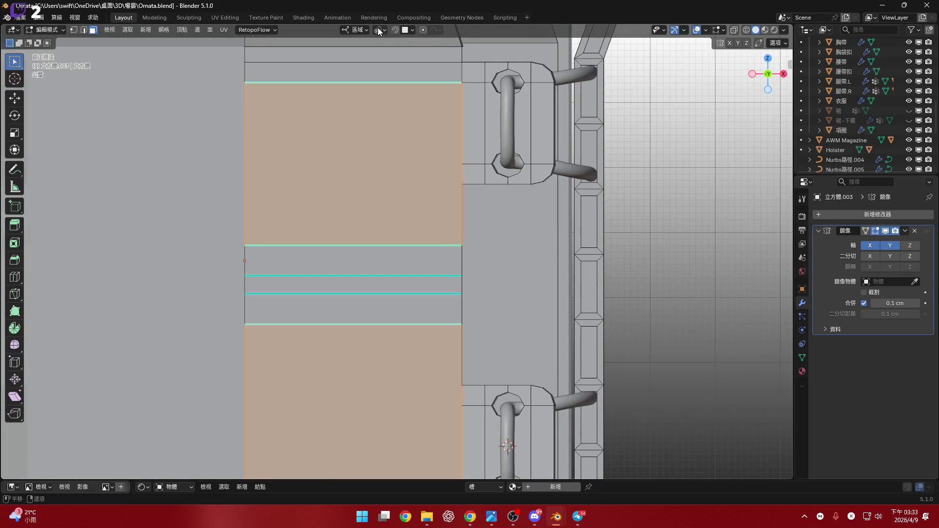
click(403, 75)
key(g)
key(z)
key(z)
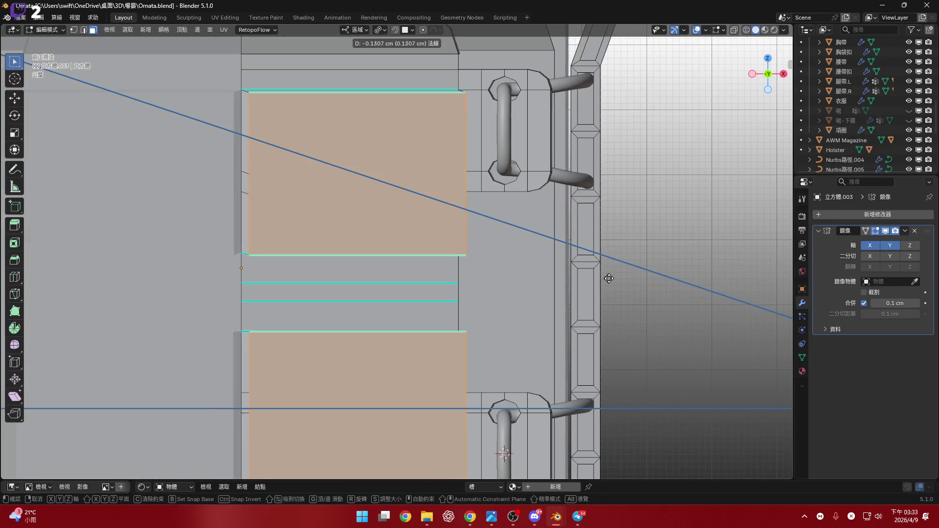
click(609, 279)
mouse_move(610, 279)
middle_down()
mouse_move(375, 148)
mouse_move(469, 151)
mouse_move(450, 234)
mouse_move(387, 35)
middle_up()
scroll(375, 148, up, 3)
scroll(457, 211, down, 3)
scroll(451, 234, up, 3)
click(460, 237)
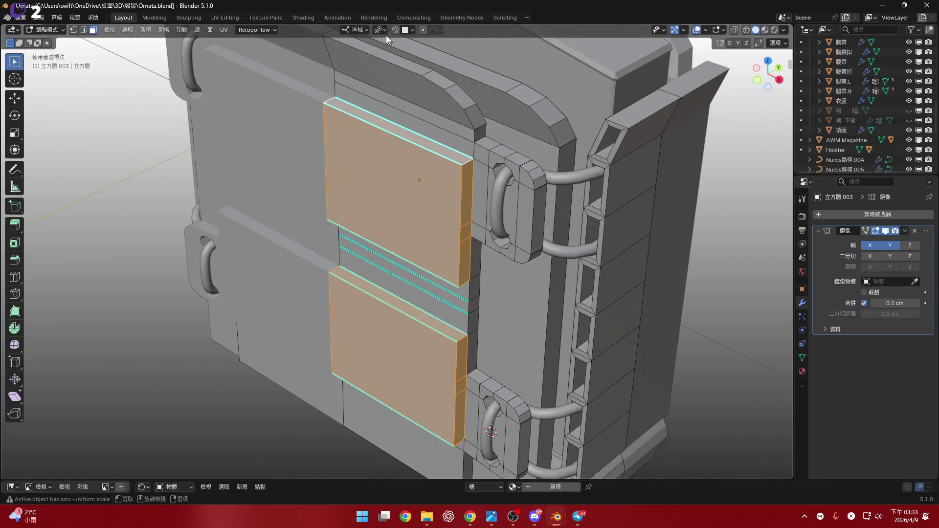
- Adjust the panels' position along their normals again, then restore Individual Origins pivot
click(415, 86)
scroll(546, 256, up, 4)
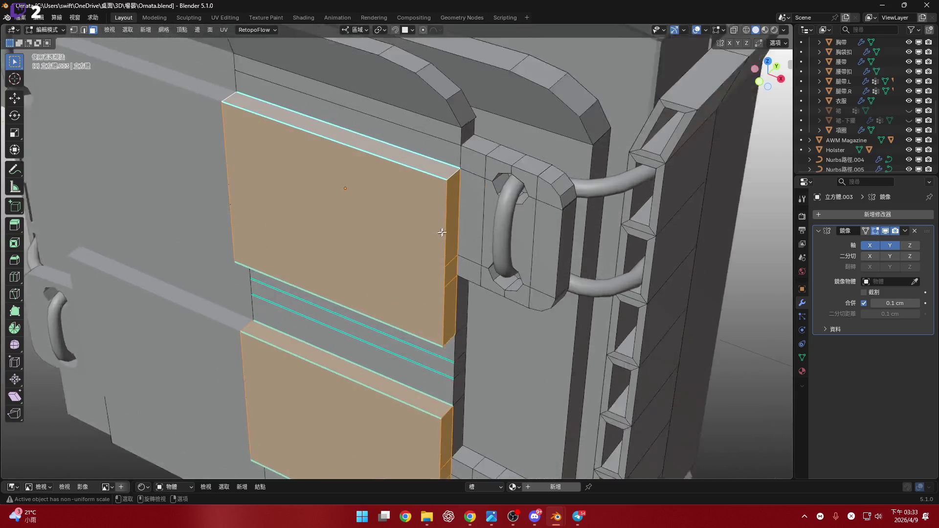
key(g)
key(z)
key(z)
click(546, 256)
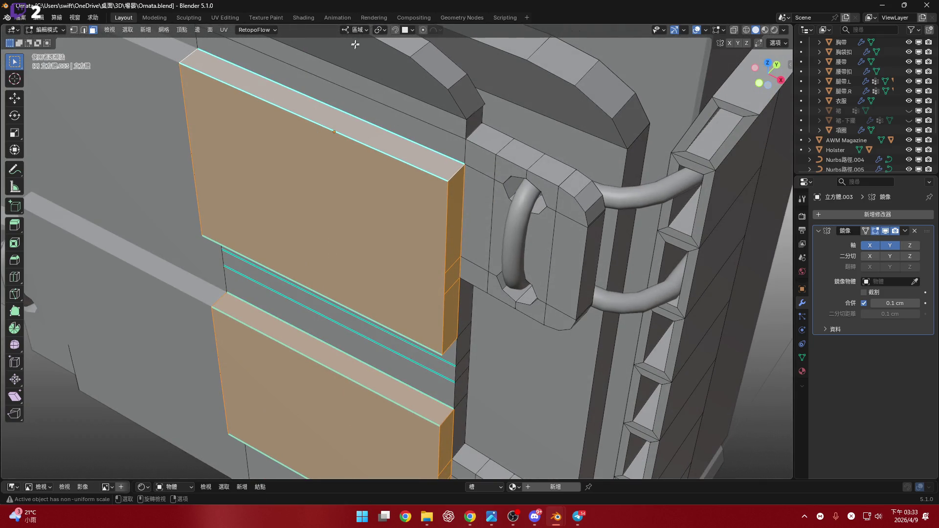
click(378, 30)
click(405, 73)
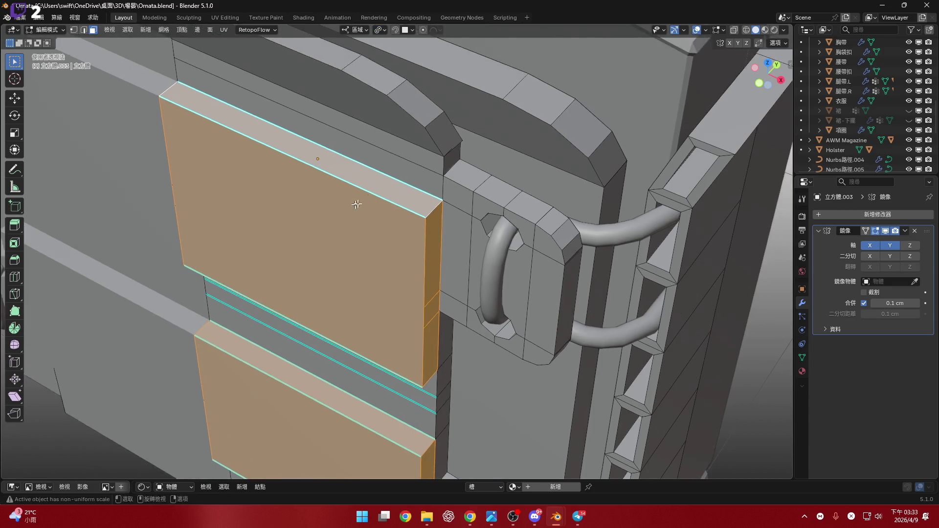
mouse_move(405, 73)
middle_down()
mouse_move(428, 168)
mouse_move(572, 224)
middle_up()
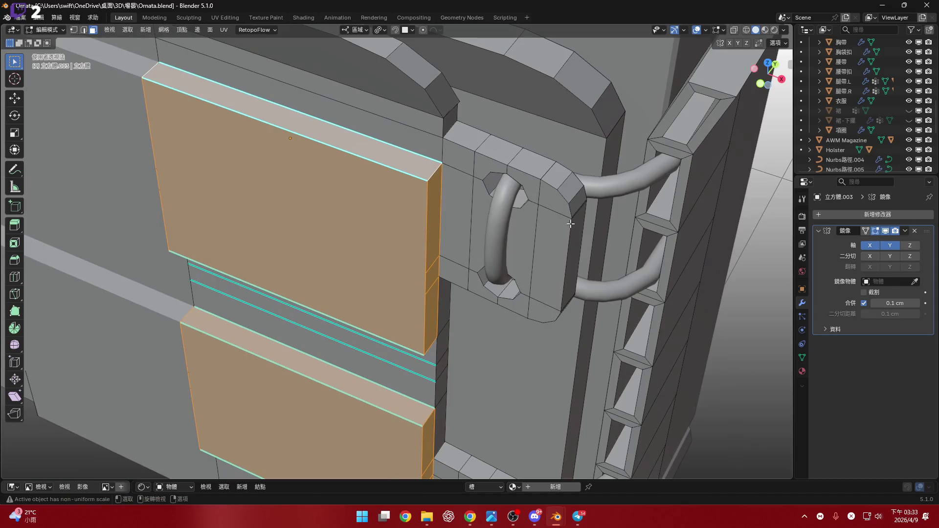
- Extrude the panels once more in place and check both from front and back views
key(e)
right_click(571, 223)
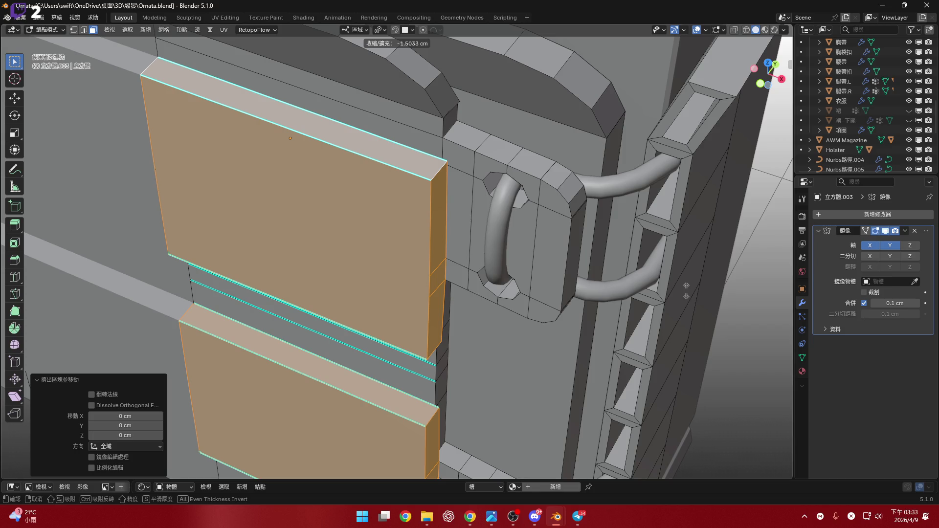
click(382, 191)
mouse_move(382, 190)
middle_down()
mouse_move(444, 161)
mouse_move(402, 166)
mouse_move(436, 151)
middle_up()
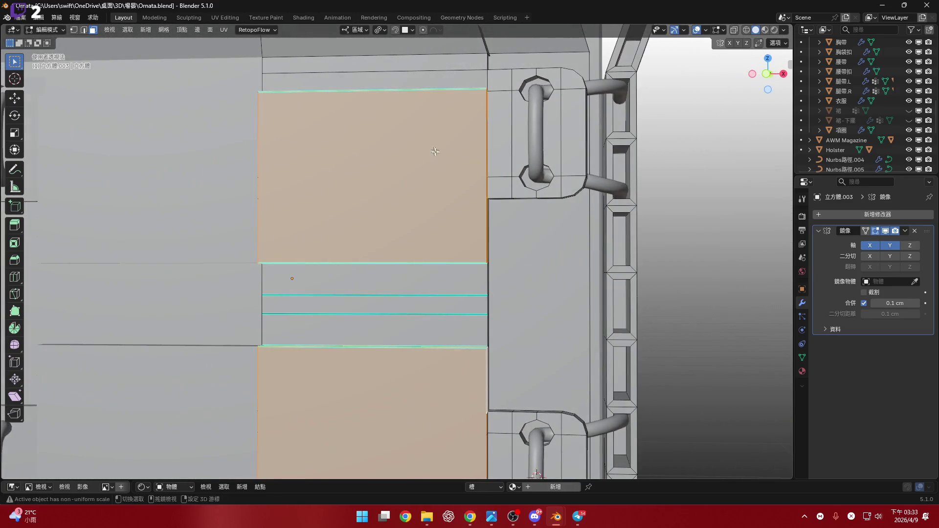
middle_drag(427, 190, 421, 262)
shift+click(421, 262)
scroll(422, 262, up, 2)
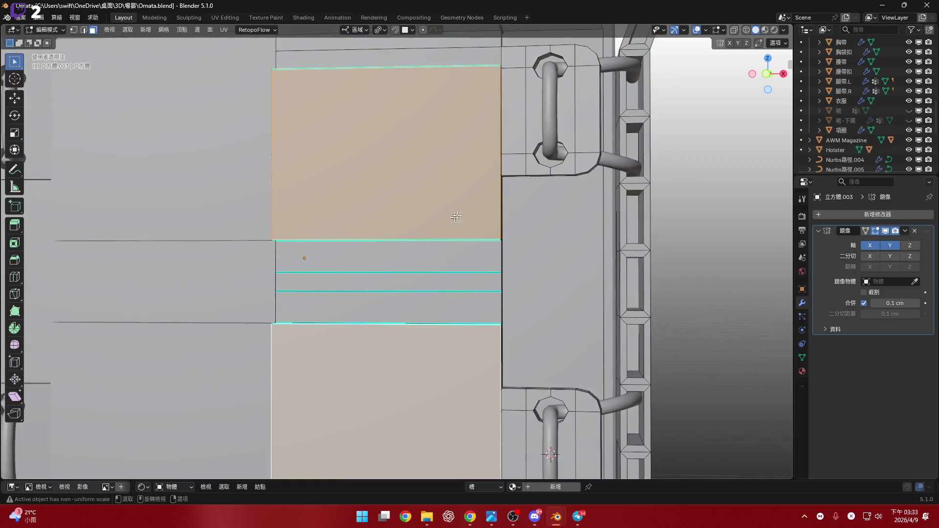
scroll(419, 258, down, 3)
click(766, 74)
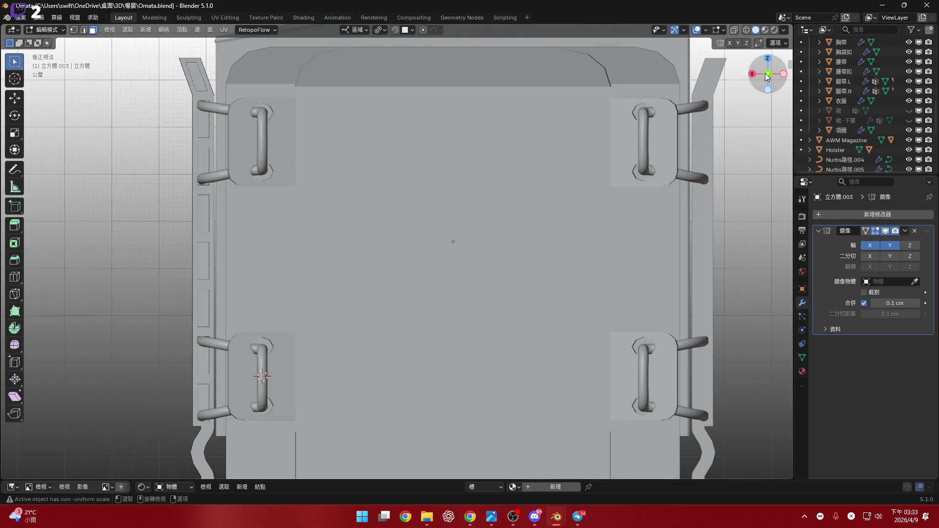
click(766, 73)
scroll(475, 226, up, 1)
- Inset both panels, then scale them slightly shorter along their local Z axis
shift+middle_drag(540, 190, 550, 187)
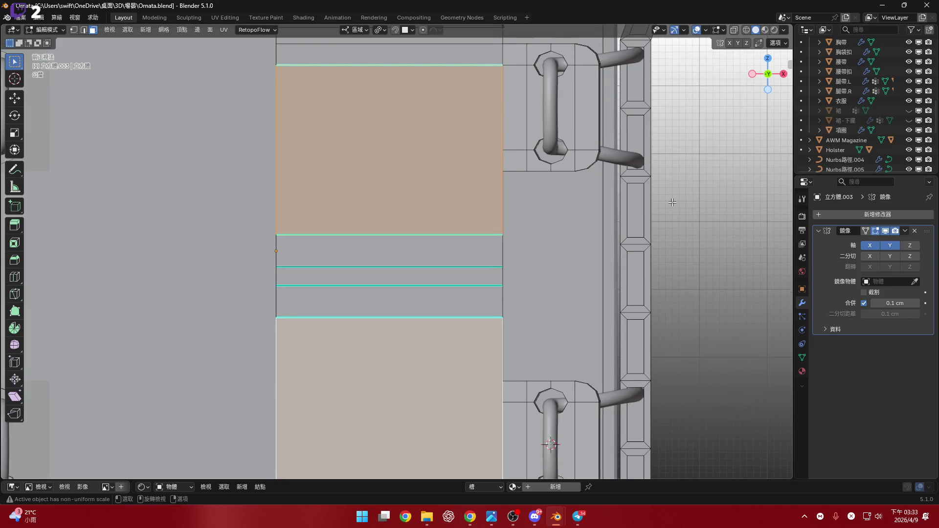
key(i)
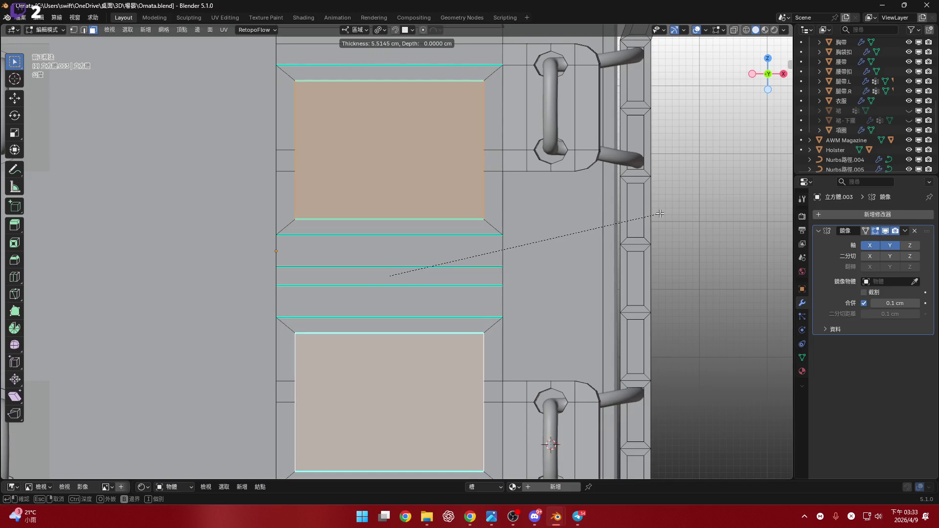
click(660, 213)
middle_drag(661, 214, 659, 255)
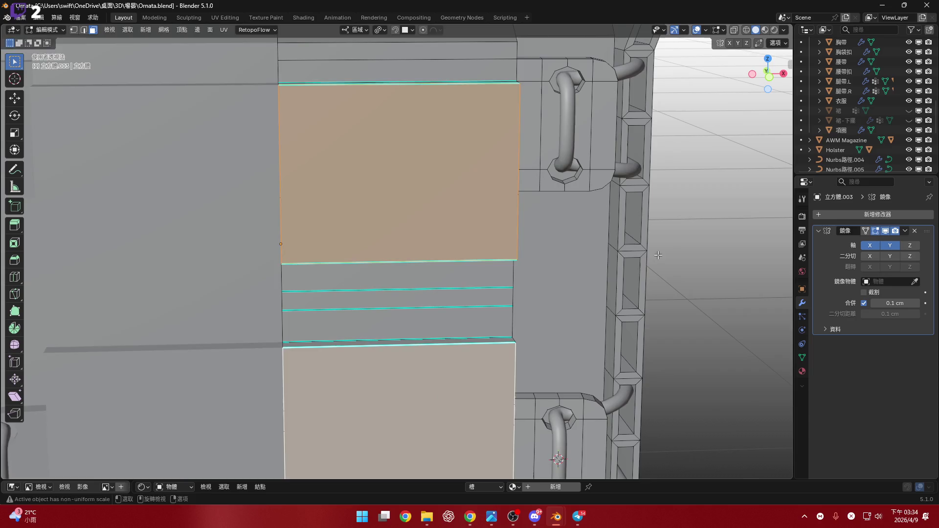
key(s)
key(z)
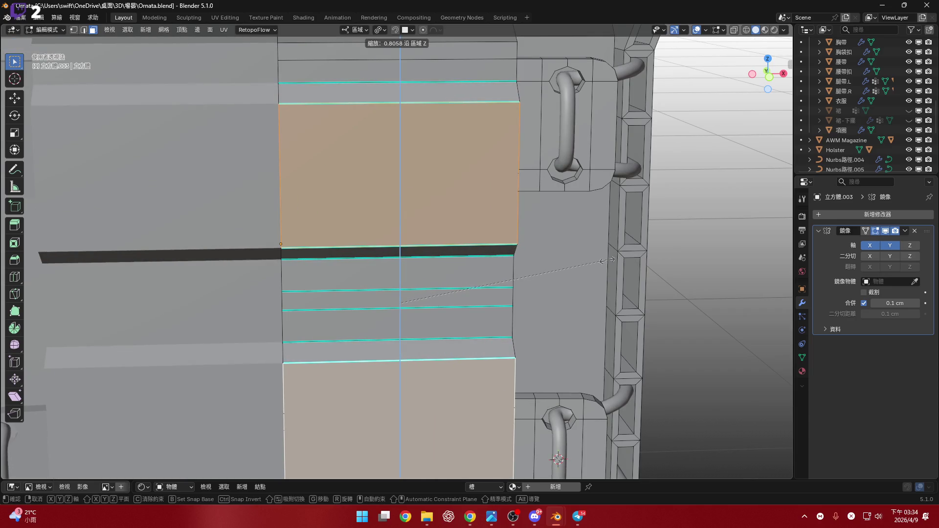
click(605, 260)
mouse_move(605, 261)
middle_down()
mouse_move(480, 234)
mouse_move(526, 218)
middle_up()
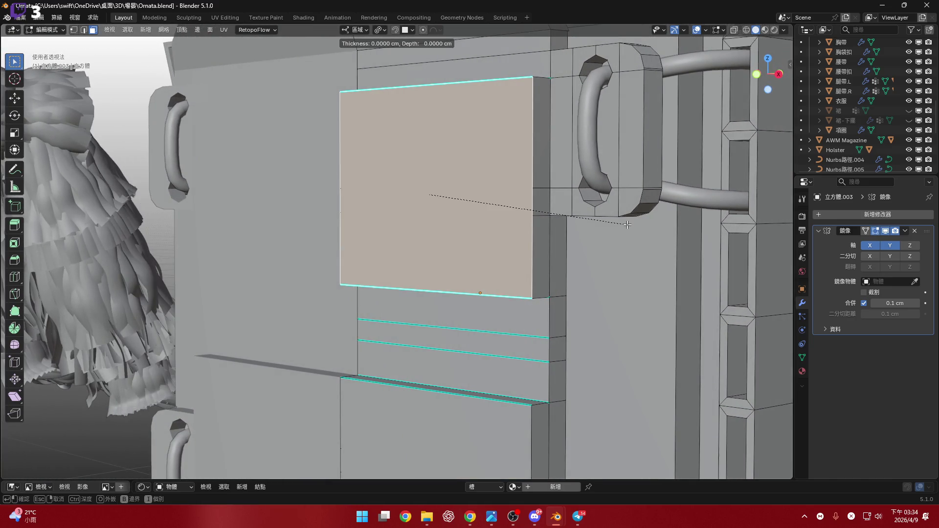
- Try an inset on the upper panel and a shrink/fatten on both, backing out of each
key(i)
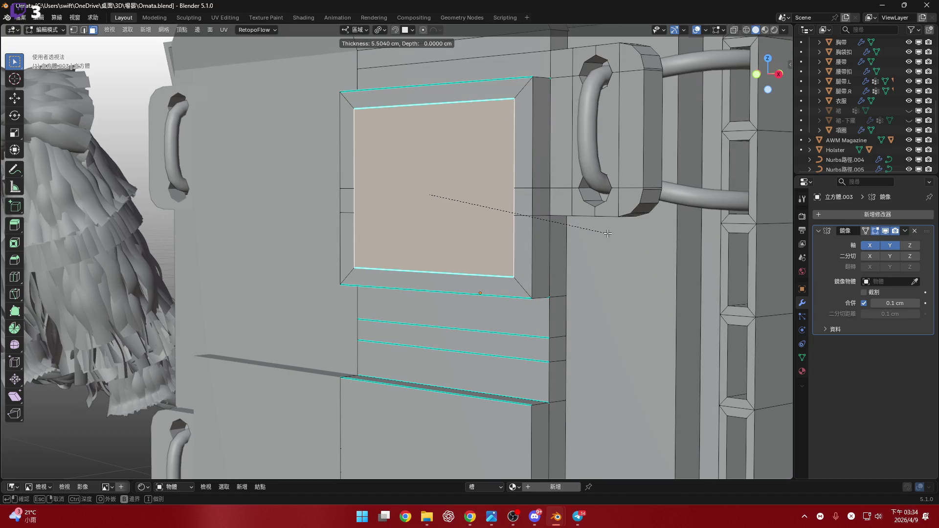
click(608, 232)
shift+click(417, 352)
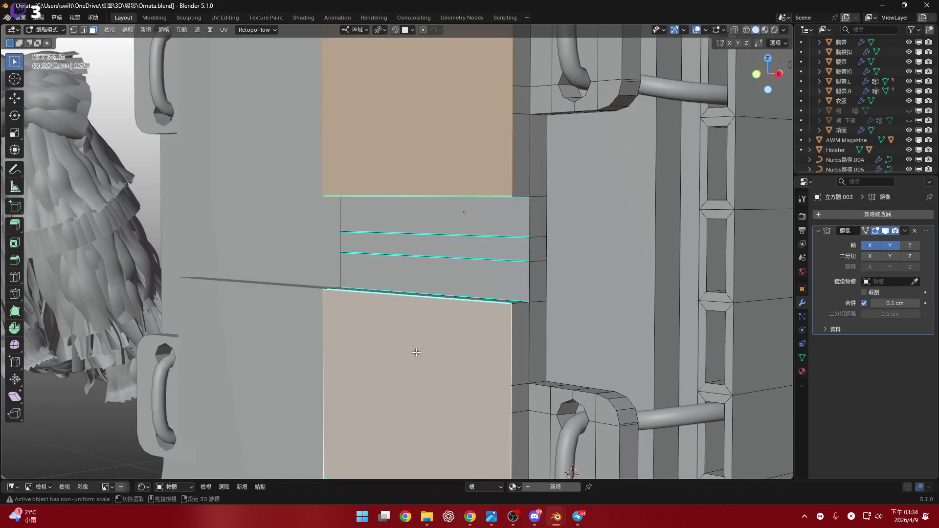
middle_drag(416, 352, 526, 293)
scroll(526, 293, down, 2)
key(alt+s)
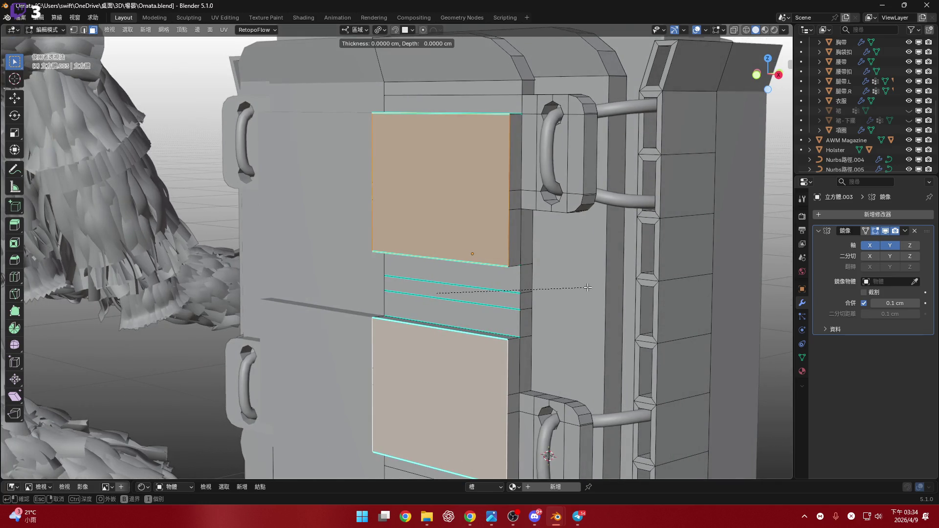
key(Escape)
key(alt+s)
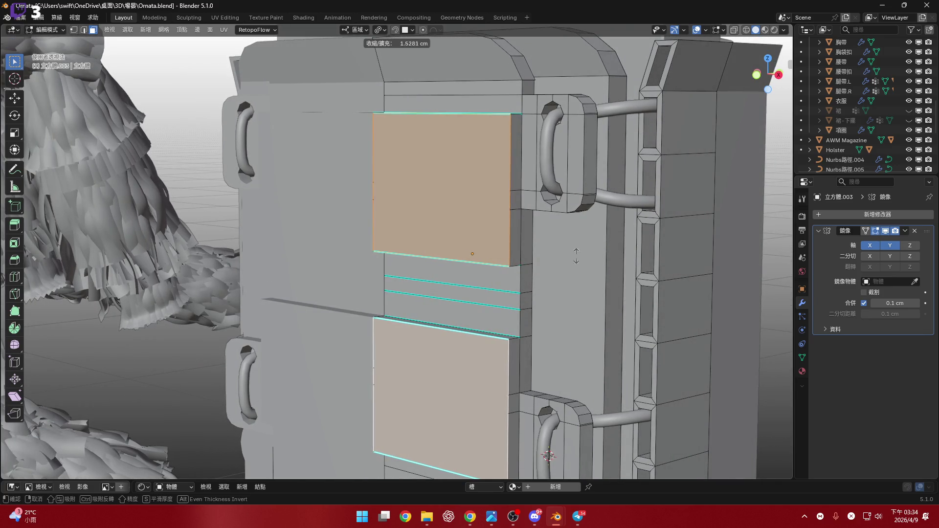
key(Escape)
- Undo the trial edits and cancel an oversized inset, leaving the panels plain
middle_drag(576, 255, 615, 275)
key(ctrl+z)
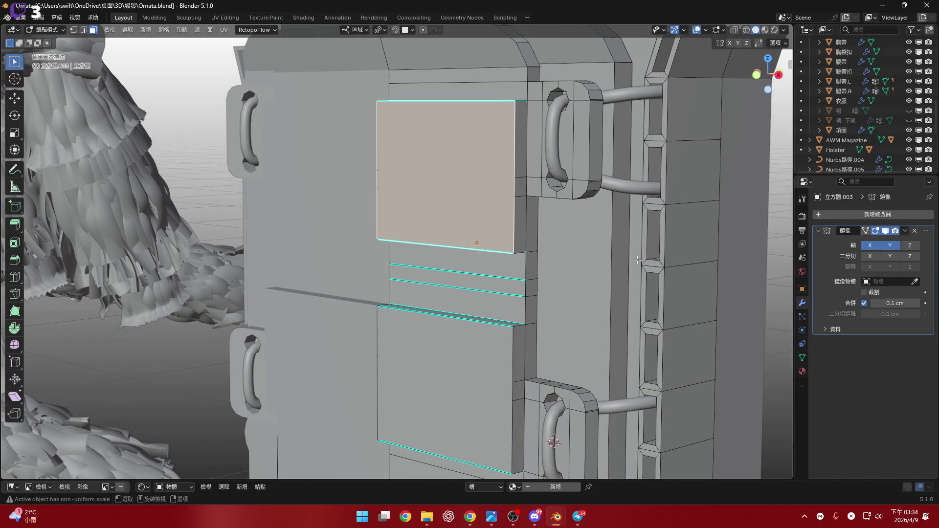
key(ctrl+shift+z)
key(i)
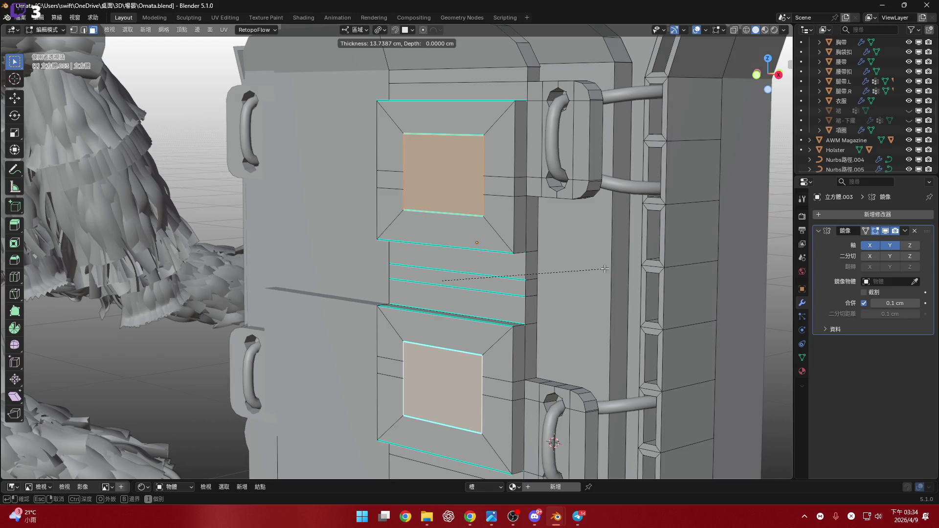
right_click(605, 269)
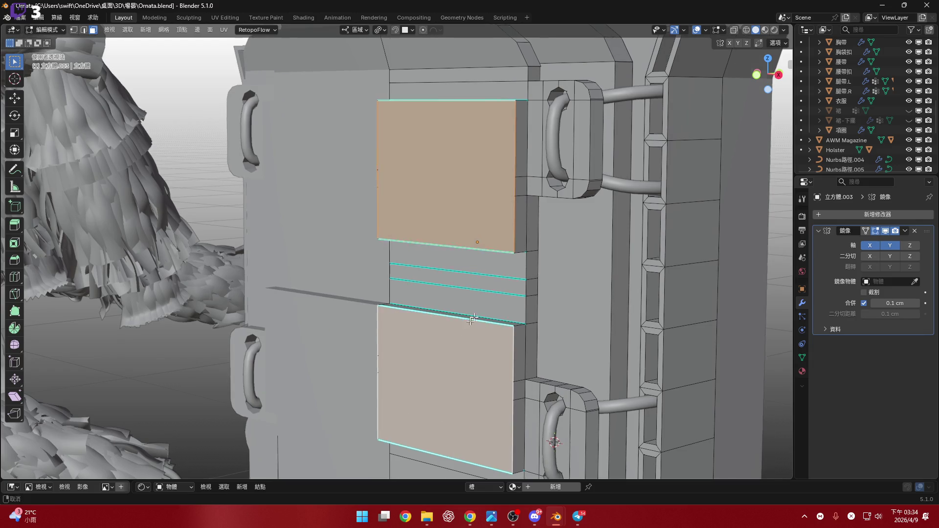
middle_drag(605, 269, 711, 130)
- Inset the two front panel faces at zero thickness from the front view
click(763, 71)
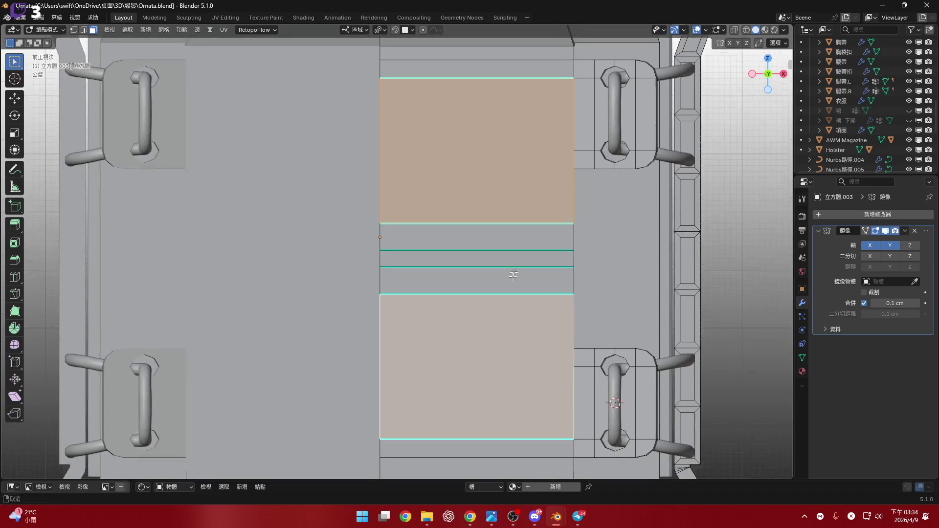
shift+middle_drag(598, 308, 590, 291)
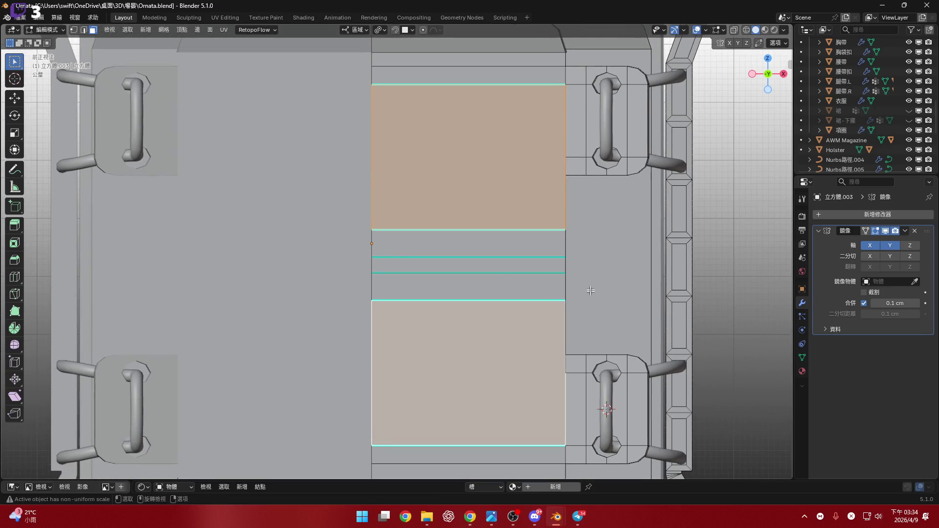
key(i)
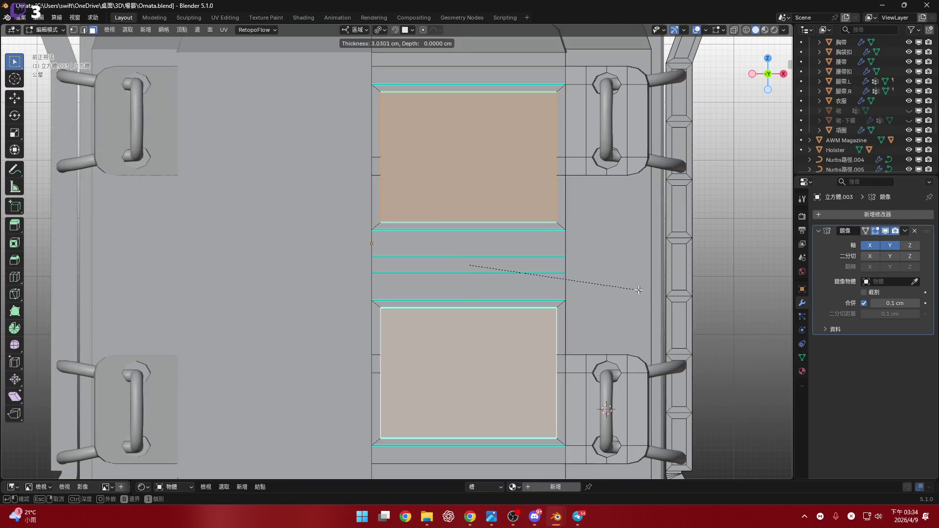
key(Escape)
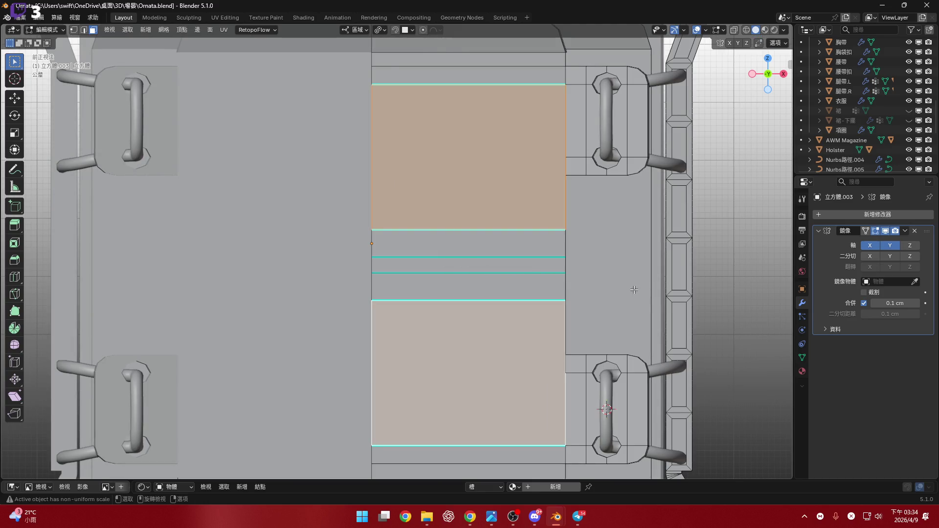
key(i)
click(629, 288)
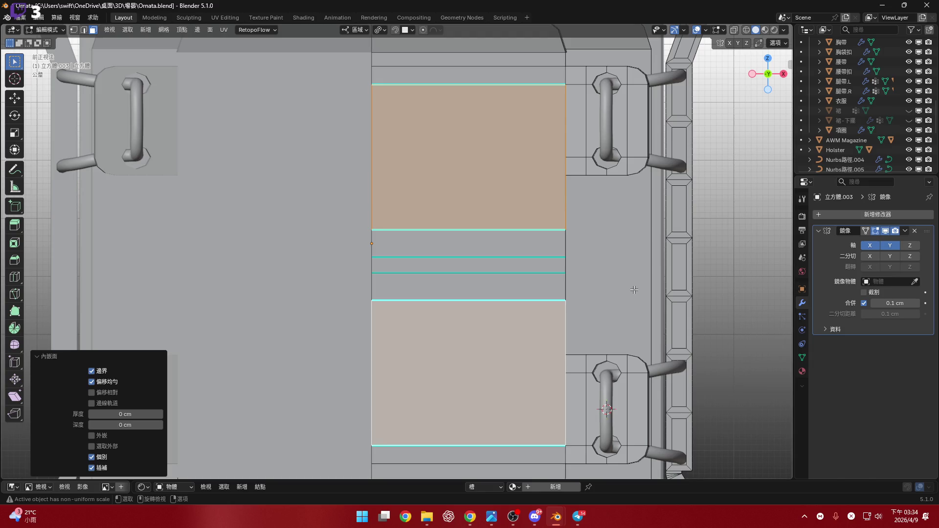
- Squash the new inner faces to 0.609 of their height along local Z
key(s)
key(z)
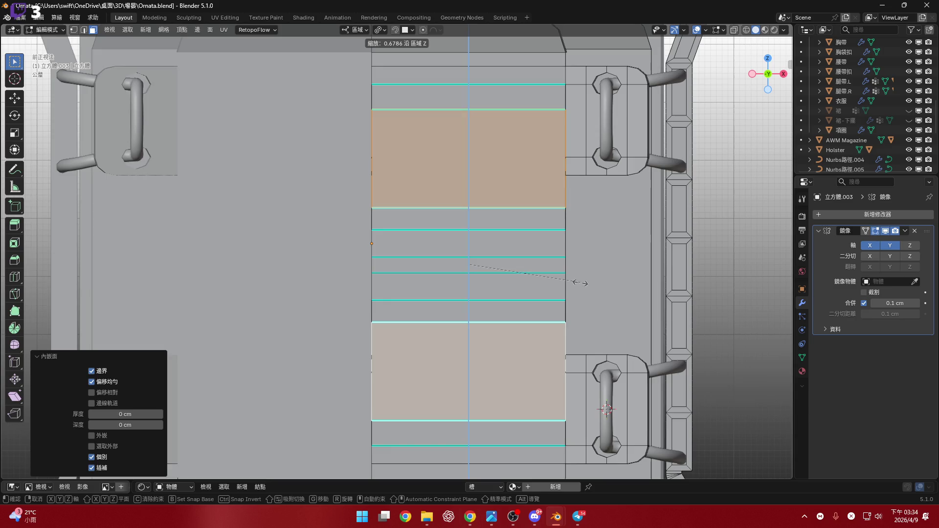
click(577, 279)
scroll(577, 279, up, 3)
mouse_move(577, 279)
middle_down()
mouse_move(432, 353)
mouse_move(469, 317)
middle_up()
scroll(470, 317, down, 2)
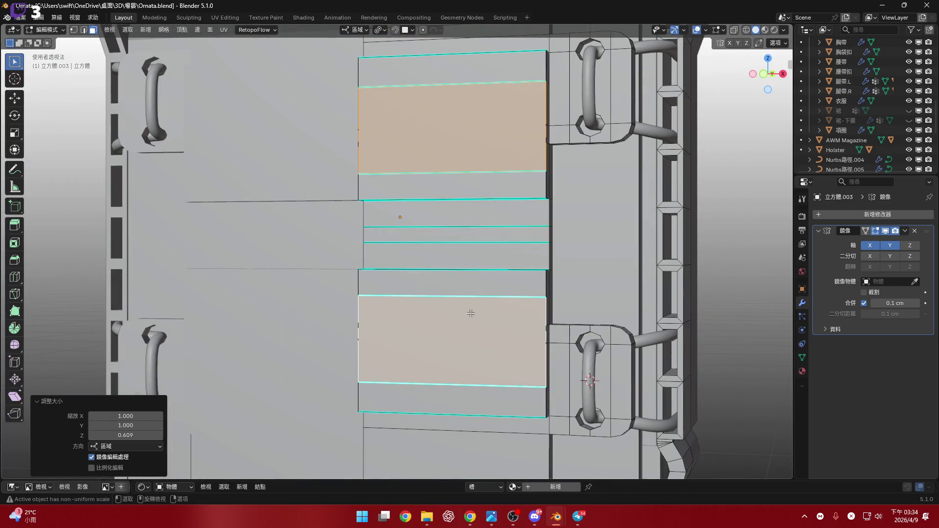
mouse_move(540, 333)
middle_down()
mouse_move(528, 353)
mouse_move(527, 325)
middle_up()
scroll(519, 365, up, 3)
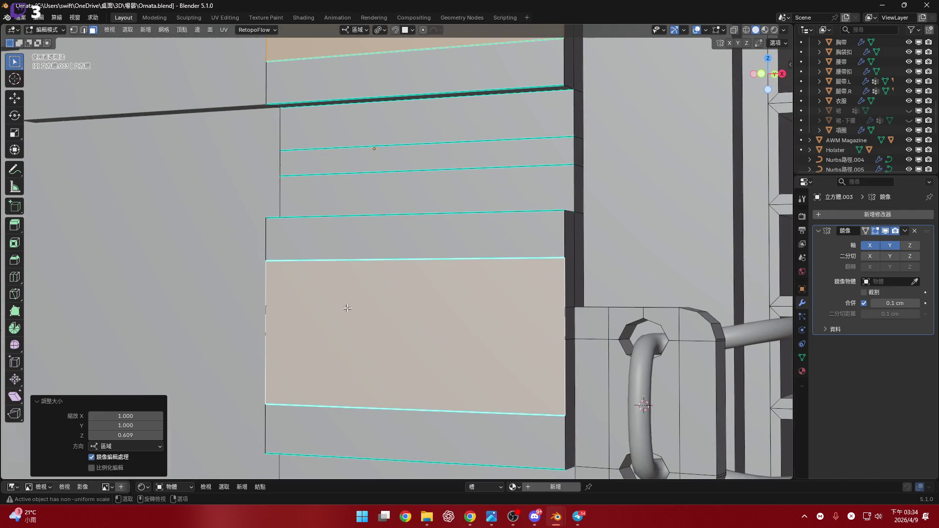
- Select the lower panel's side edge and try extruding it, cancelling both attempts
middle_drag(348, 309, 403, 313)
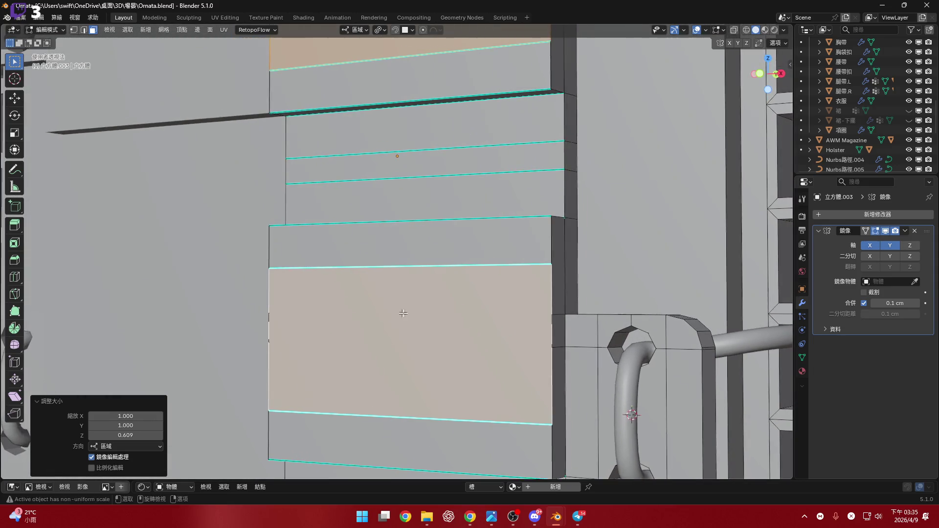
scroll(403, 312, down, 2)
mouse_move(348, 318)
middle_down()
mouse_move(423, 346)
mouse_move(521, 339)
mouse_move(529, 372)
mouse_move(250, 331)
middle_up()
scroll(424, 346, up, 2)
key(2)
scroll(532, 336, up, 2)
ctrl+click(529, 372)
scroll(528, 372, down, 2)
click(601, 362)
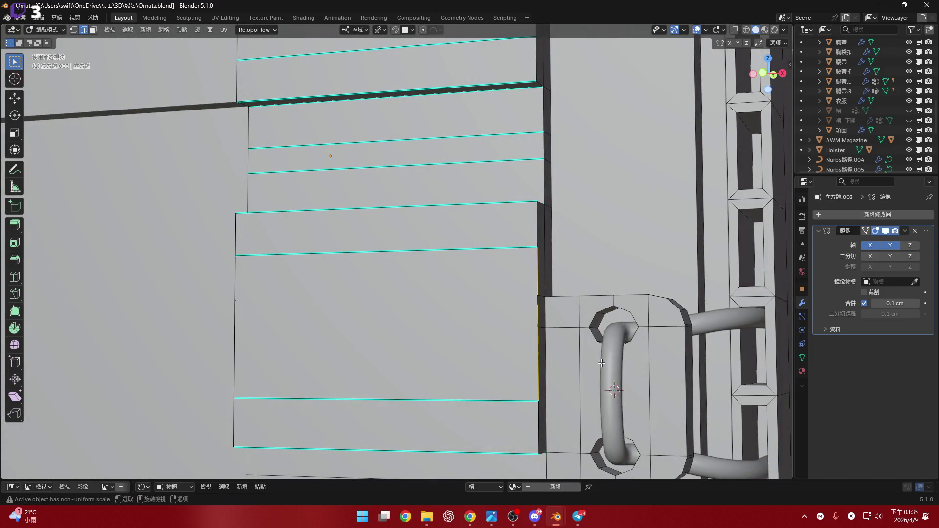
key(e)
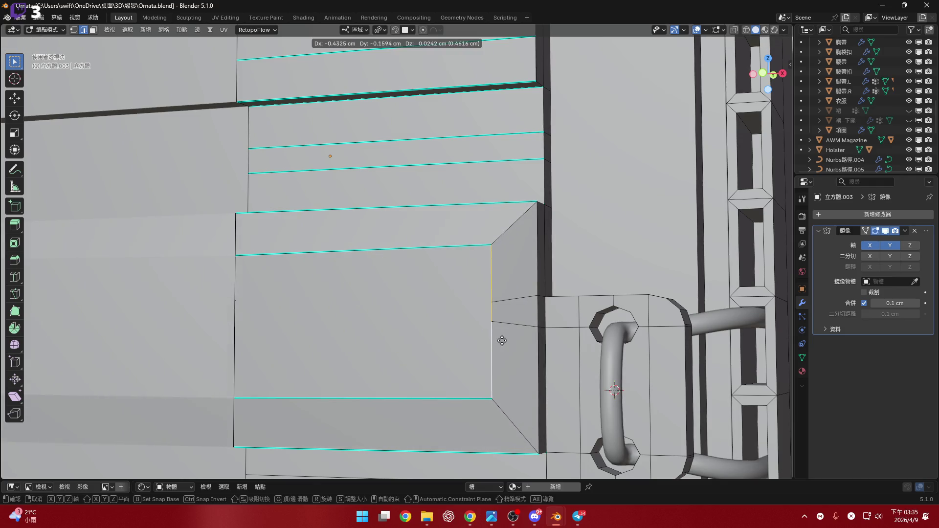
key(Escape)
mouse_move(500, 340)
middle_down()
mouse_move(510, 371)
mouse_move(530, 353)
middle_up()
key(e)
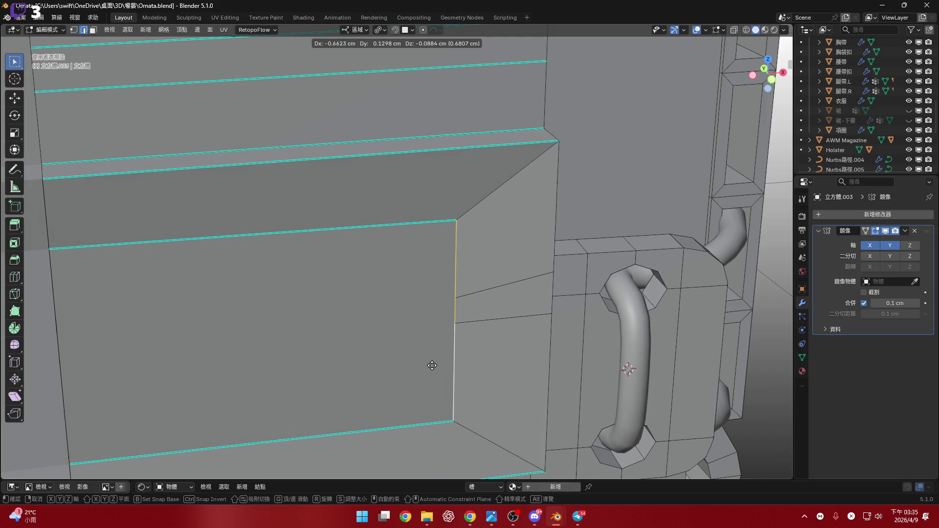
key(Escape)
- Grow a face selection on the panel strip, abandon an inset, and undo back to the panel faces
mouse_move(453, 356)
middle_down()
mouse_move(342, 340)
mouse_move(461, 332)
middle_up()
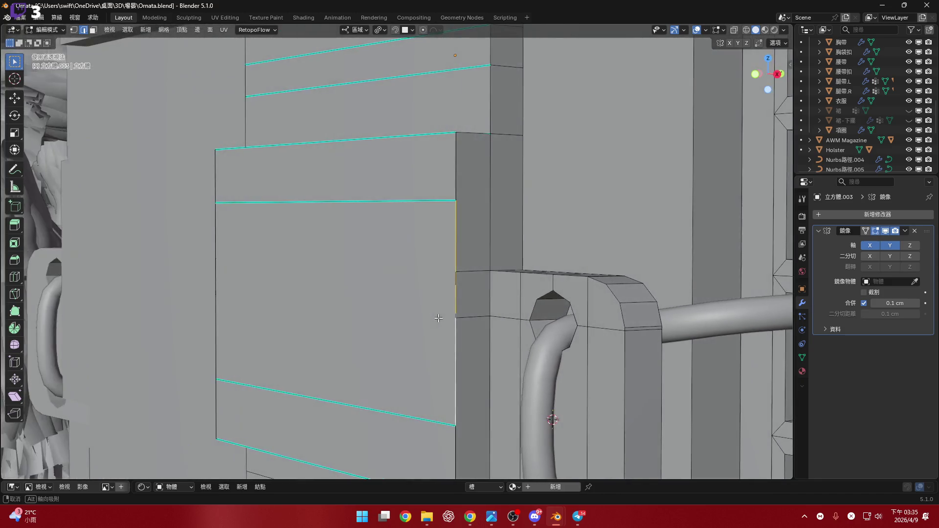
scroll(462, 332, down, 5)
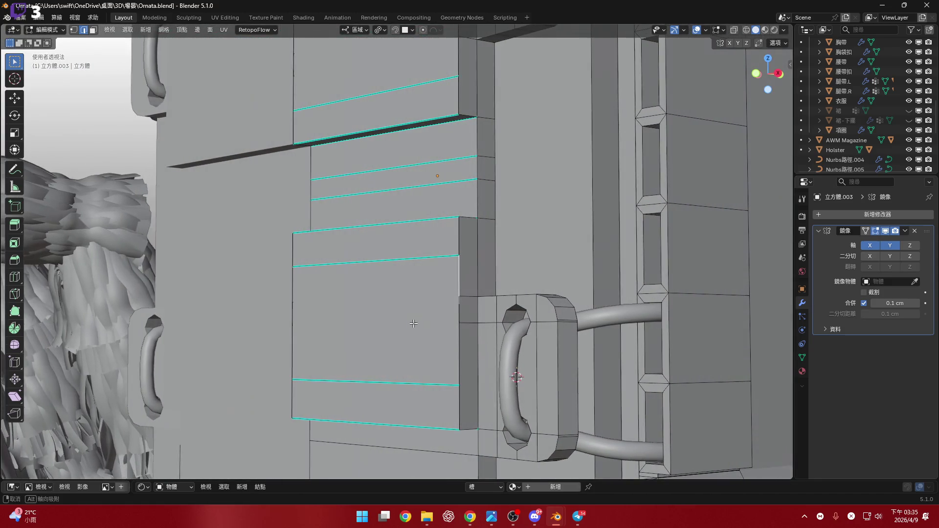
middle_drag(462, 331, 417, 325)
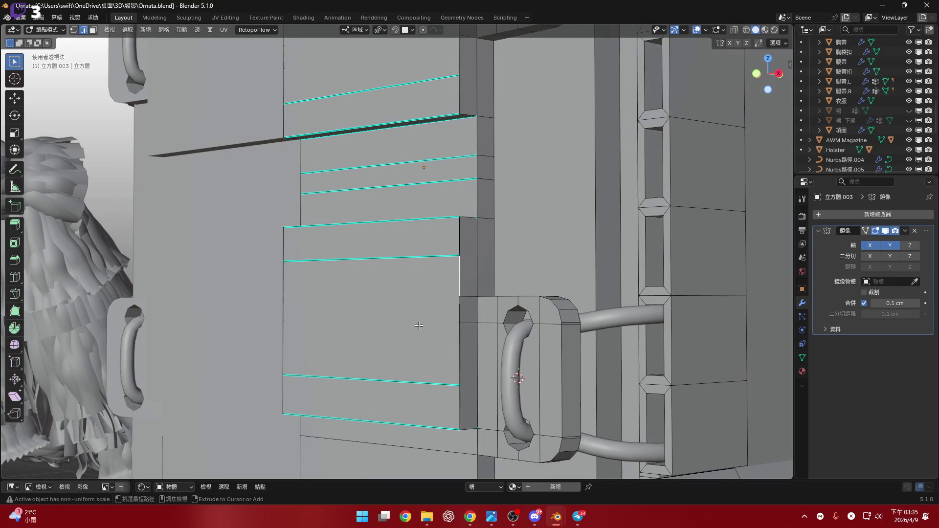
click(424, 325)
key(ctrl+KP_Add)
middle_drag(440, 322, 470, 326)
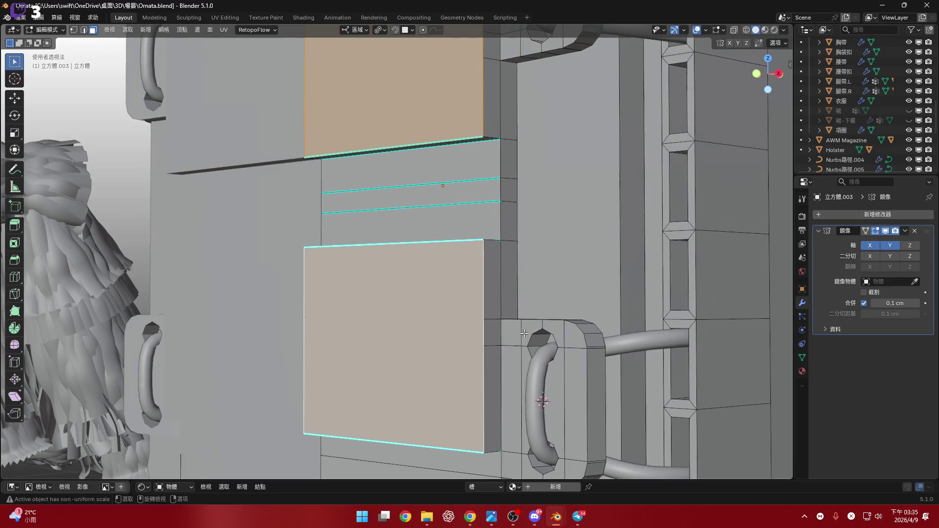
key(i)
key(Escape)
key(ctrl+z)
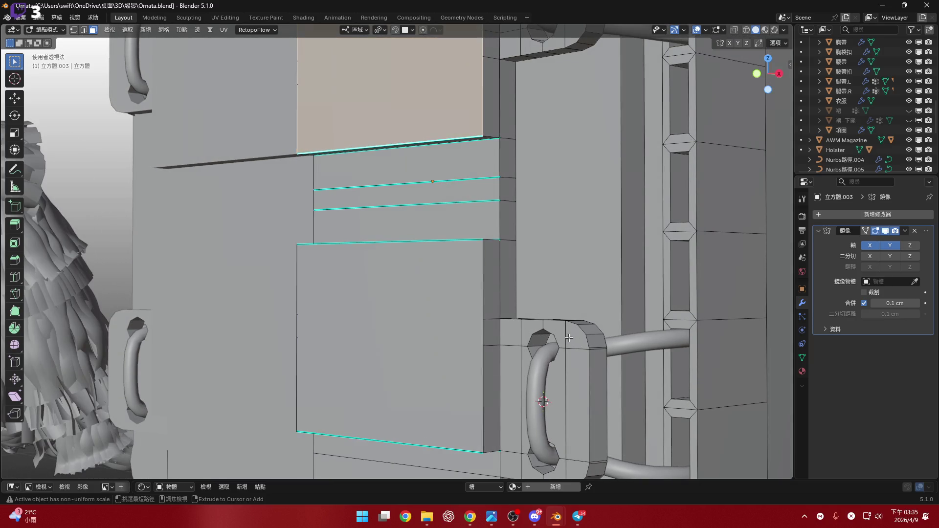
key(ctrl+z)
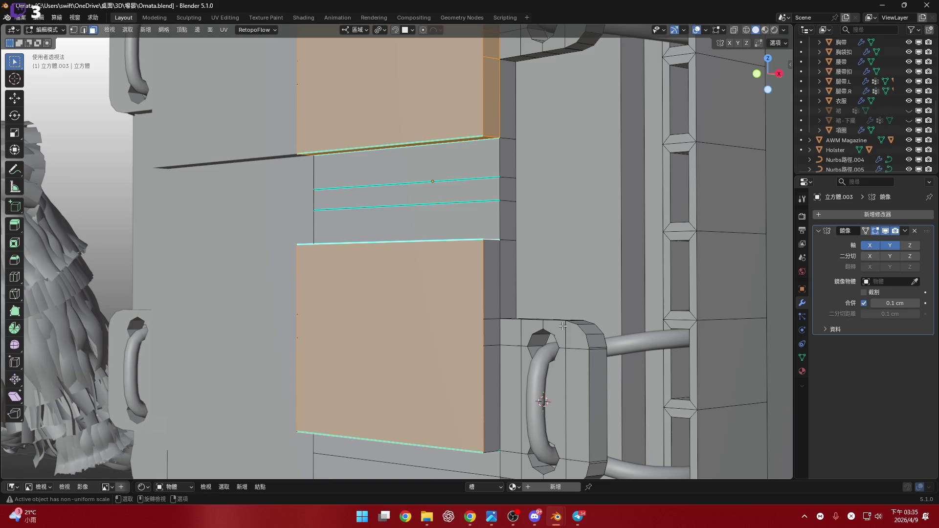
- Dissolve the short stray edge on the lower panel's side
key(2)
scroll(553, 334, up, 2)
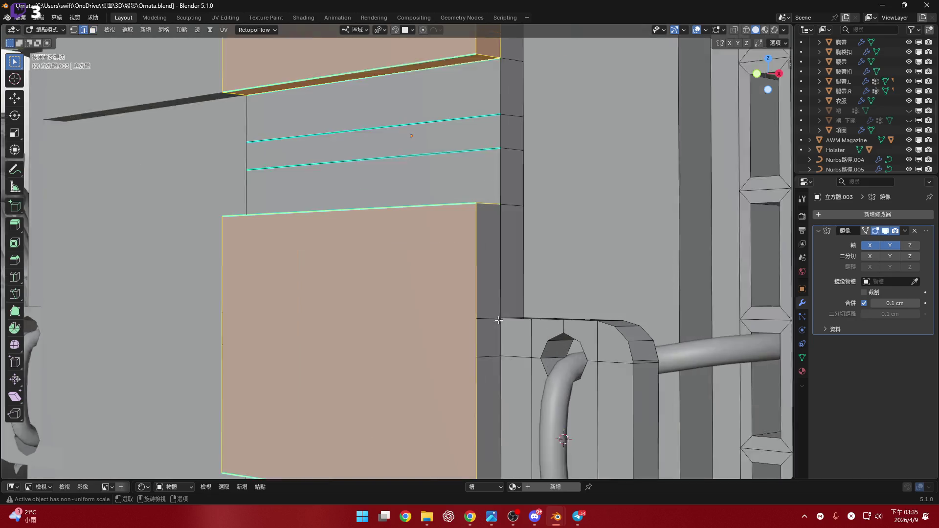
click(488, 320)
scroll(517, 275, down, 1)
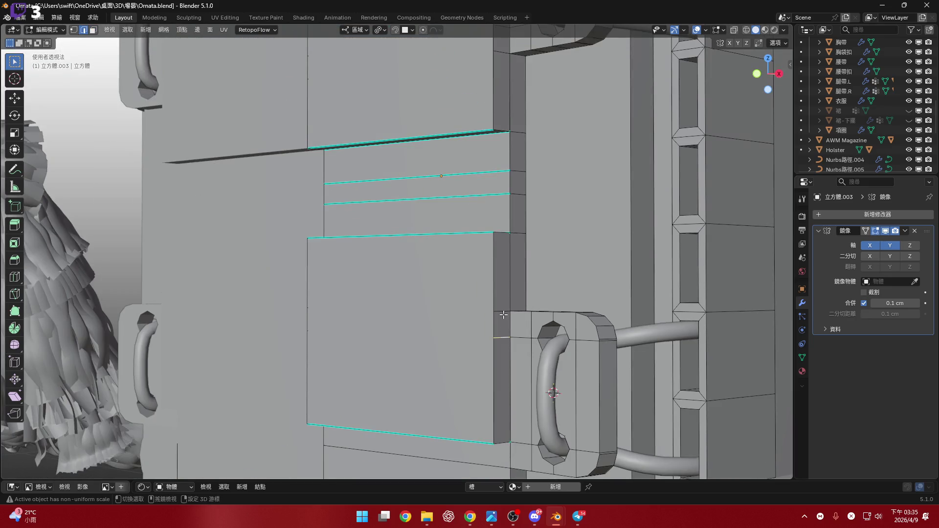
mouse_move(504, 343)
middle_down()
mouse_move(455, 258)
mouse_move(471, 226)
middle_up()
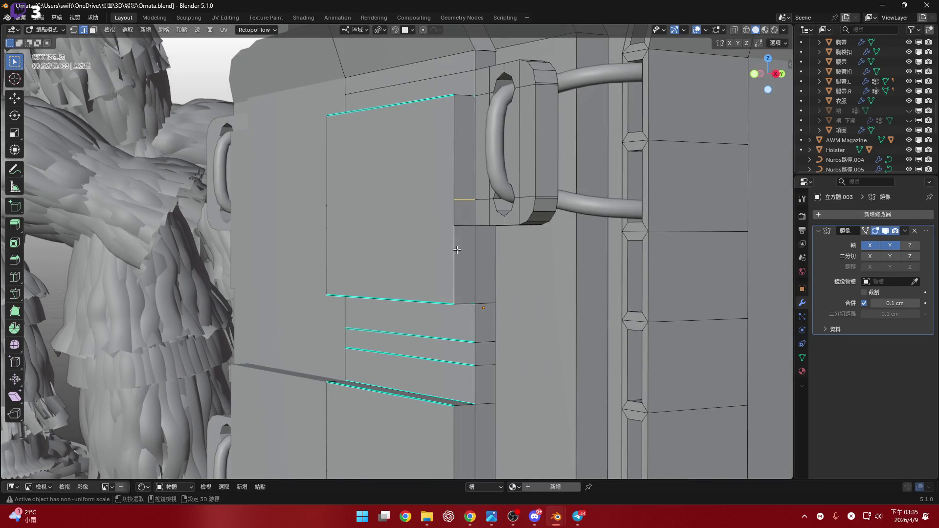
key(x)
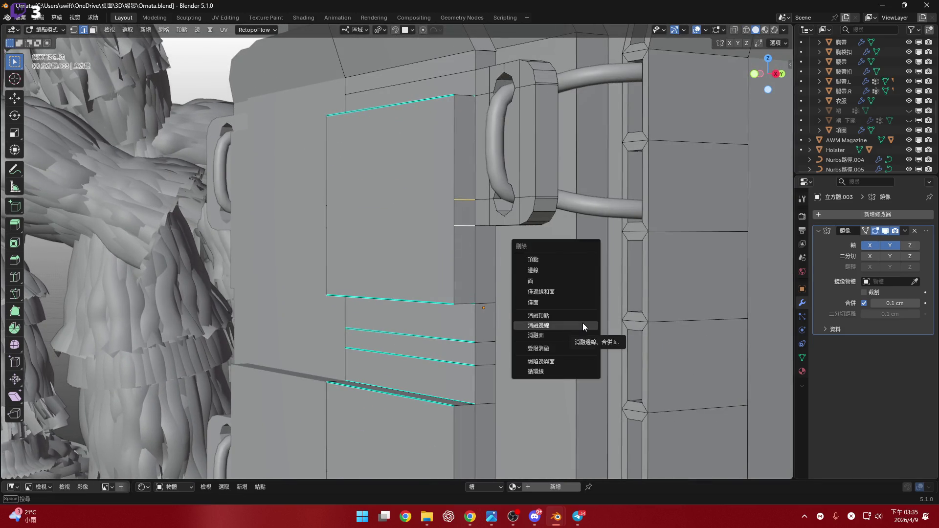
click(582, 323)
mouse_move(582, 323)
middle_down()
mouse_move(555, 248)
mouse_move(482, 340)
middle_up()
- Select both front panel faces and snap to the front orthographic view
click(482, 341)
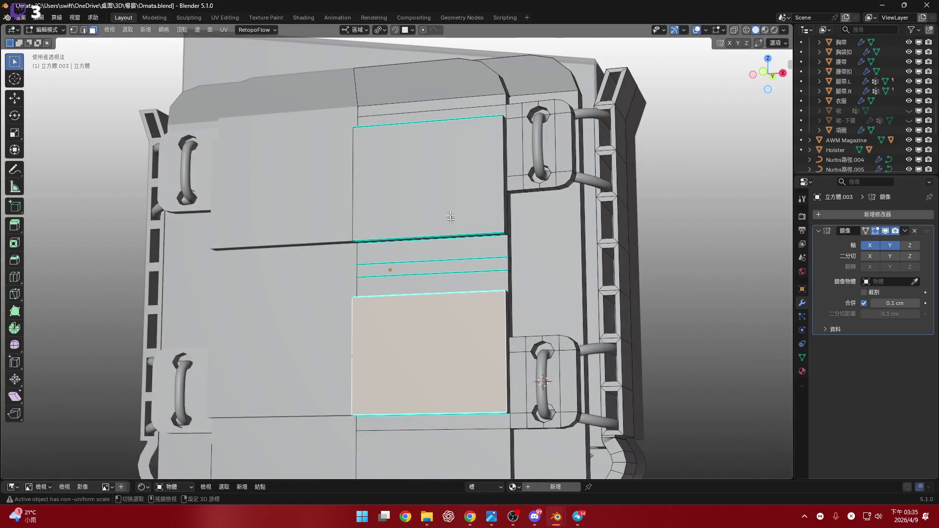
shift+click(447, 199)
middle_drag(448, 198, 465, 225)
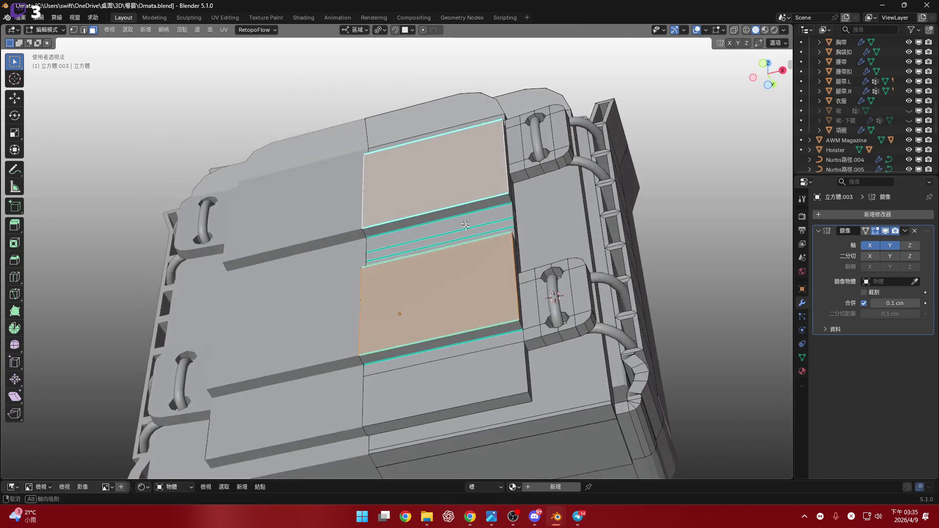
key(KP_1)
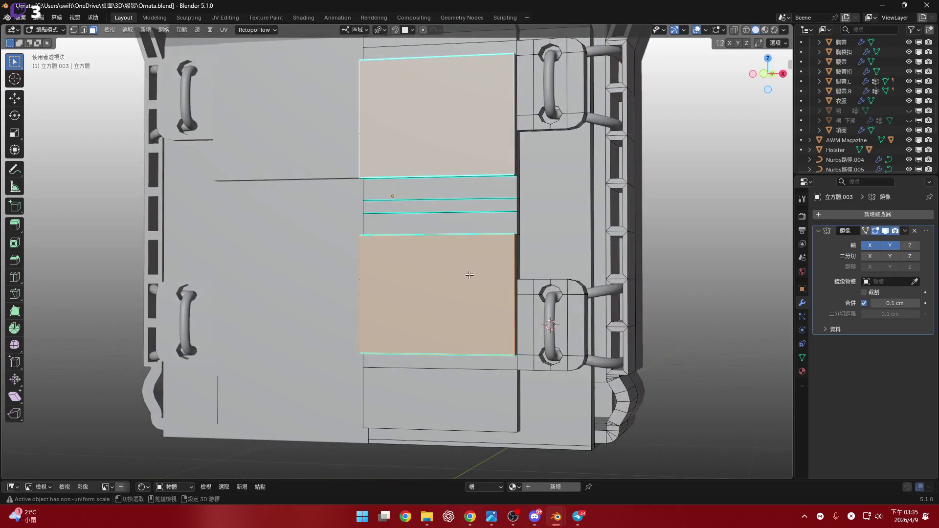
click(765, 74)
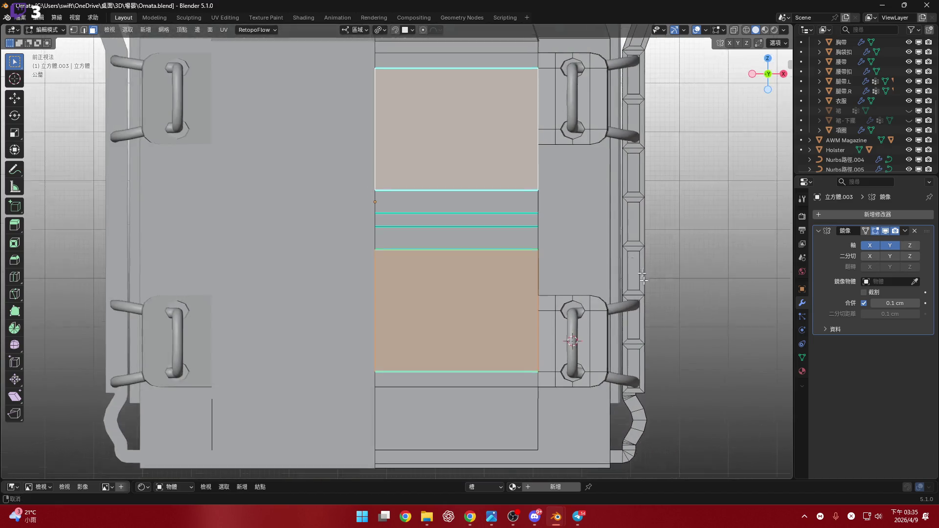
scroll(722, 302, up, 3)
scroll(722, 302, up, 2)
- Inset each panel face by 7.959 cm to form a narrower inner face
key(i)
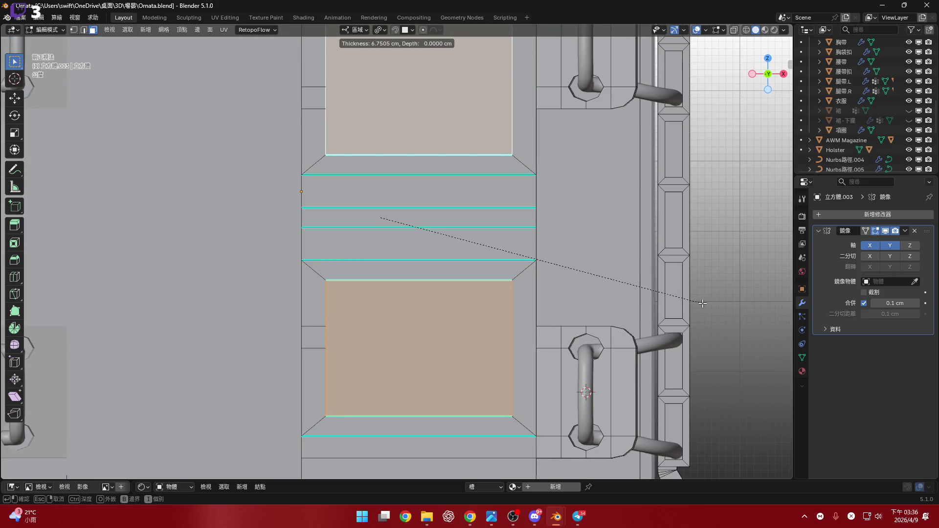
click(536, 261)
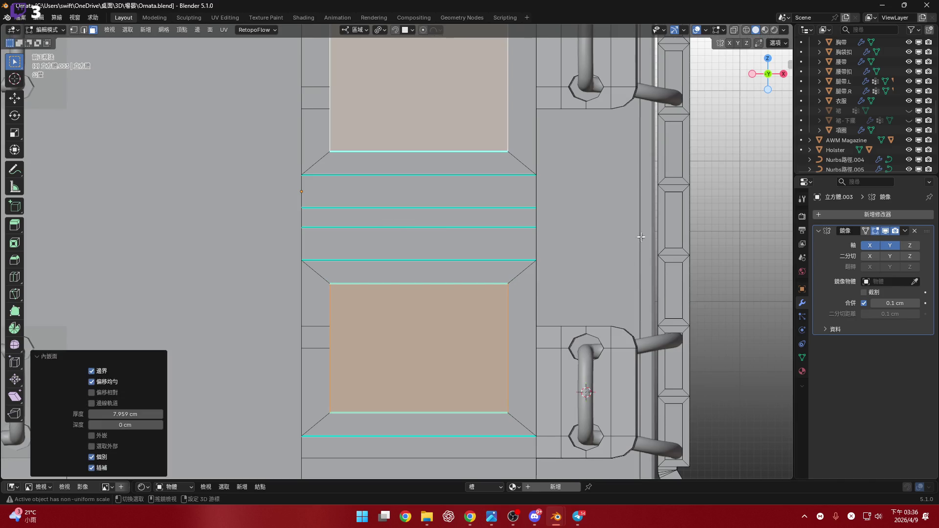
scroll(558, 244, down, 1)
shift+middle_drag(558, 244, 567, 241)
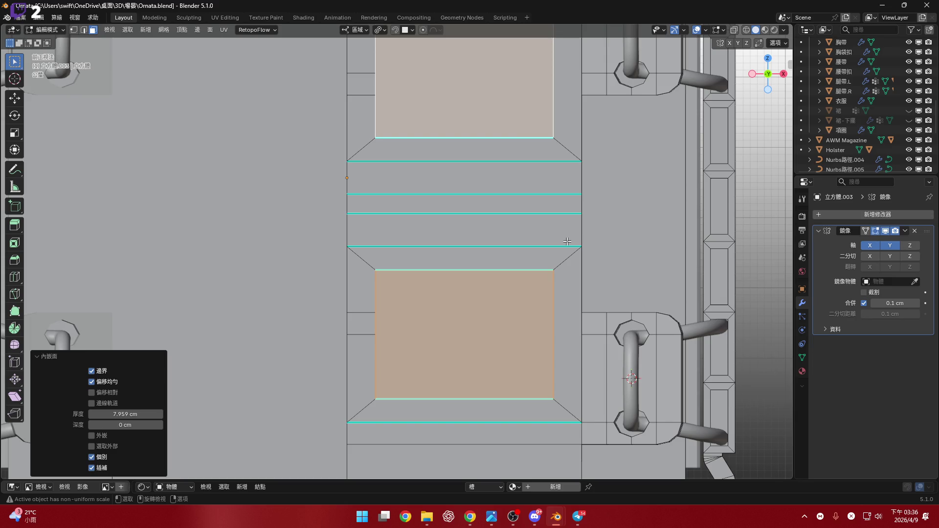
mouse_move(567, 241)
middle_down()
mouse_move(447, 240)
mouse_move(450, 304)
mouse_move(536, 356)
middle_up()
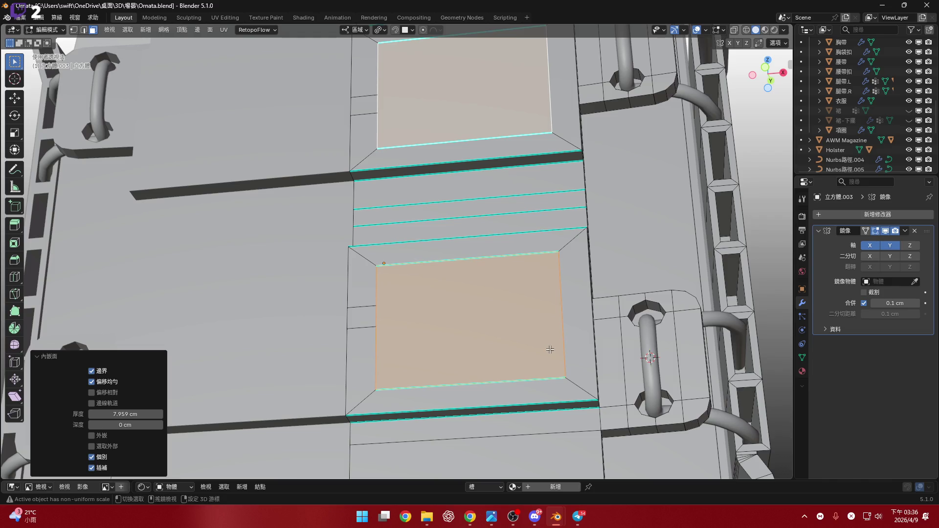
scroll(547, 378, up, 1)
scroll(565, 265, up, 3)
- Delete the two selected inner faces of the inset panels on the backpack front
key(x)
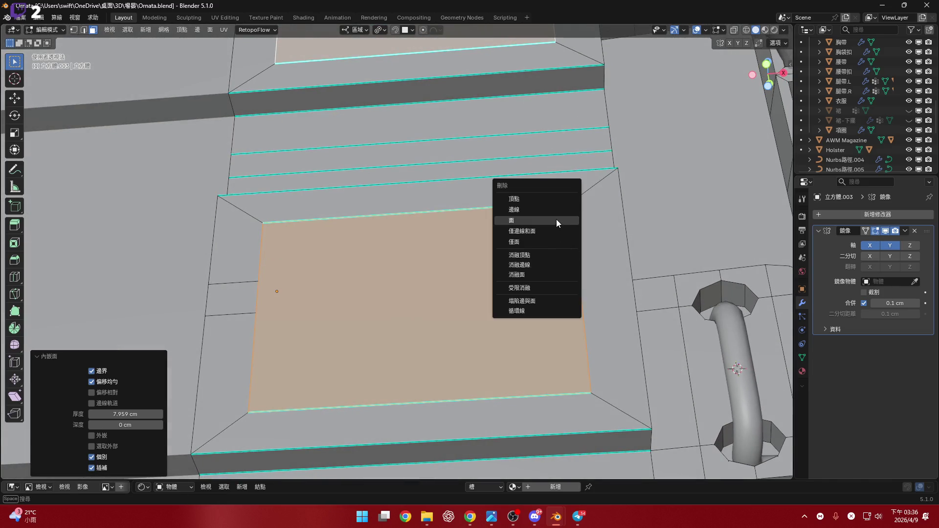
click(556, 220)
mouse_move(556, 219)
middle_down()
mouse_move(552, 314)
mouse_move(522, 271)
mouse_move(525, 293)
middle_up()
scroll(552, 314, down, 2)
scroll(545, 315, down, 2)
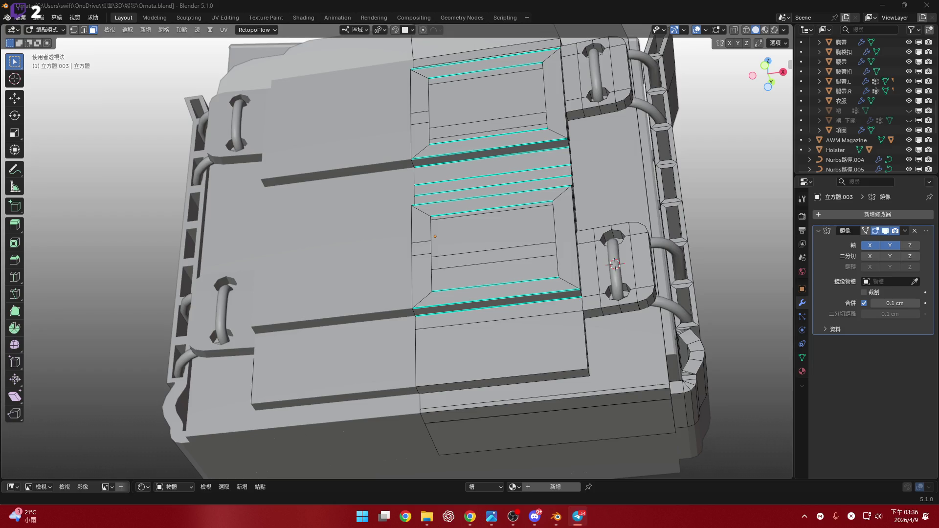
- Focus the view on the lower panel face below the insets
key(alt+Tab)
middle_drag(455, 294, 483, 271)
scroll(470, 286, up, 5)
scroll(482, 271, down, 3)
click(528, 343)
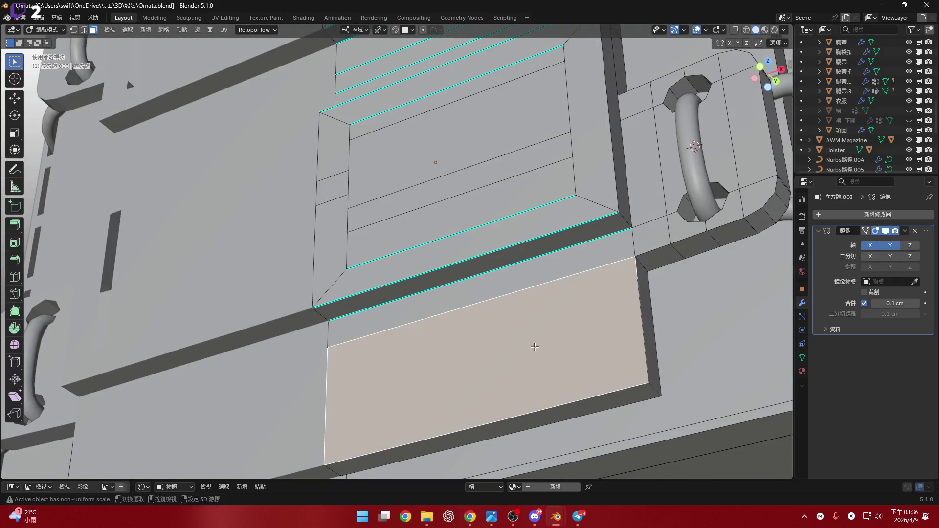
mouse_move(534, 346)
middle_down()
mouse_move(500, 287)
mouse_move(537, 300)
middle_up()
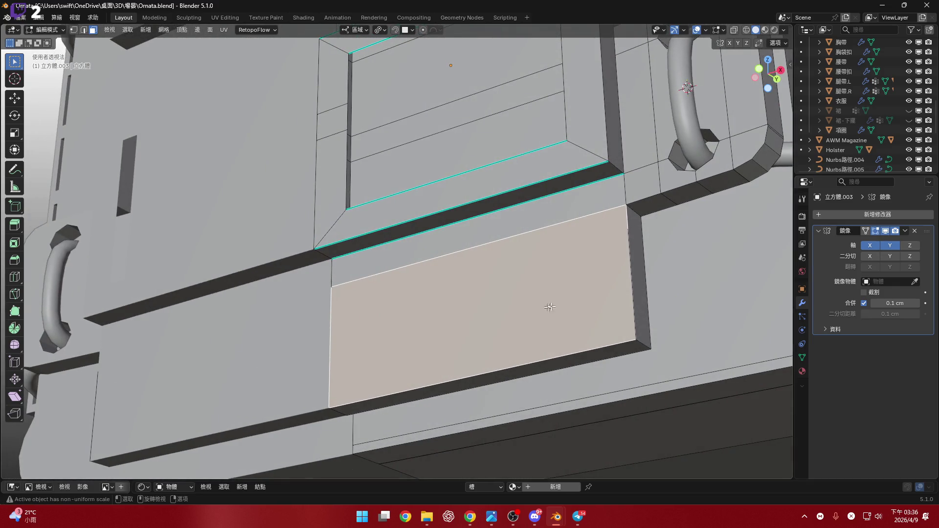
scroll(545, 300, down, 3)
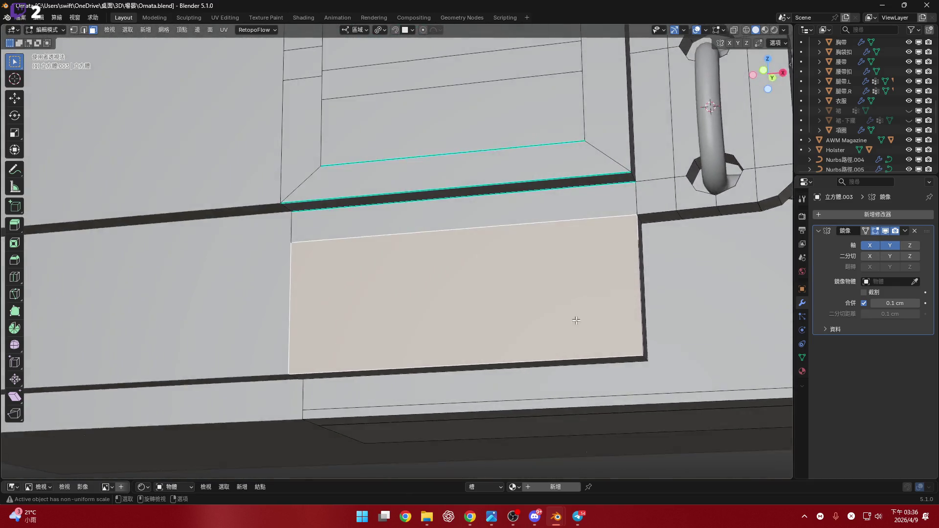
scroll(577, 318, down, 4)
mouse_move(577, 318)
middle_down()
mouse_move(567, 434)
mouse_move(549, 281)
mouse_move(595, 369)
middle_up()
scroll(579, 338, up, 3)
- Select the lower panel's corner edge and start a three-segment bevel on it
key(2)
click(581, 323)
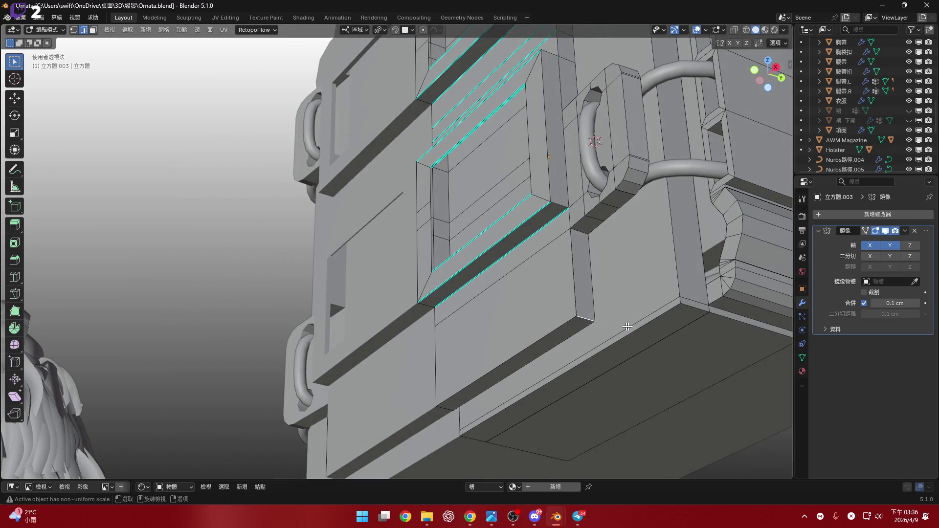
key(ctrl+b)
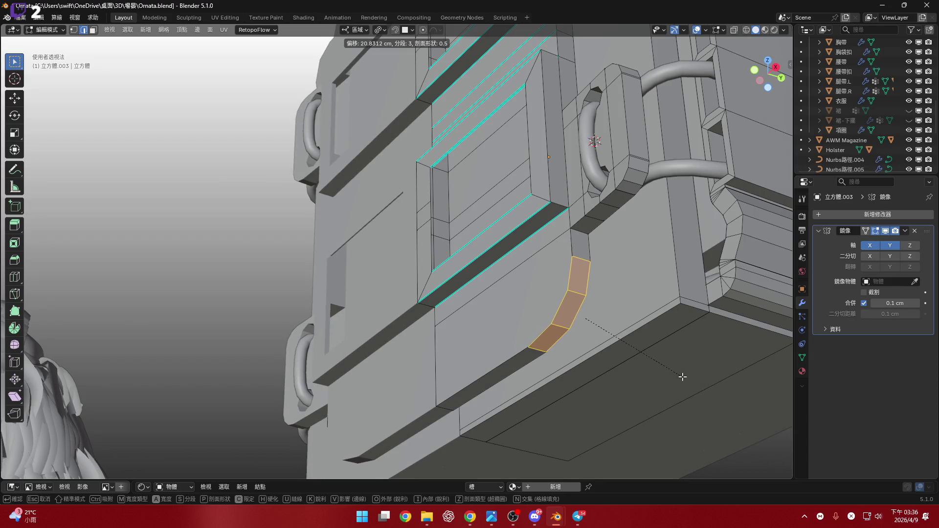
- Confirm the corner bevel and set its width to 20 cm
click(682, 376)
middle_drag(682, 376, 603, 296)
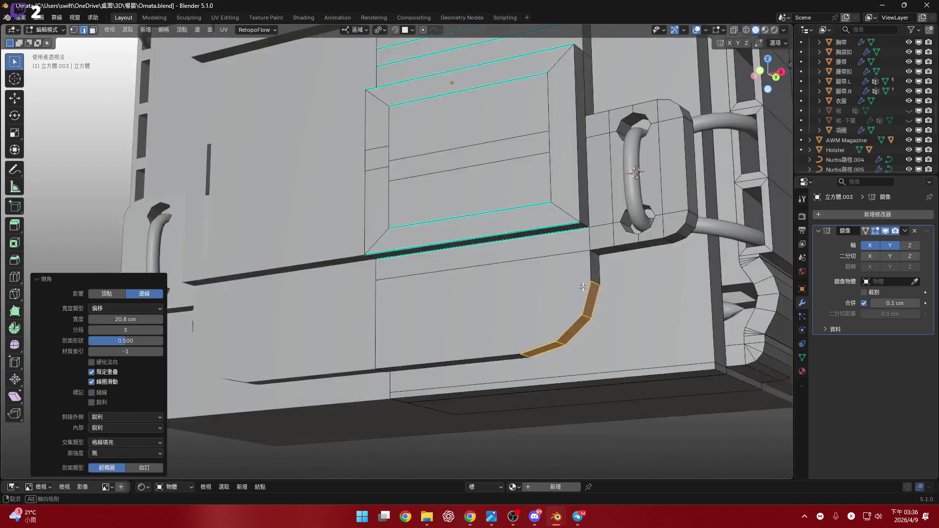
click(139, 320)
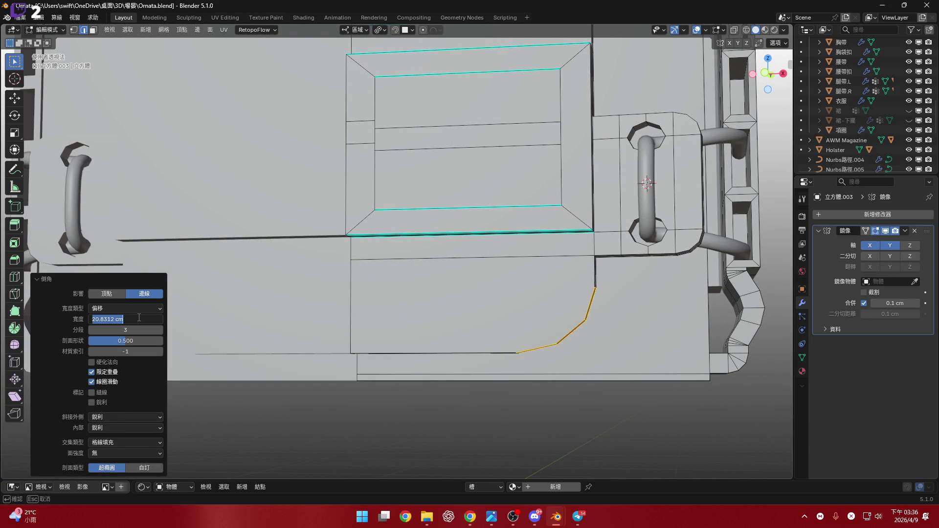
key(Return)
scroll(509, 342, down, 1)
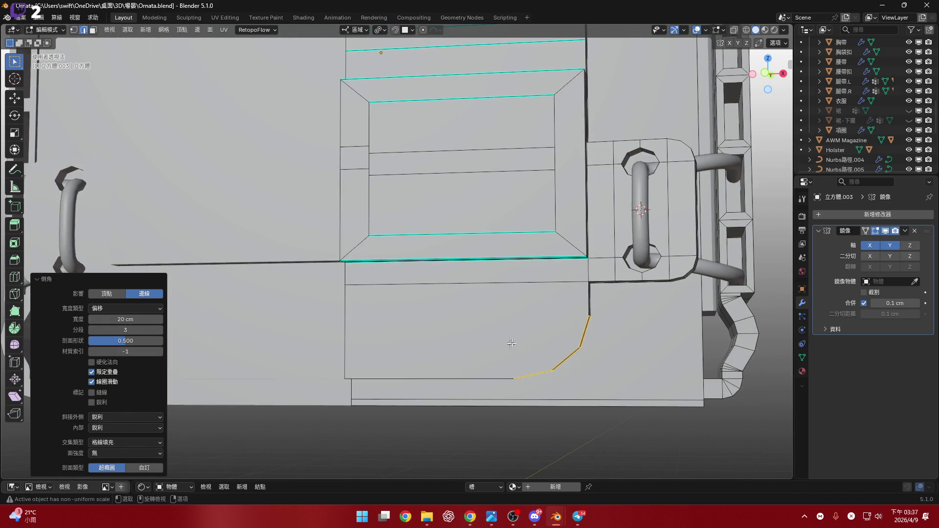
scroll(522, 333, down, 1)
- From front orthographic view, start placing a loop cut across the lower panel
click(767, 76)
scroll(533, 312, up, 1)
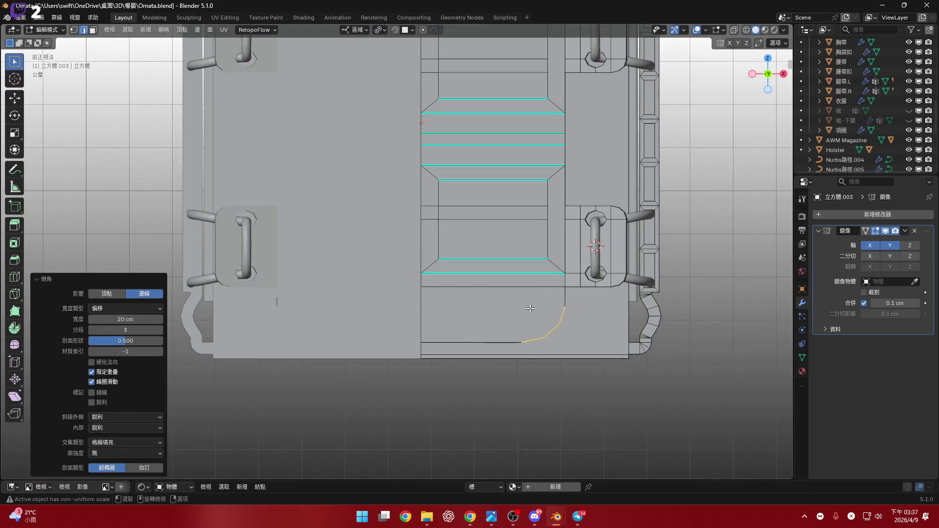
scroll(533, 313, up, 2)
scroll(543, 319, up, 2)
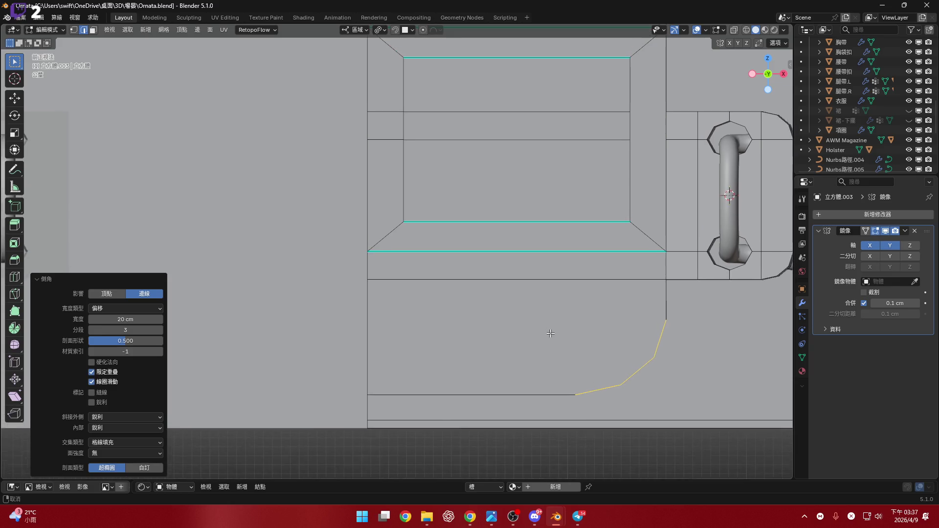
key(ctrl+r)
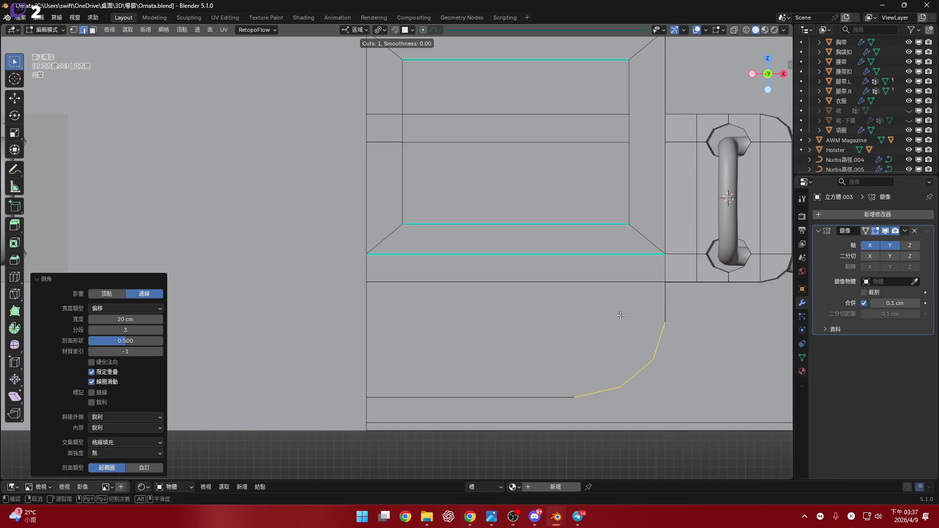
- Grow the selection to the ring of faces framing the lower inset panel
mouse_move(620, 315)
middle_down()
mouse_move(495, 287)
mouse_move(512, 360)
mouse_move(488, 339)
mouse_move(504, 367)
middle_up()
key(ctrl+KP_Add)
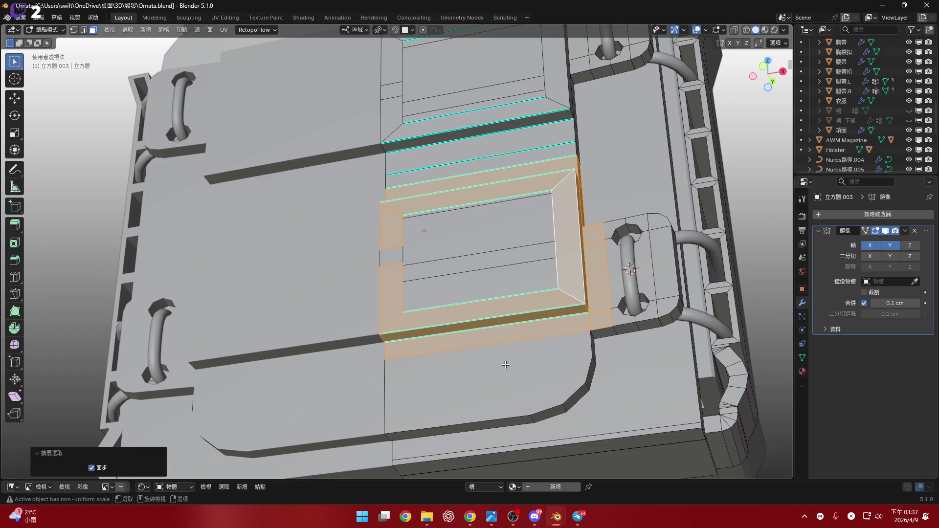
- In edge mode, select the frame strips around both inset panels with shortest paths
key(2)
key(alt+a)
mouse_move(506, 365)
middle_down()
mouse_move(439, 426)
mouse_move(456, 264)
mouse_move(490, 272)
middle_up()
scroll(438, 426, down, 2)
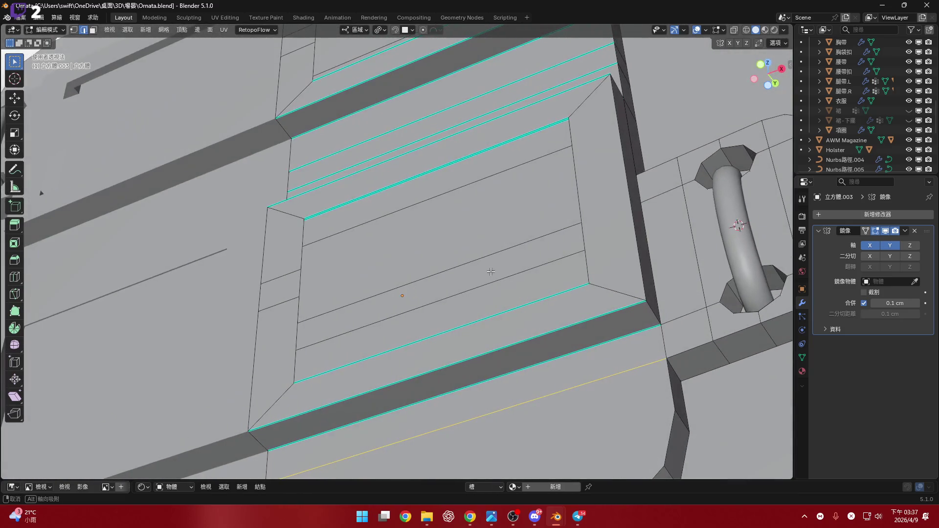
scroll(520, 324, down, 2)
middle_drag(521, 325, 480, 342)
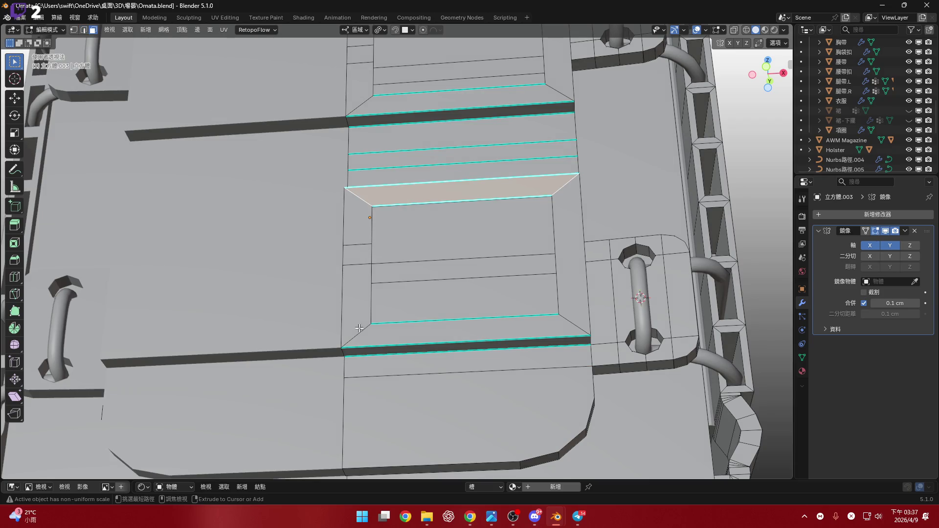
ctrl+click(532, 320)
ctrl+click(574, 232)
shift+middle_drag(574, 233, 526, 246)
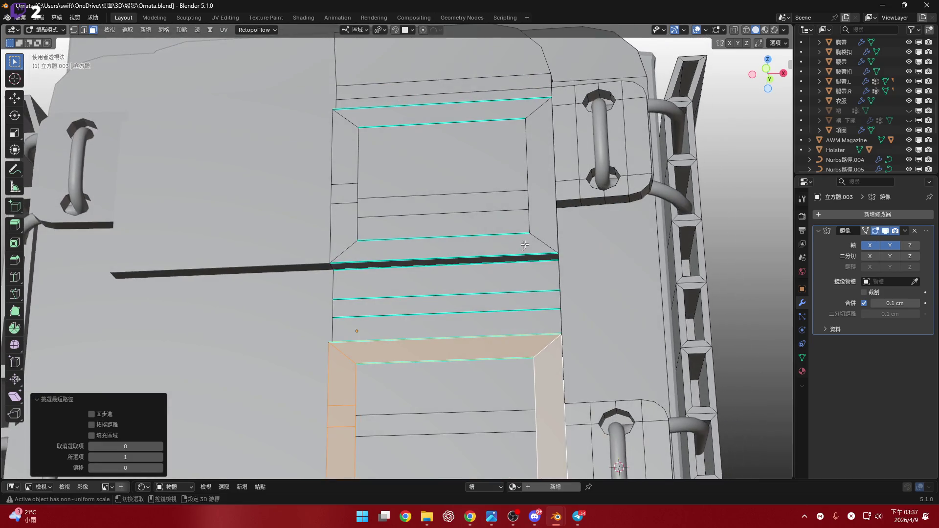
ctrl+click(525, 245)
ctrl+click(360, 131)
ctrl+click(363, 239)
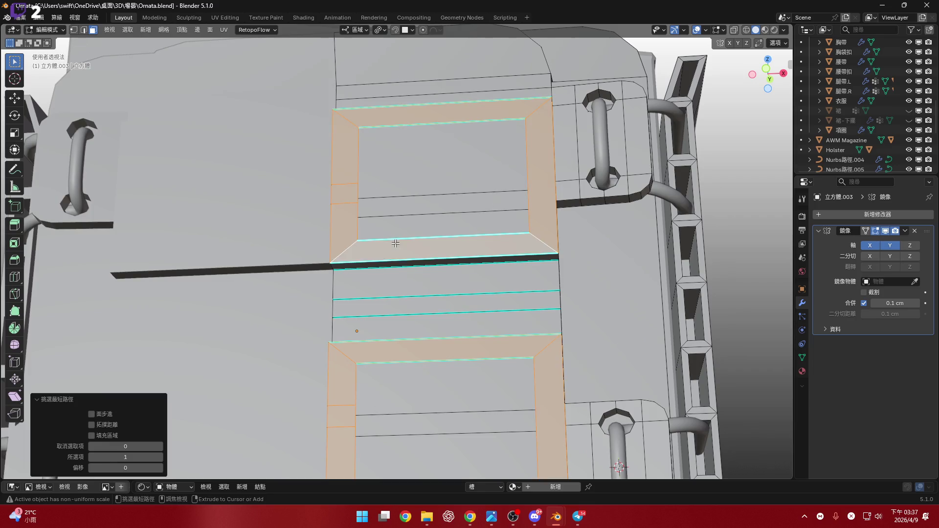
scroll(363, 239, down, 2)
- Adjust the frame selection with Select More/Less and hide the selected faces
key(ctrl+KP_Add)
mouse_move(363, 239)
middle_down()
mouse_move(403, 182)
mouse_move(396, 206)
middle_up()
key(ctrl+KP_Subtract)
middle_drag(478, 229, 503, 244)
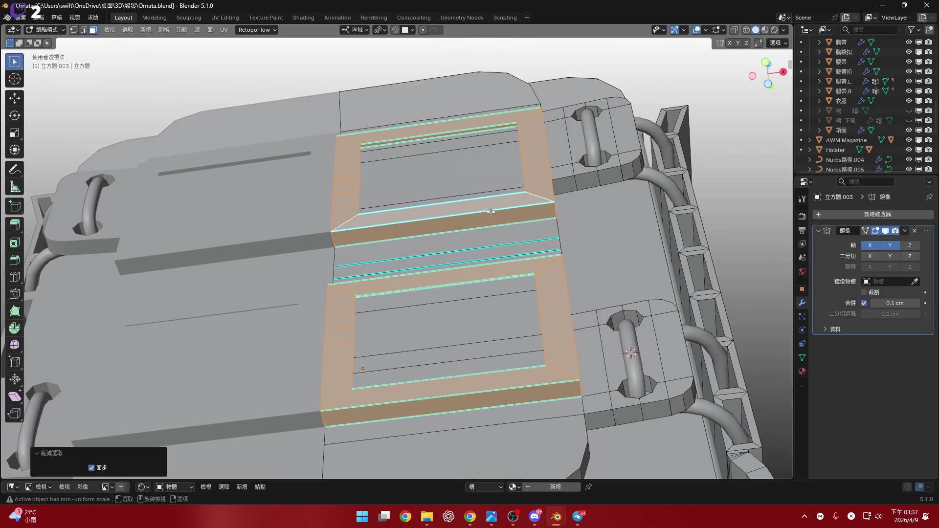
key(h)
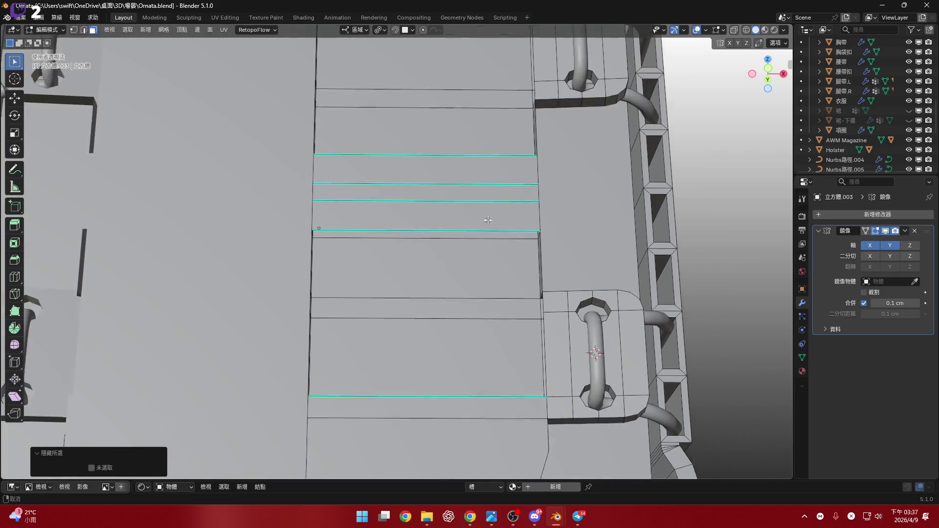
- Delete the thin face strips between the rib edge loops on the centre panel
mouse_move(565, 277)
middle_down()
mouse_move(452, 232)
mouse_move(461, 231)
mouse_move(451, 290)
mouse_move(448, 279)
middle_up()
scroll(461, 231, down, 3)
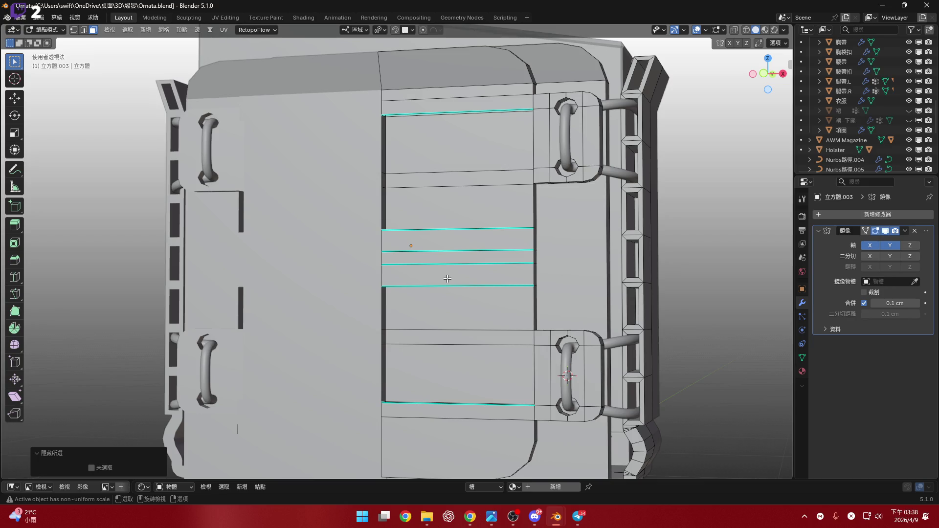
scroll(448, 279, up, 3)
mouse_move(451, 242)
middle_down()
mouse_move(484, 177)
mouse_move(478, 227)
middle_up()
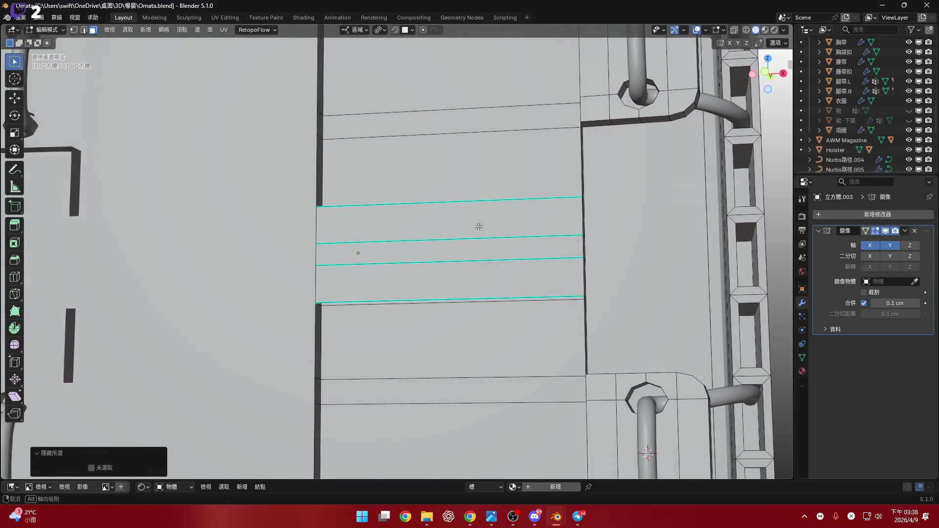
scroll(476, 220, down, 4)
key(3)
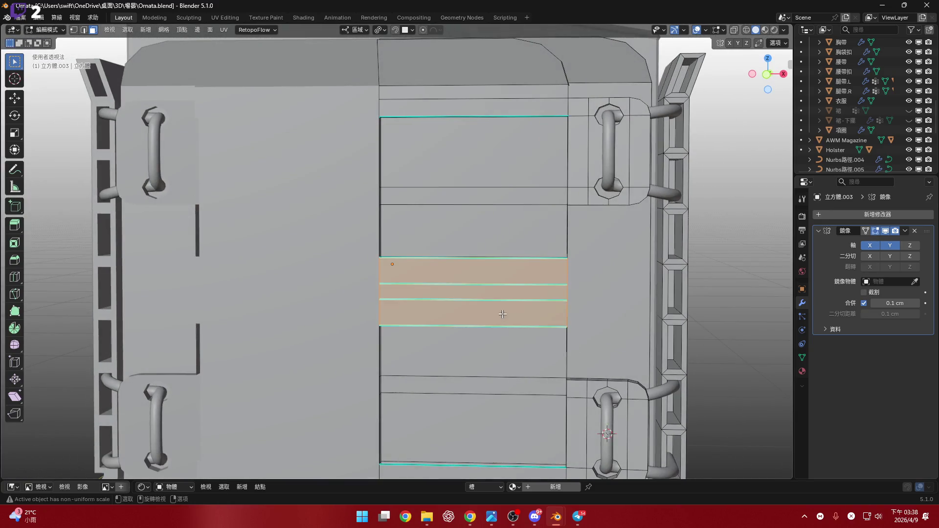
scroll(492, 278, up, 1)
mouse_move(491, 279)
middle_down()
mouse_move(499, 241)
mouse_move(520, 293)
middle_up()
key(x)
click(499, 239)
key(2)
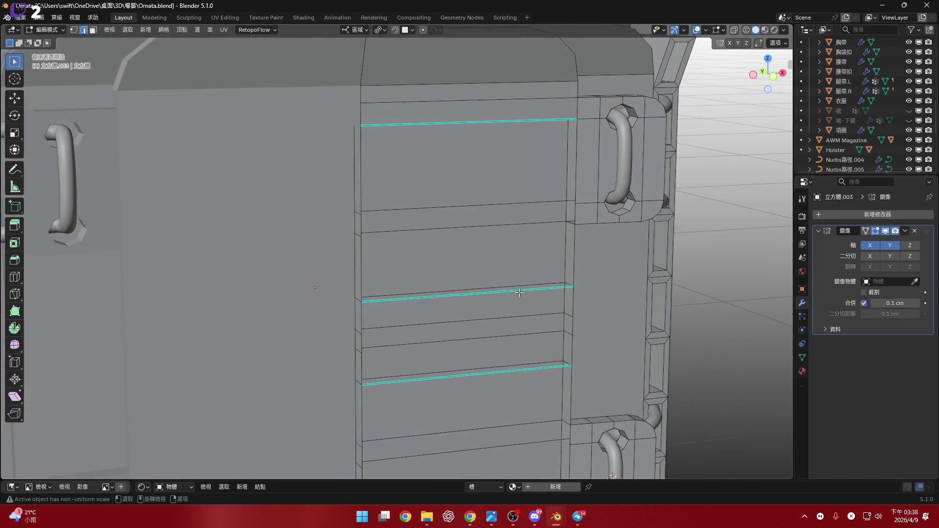
- Orbit around the plate to inspect the top corner and bottom edge after the deletion
shift+middle_drag(485, 264, 499, 261)
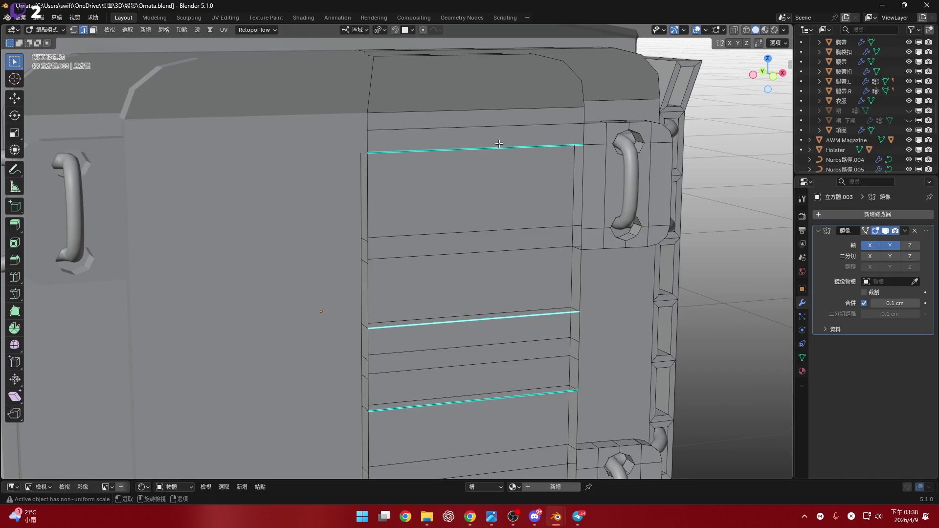
mouse_move(498, 147)
middle_down()
mouse_move(503, 345)
mouse_move(489, 329)
mouse_move(569, 250)
middle_up()
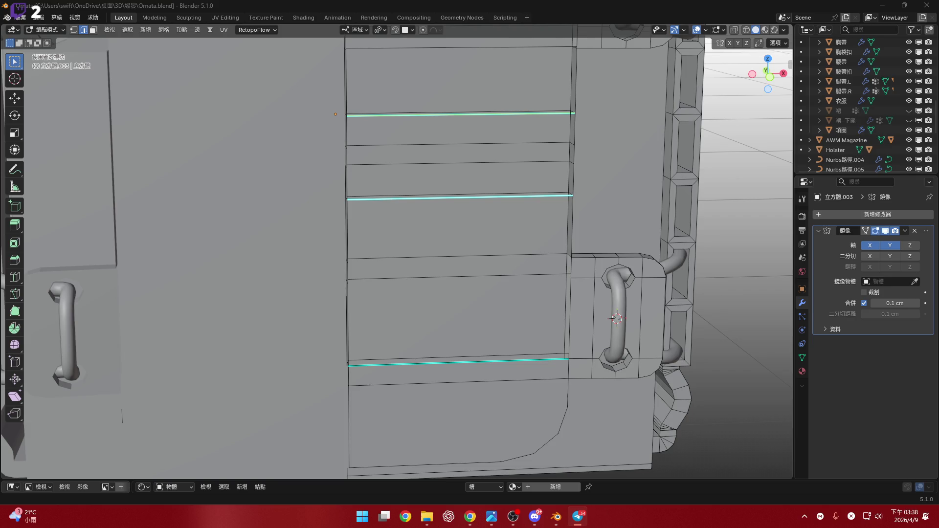
middle_drag(406, 352, 411, 366)
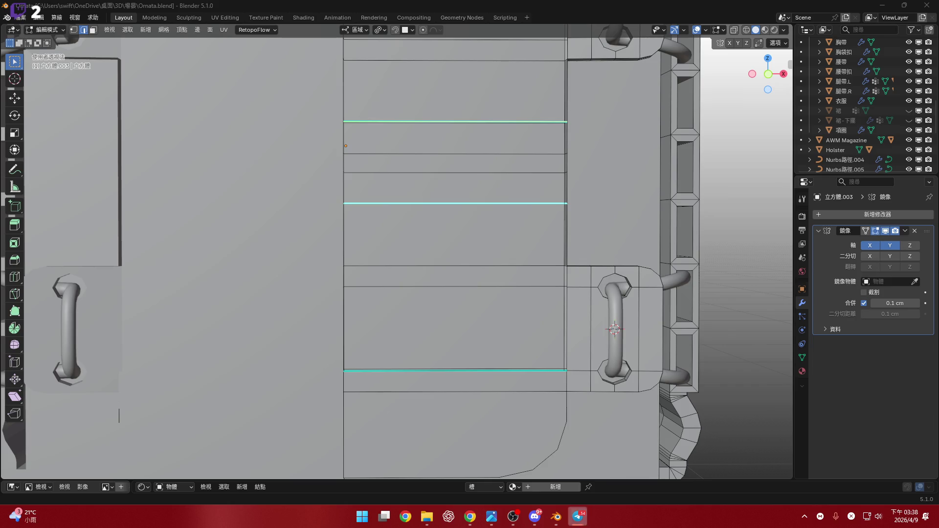
middle_drag(493, 315, 494, 312)
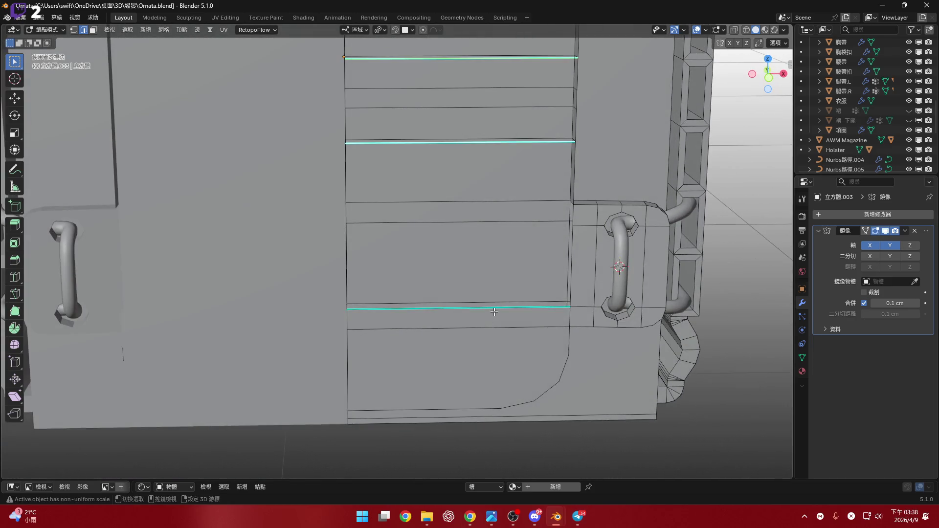
middle_drag(502, 274, 513, 212)
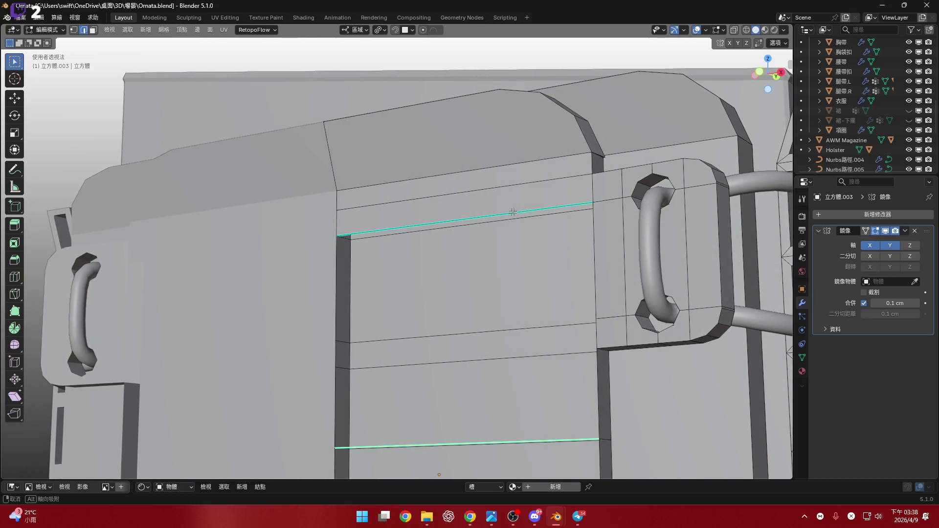
- Delete the faces between the two selected edge loops, leaving a gap in the panel
key(x)
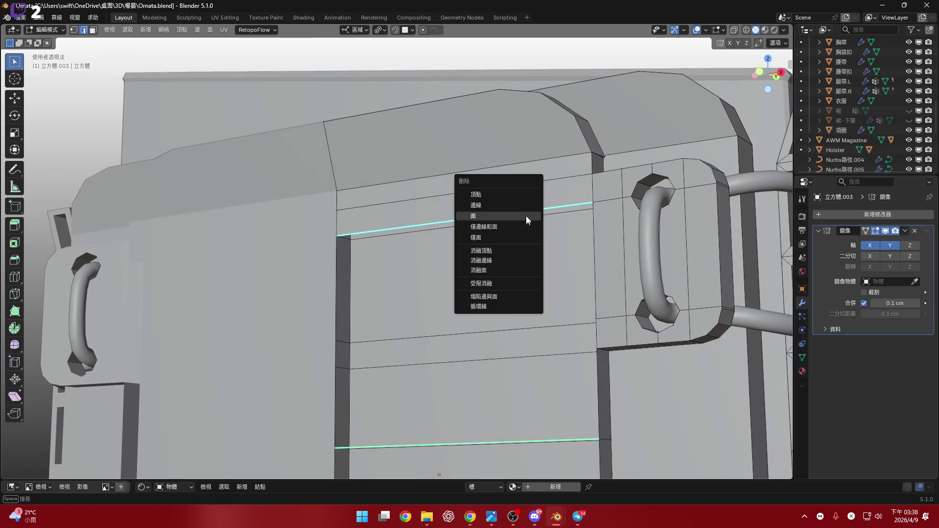
click(525, 215)
mouse_move(525, 215)
middle_down()
mouse_move(548, 307)
mouse_move(461, 290)
middle_up()
scroll(462, 289, up, 3)
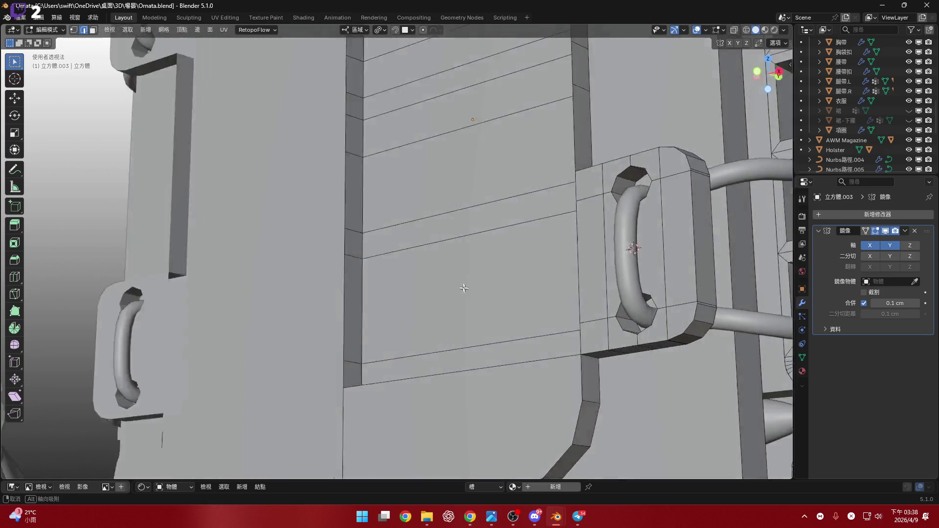
mouse_move(506, 340)
middle_down()
mouse_move(539, 148)
mouse_move(544, 216)
mouse_move(530, 228)
mouse_move(579, 246)
middle_up()
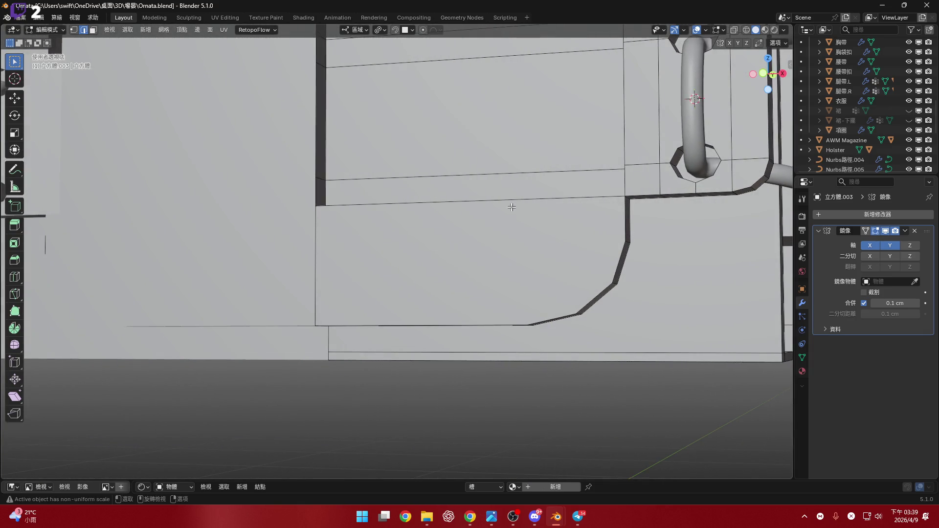
scroll(554, 229, down, 6)
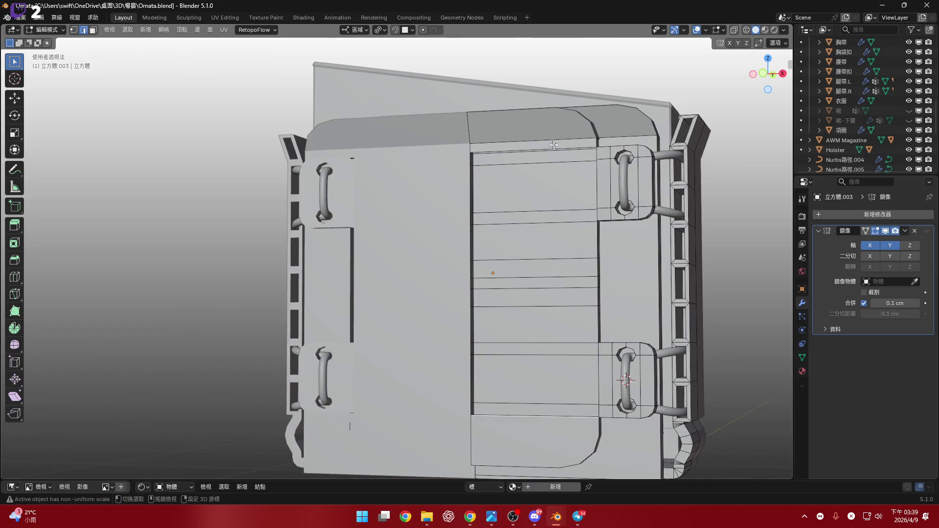
middle_drag(584, 217, 579, 207)
scroll(584, 171, up, 2)
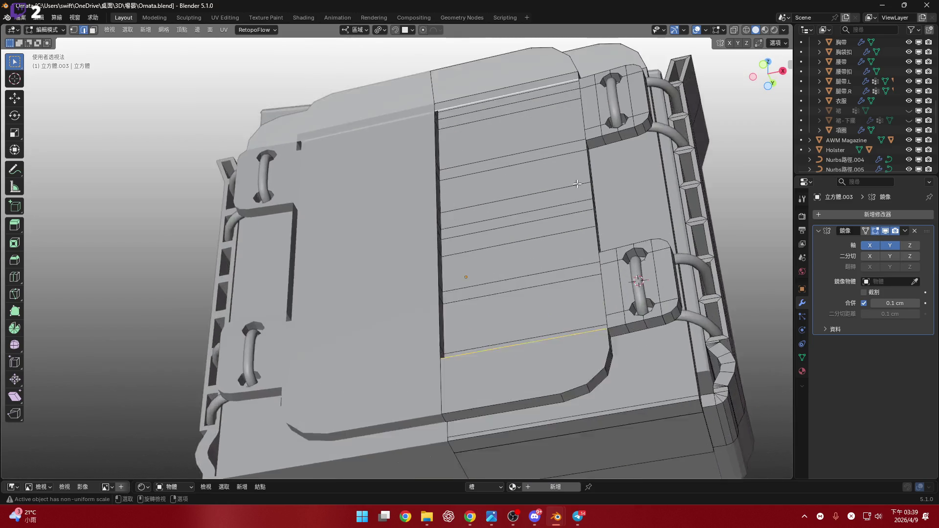
scroll(605, 190, up, 2)
- Bridge the gap's edge loops with a face and dissolve the stray lower edge
right_click(605, 190)
click(597, 186)
mouse_move(597, 185)
middle_down()
mouse_move(555, 320)
mouse_move(551, 270)
middle_up()
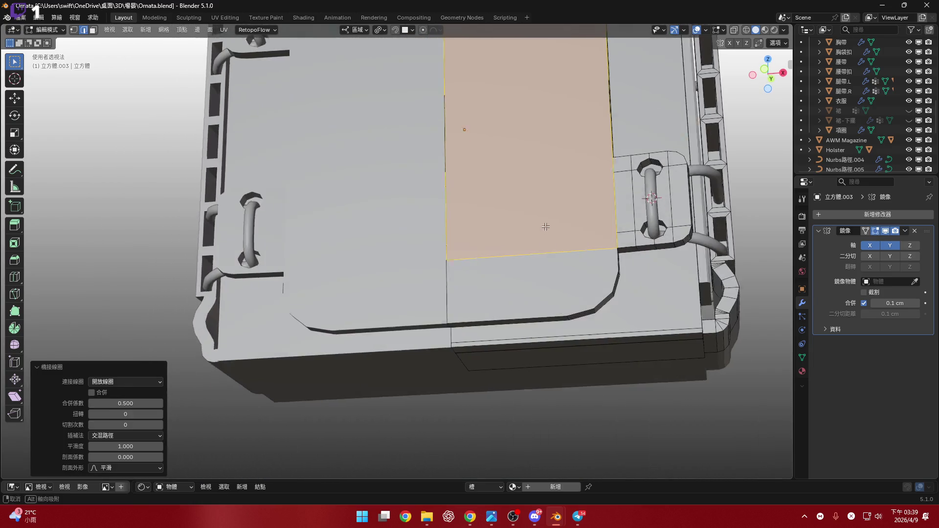
click(549, 256)
scroll(550, 256, up, 2)
scroll(540, 271, up, 2)
key(x)
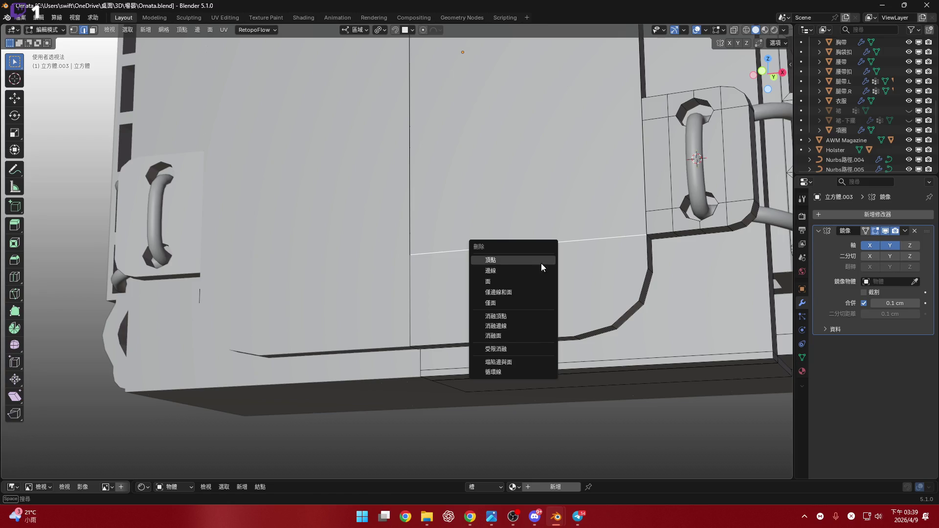
key(Escape)
middle_drag(542, 268, 664, 184)
key(x)
click(561, 316)
scroll(560, 316, down, 4)
- Inset the large right face from front ortho view, then undo it
click(565, 244)
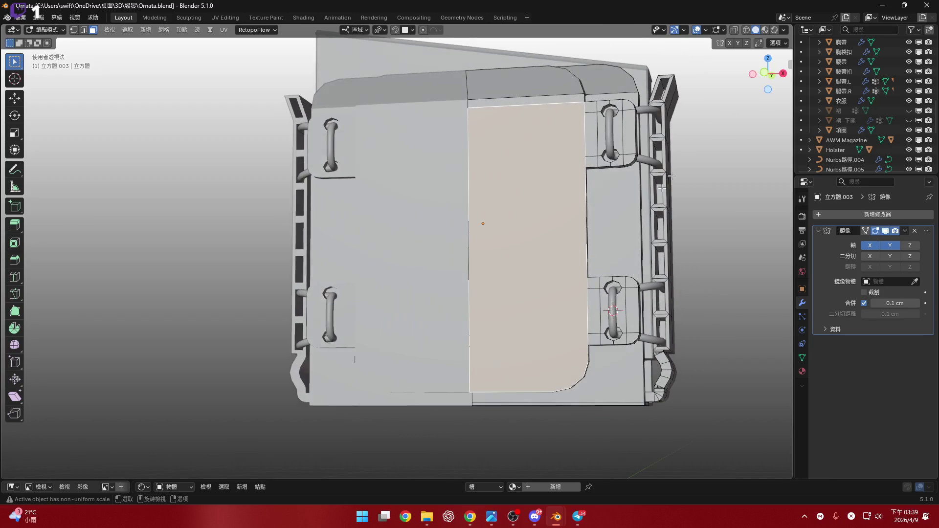
key(KP_1)
scroll(620, 288, up, 2)
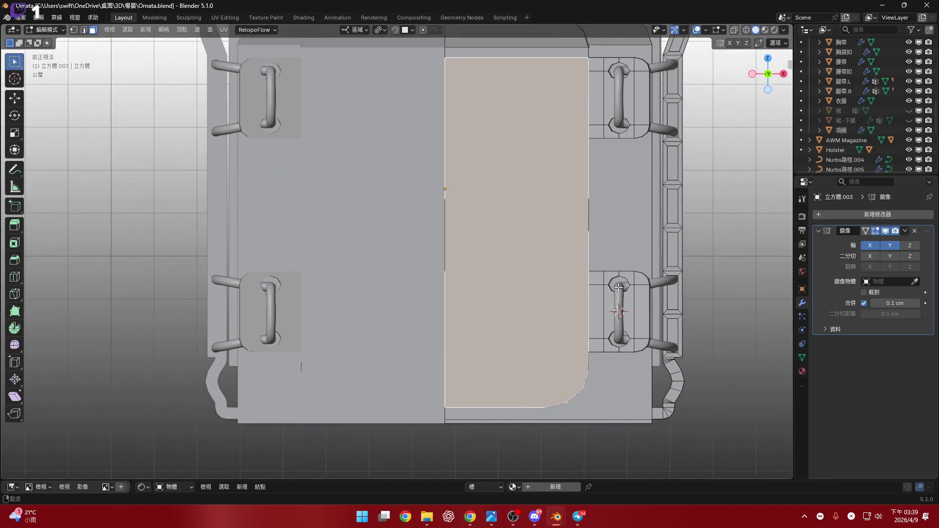
scroll(621, 288, up, 2)
middle_drag(577, 258, 530, 247)
scroll(545, 252, up, 1)
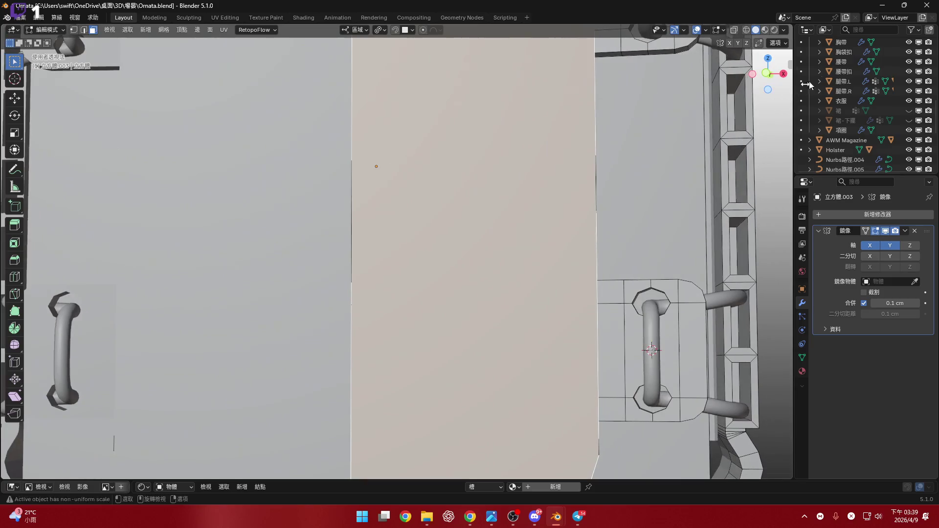
key(KP_1)
key(i)
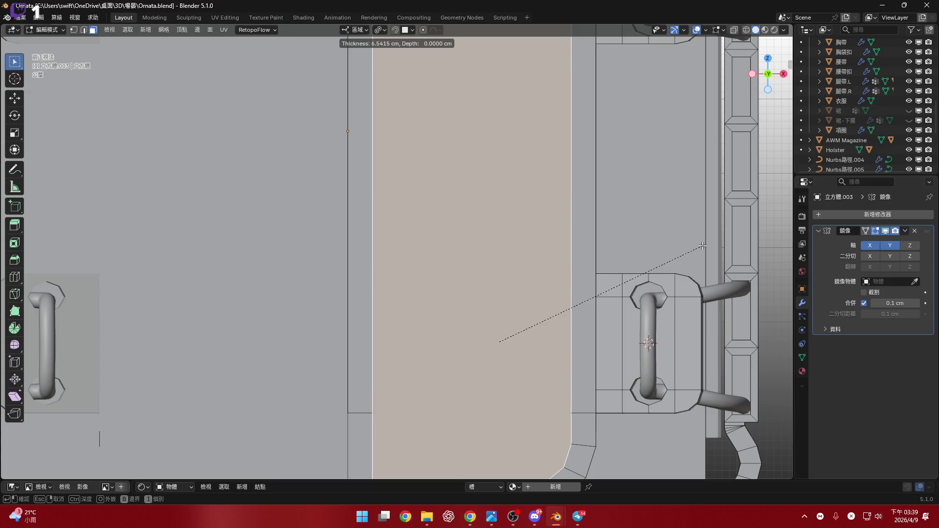
click(703, 246)
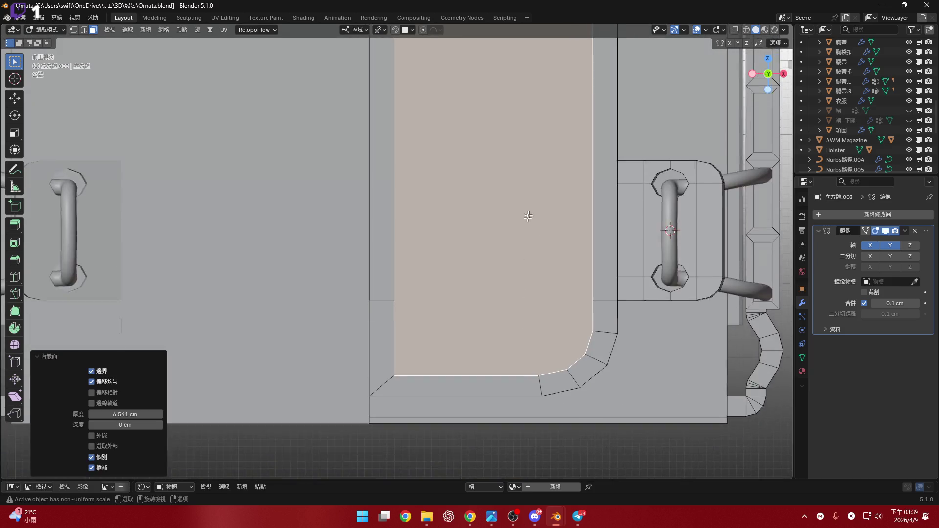
scroll(506, 344, down, 4)
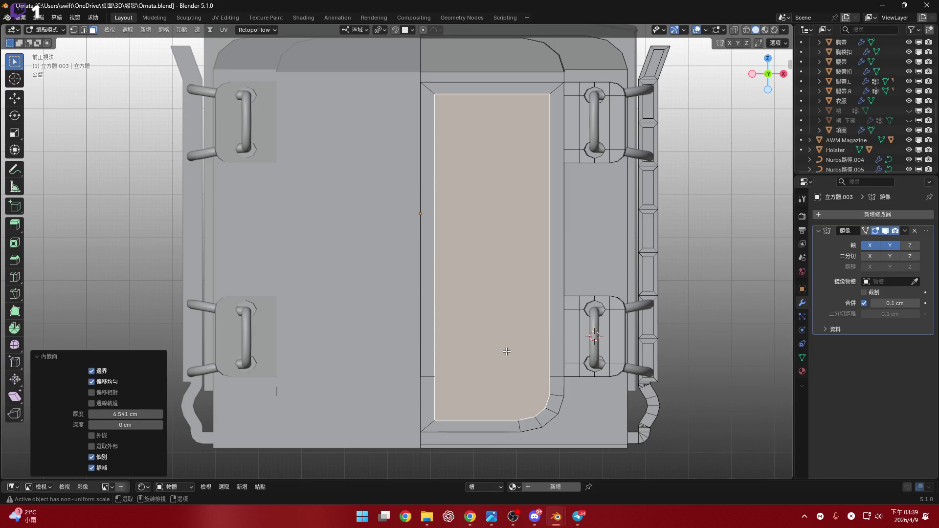
key(ctrl+z)
- Reveal the hidden faces and inset the panel faces individually by about 4.4 cm
mouse_move(507, 352)
shift+middle_down()
mouse_move(525, 318)
mouse_move(457, 347)
mouse_move(518, 359)
mouse_move(535, 353)
shift+middle_up()
key(alt+h)
key(alt+a)
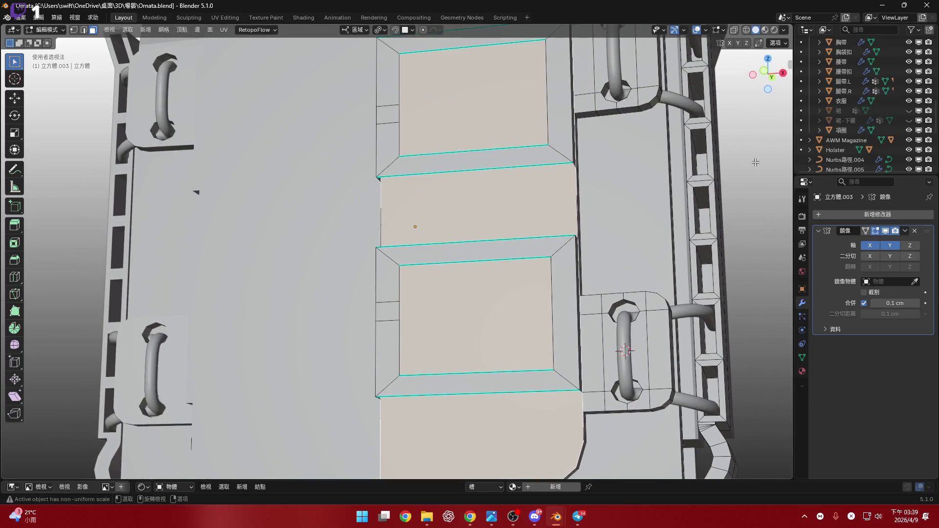
click(772, 75)
middle_drag(604, 298, 696, 345)
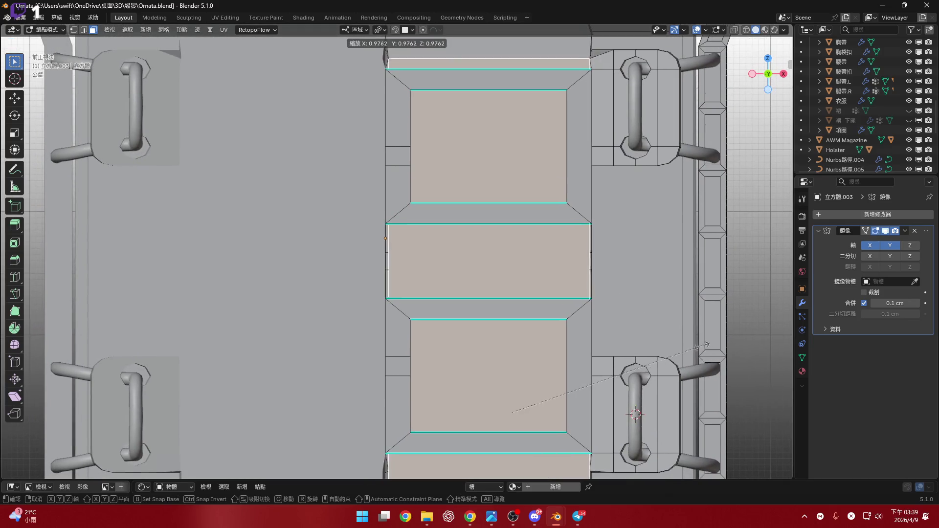
key(i)
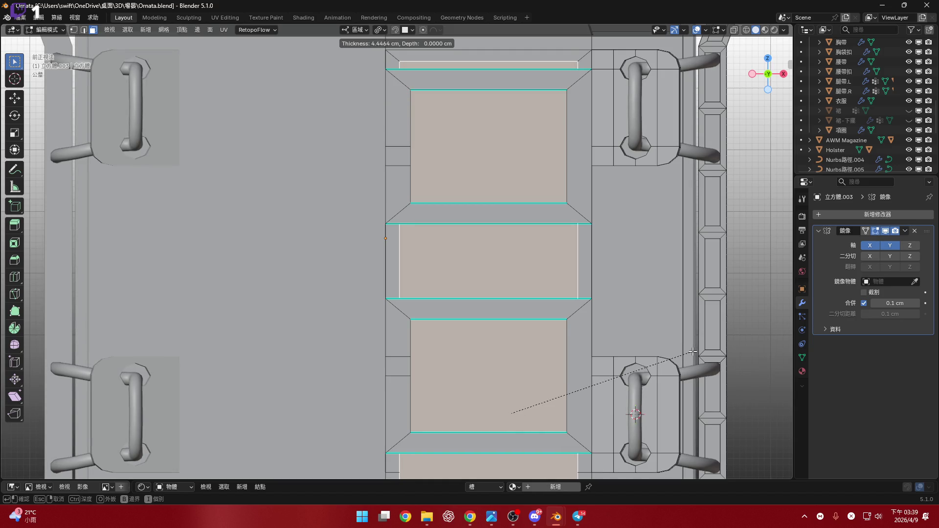
click(692, 352)
mouse_move(660, 345)
shift+middle_down()
mouse_move(588, 243)
mouse_move(514, 308)
mouse_move(499, 305)
shift+middle_up()
scroll(497, 301, up, 3)
- Delete the two inset faces, try filling the opening, then undo back to one flat face
key(x)
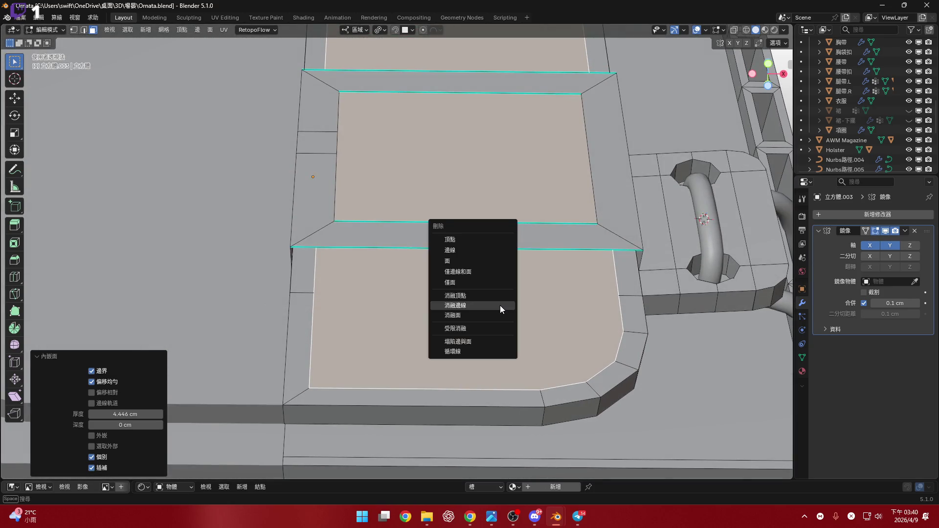
click(497, 261)
mouse_move(498, 260)
middle_down()
mouse_move(621, 366)
mouse_move(608, 379)
mouse_move(462, 383)
mouse_move(506, 318)
mouse_move(486, 336)
mouse_move(515, 327)
middle_up()
key(f)
key(ctrl+z)
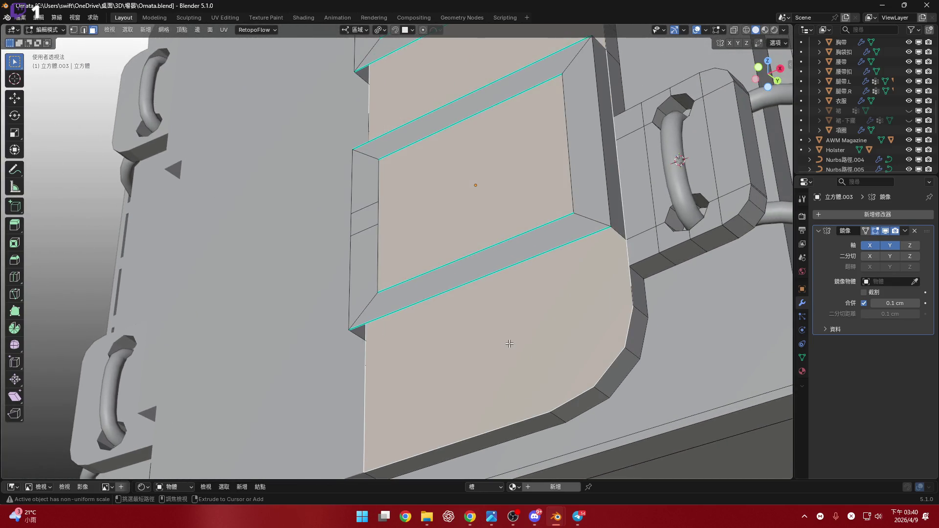
key(ctrl+z)
key(ctrl+z)
- Hide and unhide the flat centre face to check the ribbed section beneath it
mouse_move(518, 314)
middle_down()
mouse_move(547, 320)
mouse_move(536, 330)
mouse_move(541, 321)
mouse_move(513, 305)
middle_up()
key(h)
scroll(514, 305, down, 3)
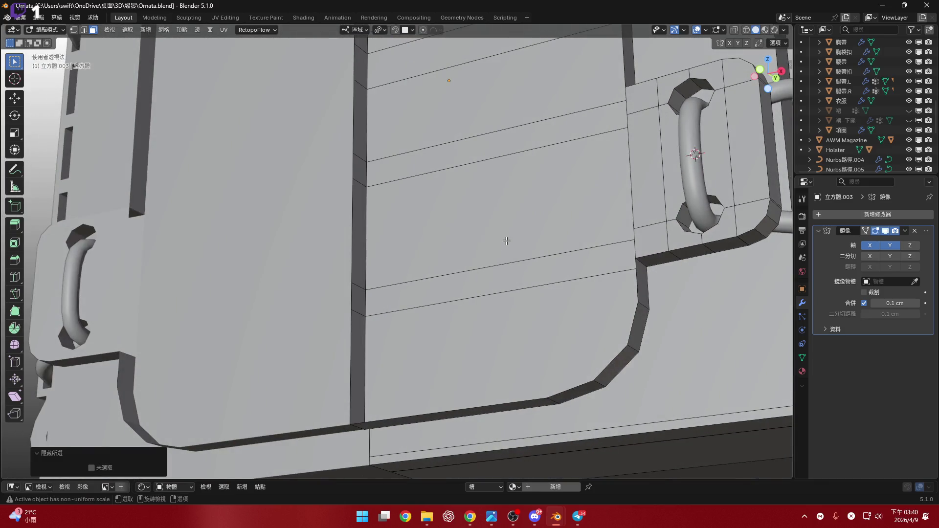
key(alt+h)
mouse_move(509, 237)
middle_down()
mouse_move(506, 262)
mouse_move(473, 302)
mouse_move(497, 304)
mouse_move(487, 312)
middle_up()
scroll(505, 263, down, 3)
scroll(518, 275, up, 1)
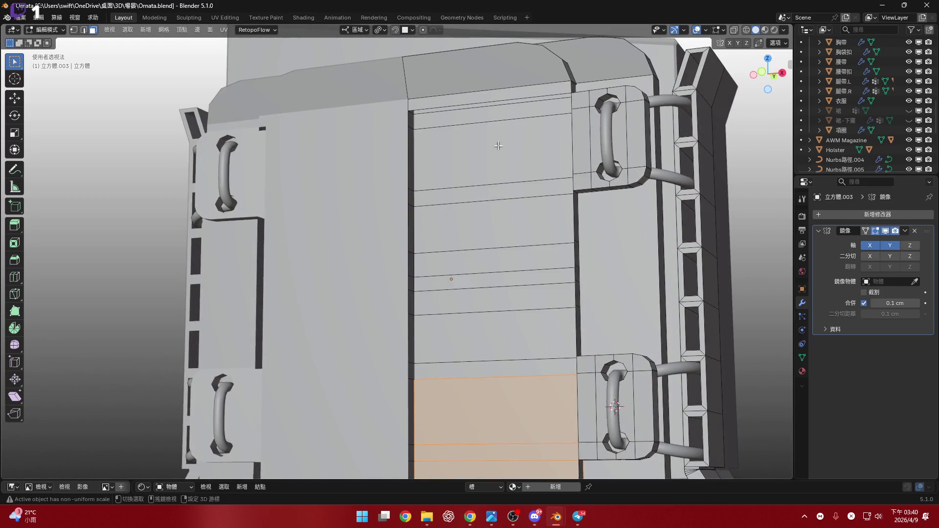
- Fill the lower face column's boundary loop as one face and convert it to quads
alt+click(493, 371)
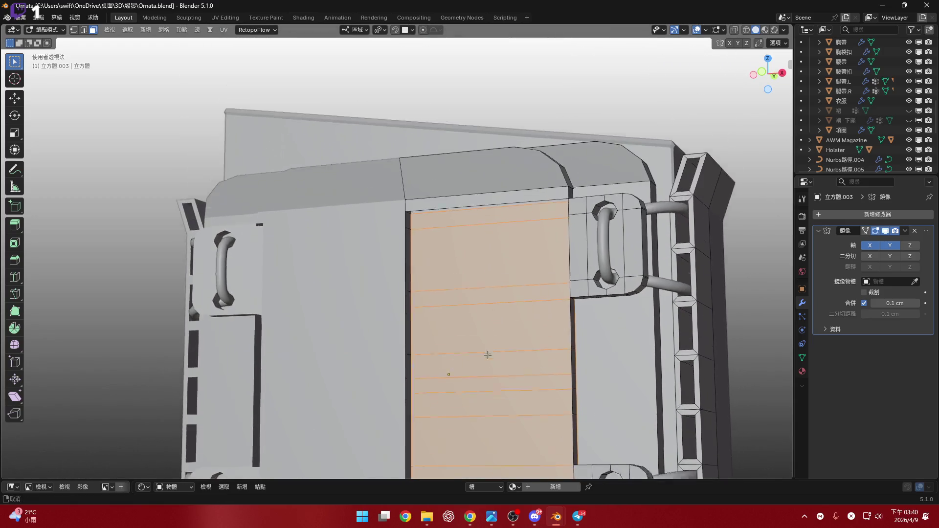
mouse_move(489, 357)
middle_down()
mouse_move(505, 249)
mouse_move(507, 261)
mouse_move(457, 291)
mouse_move(441, 227)
mouse_move(455, 199)
mouse_move(440, 185)
middle_up()
right_click(507, 262)
click(507, 262)
scroll(457, 291, down, 5)
key(3)
scroll(441, 184, up, 4)
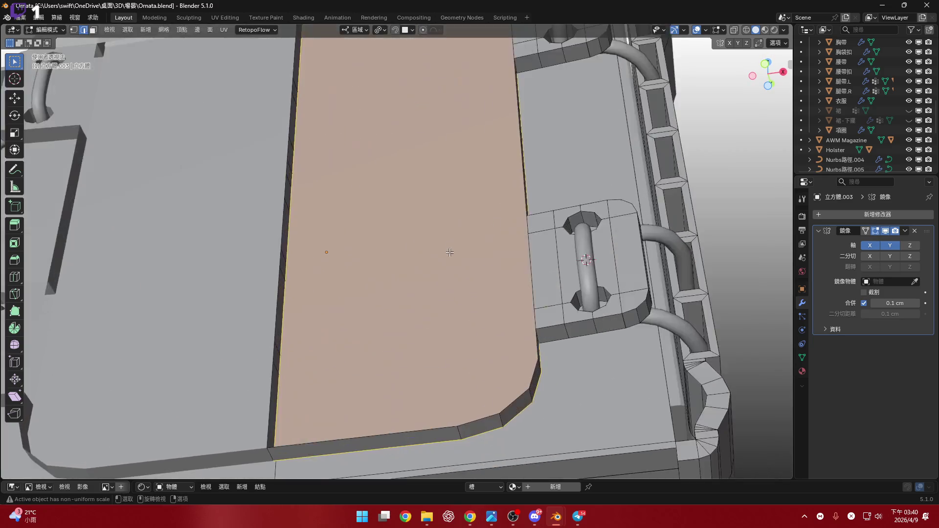
middle_drag(451, 252, 430, 226)
scroll(442, 239, up, 2)
key(alt+j)
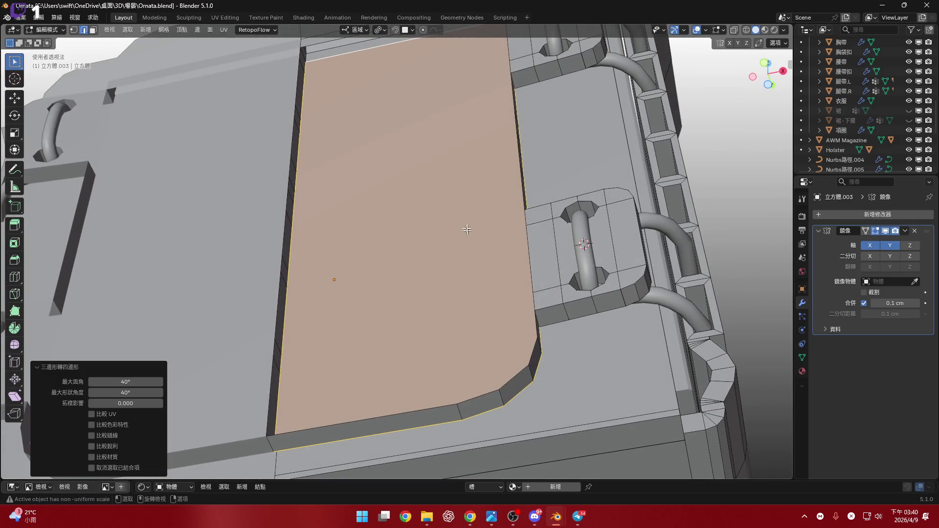
- Reveal the hidden rib faces and select the large centre panel face
key(alt+h)
mouse_move(458, 201)
middle_down()
mouse_move(453, 327)
mouse_move(469, 314)
mouse_move(446, 283)
middle_up()
key(ctrl+z)
scroll(445, 282, up, 2)
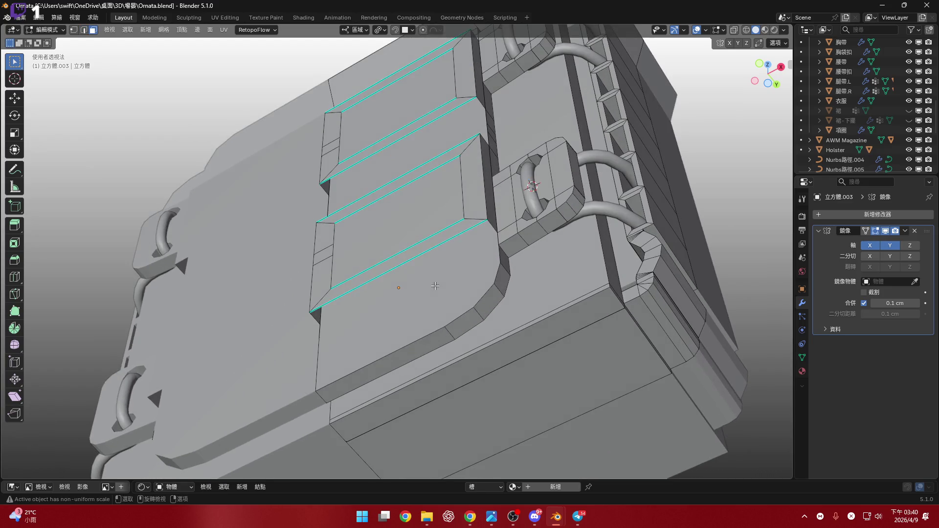
click(445, 282)
scroll(445, 282, up, 3)
- Inspect the panel in X-ray and settle on a straight front view of the box
middle_drag(461, 289, 452, 284)
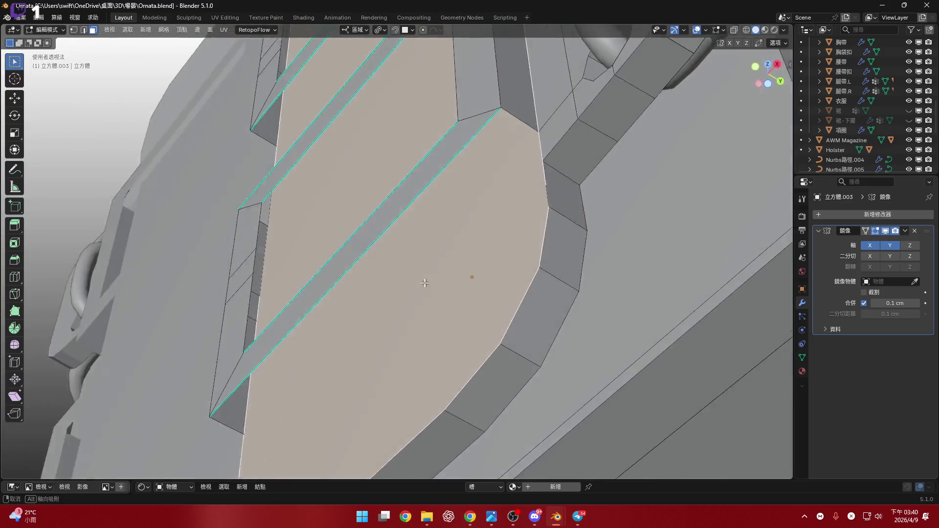
click(735, 32)
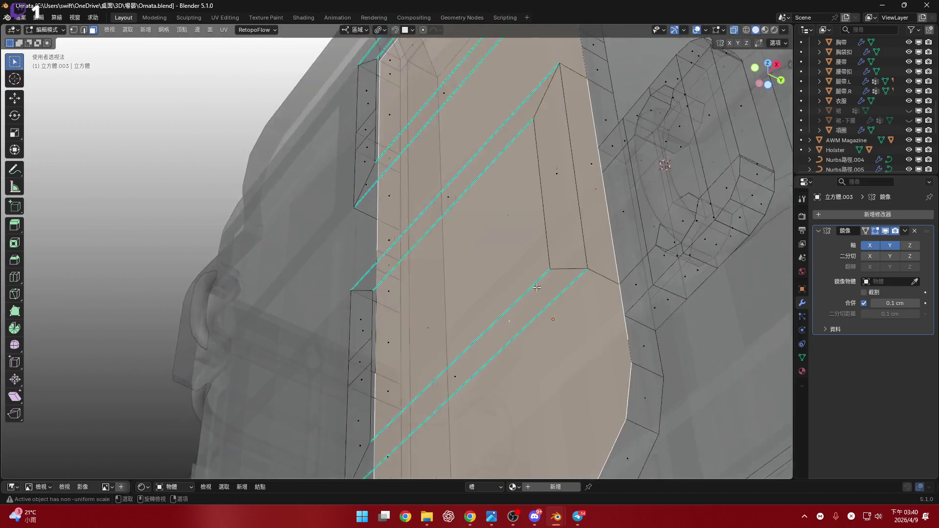
mouse_move(514, 235)
middle_down()
mouse_move(506, 222)
mouse_move(764, 32)
middle_up()
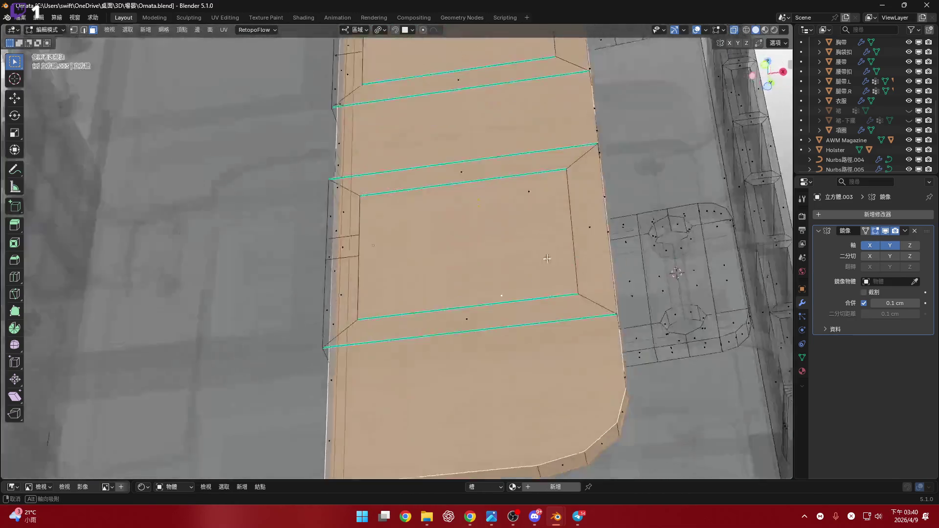
click(734, 30)
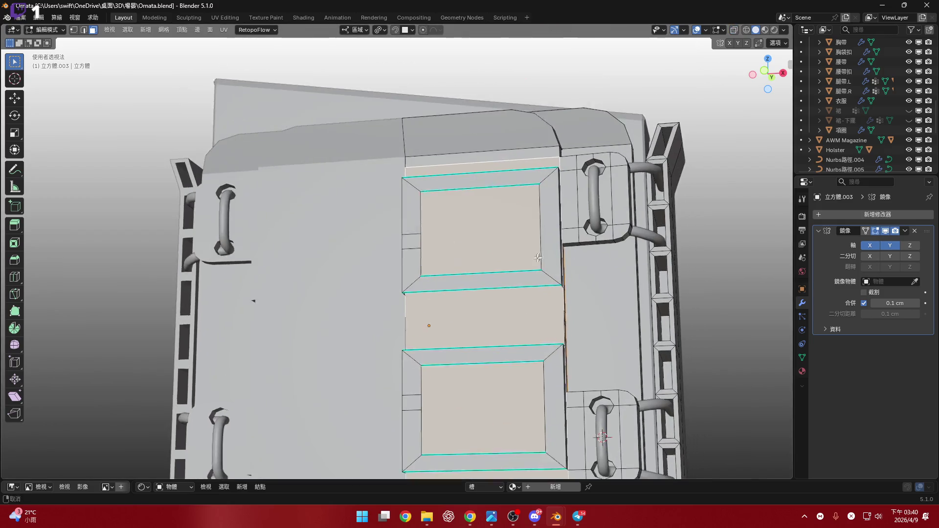
key(KP_1)
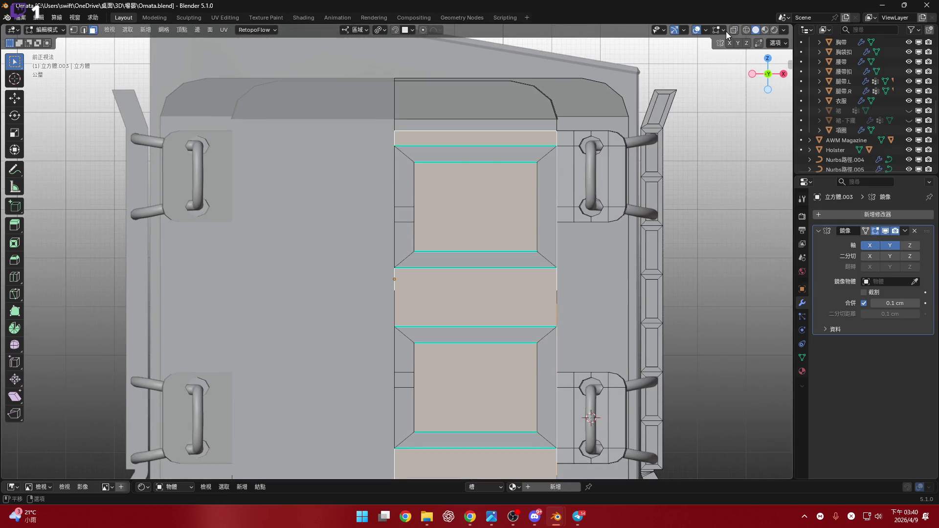
- Inset the selected front panel face in X-ray to give it an inset border frame
key(alt+z)
scroll(536, 211, up, 3)
scroll(548, 211, up, 2)
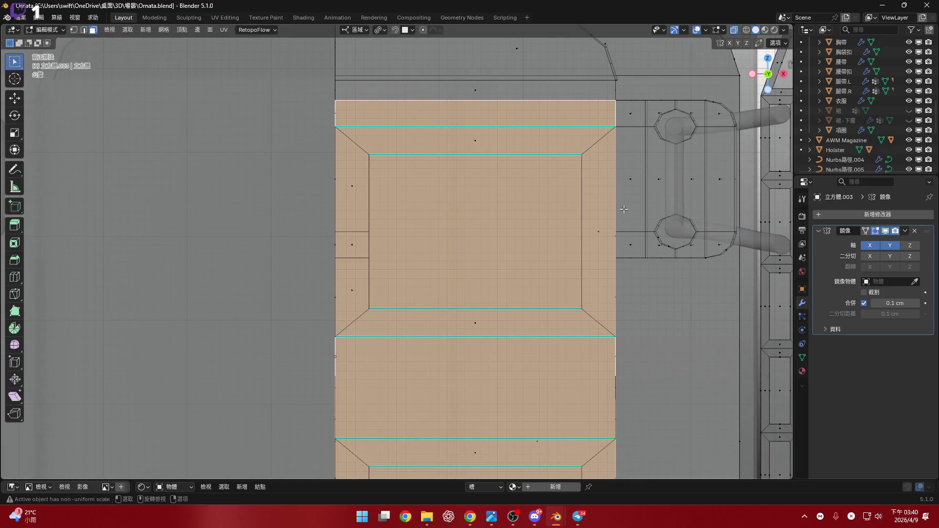
key(i)
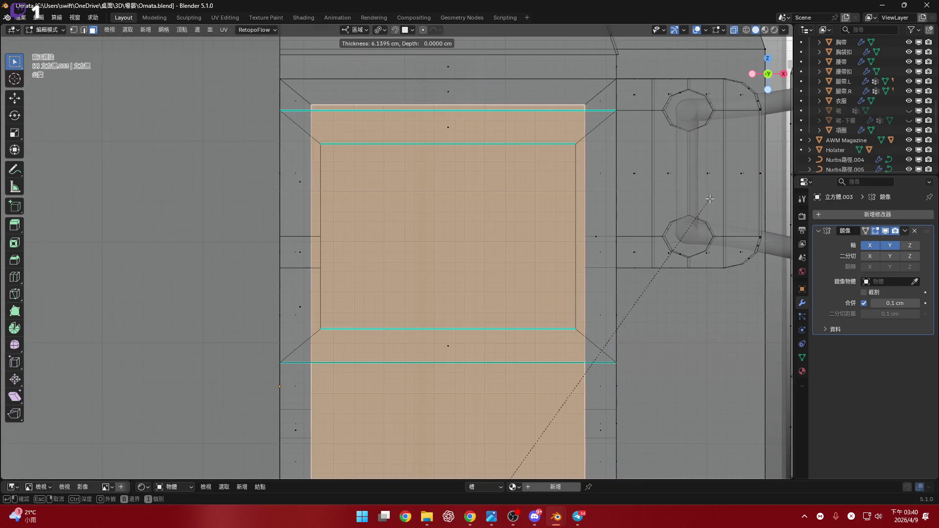
click(713, 199)
key(alt+z)
scroll(542, 114, down, 2)
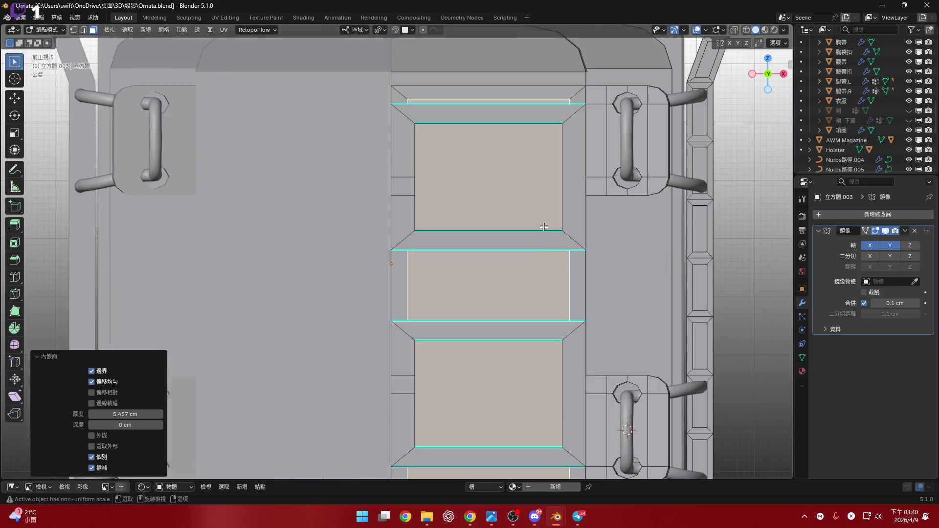
scroll(543, 113, up, 1)
middle_drag(541, 113, 555, 165)
right_click(555, 164)
- Bridge edge loops across both gaps beside the upper panel, closing the groove
click(555, 165)
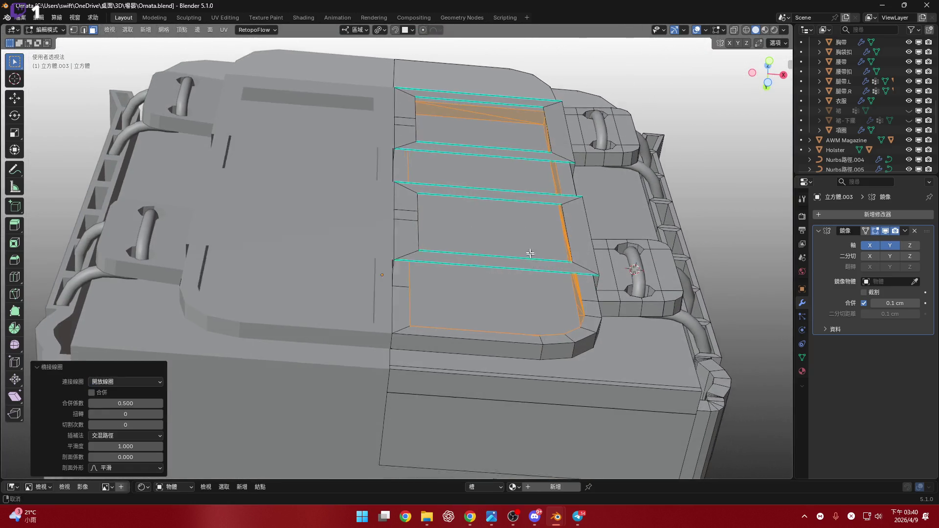
scroll(551, 265, up, 2)
middle_drag(552, 265, 580, 250)
scroll(580, 249, up, 2)
key(3)
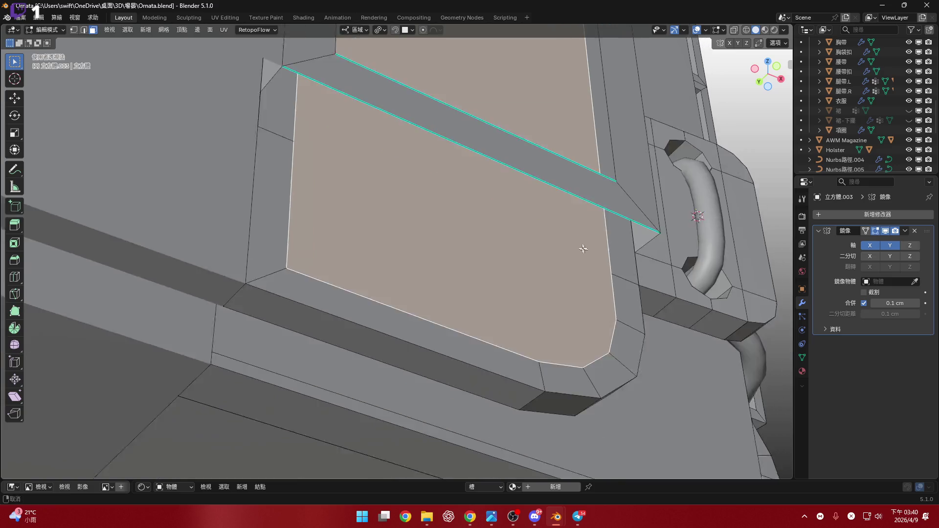
scroll(592, 293, up, 2)
middle_drag(592, 293, 564, 264)
right_click(564, 263)
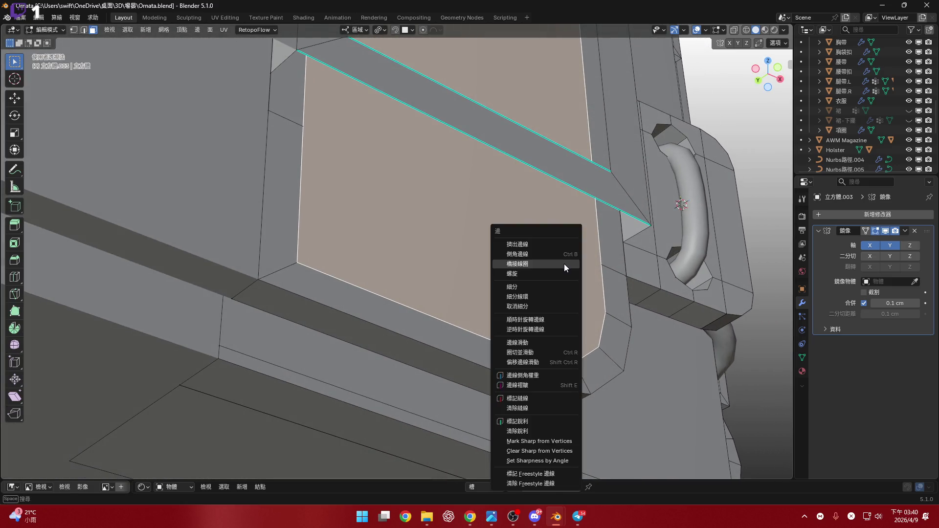
click(564, 264)
mouse_move(593, 296)
middle_down()
mouse_move(597, 330)
mouse_move(571, 325)
mouse_move(561, 261)
mouse_move(579, 247)
mouse_move(533, 277)
mouse_move(580, 304)
mouse_move(559, 289)
middle_up()
scroll(534, 277, down, 5)
scroll(515, 294, up, 2)
scroll(545, 287, up, 4)
- Select the large face inside the frame and inspect it in vertex mode with X-ray on
click(563, 315)
key(1)
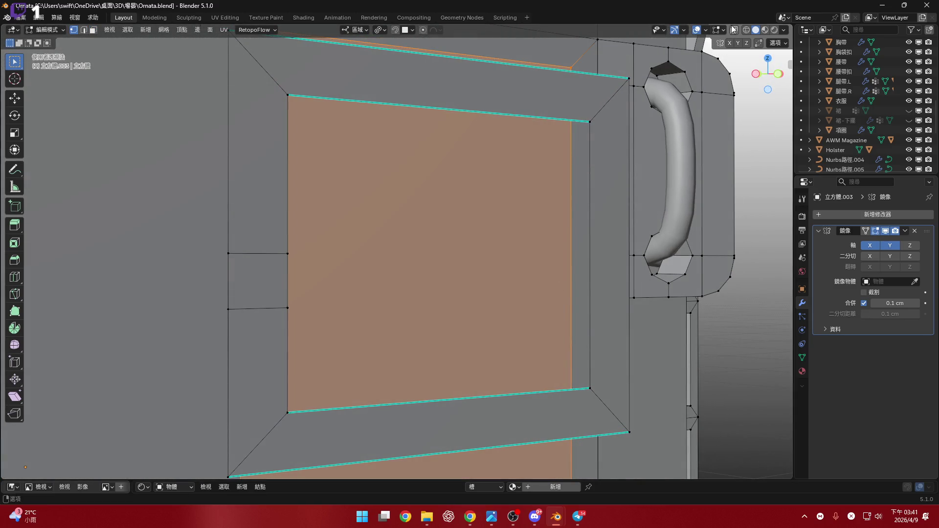
click(734, 31)
mouse_move(562, 220)
middle_down()
mouse_move(545, 250)
mouse_move(425, 249)
mouse_move(481, 269)
mouse_move(536, 249)
mouse_move(516, 247)
middle_up()
scroll(516, 247, down, 8)
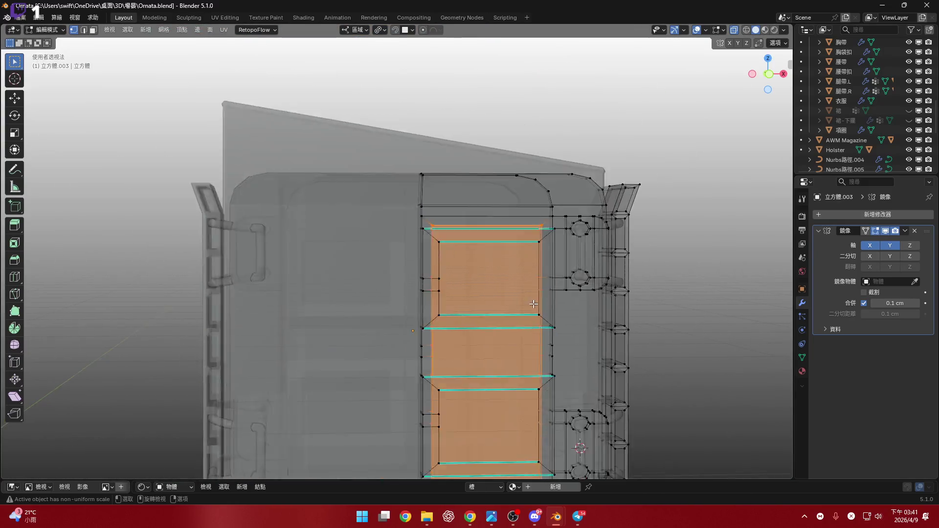
- Hide the linked box geometry and the AWM Magazine, leaving only the thin centre panels
click(735, 29)
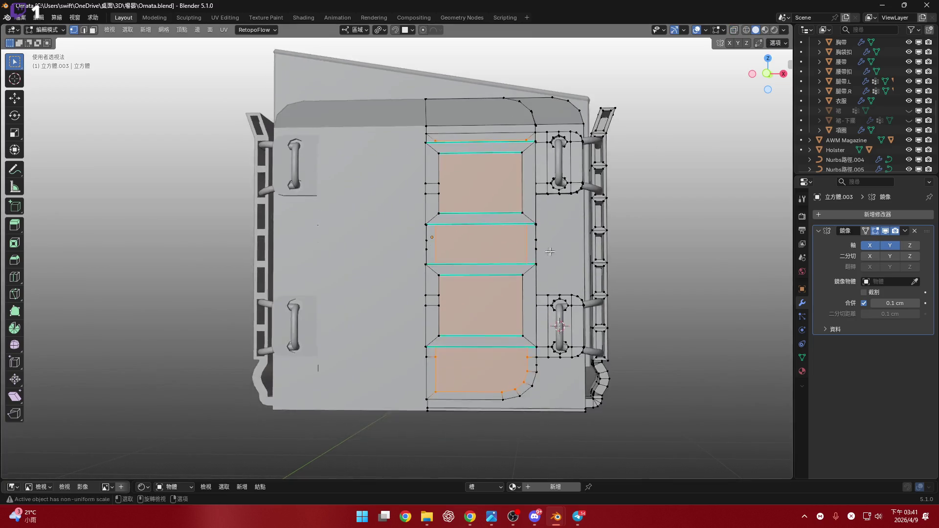
scroll(536, 260, up, 4)
key(ctrl+l)
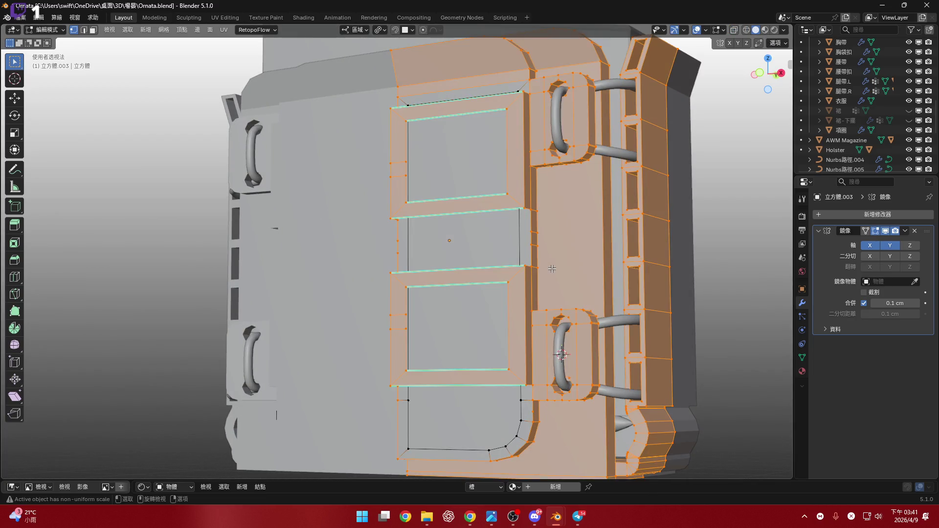
key(h)
scroll(892, 128, down, 5)
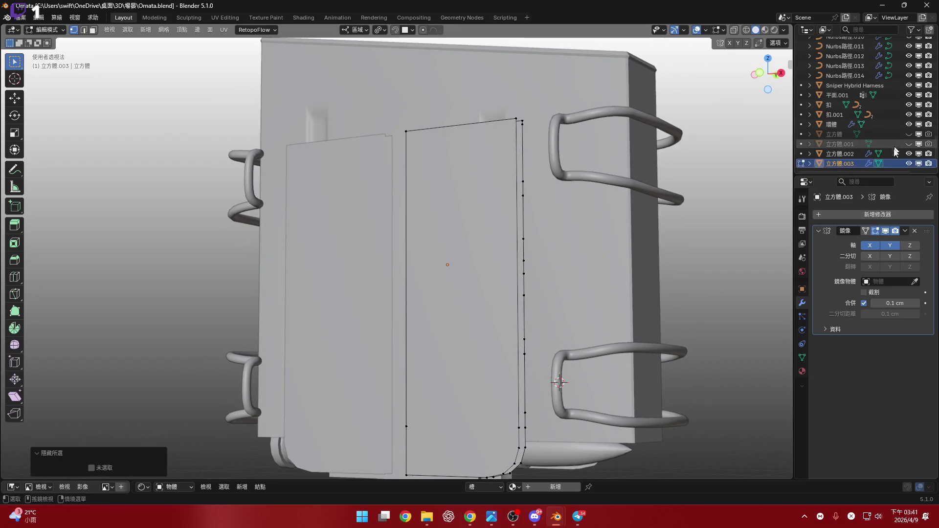
scroll(901, 125, up, 2)
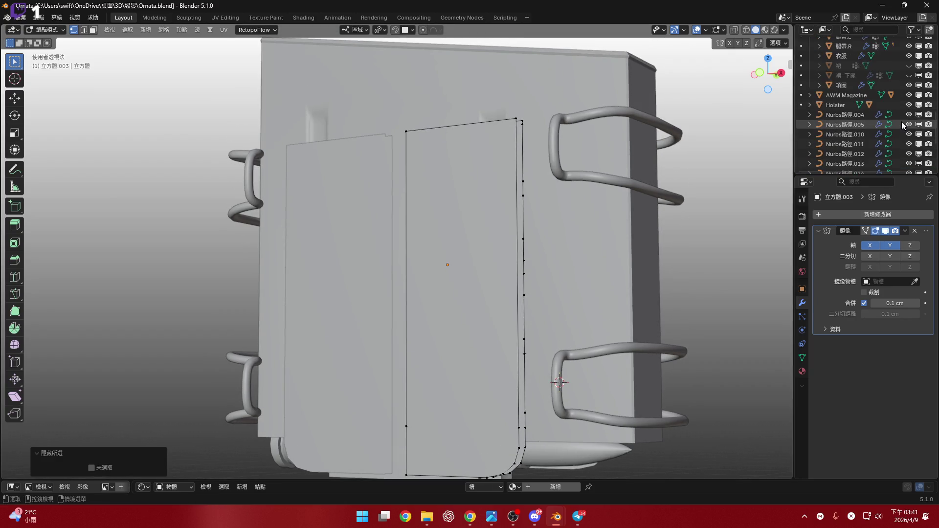
scroll(904, 119, up, 2)
click(910, 115)
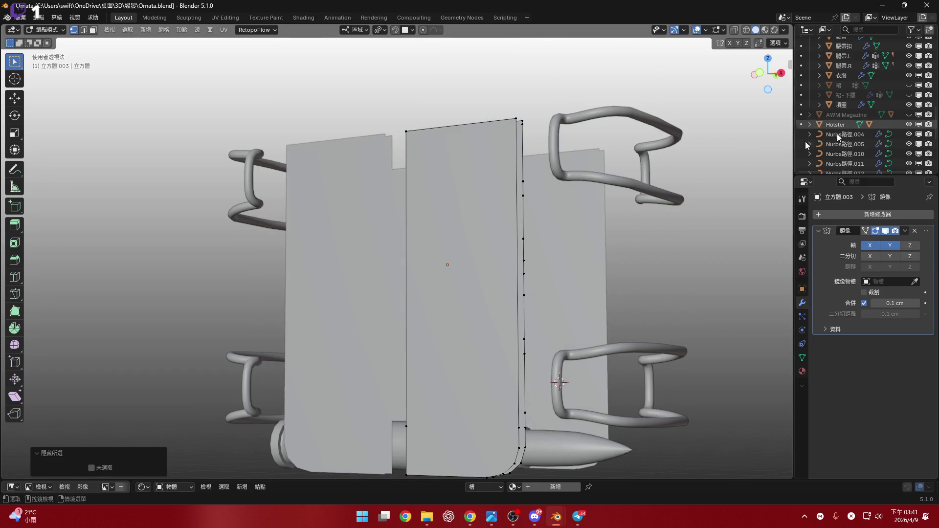
- Orbit along the centre seam to inspect the remaining panels and their tops
mouse_move(558, 221)
middle_down()
mouse_move(433, 204)
mouse_move(469, 233)
mouse_move(470, 261)
mouse_move(469, 237)
mouse_move(500, 270)
middle_up()
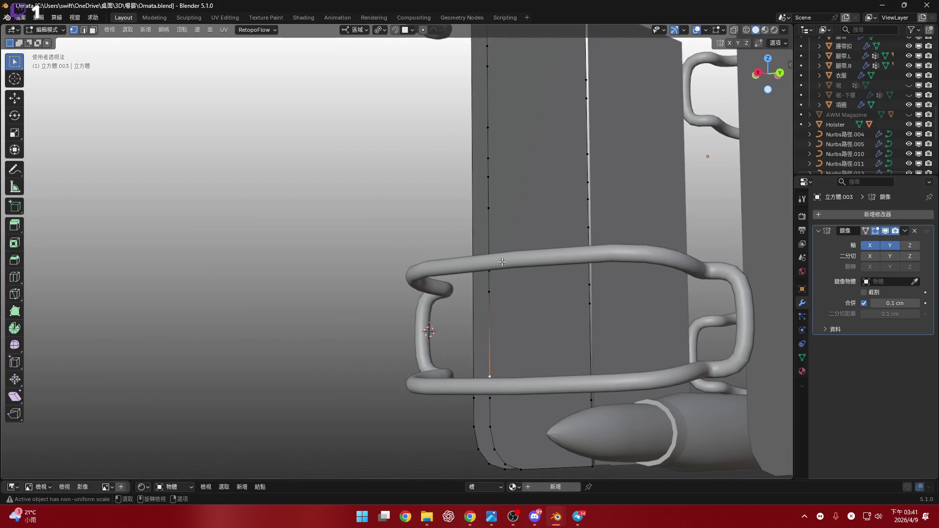
middle_drag(477, 312, 571, 321)
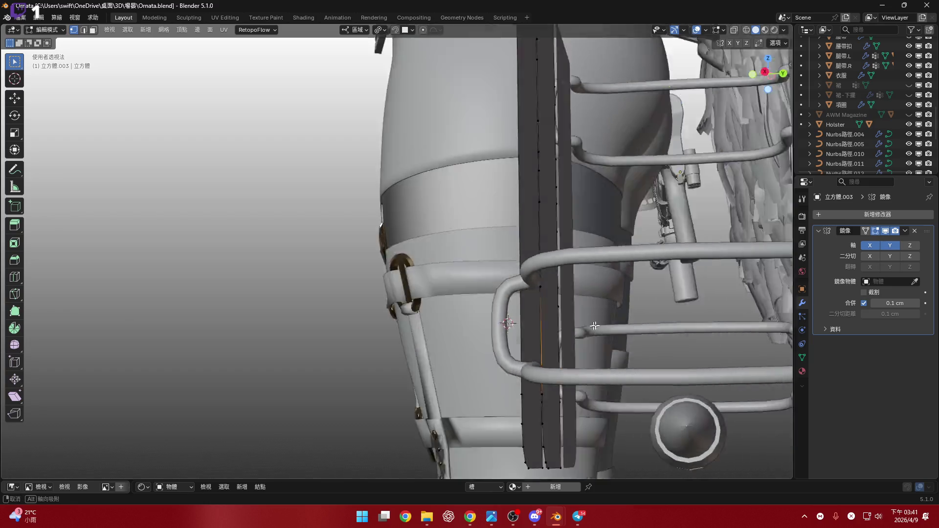
scroll(593, 342, up, 2)
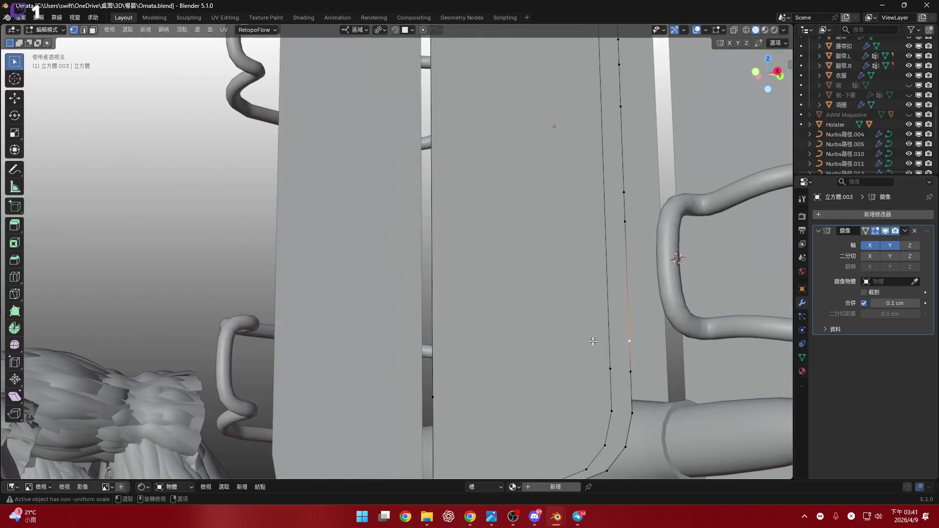
scroll(606, 339, down, 2)
scroll(601, 336, down, 3)
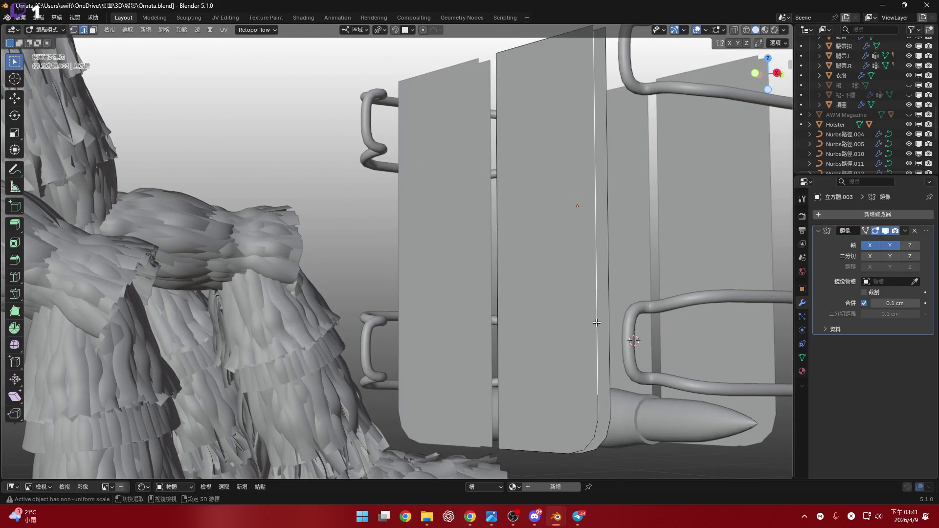
shift+middle_drag(596, 321, 592, 308)
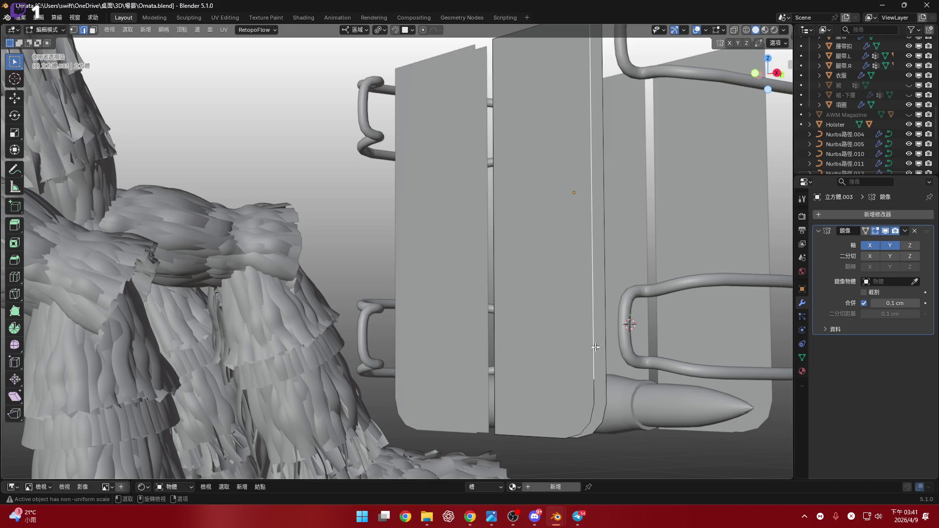
scroll(595, 347, up, 2)
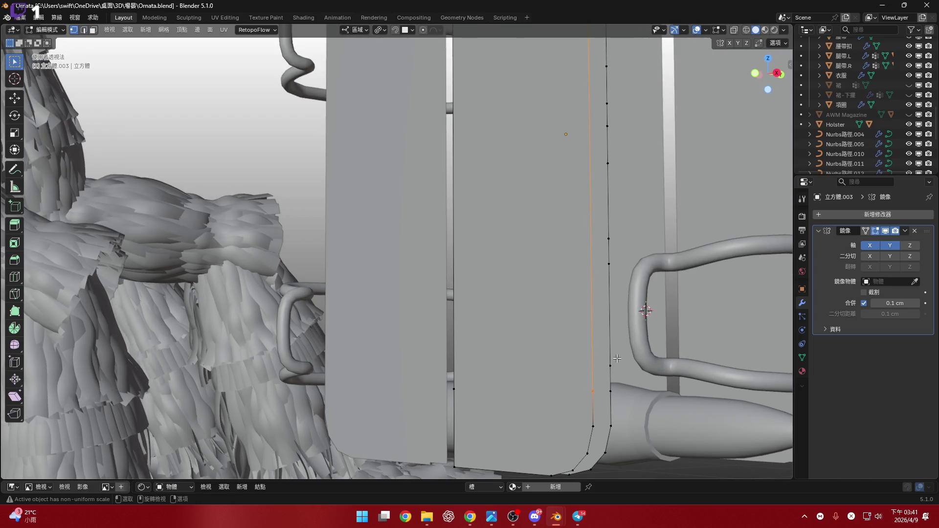
shift+scroll(617, 358, up, 3)
shift+scroll(613, 347, up, 1)
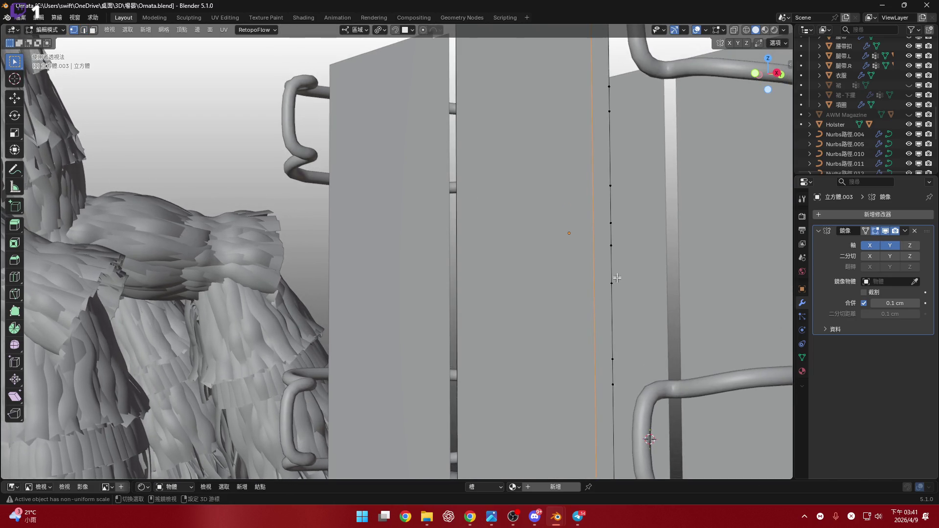
middle_drag(611, 240, 613, 272)
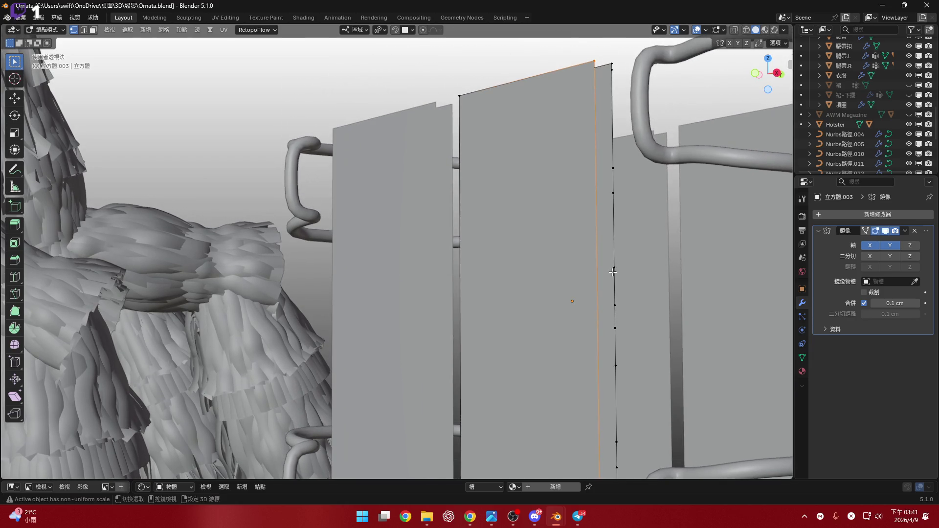
scroll(608, 265, down, 3)
- Subdivide the seam edge and flatten its vertices to one height with S Z 0
right_click(587, 215)
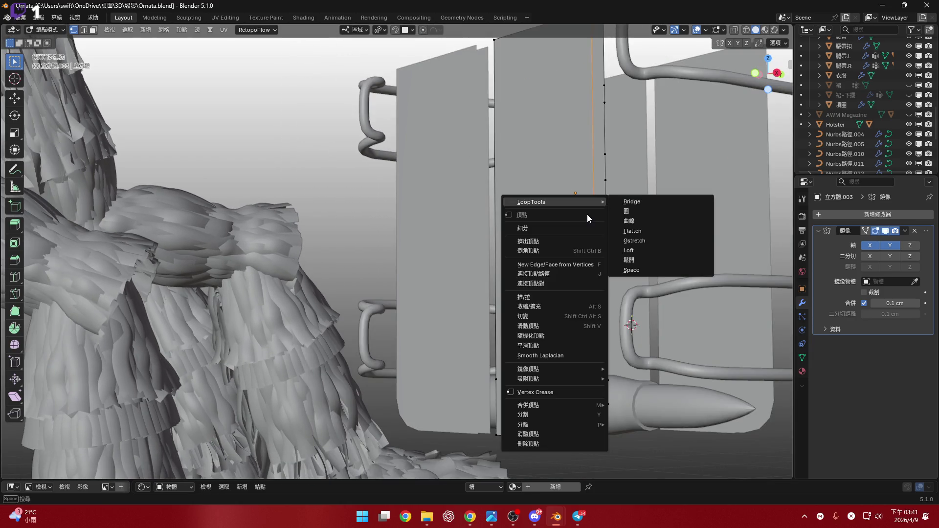
click(574, 224)
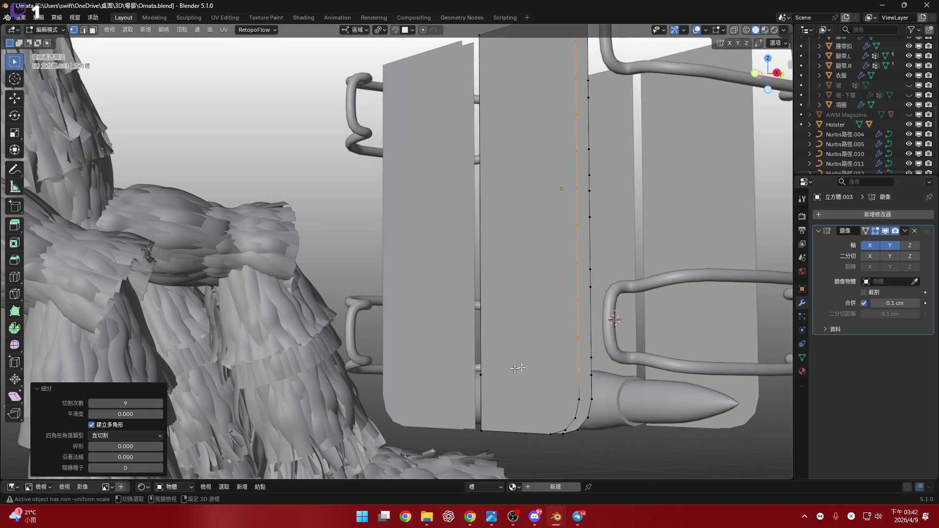
scroll(518, 368, up, 2)
scroll(514, 360, up, 2)
scroll(509, 352, up, 2)
scroll(505, 344, up, 2)
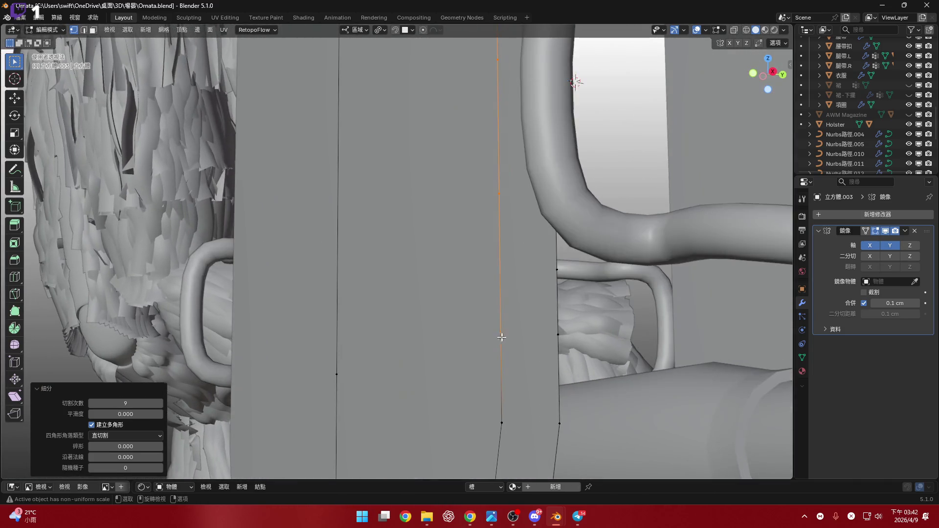
key(s)
key(z)
key(0)
key(Return)
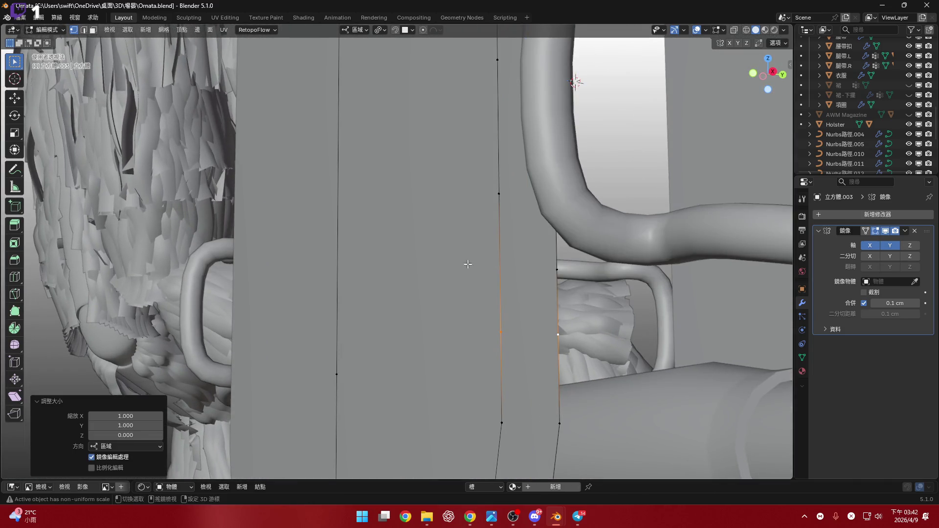
- Flatten the upper and lower vertical seam edges to zero scale on Z
click(516, 218)
key(s)
key(z)
key(0)
key(Return)
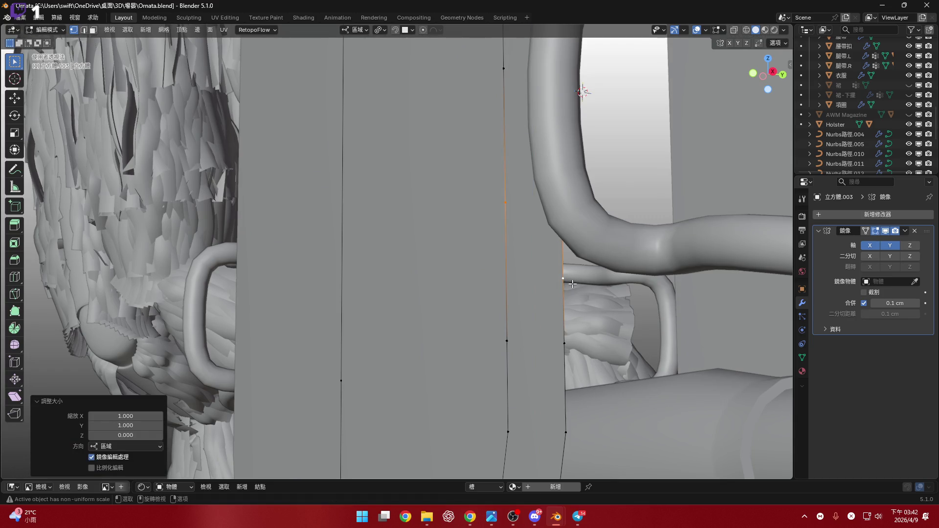
click(378, 31)
click(527, 349)
key(0)
key(Return)
mouse_move(499, 212)
middle_down()
mouse_move(525, 244)
mouse_move(541, 316)
middle_up()
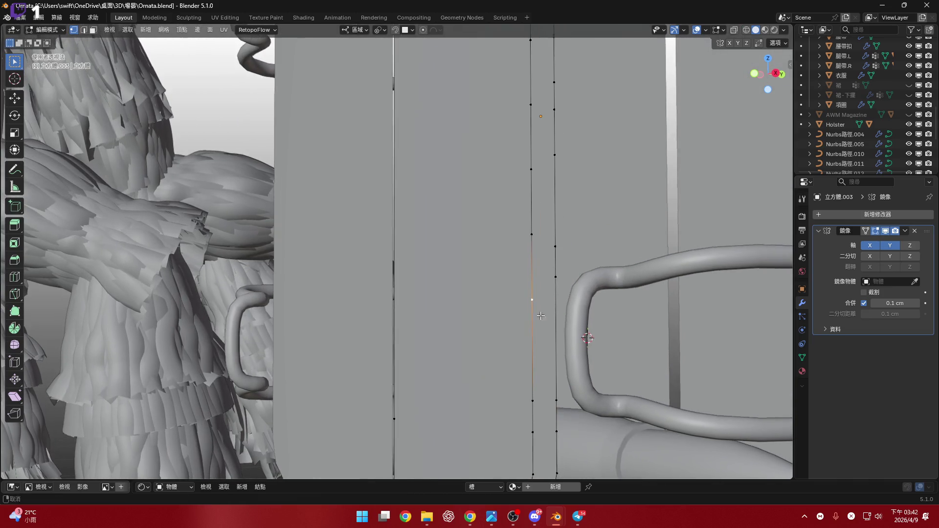
- Level further vertex pairs across the seam to matching heights with S Z 0
click(561, 279)
mouse_move(562, 280)
shift+middle_down()
mouse_move(546, 258)
mouse_move(509, 334)
mouse_move(502, 317)
shift+middle_up()
key(s)
key(z)
key(0)
key(Return)
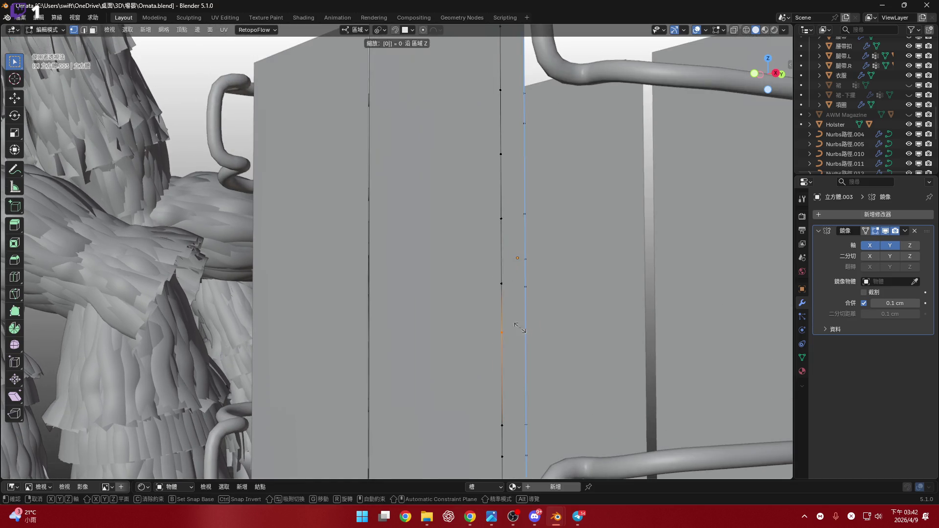
scroll(511, 287, up, 2)
click(537, 300)
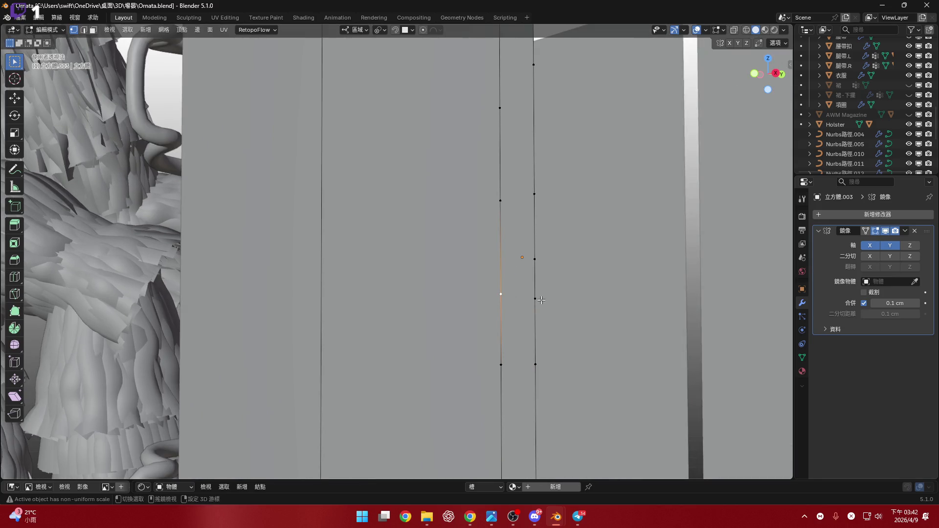
mouse_move(541, 299)
shift+middle_down()
mouse_move(434, 291)
mouse_move(462, 264)
mouse_move(453, 252)
shift+middle_up()
shift+click(464, 131)
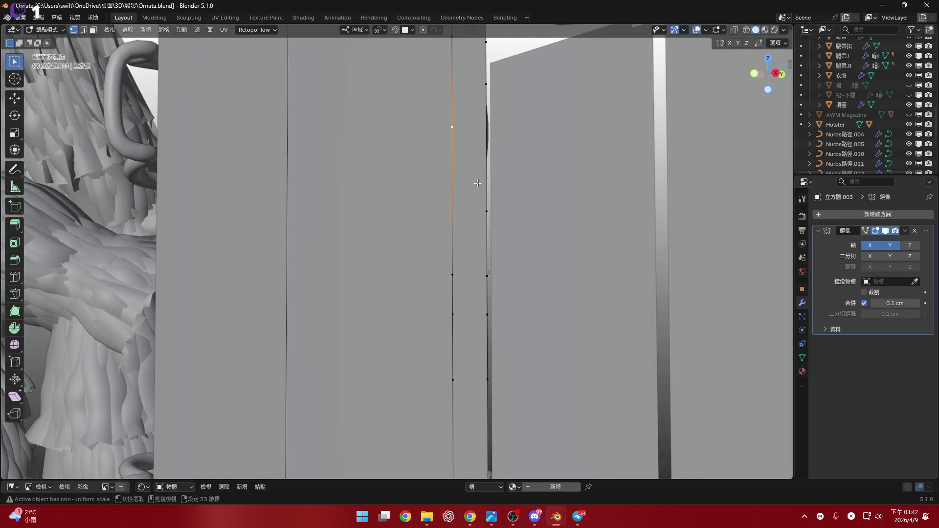
scroll(463, 172, down, 3)
key(s)
key(z)
key(0)
key(Return)
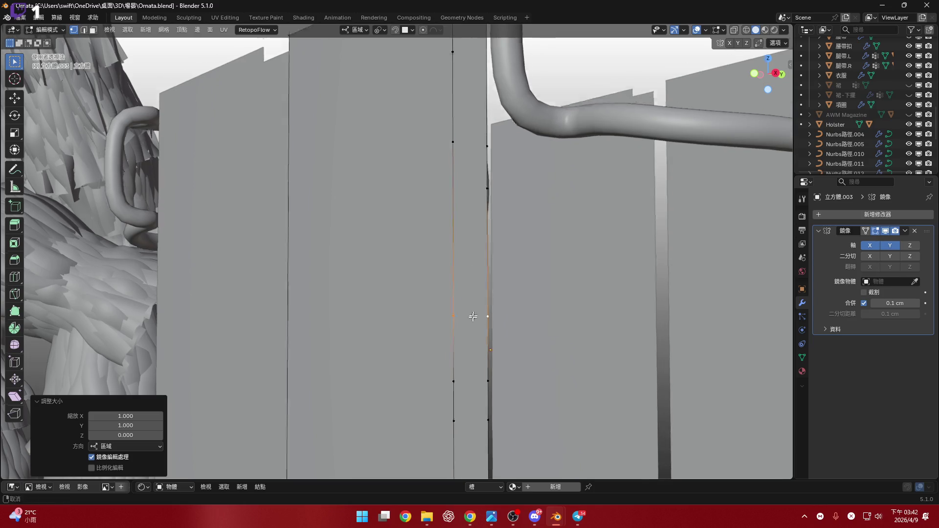
middle_drag(463, 172, 432, 186)
key(s)
key(z)
key(0)
key(Return)
- Level one more opposite vertex pair on the seam and check the result in edge mode
click(431, 151)
shift+click(472, 245)
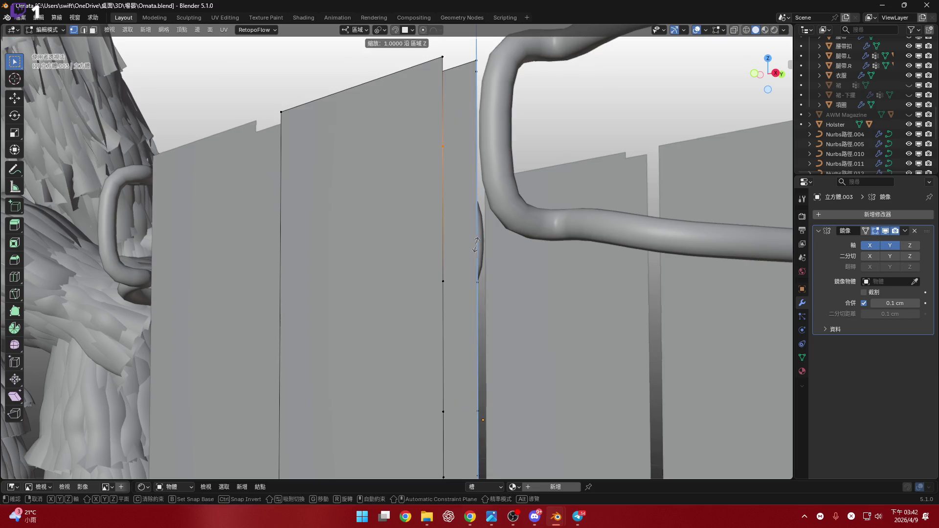
key(s)
key(z)
key(0)
key(Return)
mouse_move(471, 246)
middle_down()
mouse_move(453, 196)
mouse_move(451, 208)
middle_up()
key(2)
- Subdivide the seam edge and level the new vertex with its neighbour on Z
right_click(451, 208)
click(451, 220)
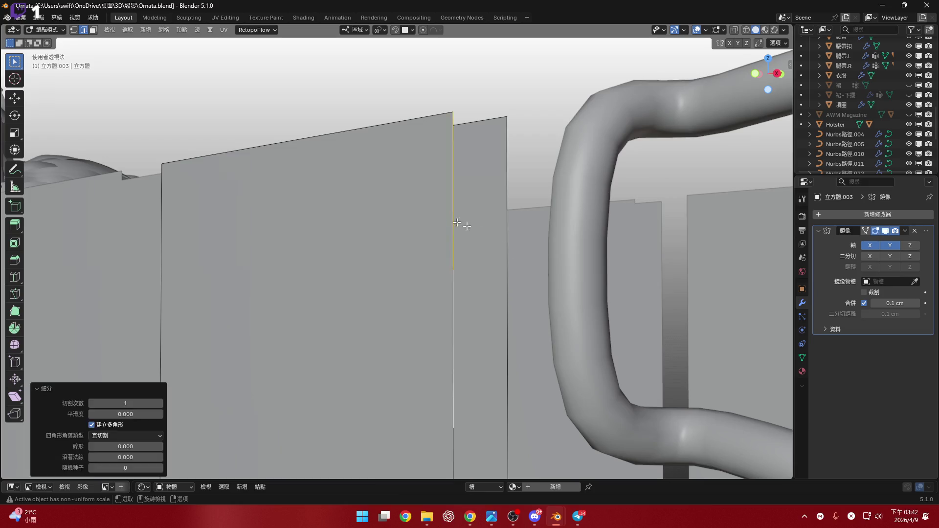
key(s)
key(z)
key(0)
key(Return)
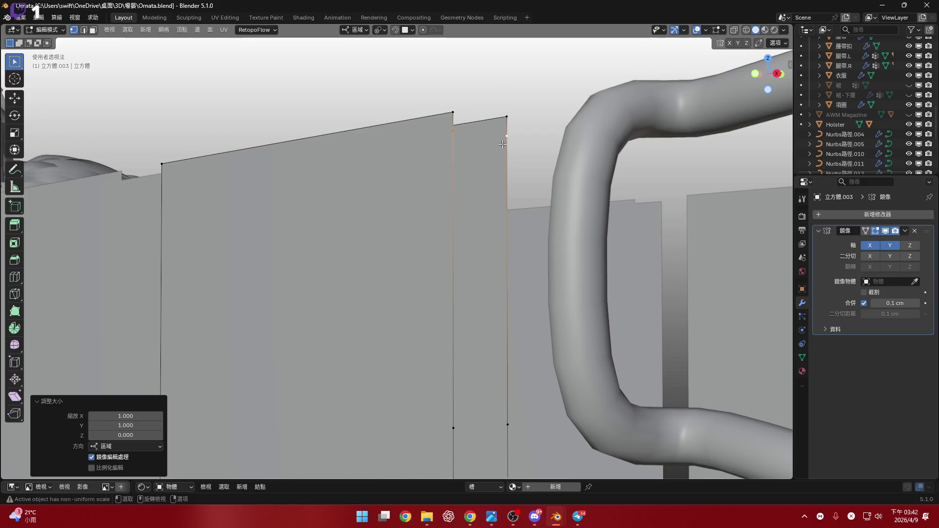
- Box-select the vertical seam edge from a straight-on view and bring up the delete options
mouse_move(503, 144)
middle_down()
mouse_move(534, 239)
mouse_move(396, 226)
mouse_move(424, 201)
mouse_move(398, 406)
middle_up()
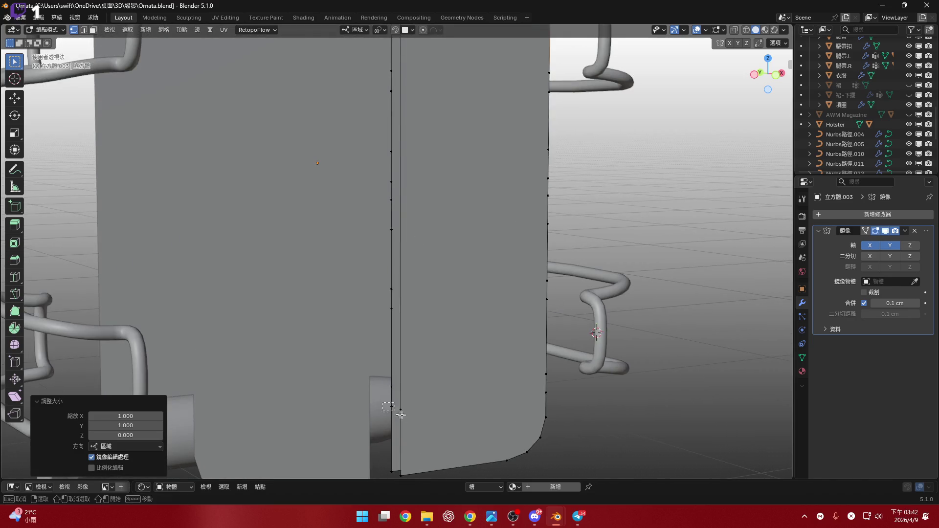
drag(406, 417, 406, 418)
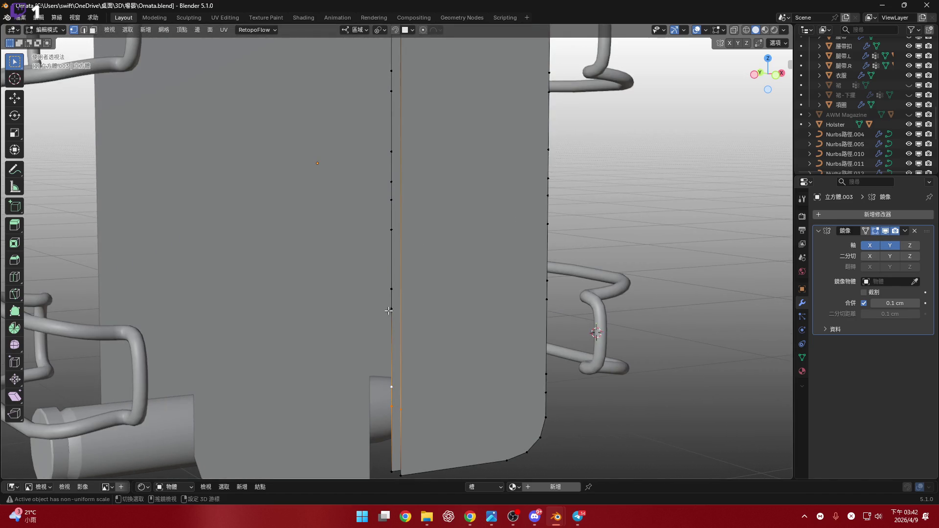
middle_drag(392, 233, 401, 320)
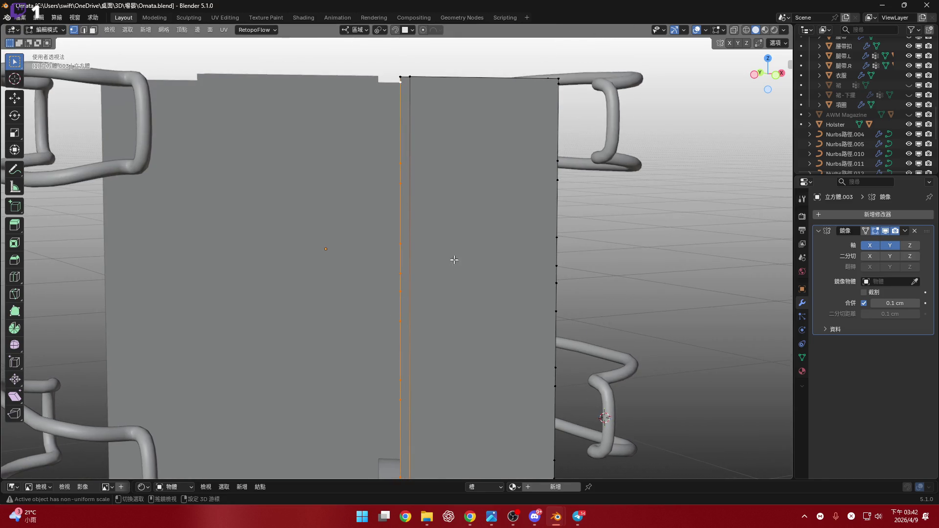
scroll(454, 260, down, 3)
key(x)
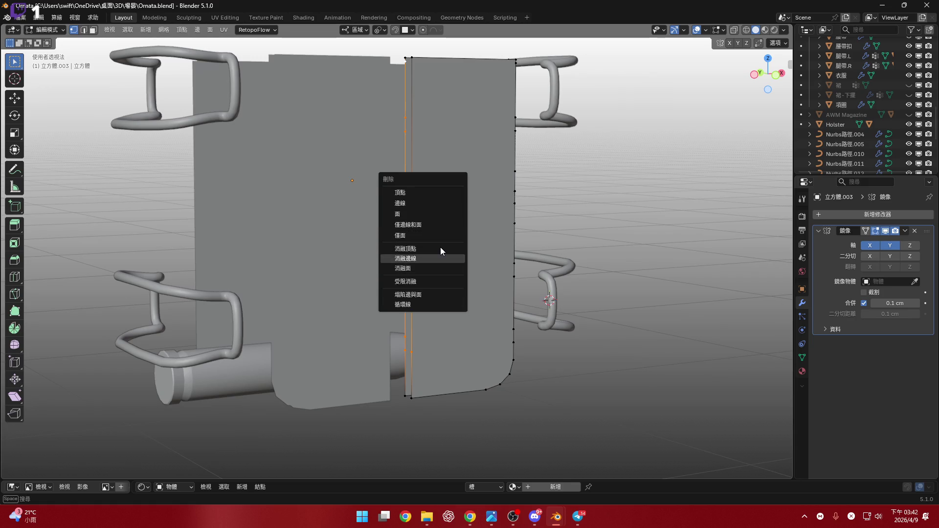
- Undo an accidental face delete, then dissolve the extra vertices on the seam edge
click(440, 247)
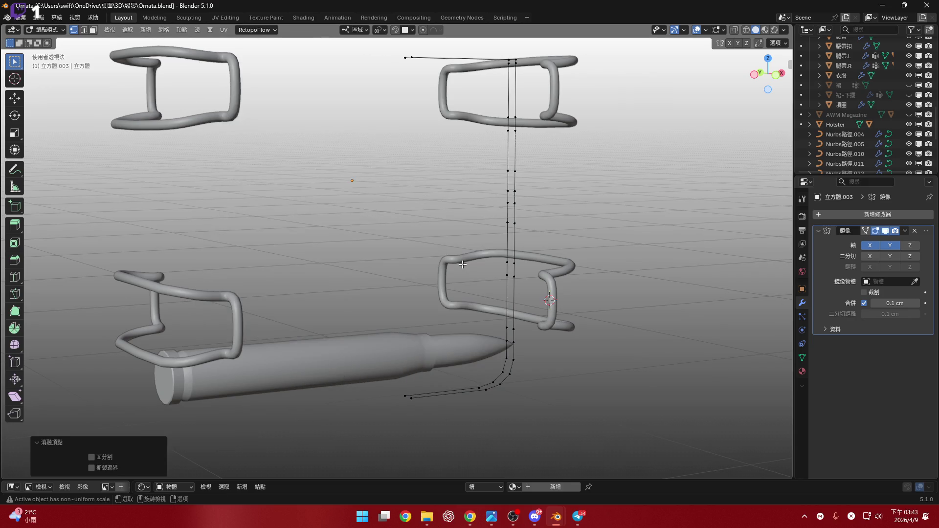
key(ctrl+z)
scroll(416, 305, up, 4)
scroll(408, 298, down, 3)
scroll(414, 301, up, 2)
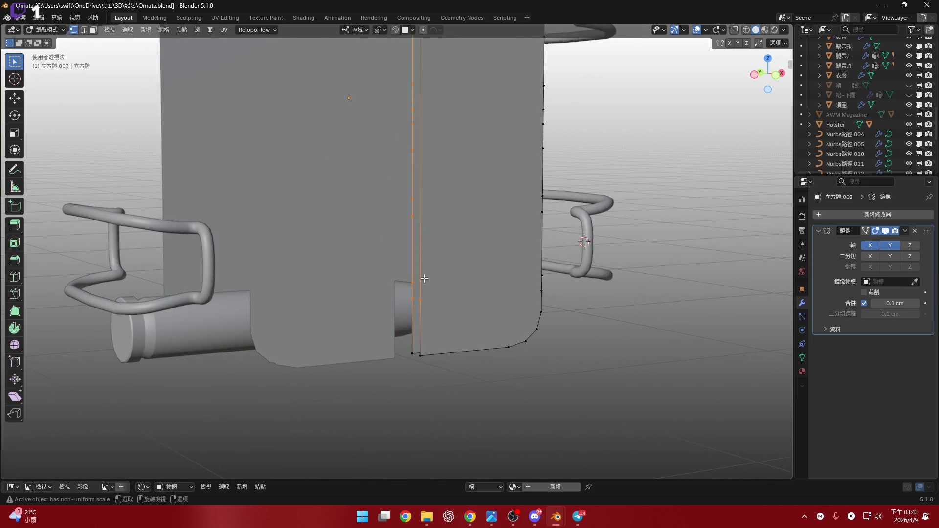
scroll(418, 304, up, 2)
middle_drag(418, 305, 421, 303)
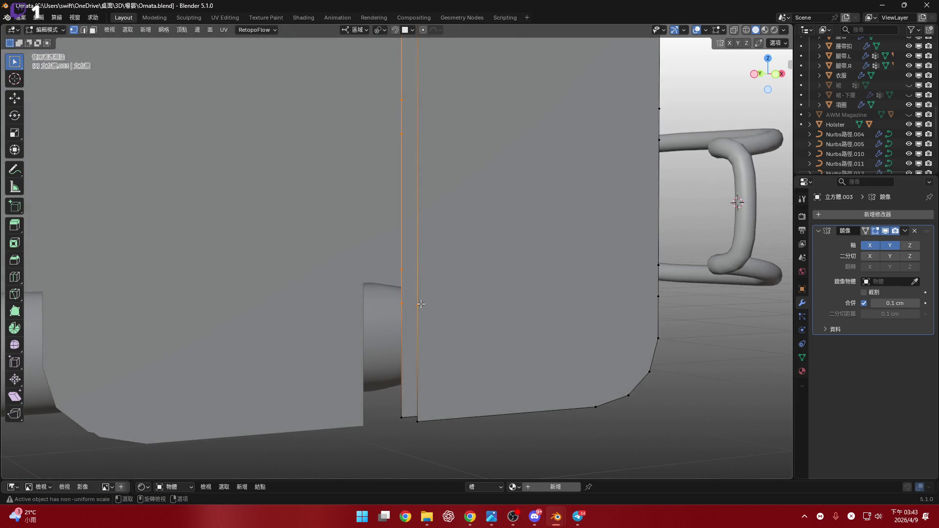
key(x)
click(448, 305)
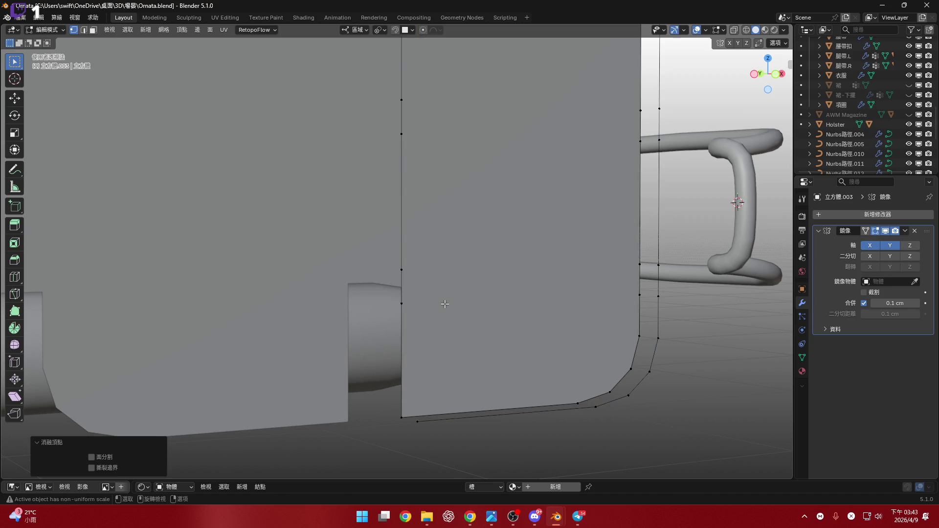
- Select the other seam edge for the next operation
middle_drag(445, 304, 442, 294)
click(445, 297)
scroll(442, 289, up, 2)
scroll(443, 286, up, 2)
scroll(444, 283, up, 2)
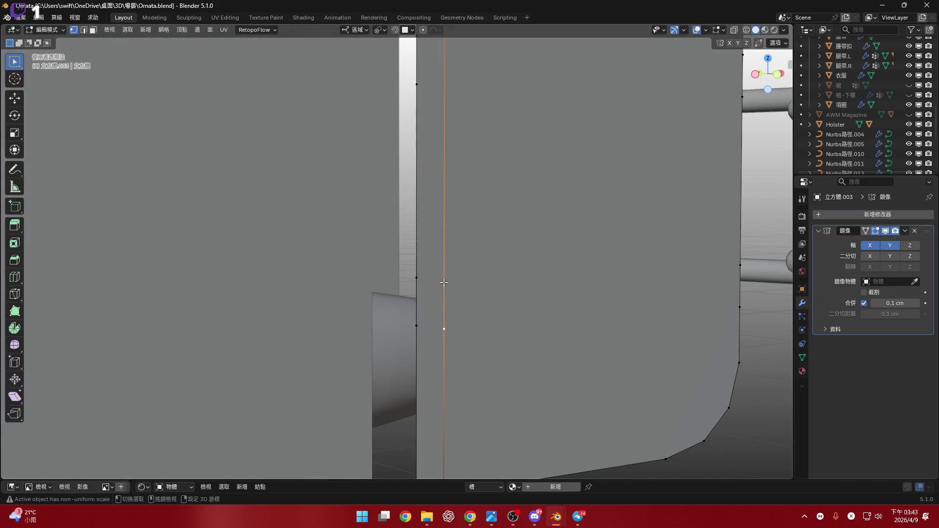
scroll(451, 257, down, 5)
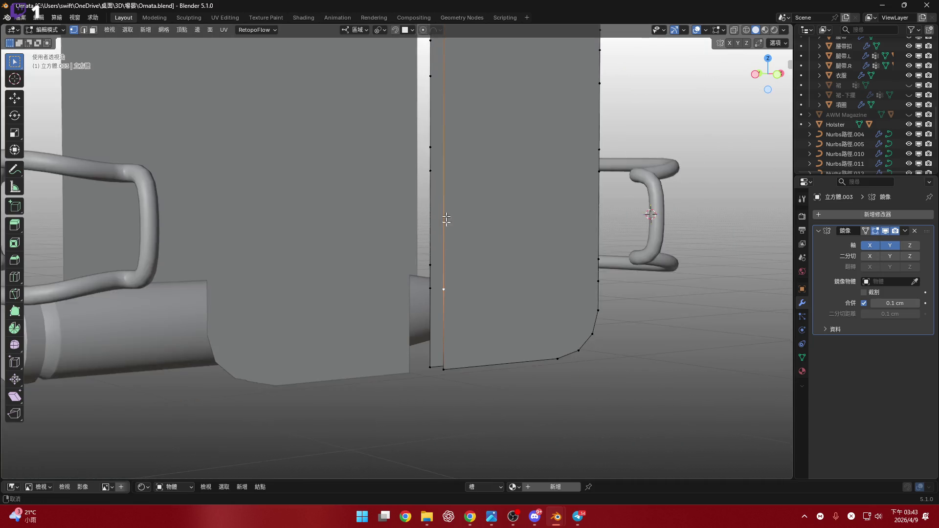
scroll(445, 280, up, 1)
click(445, 272)
scroll(444, 272, up, 1)
- Subdivide the other seam edge into ten cuts and level its first new vertices
right_click(461, 255)
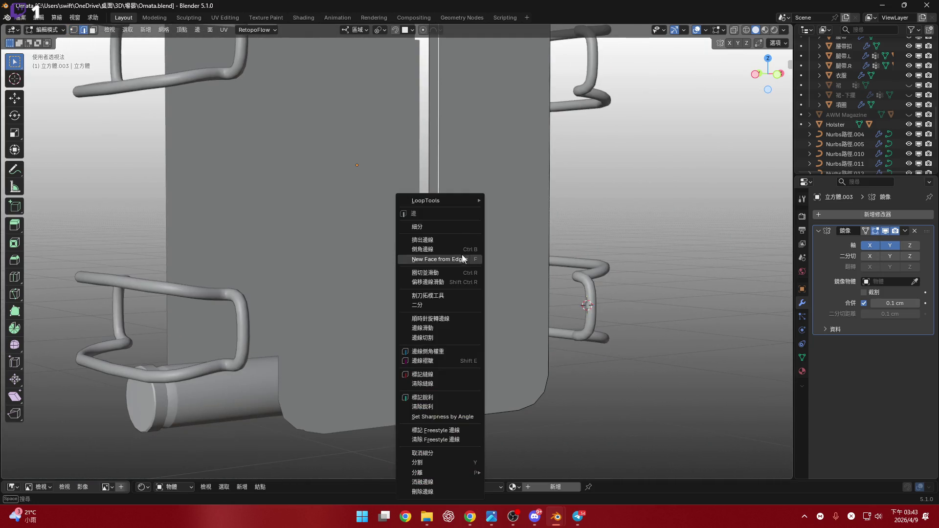
click(438, 226)
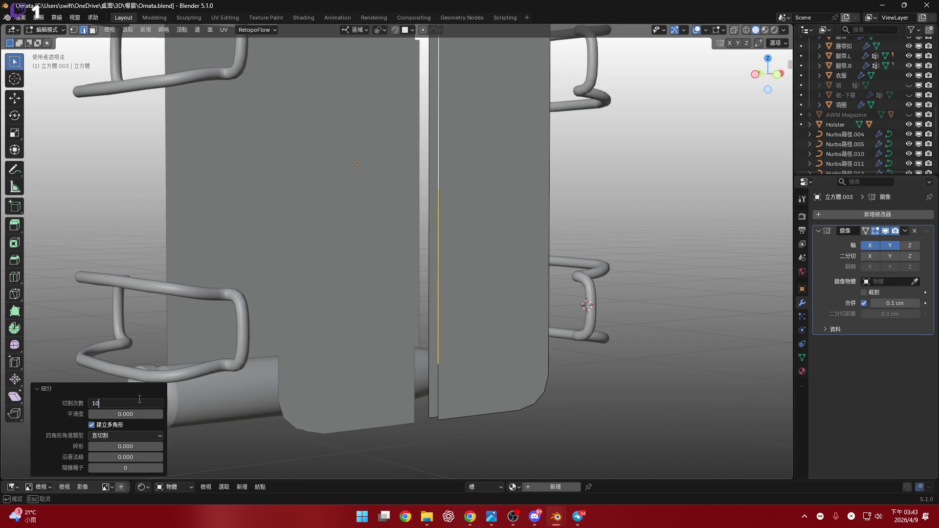
scroll(470, 325, up, 2)
click(412, 293)
scroll(413, 293, up, 1)
scroll(421, 269, up, 1)
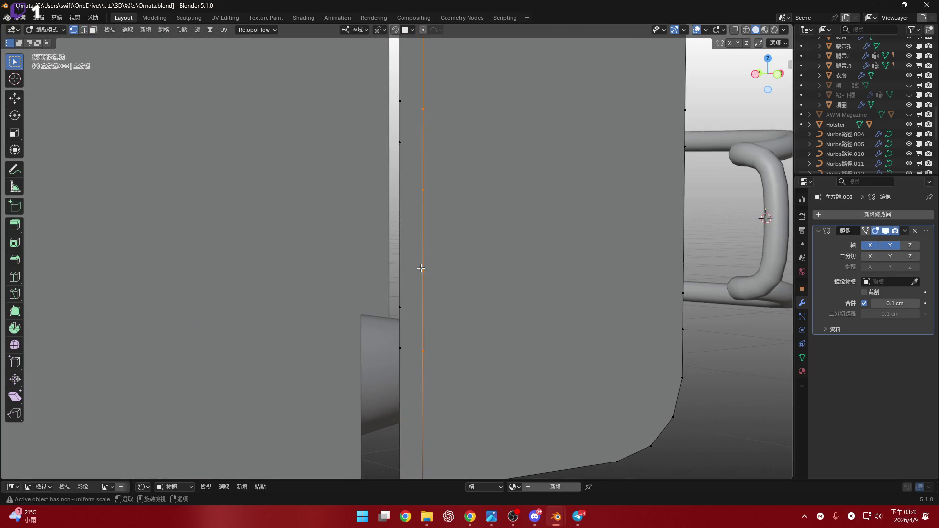
click(534, 262)
middle_drag(474, 264, 484, 294)
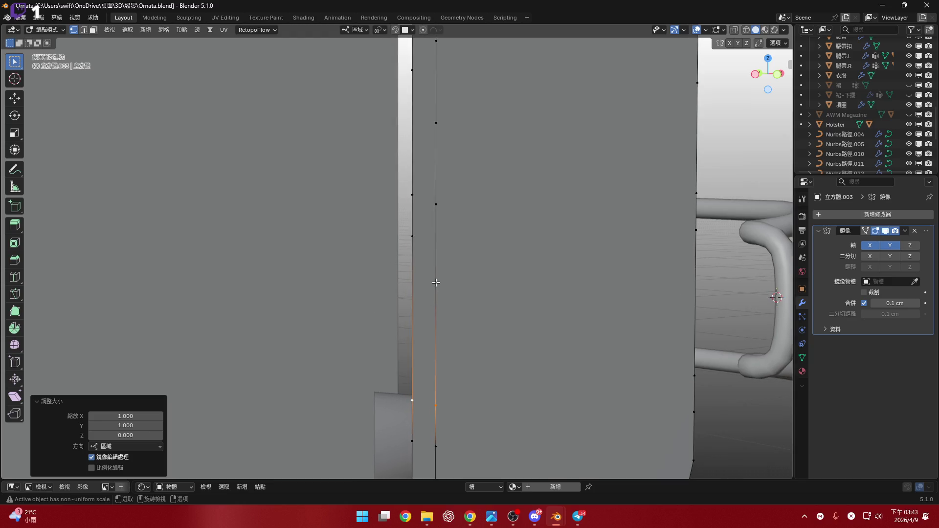
key(s)
click(487, 325)
middle_drag(489, 327, 457, 241)
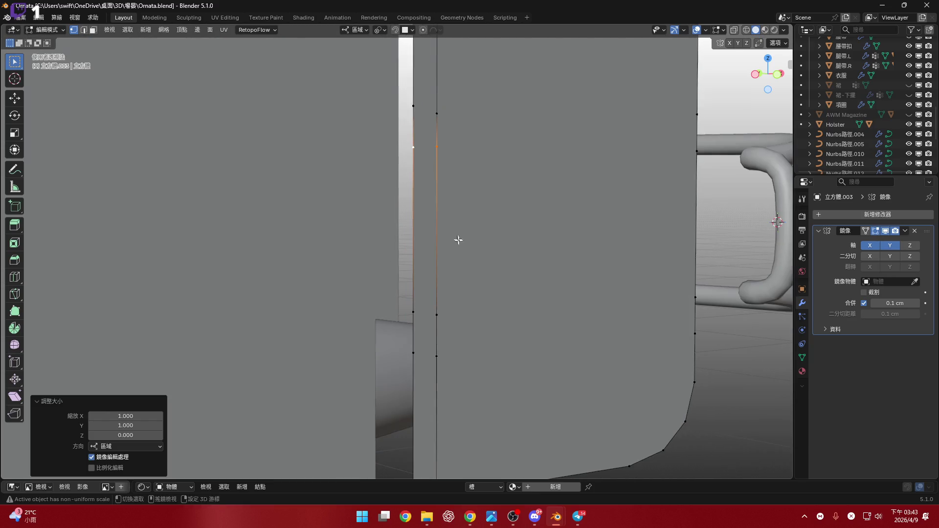
mouse_move(413, 357)
middle_down()
mouse_move(511, 344)
mouse_move(481, 320)
mouse_move(497, 325)
mouse_move(451, 303)
middle_up()
click(497, 325)
- Level the next vertex pairs across the seam to one height with S Z 0
mouse_move(466, 267)
middle_down()
mouse_move(485, 323)
mouse_move(452, 341)
middle_up()
key(s)
key(z)
key(0)
click(497, 329)
click(420, 306)
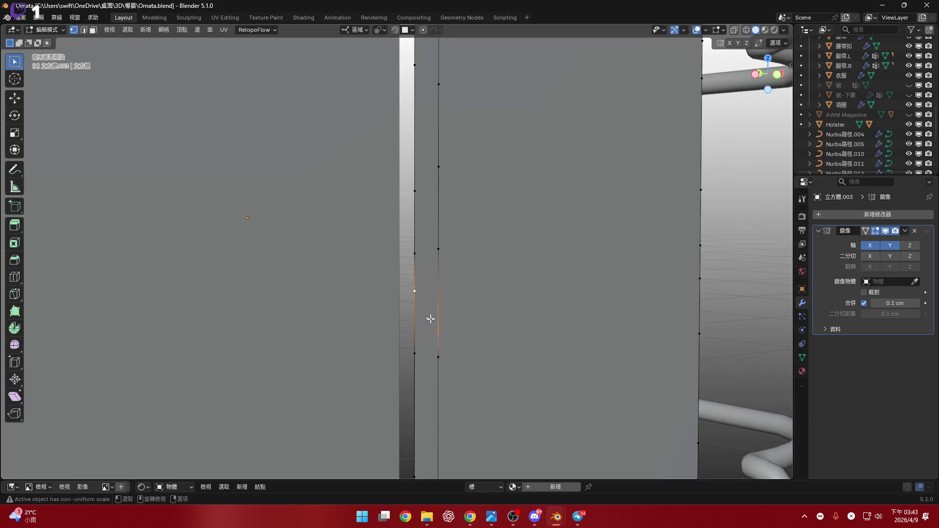
middle_drag(431, 296, 479, 350)
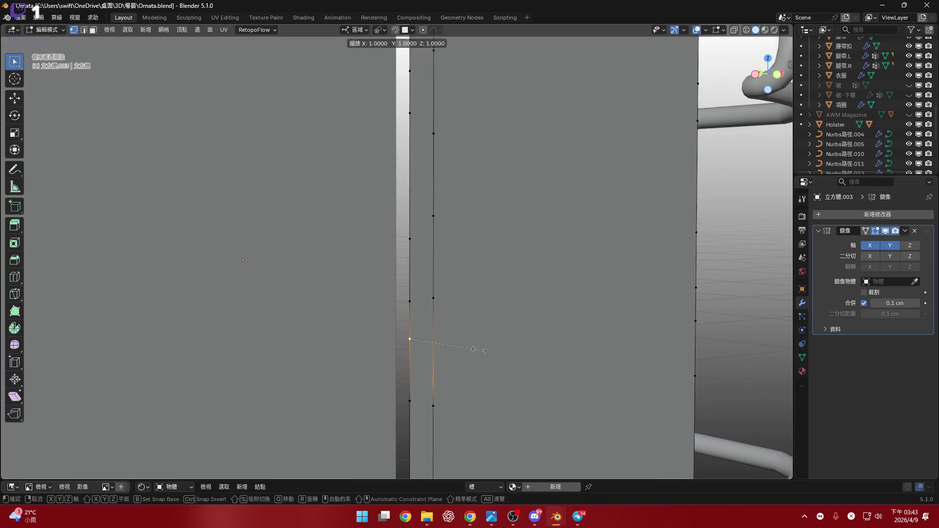
key(s)
key(z)
key(0)
click(479, 350)
- Level the remaining seam vertex pairs, clearing the selection and undoing a stray change
key(s)
mouse_move(435, 291)
middle_down()
mouse_move(484, 311)
mouse_move(455, 298)
middle_up()
click(484, 310)
click(454, 300)
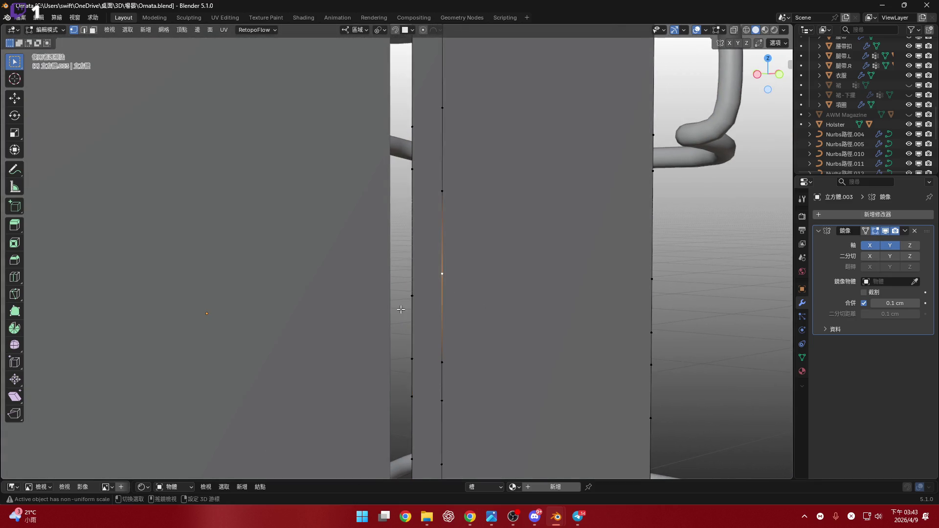
click(518, 261)
middle_drag(518, 260, 497, 337)
key(s)
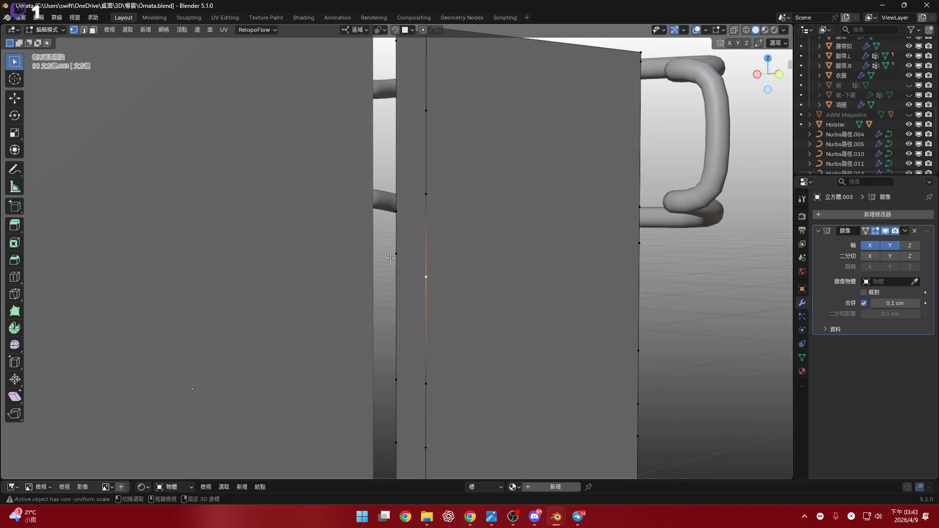
key(z)
key(0)
click(517, 325)
middle_drag(431, 255, 496, 284)
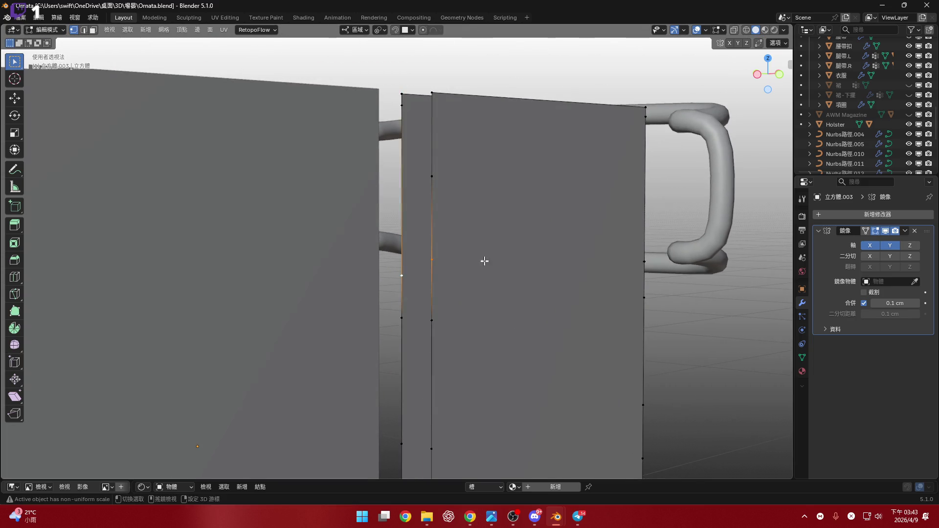
click(446, 212)
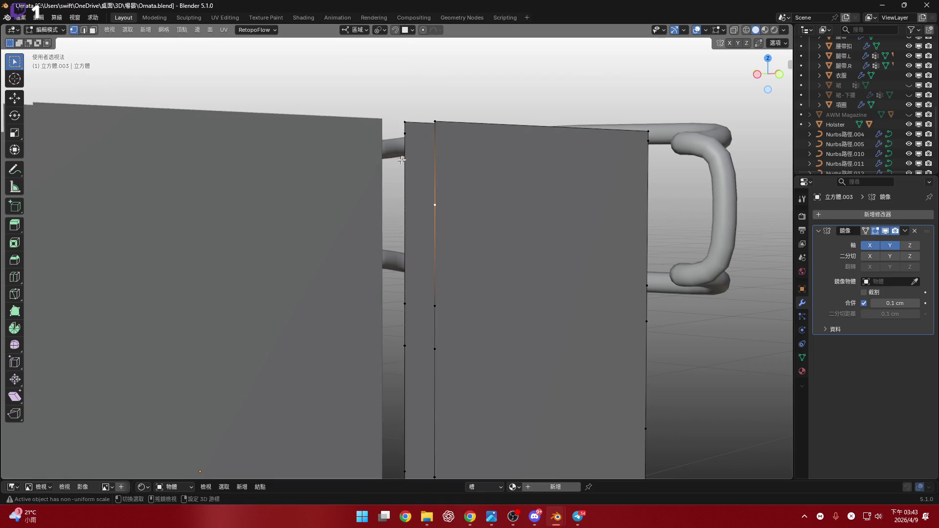
key(ctrl+z)
scroll(514, 262, down, 3)
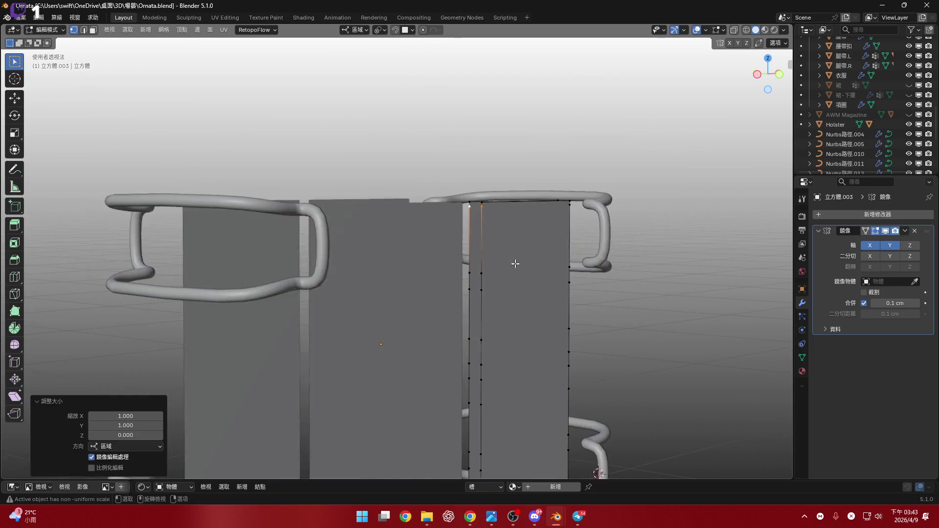
scroll(495, 219, down, 2)
scroll(496, 219, up, 4)
- Select the panel face on the right in face mode from a low view
key(3)
scroll(513, 254, down, 2)
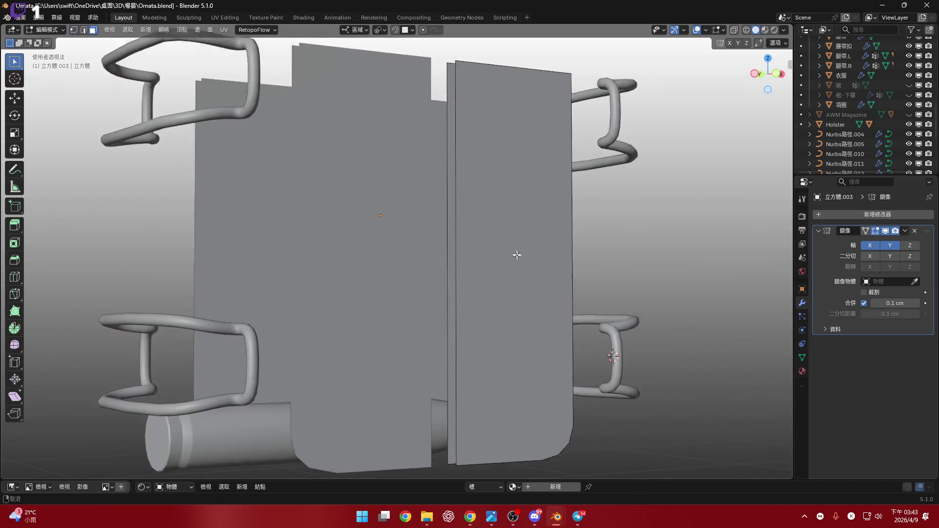
middle_drag(514, 254, 497, 256)
click(496, 256)
scroll(476, 341, up, 3)
scroll(476, 341, up, 3)
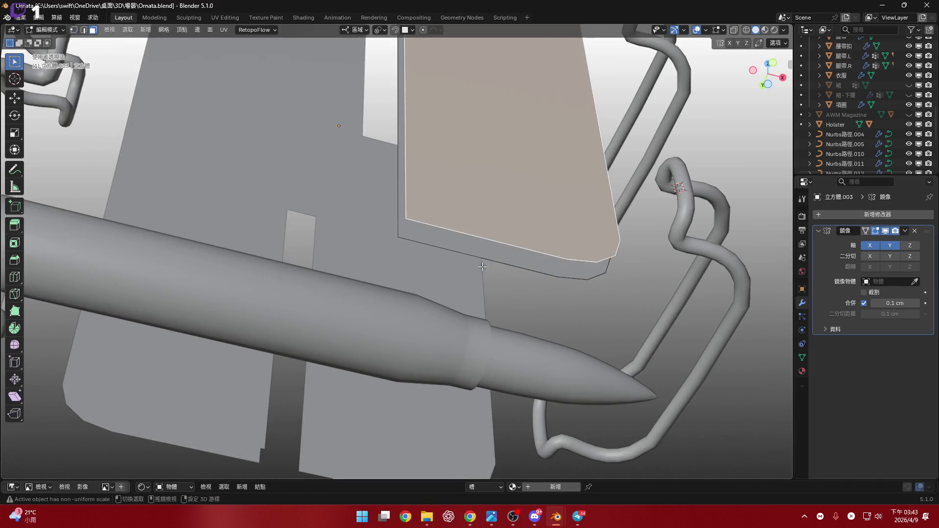
- Select the tan panel's linked mesh, deselect, and view the backpack see-through from near front
click(489, 252)
scroll(531, 267, down, 1)
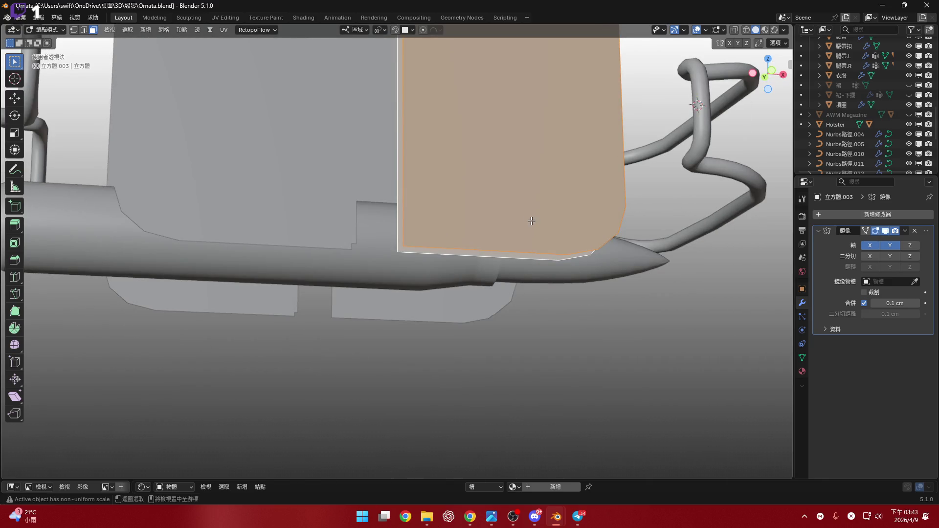
scroll(512, 182, down, 1)
key(l)
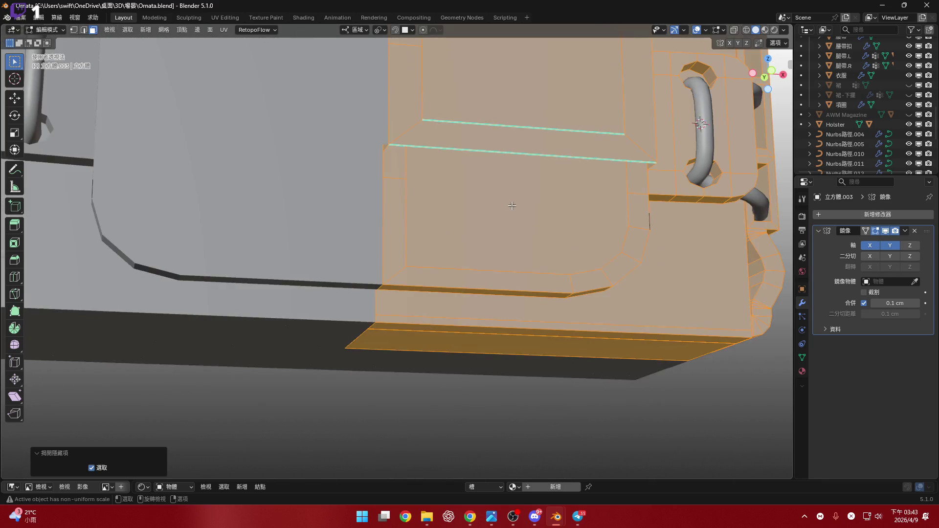
middle_drag(514, 203, 485, 234)
scroll(480, 246, up, 3)
key(alt+a)
scroll(480, 246, down, 1)
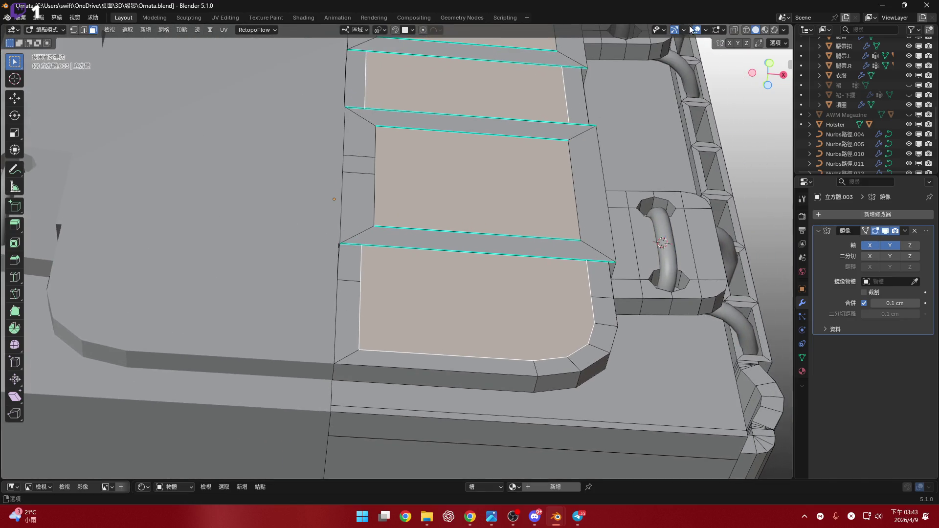
click(734, 30)
mouse_move(446, 232)
middle_down()
mouse_move(455, 304)
mouse_move(461, 224)
mouse_move(492, 256)
mouse_move(577, 299)
mouse_move(580, 279)
middle_up()
- Bridge the selected open edge loops into new wall faces and turn X-ray display off
right_click(491, 256)
click(492, 256)
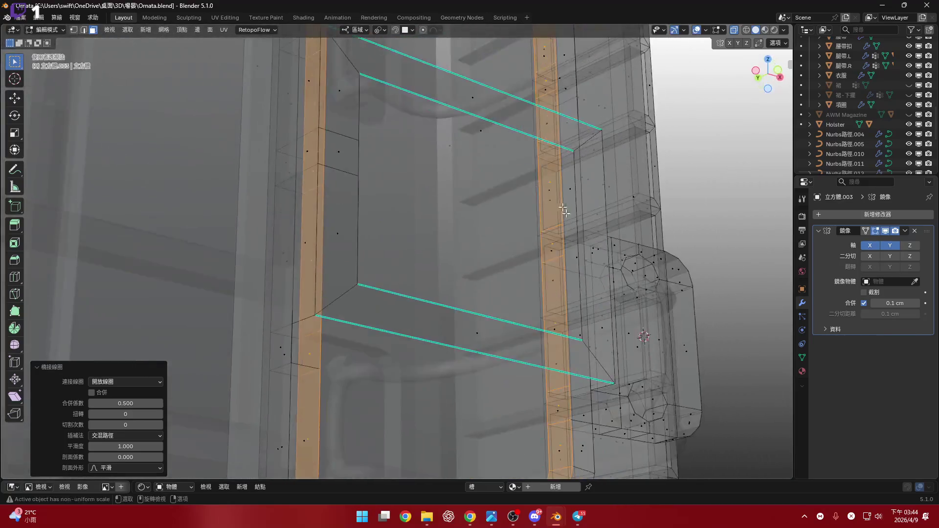
scroll(580, 279, down, 3)
click(724, 32)
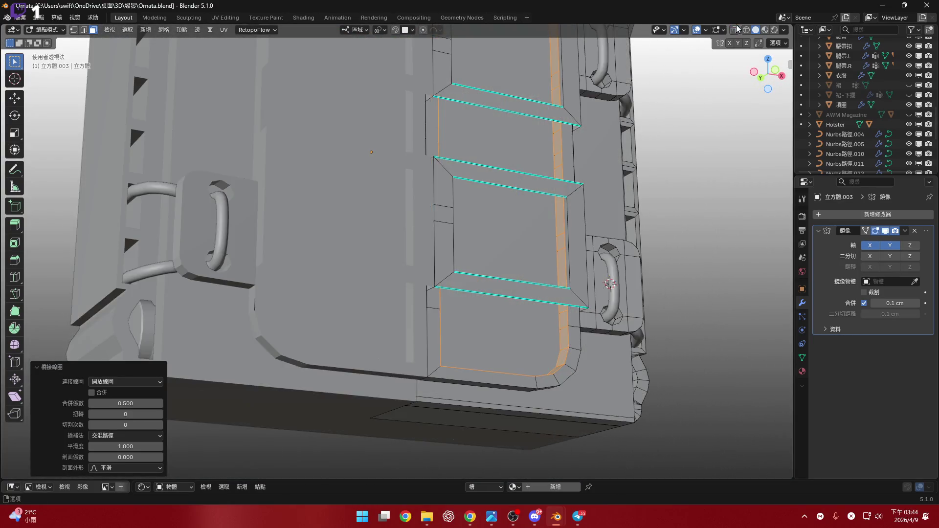
scroll(455, 308, up, 4)
middle_drag(456, 308, 474, 264)
scroll(459, 301, down, 5)
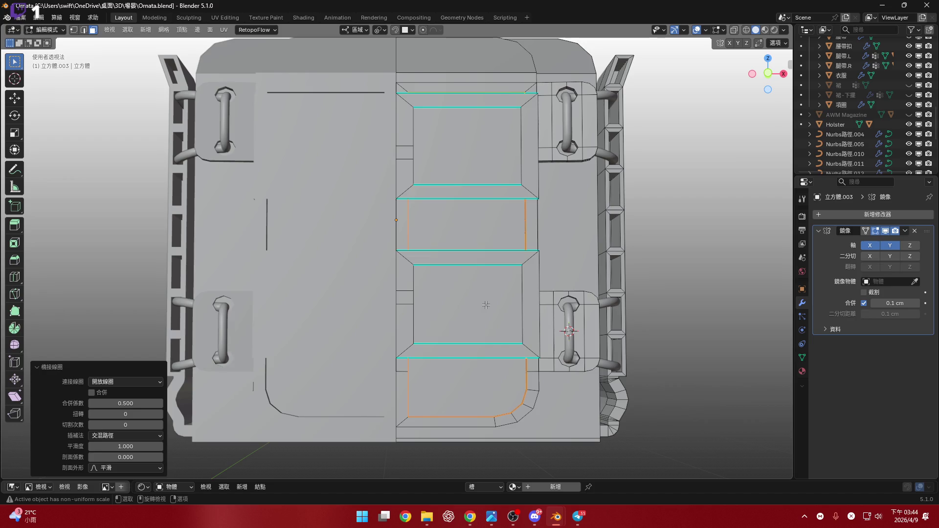
mouse_move(486, 304)
middle_down()
mouse_move(503, 279)
mouse_move(458, 265)
mouse_move(467, 282)
middle_up()
scroll(488, 297, up, 5)
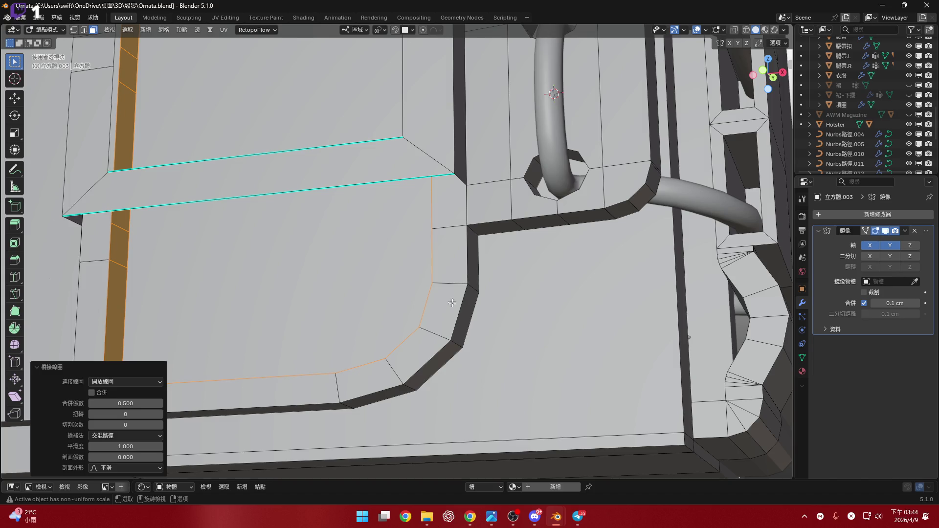
scroll(452, 303, down, 5)
- Orbit around the model to inspect the bridged panel walls from several angles
middle_drag(452, 302, 453, 269)
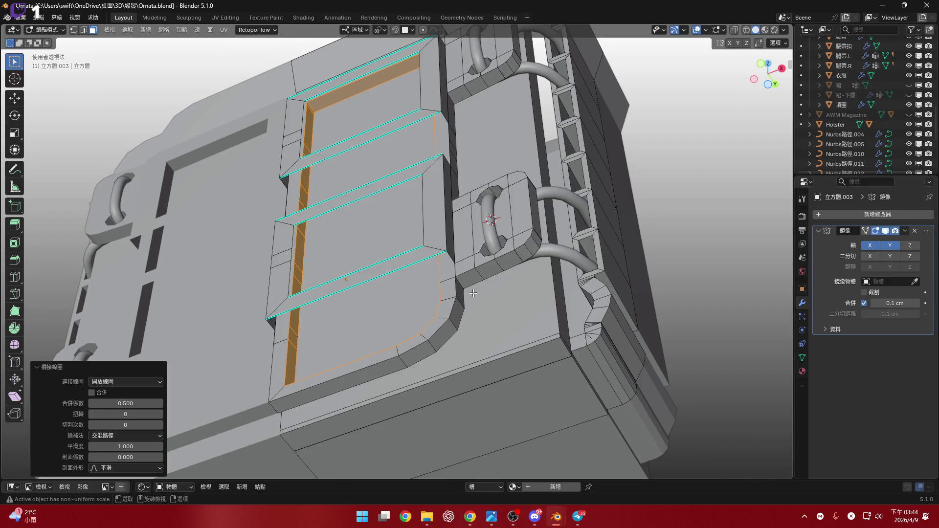
middle_drag(473, 293, 402, 274)
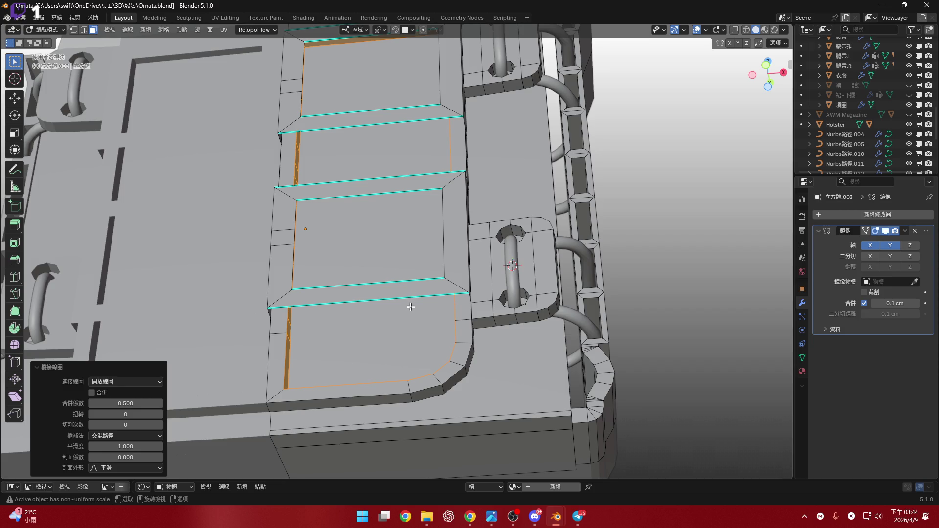
scroll(411, 307, down, 5)
mouse_move(412, 307)
middle_down()
mouse_move(411, 236)
mouse_move(427, 234)
mouse_move(339, 200)
middle_up()
scroll(411, 257, up, 6)
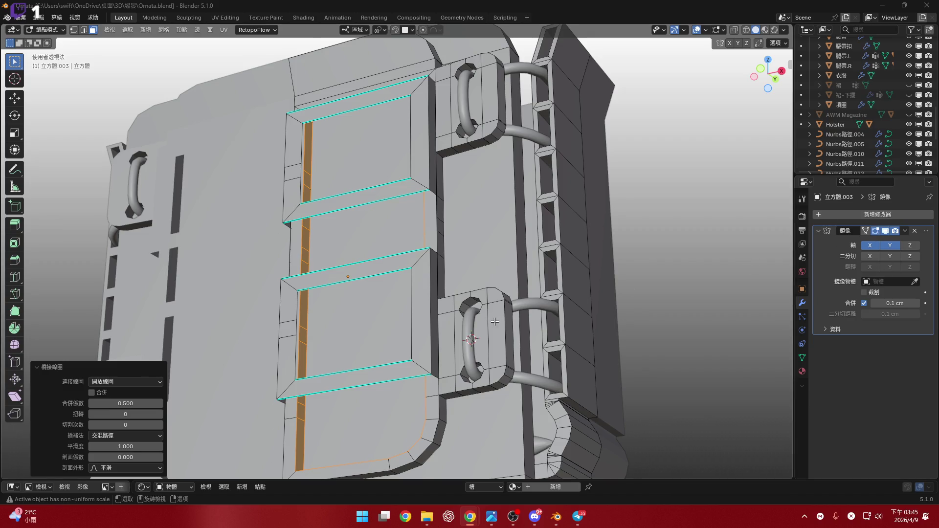
mouse_move(410, 337)
middle_down()
mouse_move(422, 307)
mouse_move(483, 351)
mouse_move(466, 354)
middle_up()
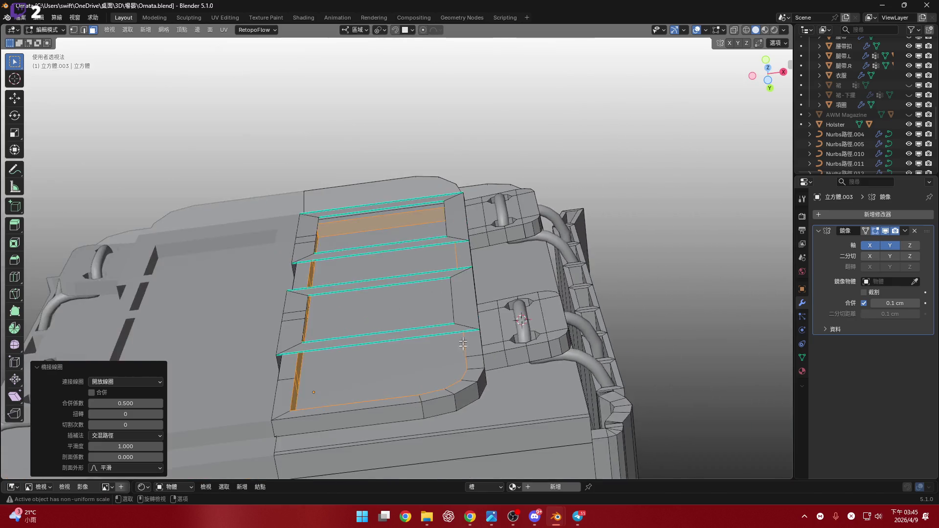
middle_drag(466, 354, 468, 375)
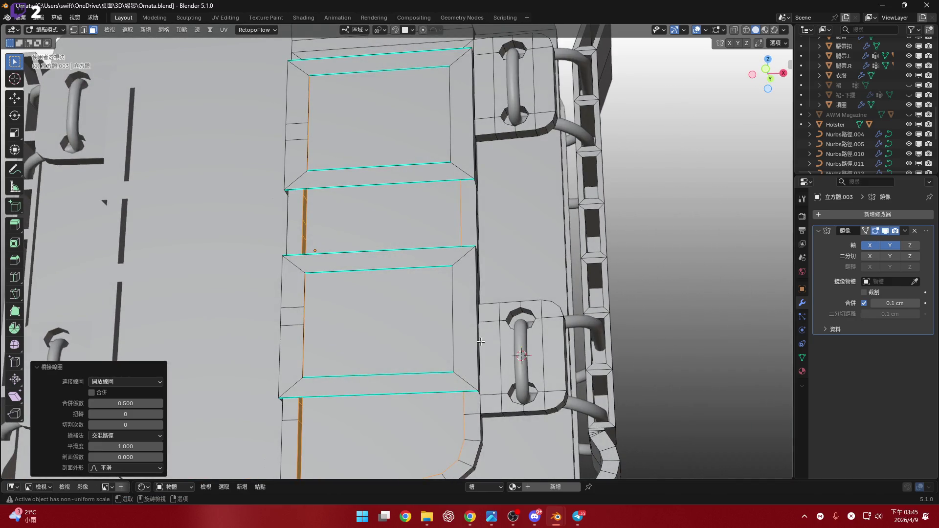
scroll(436, 301, down, 5)
scroll(465, 279, down, 1)
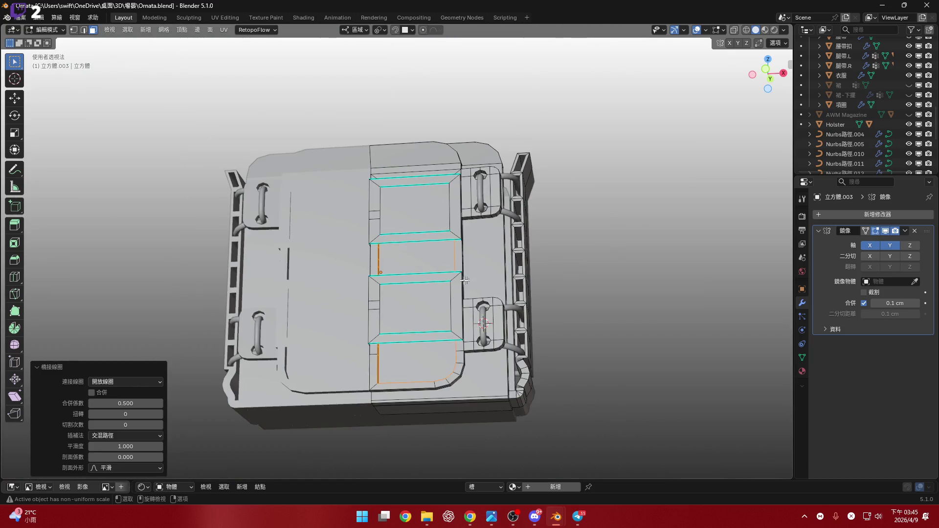
mouse_move(455, 293)
middle_down()
mouse_move(496, 317)
mouse_move(421, 308)
mouse_move(501, 231)
mouse_move(502, 242)
middle_up()
scroll(470, 305, up, 4)
scroll(501, 231, up, 4)
scroll(501, 232, up, 2)
scroll(502, 250, down, 5)
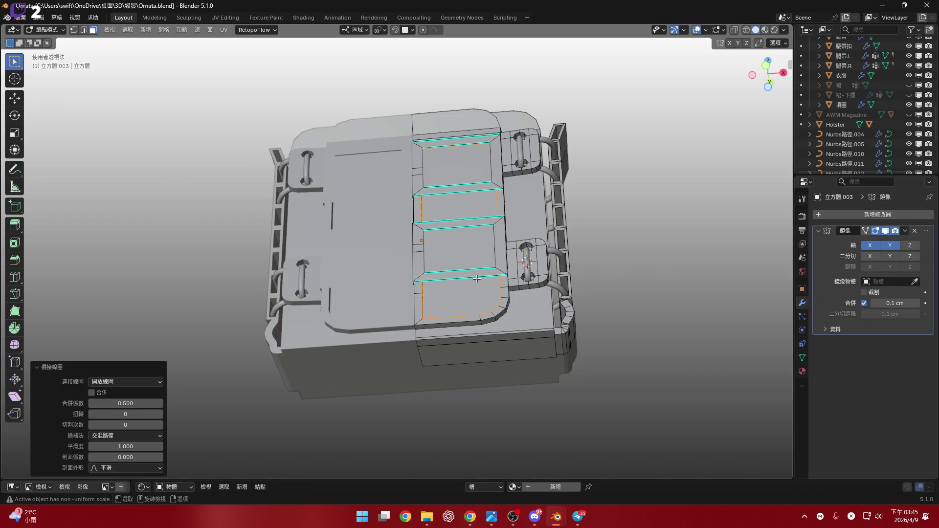
middle_drag(477, 278, 469, 261)
scroll(477, 277, up, 3)
scroll(387, 285, up, 3)
middle_drag(388, 283, 385, 266)
scroll(385, 267, down, 2)
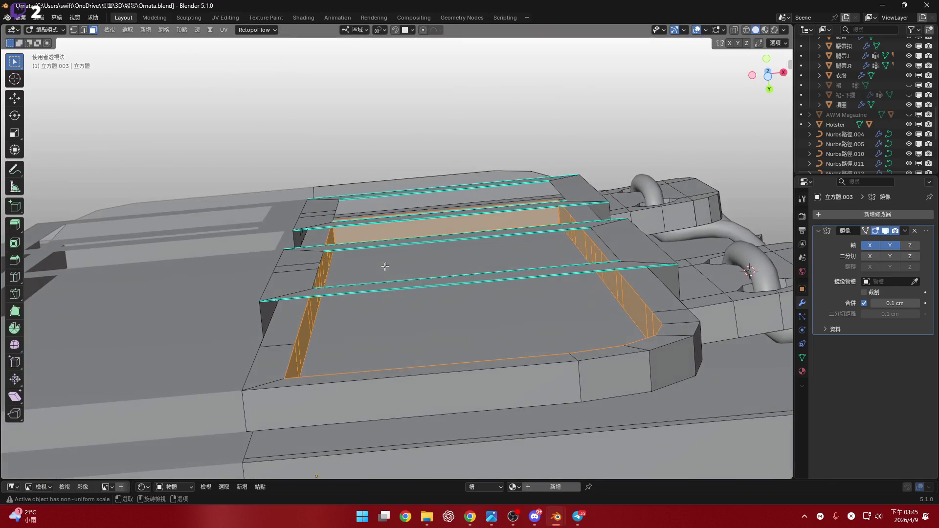
scroll(296, 300, up, 2)
scroll(524, 269, up, 1)
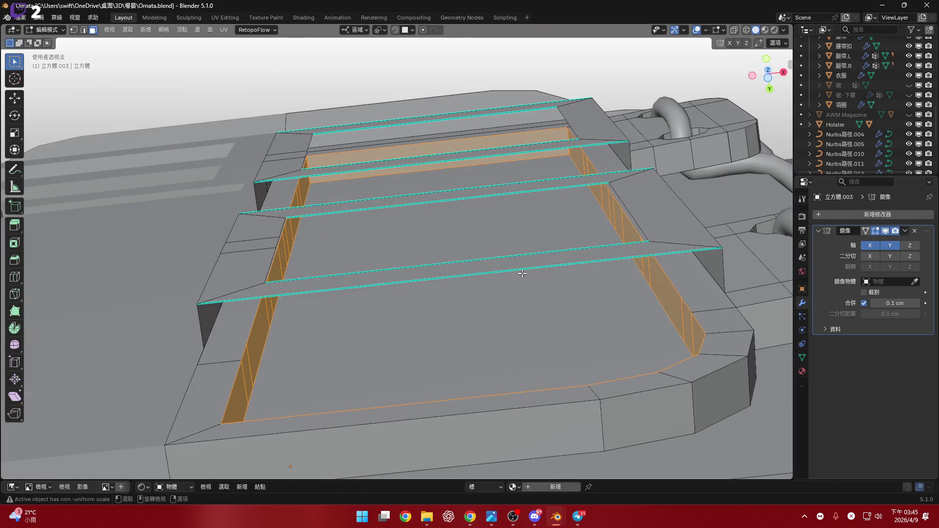
- Select the groove's floor face, then a rib edge of the strip, viewing the ribs closely
click(523, 270)
click(524, 269)
mouse_move(524, 270)
middle_down()
mouse_move(583, 263)
mouse_move(604, 277)
middle_up()
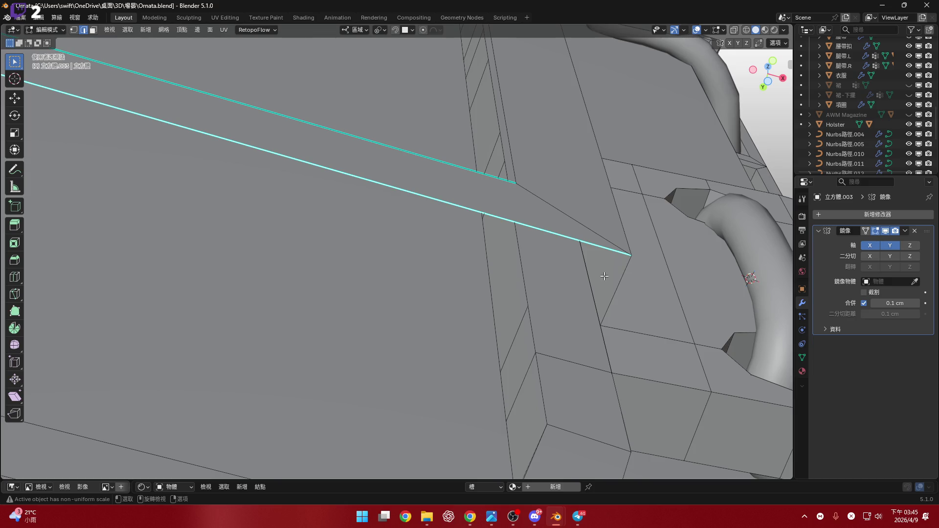
scroll(602, 253, down, 5)
middle_drag(601, 253, 533, 189)
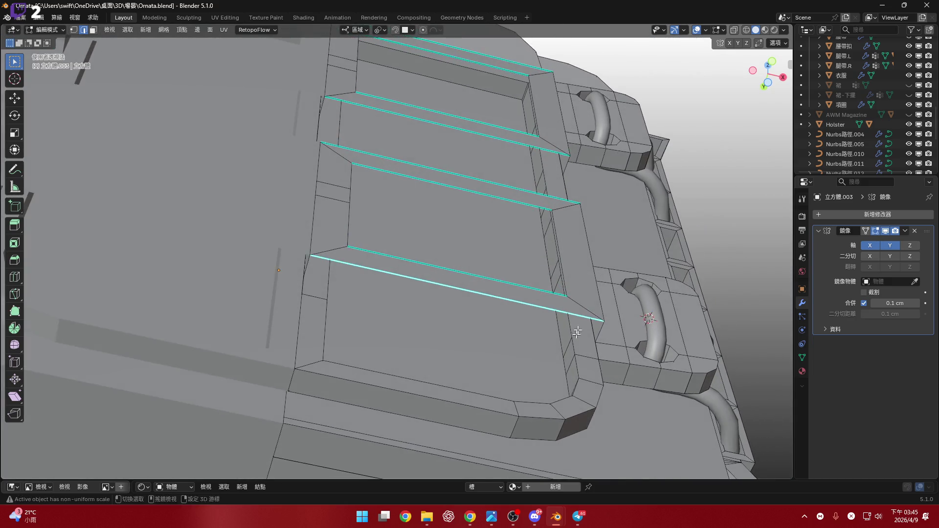
scroll(533, 188, up, 5)
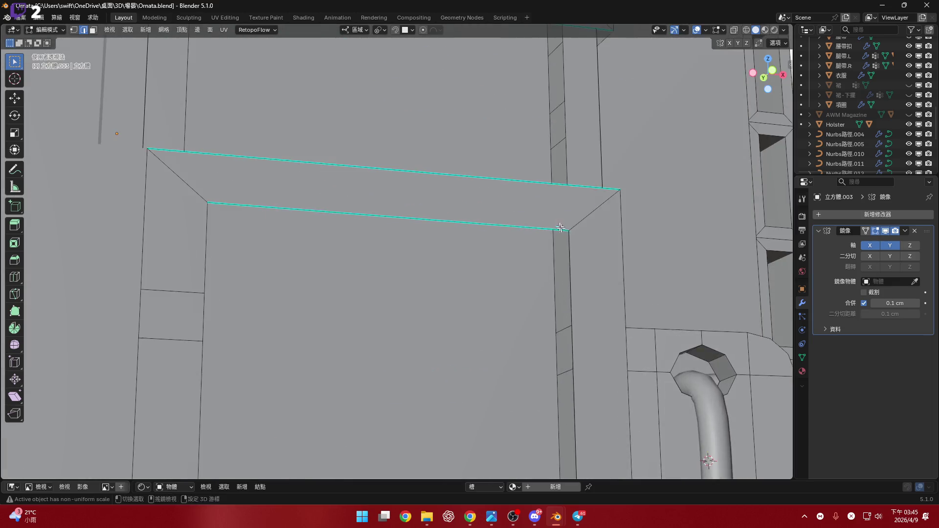
mouse_move(533, 187)
middle_down()
mouse_move(581, 204)
mouse_move(531, 277)
mouse_move(489, 225)
middle_up()
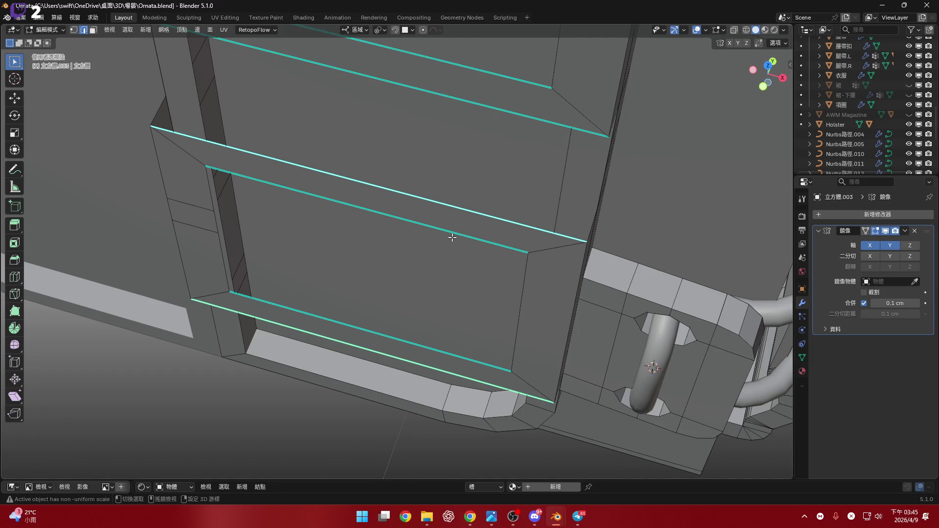
scroll(401, 312, up, 2)
mouse_move(400, 312)
middle_down()
mouse_move(409, 256)
mouse_move(360, 242)
mouse_move(374, 204)
mouse_move(414, 225)
mouse_move(393, 245)
middle_up()
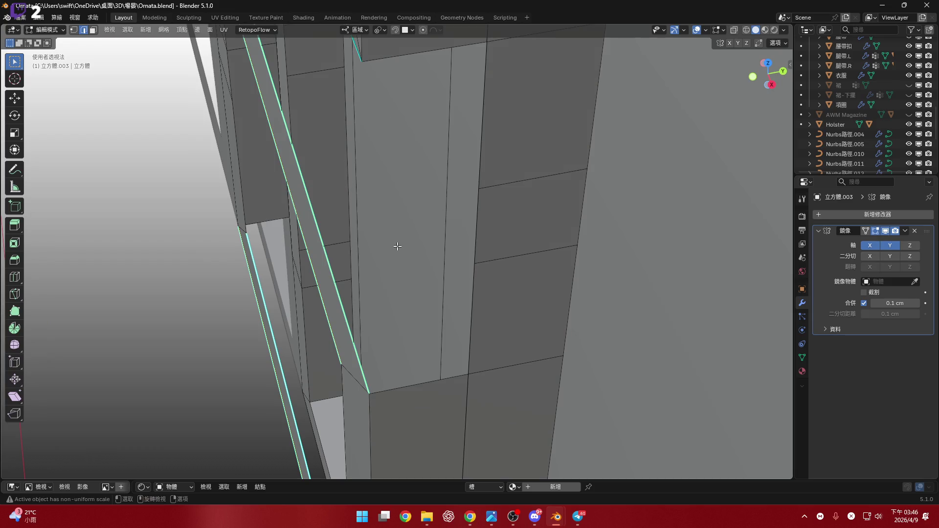
- Extrude the rib edges about 0.296 cm along Y into flat strips and switch to vertex select
key(g)
key(y)
key(y)
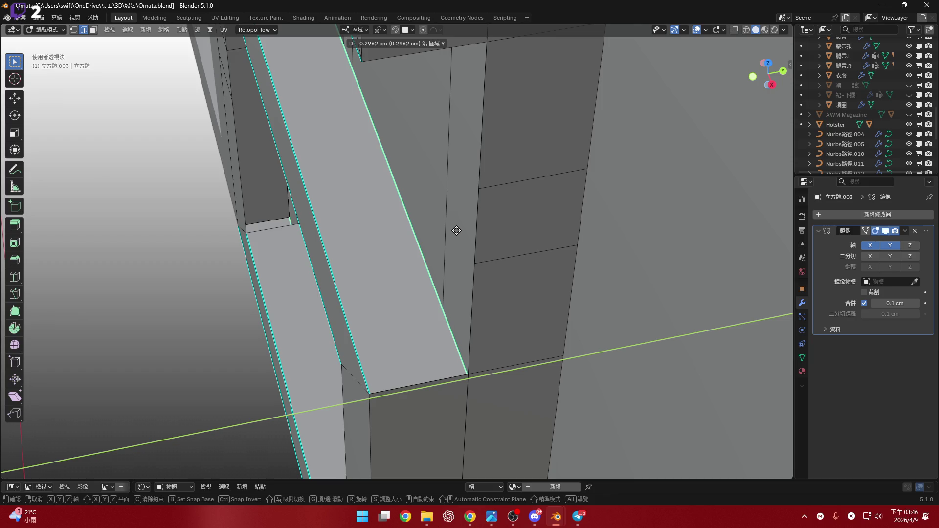
click(457, 230)
mouse_move(482, 248)
middle_down()
mouse_move(491, 303)
mouse_move(507, 220)
middle_up()
scroll(491, 303, up, 3)
scroll(491, 303, down, 3)
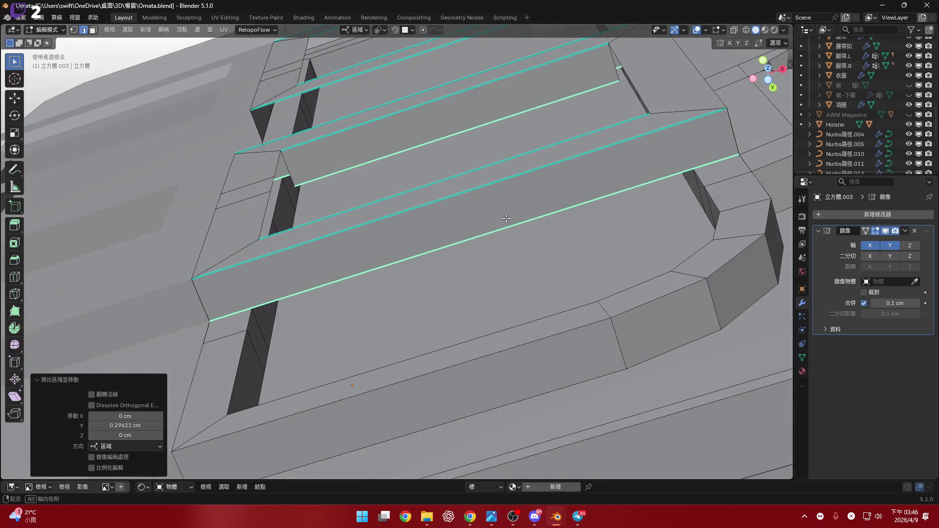
scroll(507, 219, up, 2)
scroll(573, 233, up, 2)
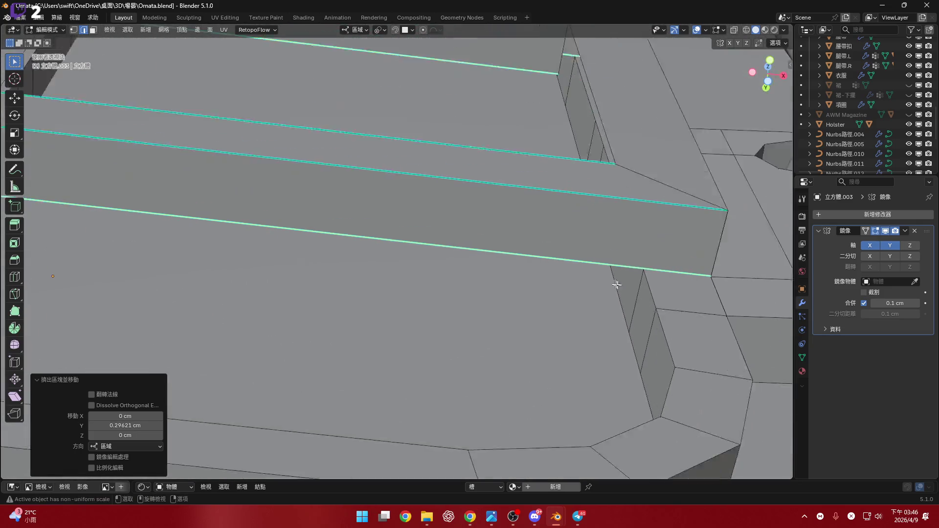
scroll(609, 252, up, 2)
scroll(645, 274, up, 2)
mouse_move(616, 284)
middle_down()
mouse_move(640, 307)
mouse_move(620, 327)
middle_up()
scroll(640, 307, up, 2)
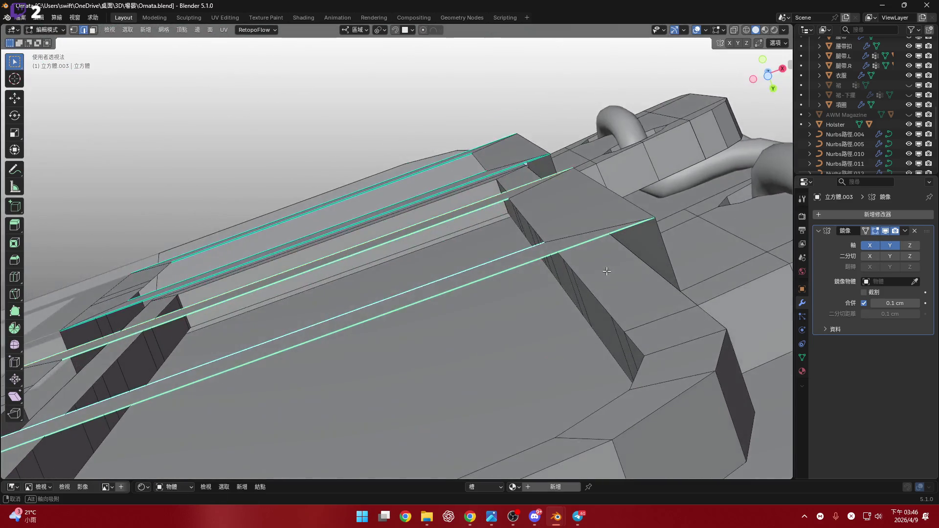
middle_drag(621, 327, 614, 280)
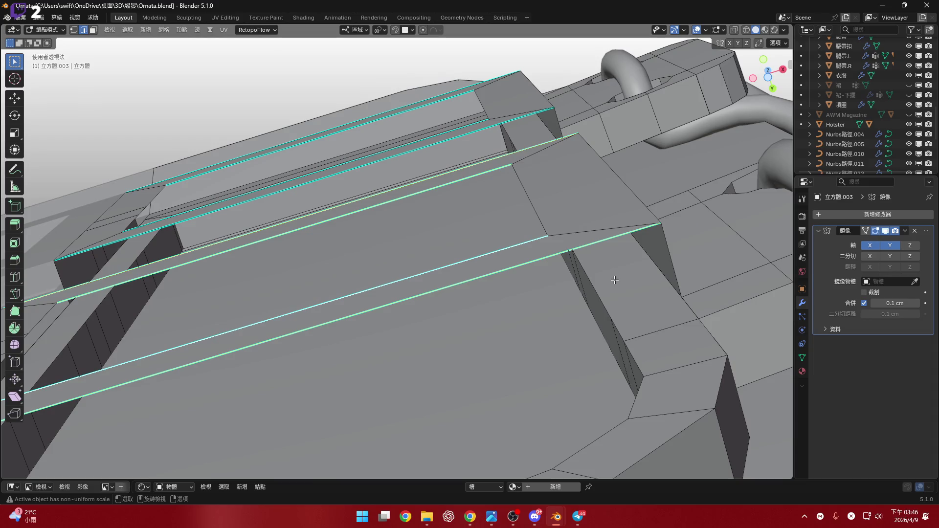
mouse_move(614, 279)
middle_down()
mouse_move(593, 262)
mouse_move(605, 237)
mouse_move(596, 230)
middle_up()
key(1)
scroll(557, 237, down, 5)
- Subdivide the selected edges, then scale a stray slot-edge vertex to 0 along X
right_click(595, 230)
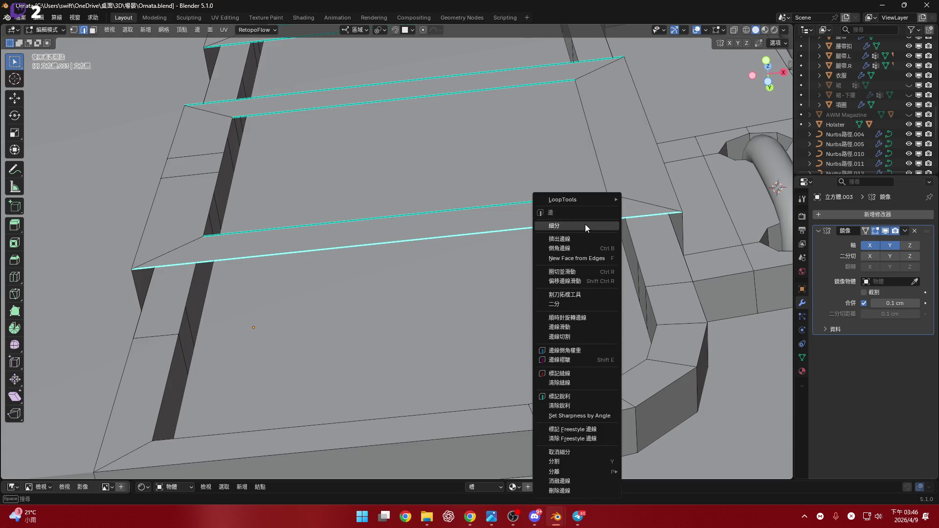
click(585, 226)
scroll(481, 290, up, 2)
key(1)
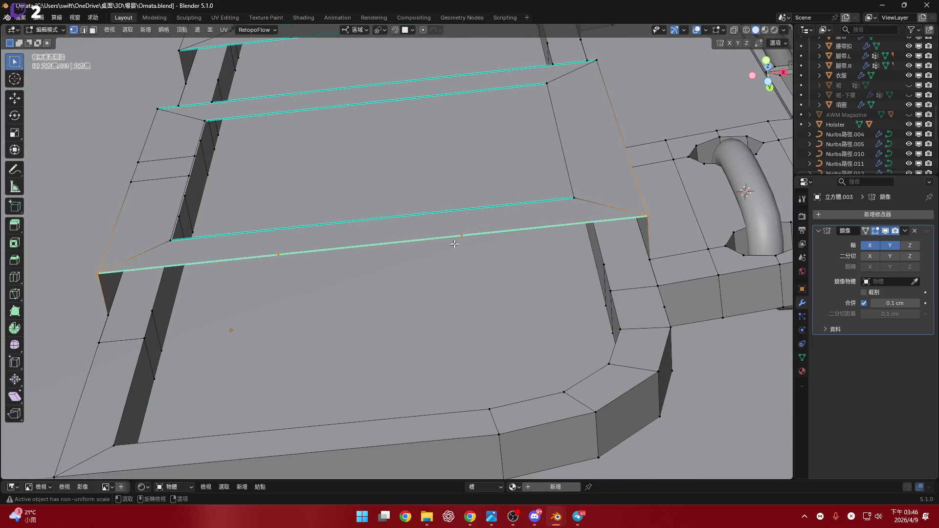
scroll(514, 286, up, 2)
scroll(557, 288, up, 2)
scroll(556, 288, down, 2)
scroll(557, 288, down, 2)
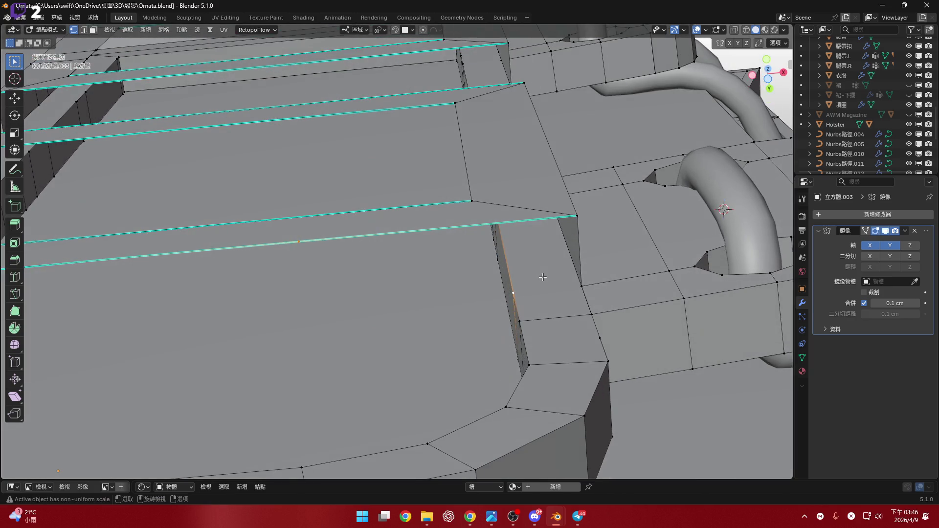
shift+click(514, 294)
key(s)
key(x)
key(Return)
middle_drag(535, 279, 419, 216)
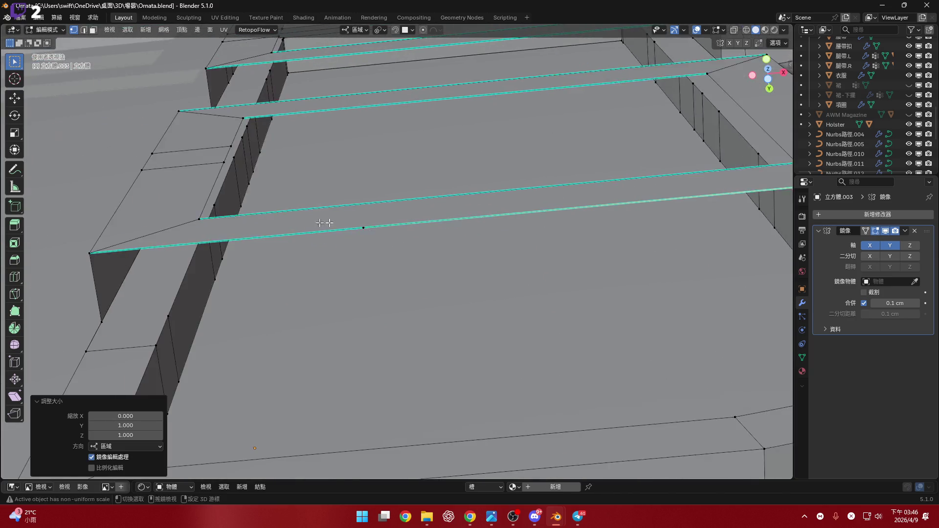
- Flatten a second stray vertex to 0 on X, check the edge, and return to edge select
click(251, 311)
key(s)
key(x)
key(0)
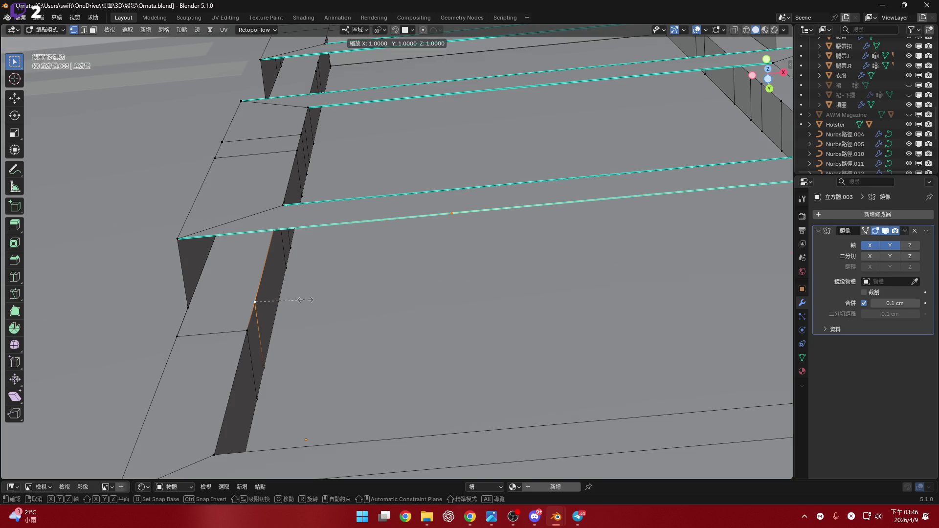
key(Return)
middle_drag(252, 315, 354, 264)
middle_drag(306, 247, 307, 253)
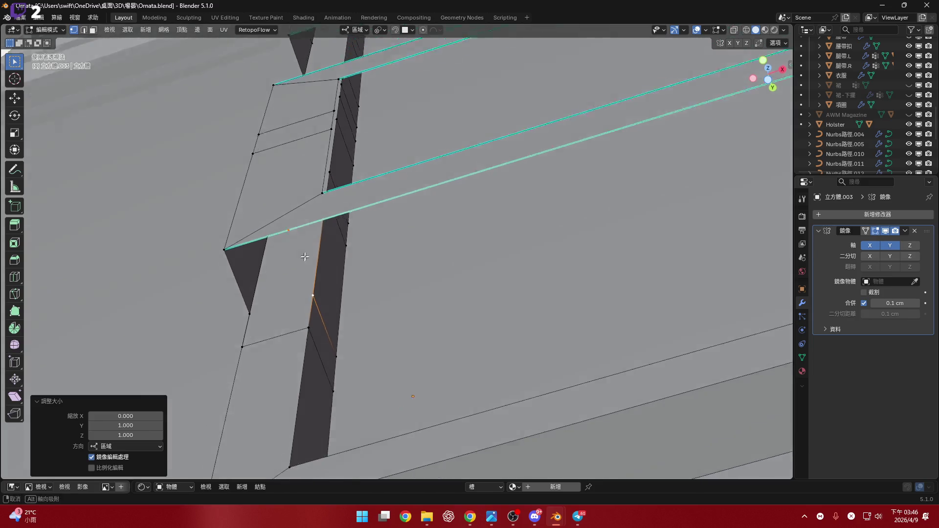
scroll(479, 212, down, 8)
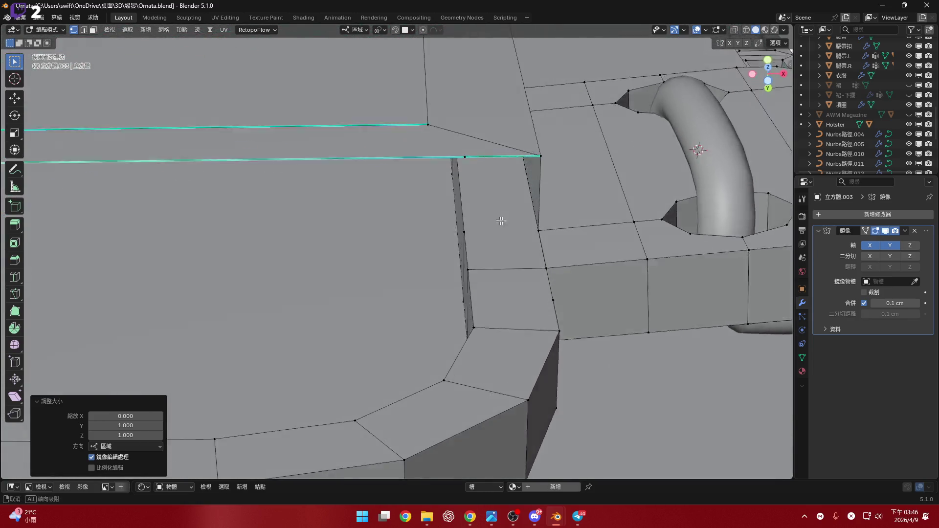
mouse_move(478, 212)
middle_down()
mouse_move(516, 204)
mouse_move(474, 237)
mouse_move(505, 242)
mouse_move(471, 257)
mouse_move(488, 252)
middle_up()
key(2)
- Select the slot edge loop and knife a cut from the corner vertex to the opposite edge
alt+click(488, 243)
click(15, 294)
click(459, 232)
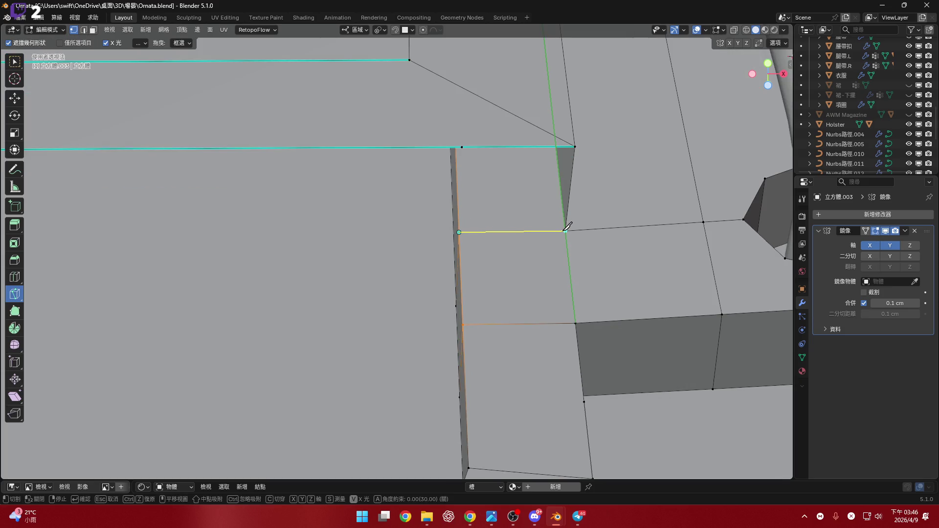
scroll(528, 252, up, 3)
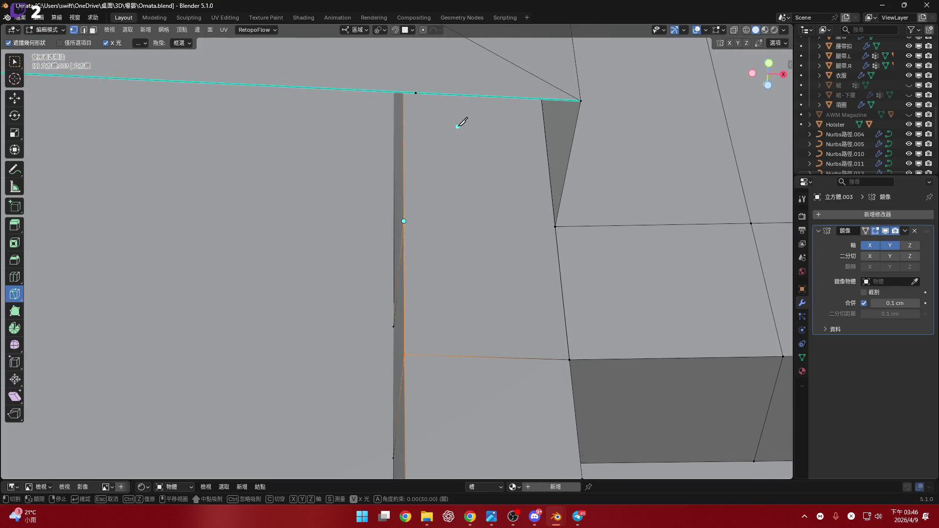
middle_drag(468, 218, 566, 228)
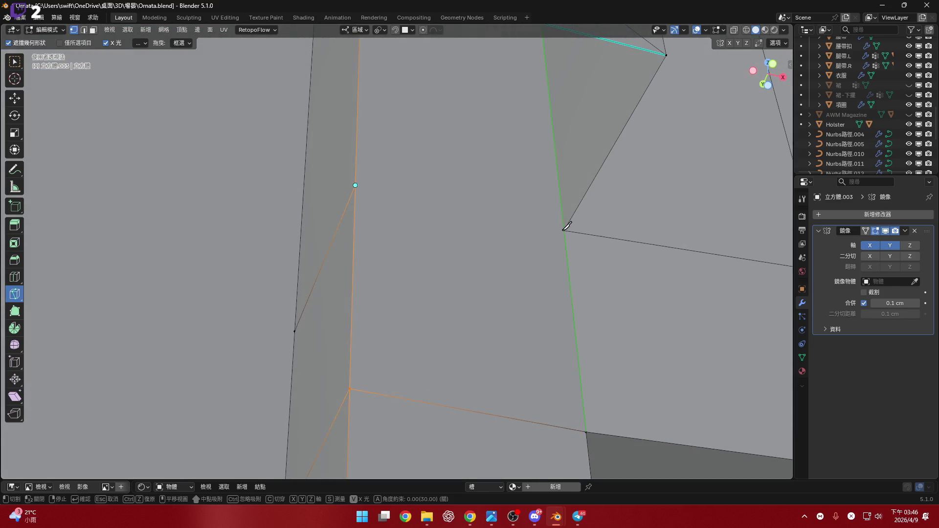
key(Return)
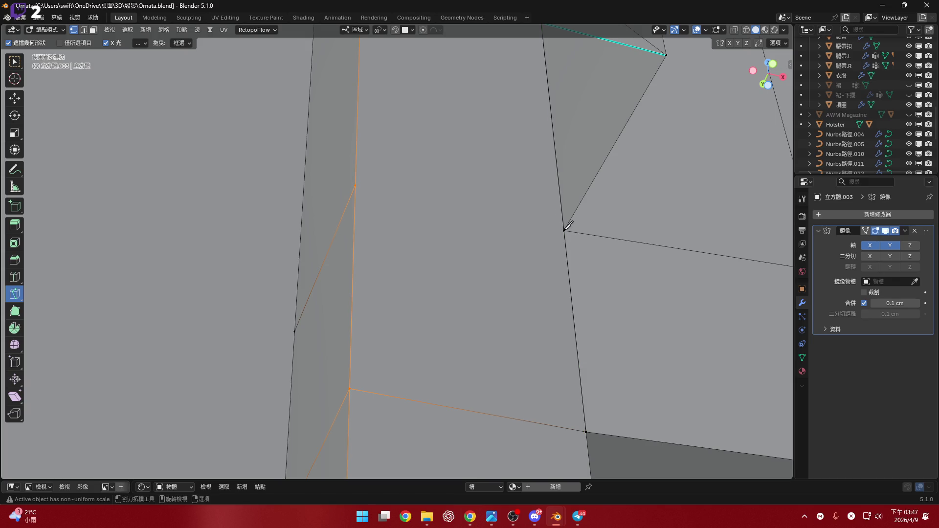
click(565, 228)
click(355, 185)
key(Return)
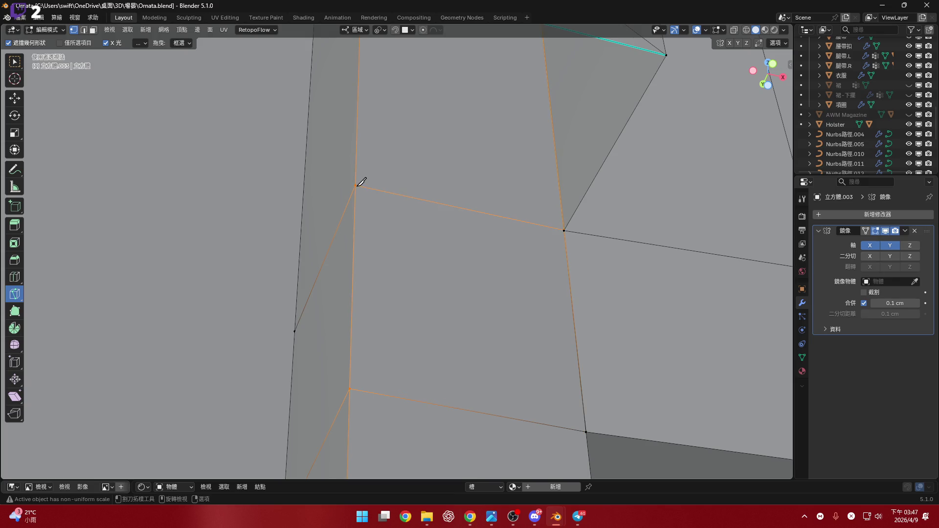
scroll(360, 181, down, 5)
- Knife two more cuts joining the slot vertex and panel corner vertex to the rib edges
mouse_move(468, 261)
middle_down()
mouse_move(375, 275)
mouse_move(325, 225)
middle_up()
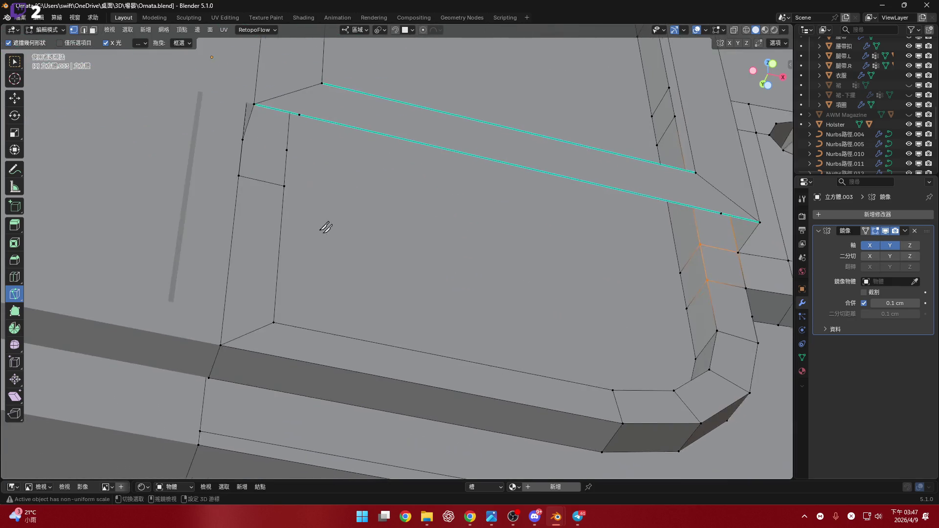
scroll(325, 225, up, 4)
middle_drag(405, 190, 326, 242)
click(313, 205)
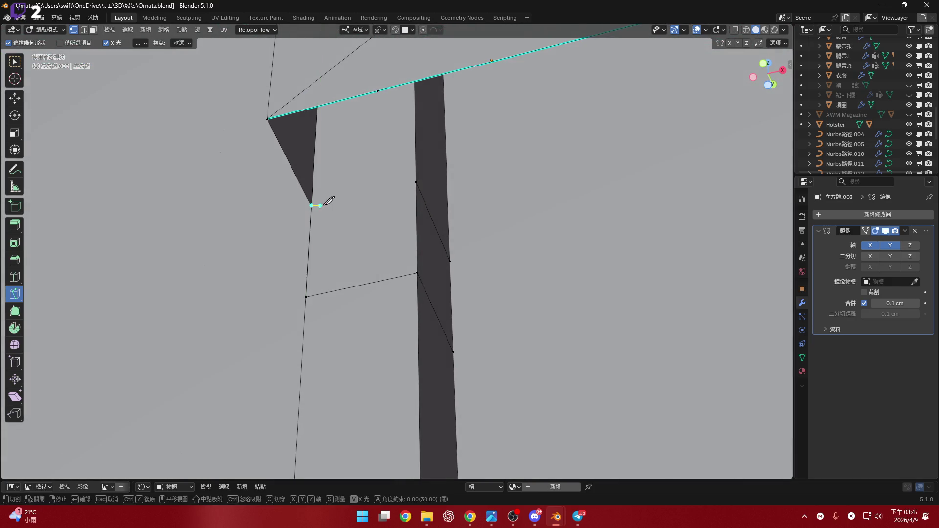
click(418, 182)
key(Return)
scroll(423, 178, down, 3)
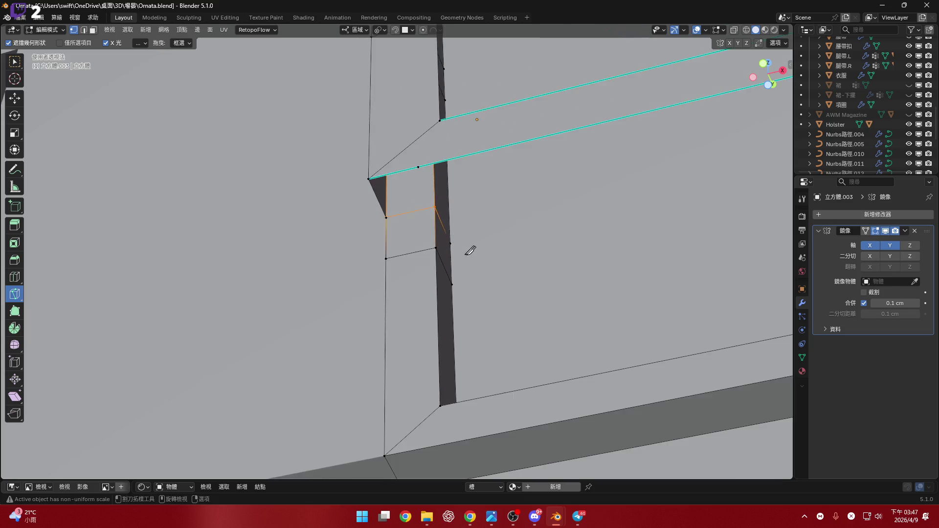
mouse_move(470, 252)
middle_down()
mouse_move(319, 321)
mouse_move(345, 319)
mouse_move(321, 295)
mouse_move(414, 304)
mouse_move(373, 325)
mouse_move(438, 256)
middle_up()
scroll(321, 295, down, 3)
scroll(464, 218, up, 2)
middle_drag(464, 219, 477, 225)
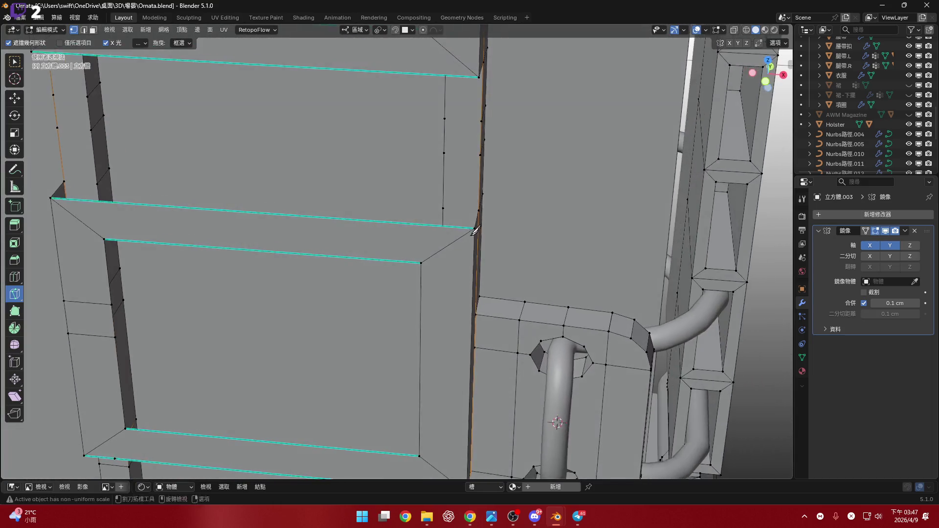
scroll(477, 224, up, 3)
scroll(492, 233, up, 2)
scroll(482, 228, up, 2)
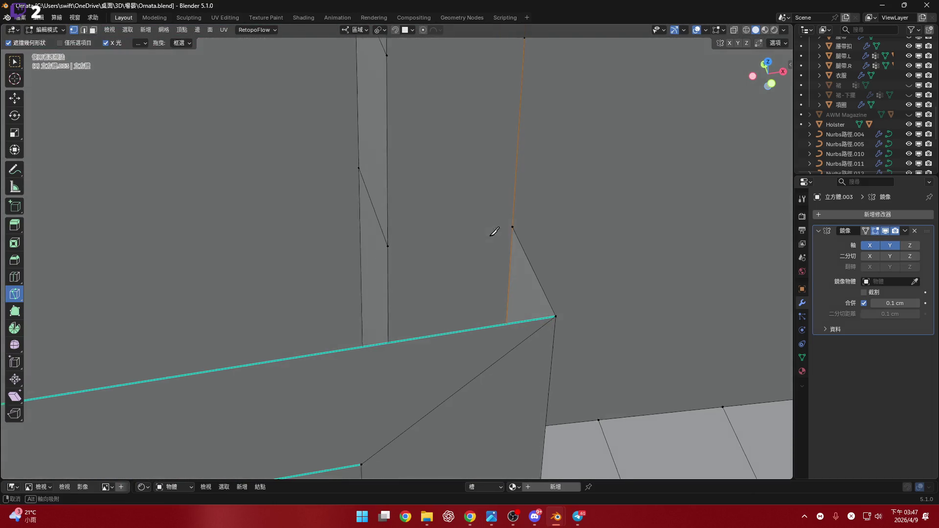
click(512, 226)
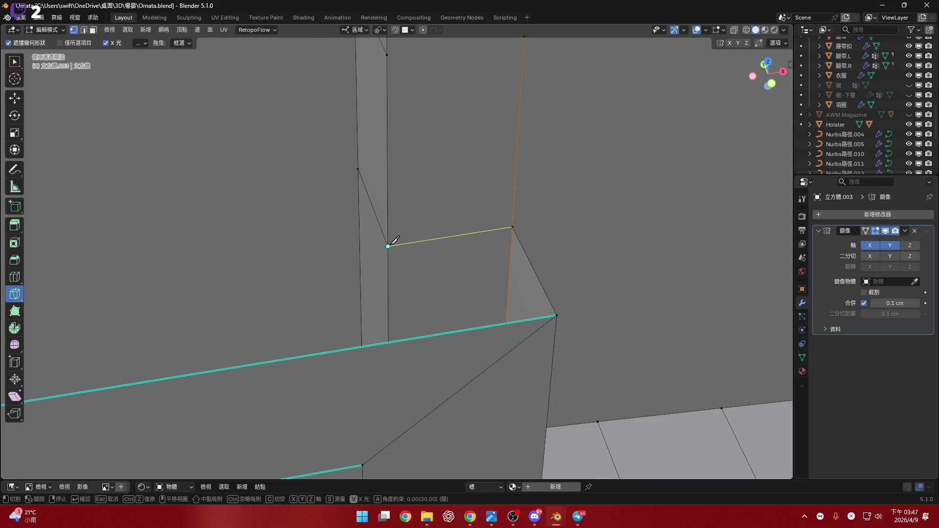
click(388, 245)
key(Return)
scroll(415, 287, down, 2)
scroll(297, 306, up, 4)
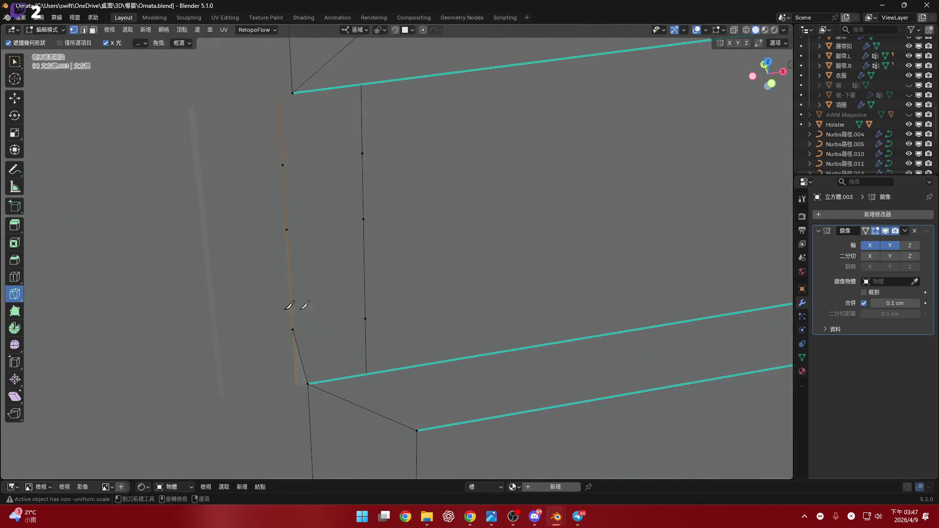
- Knife a cut to the vertical edge, abandon the next one, and briefly toggle snapping options
middle_drag(298, 306, 308, 314)
click(293, 321)
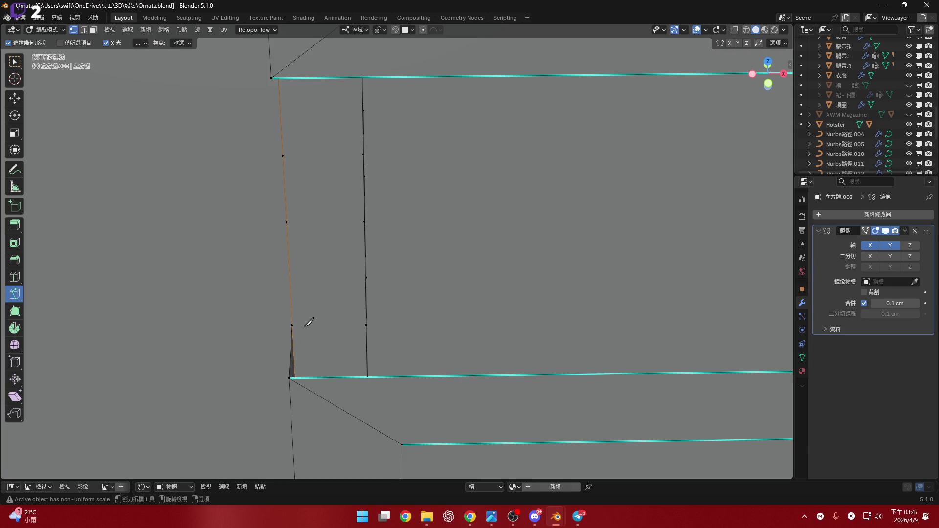
scroll(308, 321, up, 3)
click(415, 321)
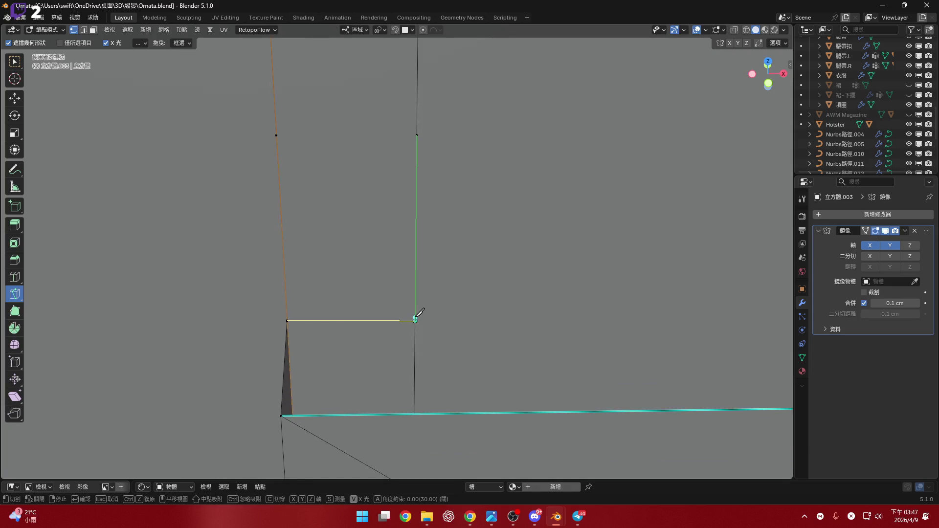
key(Return)
mouse_move(388, 328)
middle_down()
mouse_move(262, 331)
mouse_move(255, 311)
mouse_move(264, 327)
mouse_move(244, 331)
middle_up()
click(244, 332)
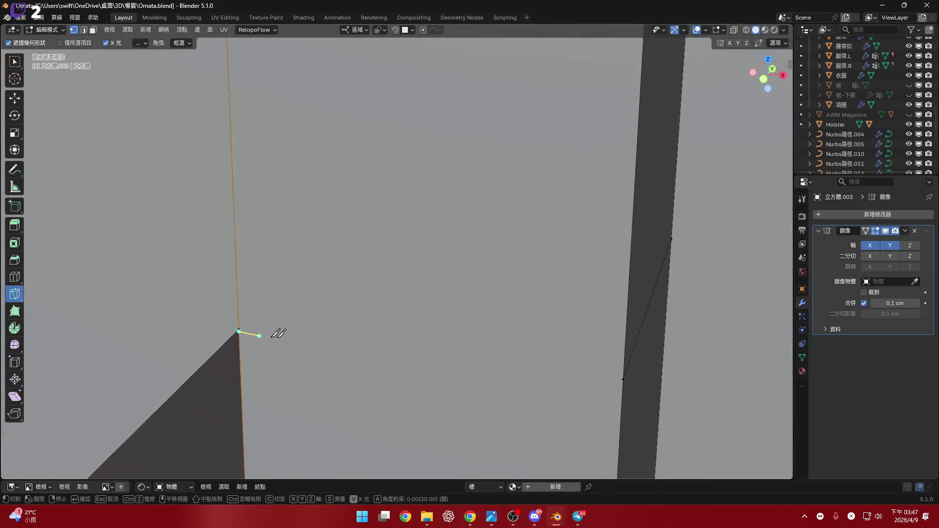
key(Escape)
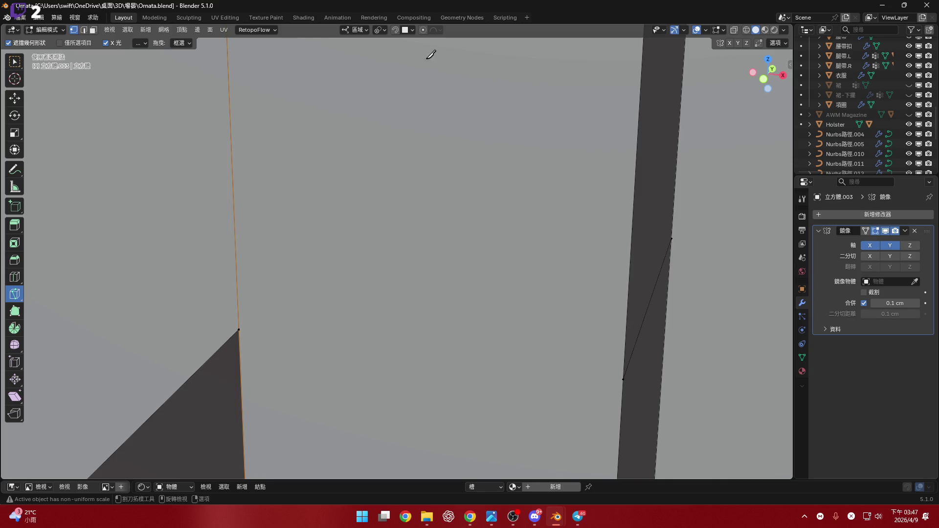
click(413, 31)
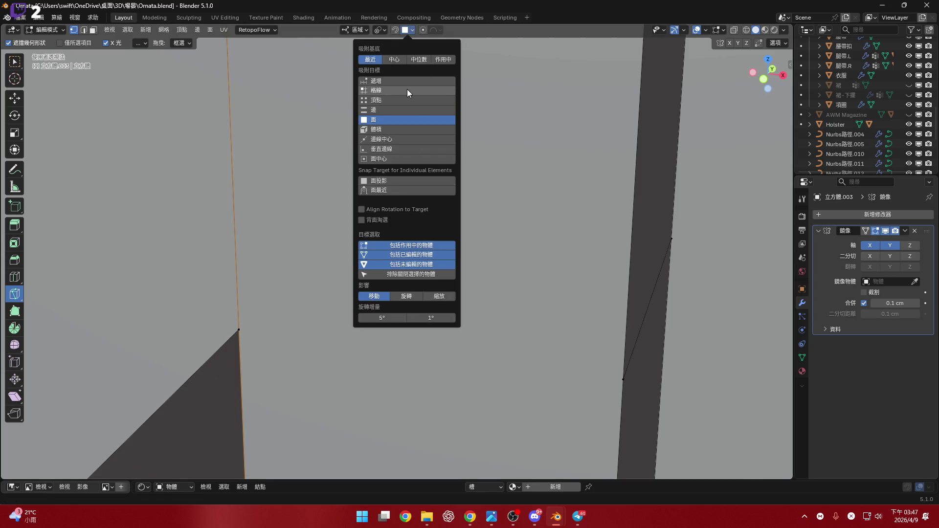
click(410, 89)
click(396, 30)
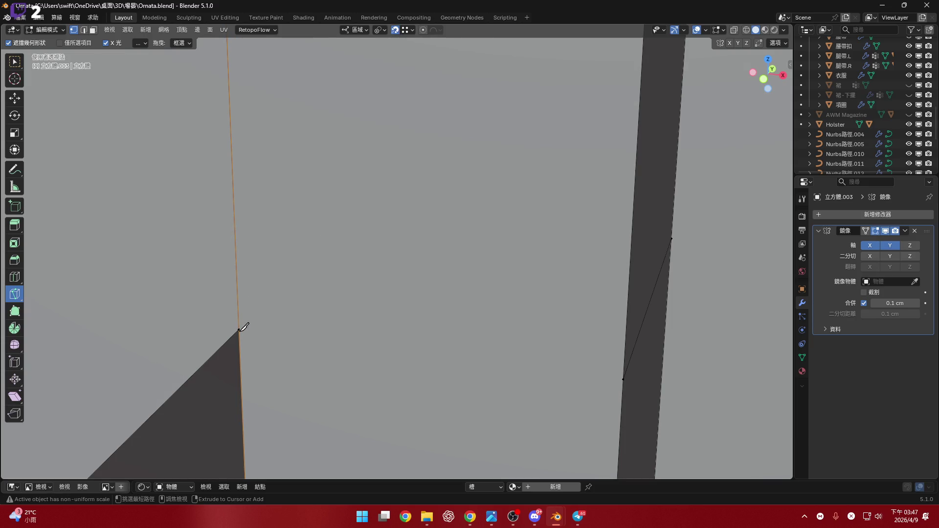
click(395, 30)
- Knife cuts from vertices across to the rib's far edge and the slot column edge
middle_drag(242, 316, 235, 296)
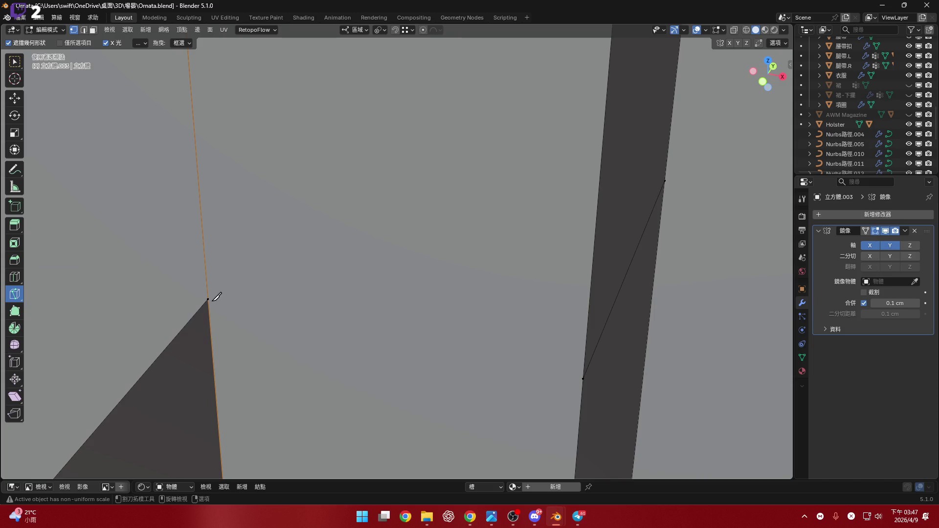
click(208, 300)
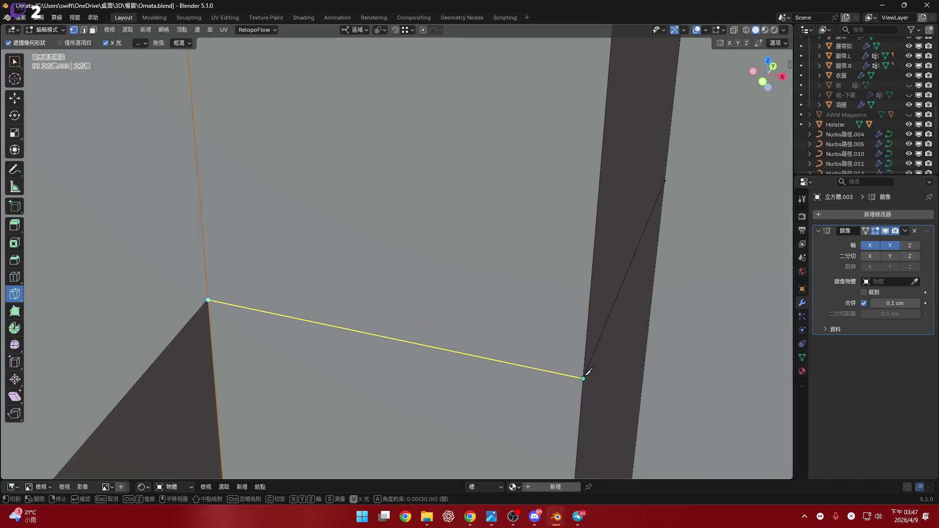
click(573, 377)
key(Return)
scroll(579, 373, down, 5)
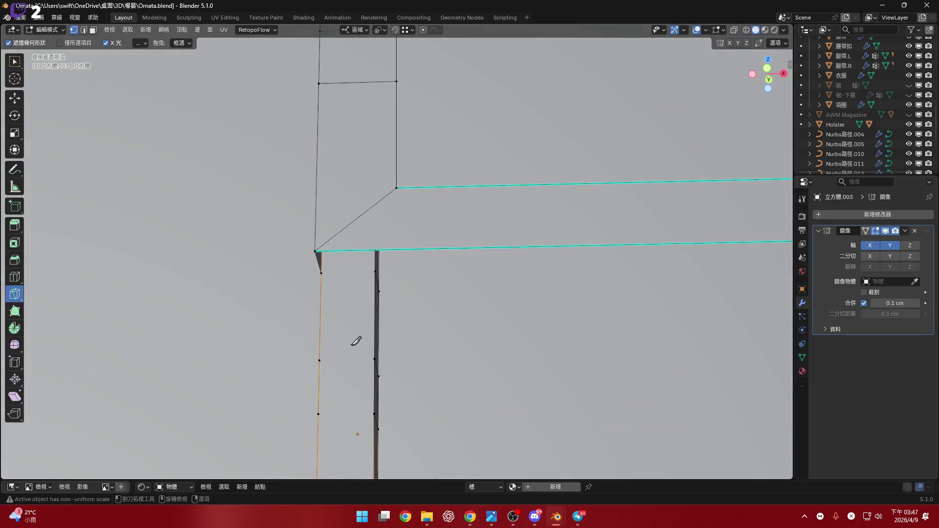
mouse_move(552, 318)
middle_down()
mouse_move(338, 347)
mouse_move(331, 331)
middle_up()
click(311, 335)
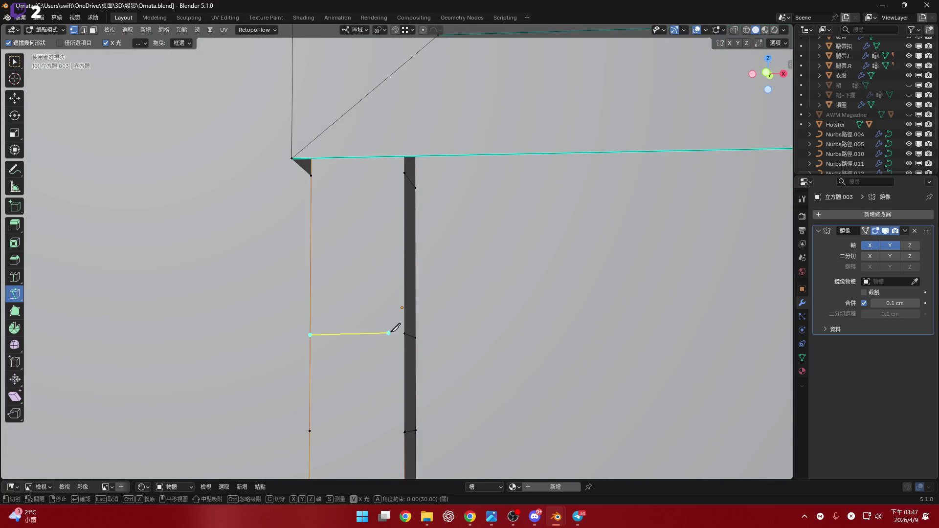
click(404, 335)
key(Return)
- Knife a cut straight across the narrow strip in front view, leaving a new lower-edge vertex
mouse_move(400, 327)
shift+middle_down()
mouse_move(379, 281)
mouse_move(383, 260)
shift+middle_up()
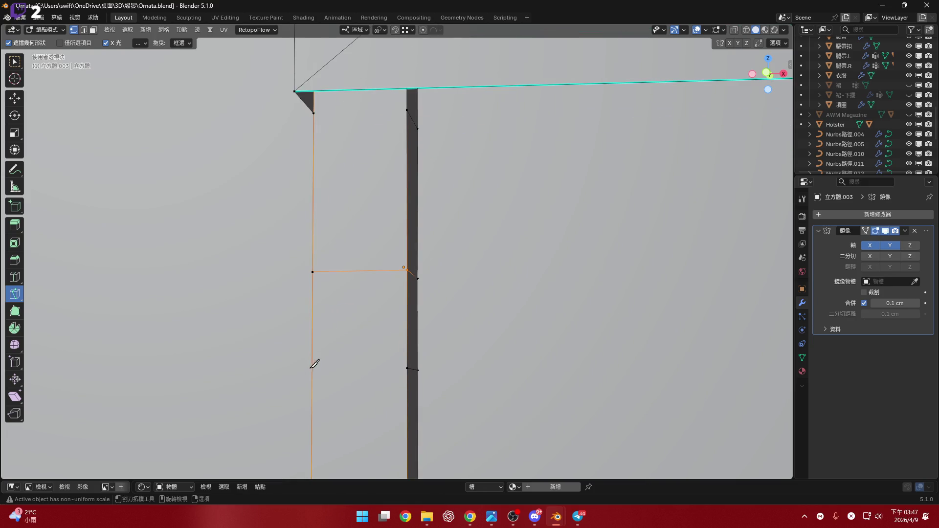
key(k)
click(313, 367)
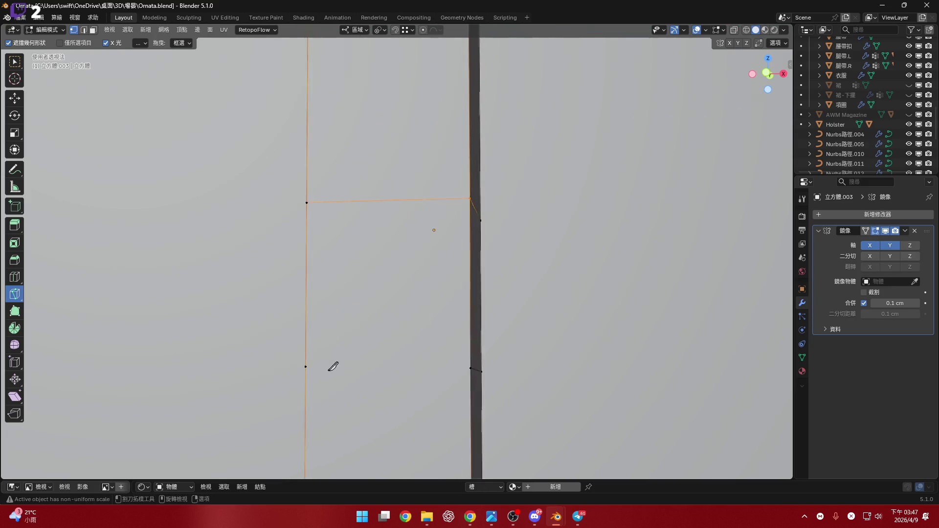
alt+middle_drag(365, 364, 470, 367)
click(470, 369)
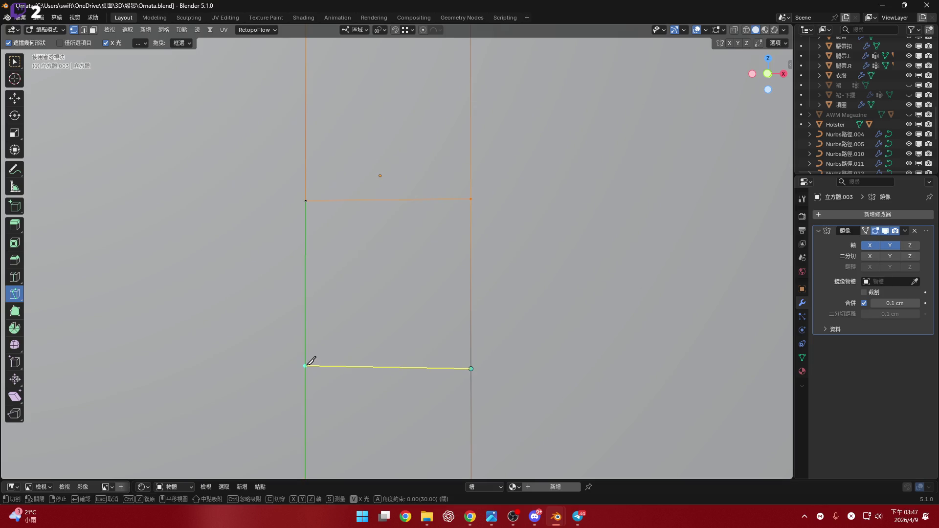
click(310, 366)
middle_drag(313, 362, 405, 373)
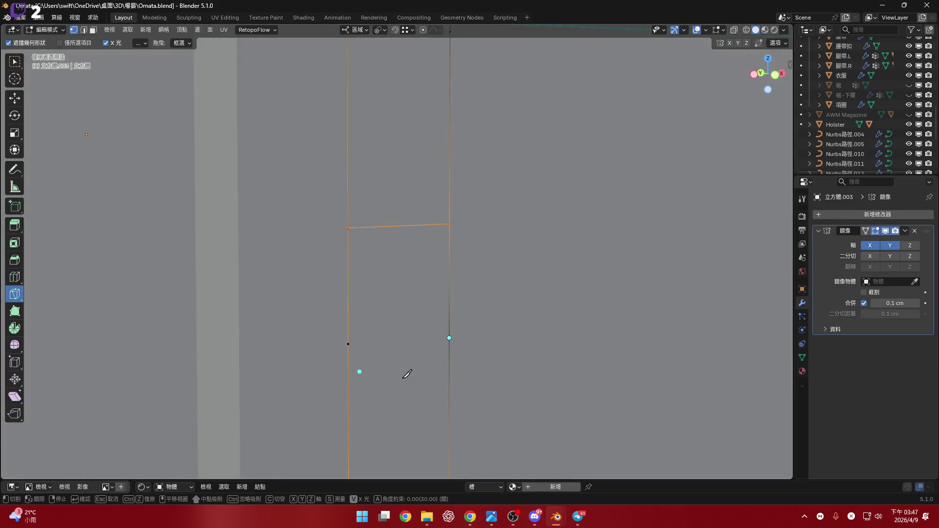
scroll(372, 384, down, 3)
key(Return)
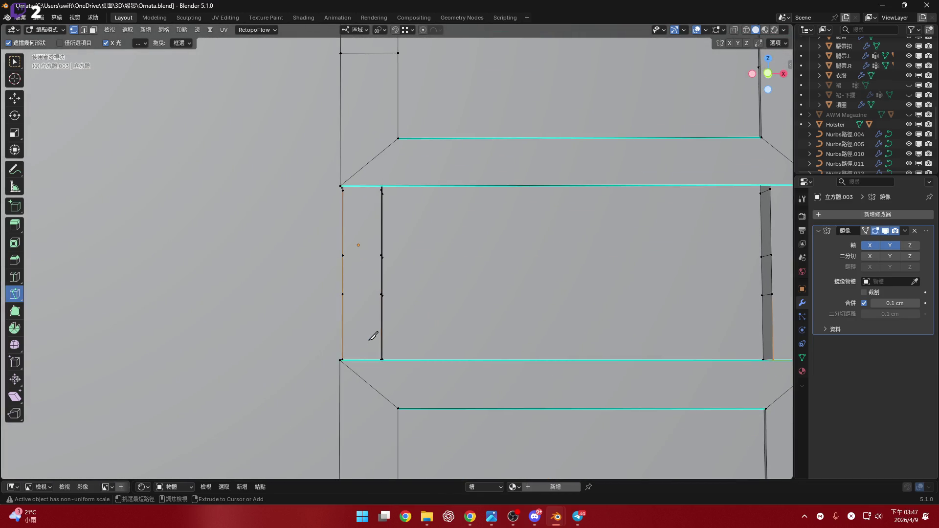
scroll(373, 335, down, 3)
mouse_move(377, 306)
middle_down()
mouse_move(411, 319)
mouse_move(487, 383)
middle_up()
key(Return)
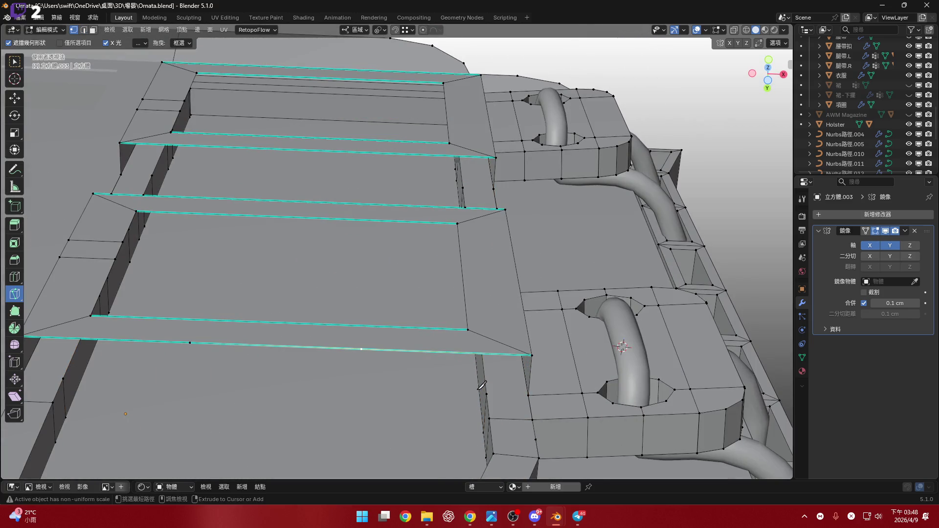
key(2)
key(1)
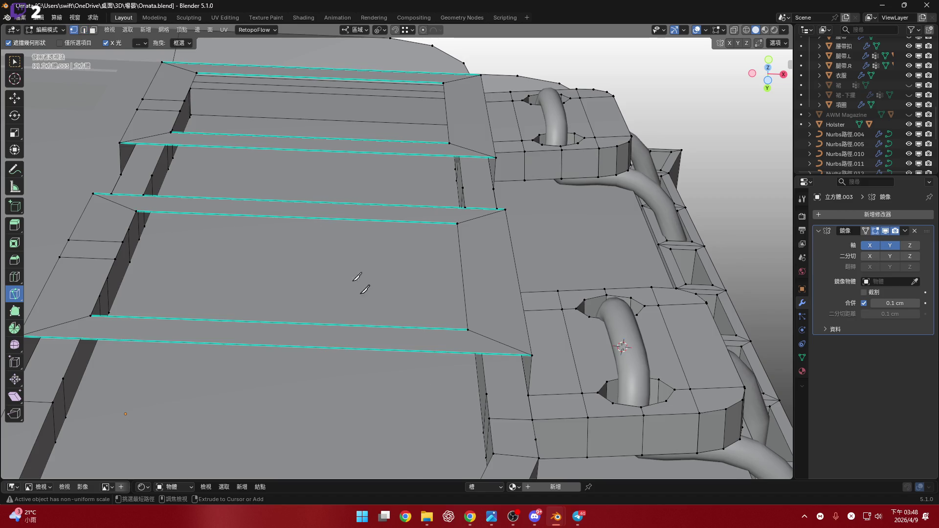
click(14, 62)
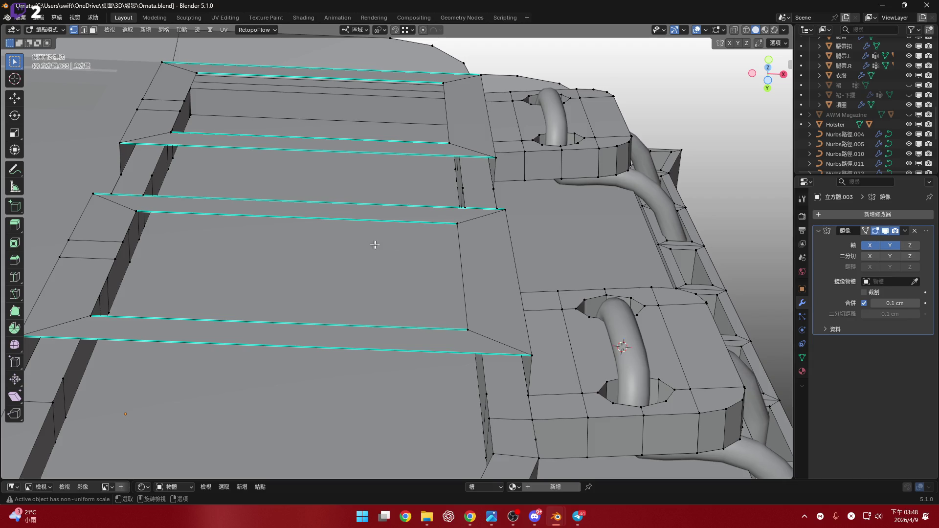
scroll(411, 294, up, 4)
key(ctrl+r)
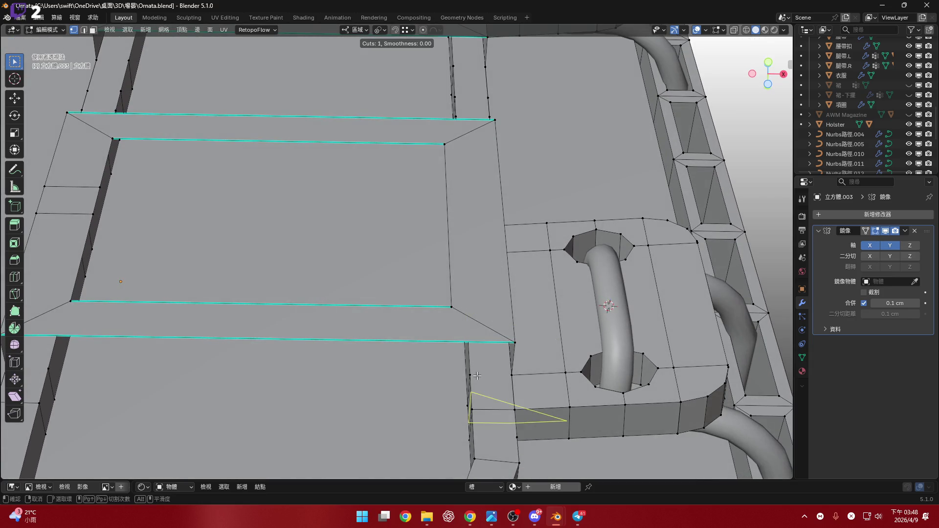
mouse_move(476, 376)
middle_down()
mouse_move(470, 335)
mouse_move(459, 360)
middle_up()
key(Escape)
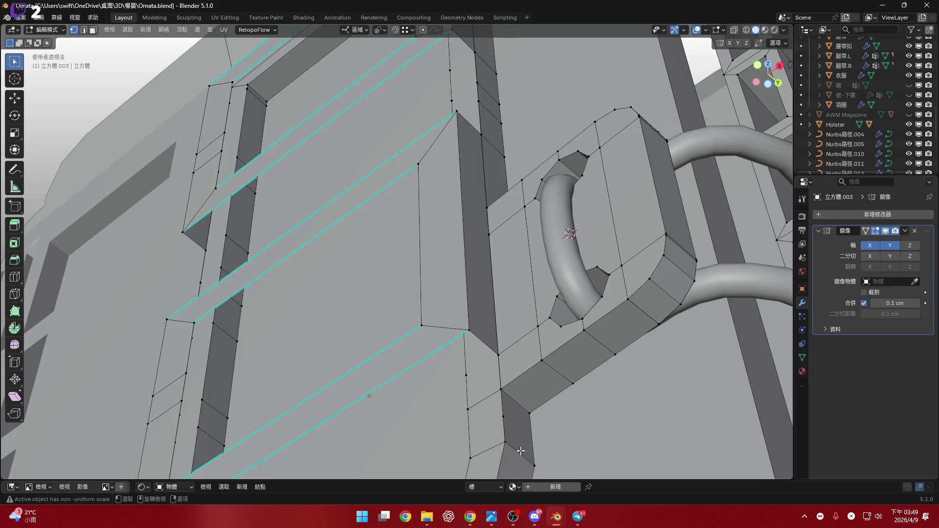
- Select the edge loops around the lower panel's inner rectangle, adding the top loop
mouse_move(469, 375)
shift+middle_down()
mouse_move(484, 281)
mouse_move(552, 209)
shift+middle_up()
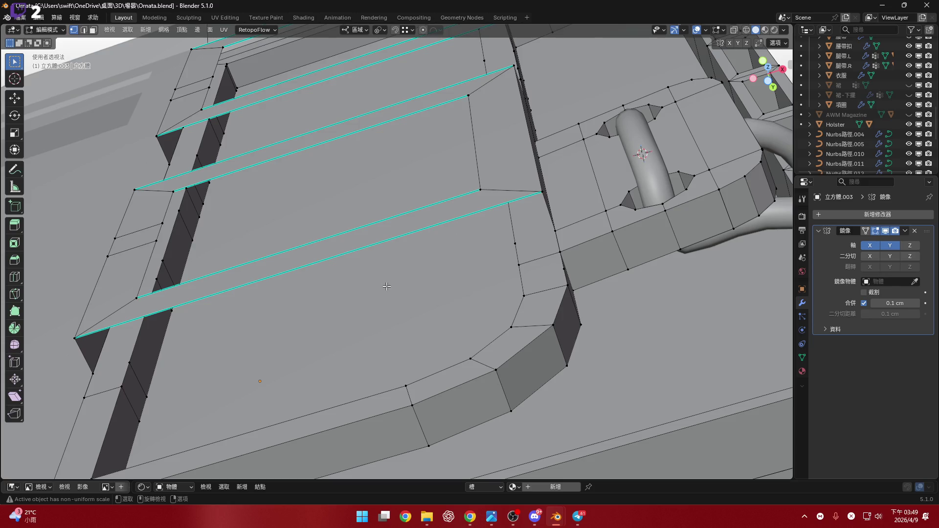
mouse_move(379, 250)
middle_down()
mouse_move(514, 216)
mouse_move(513, 238)
mouse_move(573, 354)
middle_up()
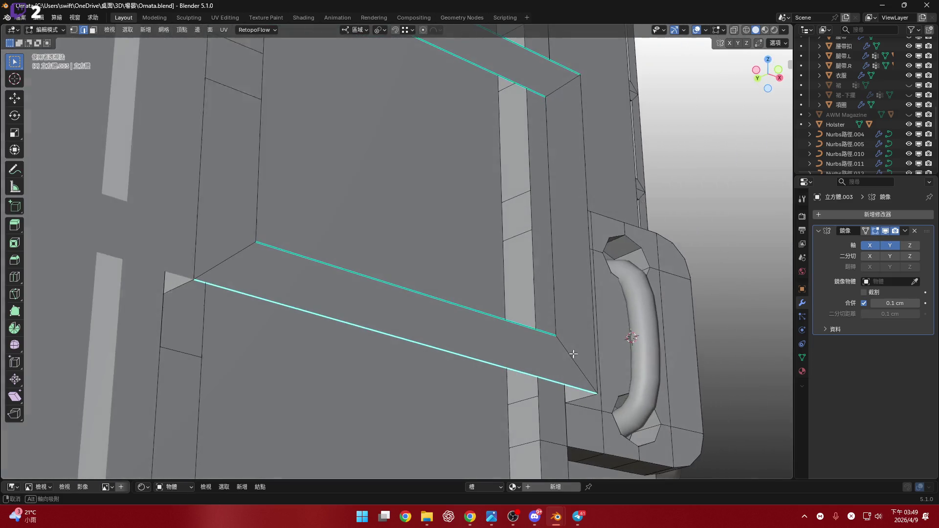
alt+click(523, 330)
mouse_move(523, 329)
middle_down()
mouse_move(493, 218)
mouse_move(503, 204)
mouse_move(488, 162)
middle_up()
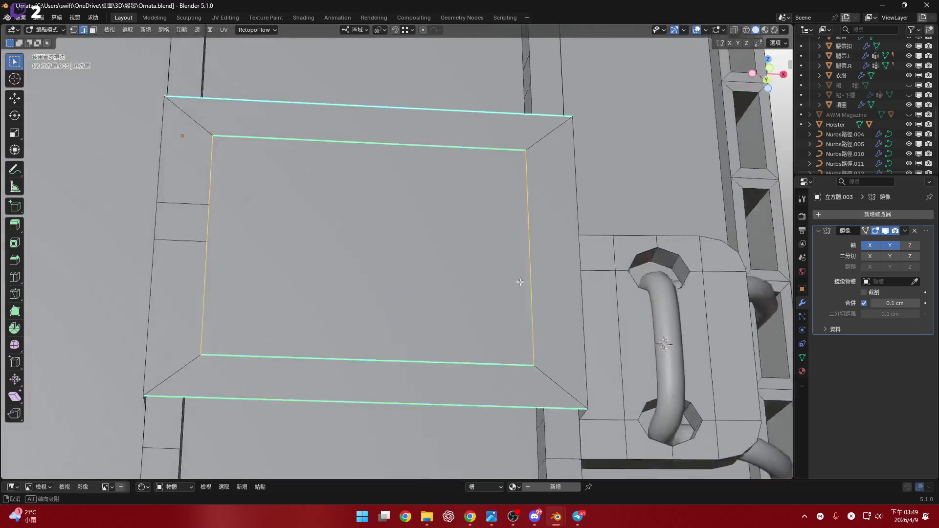
mouse_move(517, 297)
middle_down()
mouse_move(476, 268)
mouse_move(474, 286)
mouse_move(475, 224)
middle_up()
alt+click(474, 286)
alt+shift+click(475, 223)
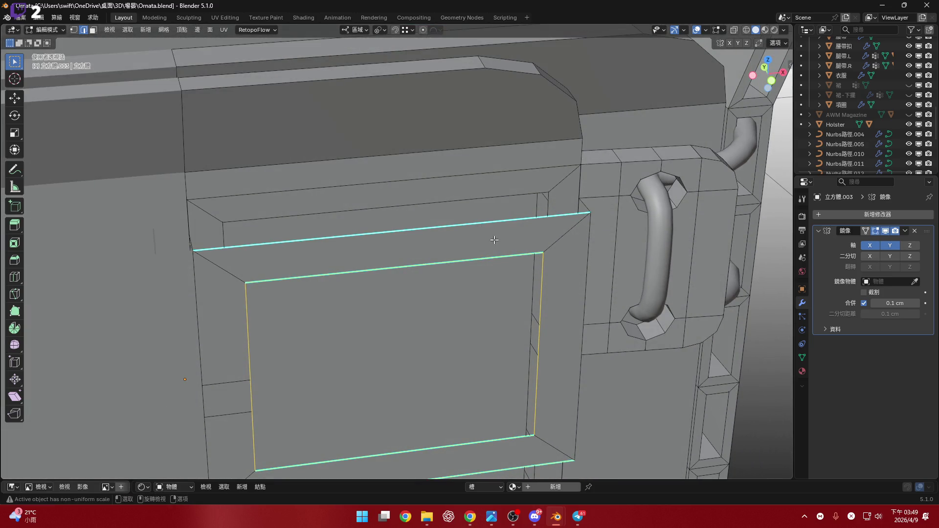
middle_drag(494, 245, 483, 279)
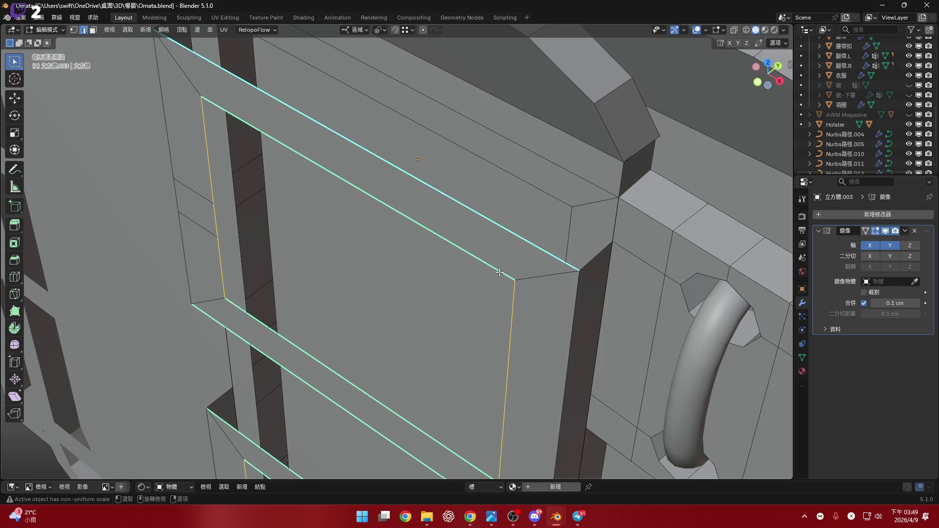
- With edge snapping enabled, extrude the panel's edge strip 0.3 cm along Y
middle_drag(528, 218, 470, 117)
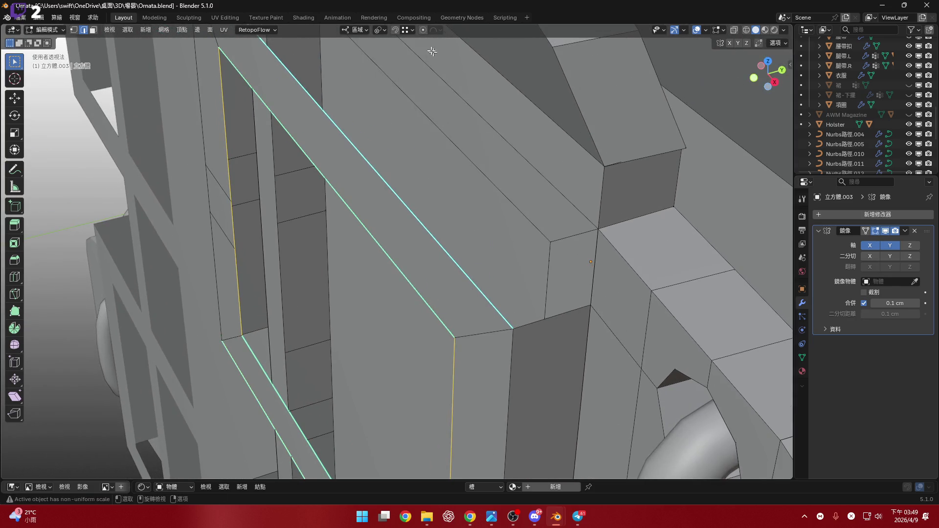
click(404, 30)
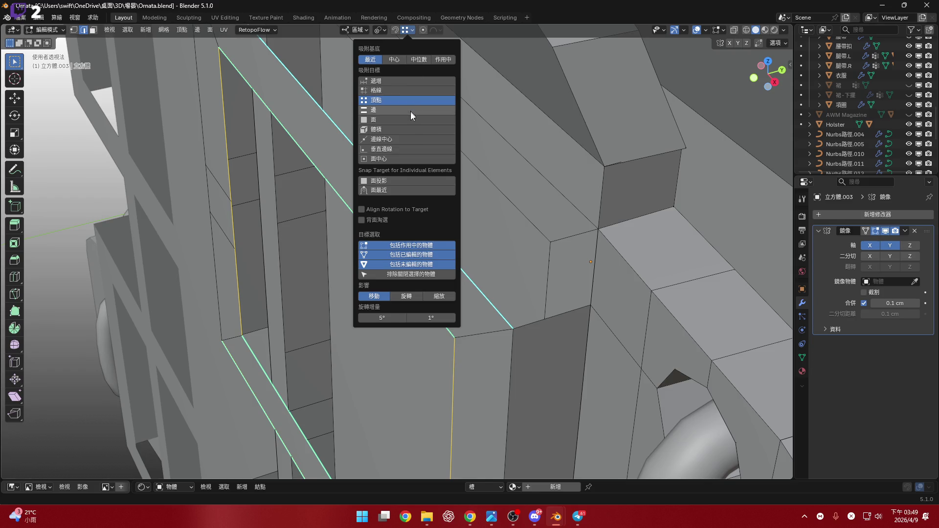
click(409, 110)
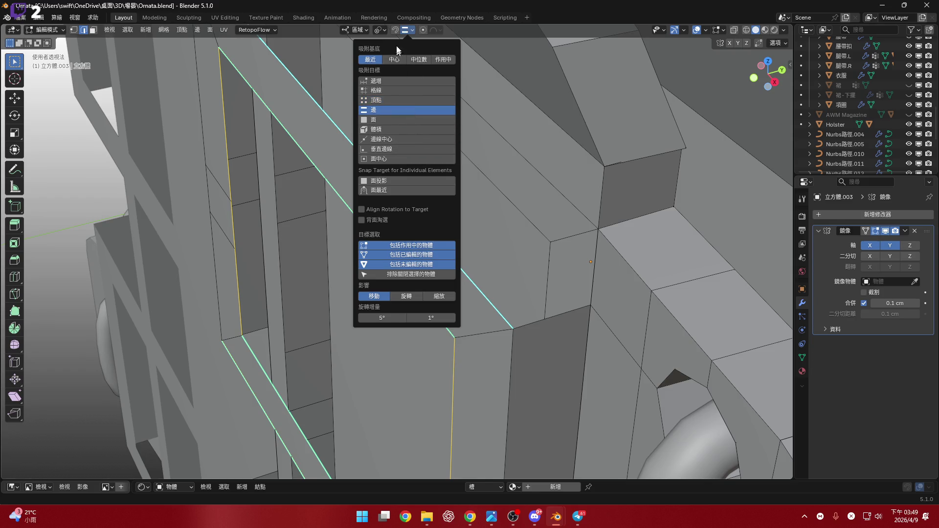
click(394, 30)
scroll(461, 192, up, 2)
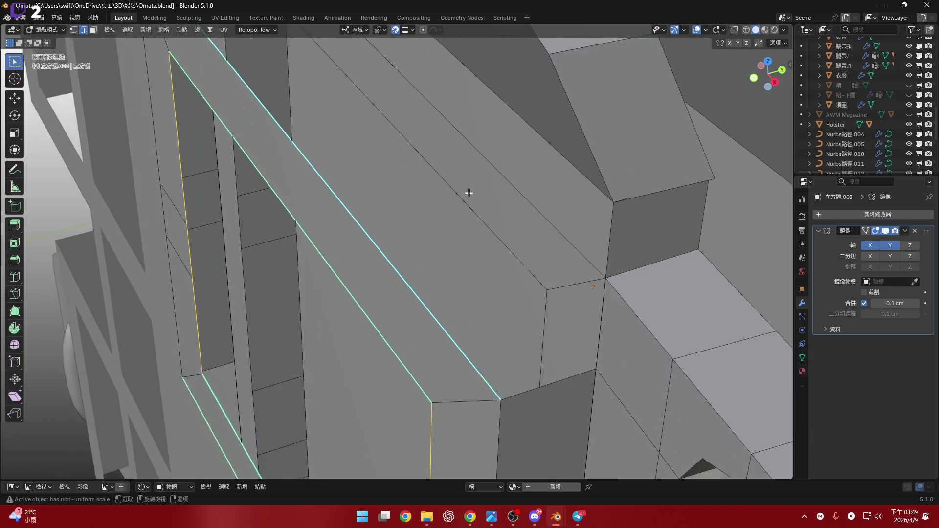
scroll(460, 201, up, 2)
scroll(460, 204, up, 3)
scroll(463, 198, up, 2)
shift+middle_drag(524, 248, 500, 230)
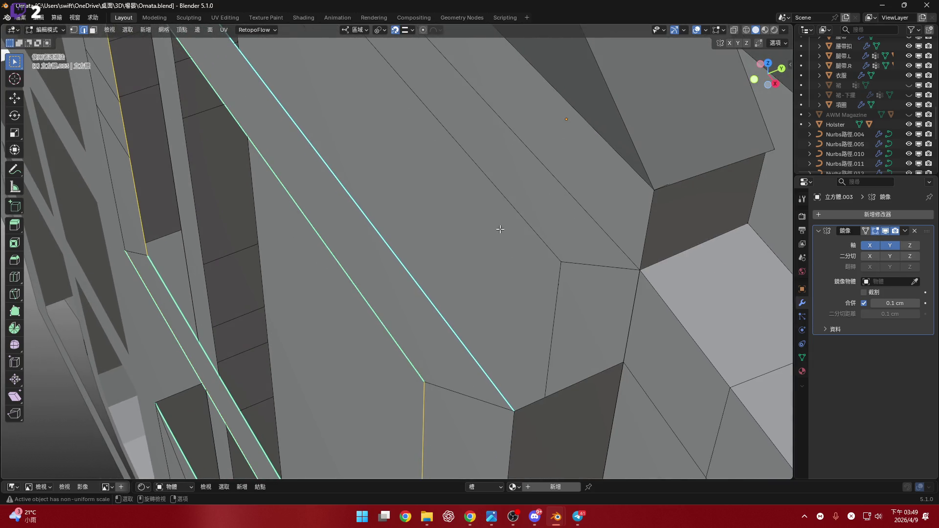
key(g)
key(y)
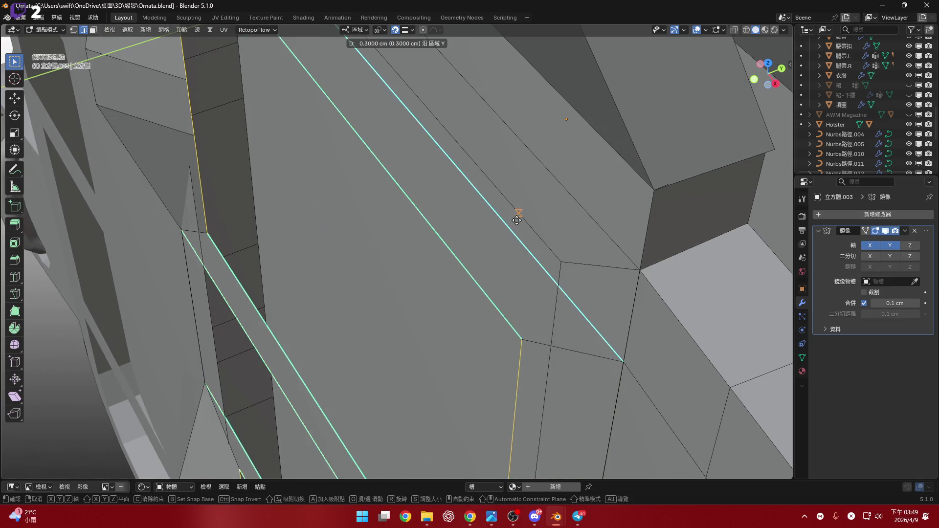
middle_drag(516, 220, 519, 232)
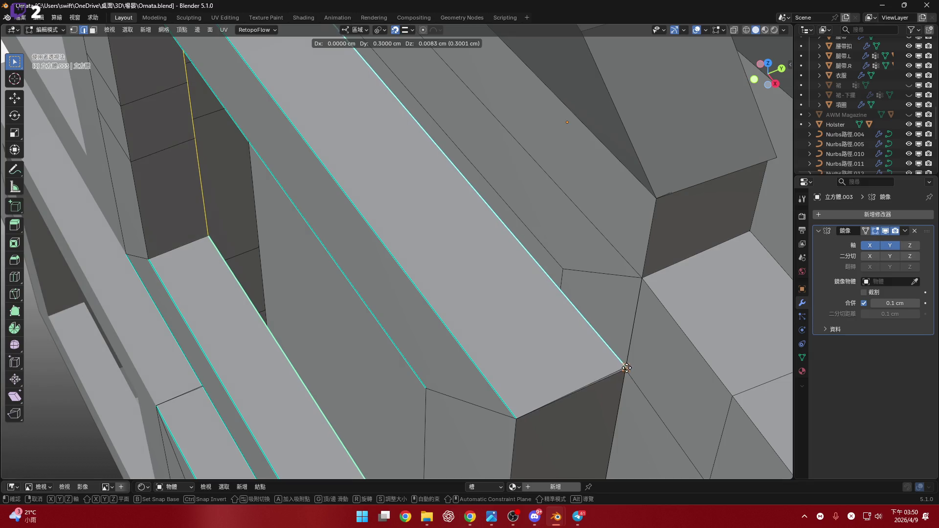
key(Escape)
- Switch the snap target to Vertex and move the extruded edges to a snapped position
shift+middle_drag(607, 366, 425, 66)
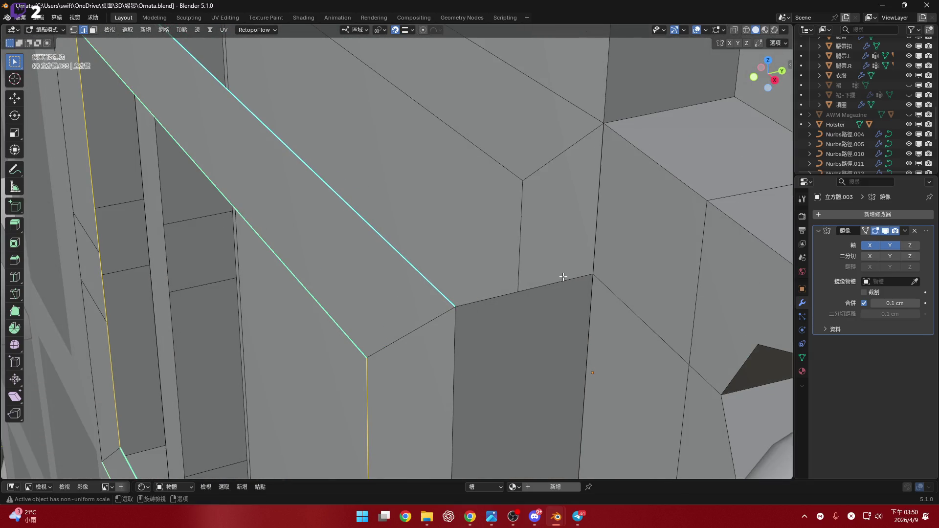
click(412, 29)
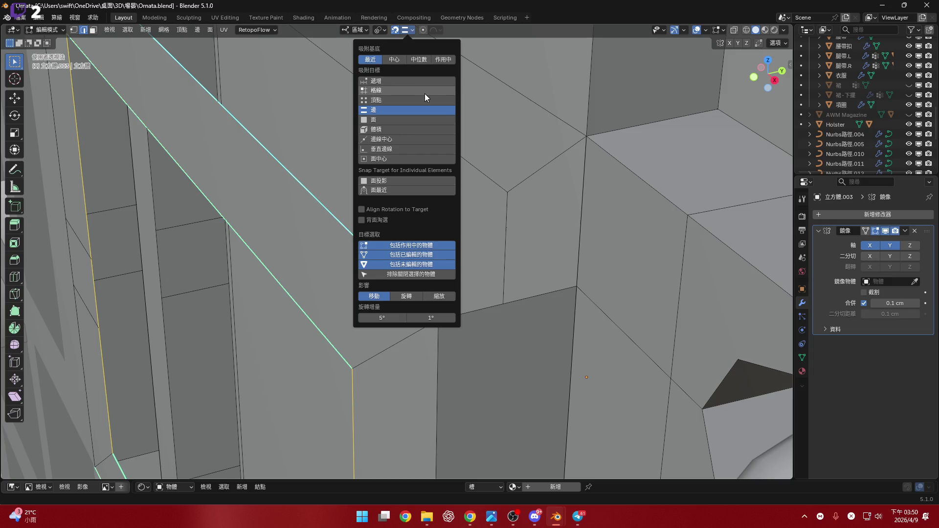
click(425, 94)
click(412, 29)
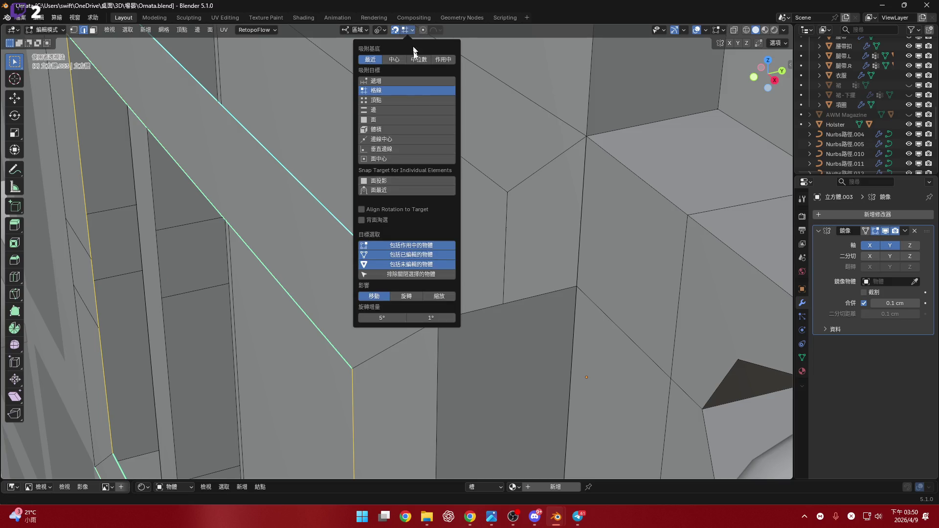
click(422, 96)
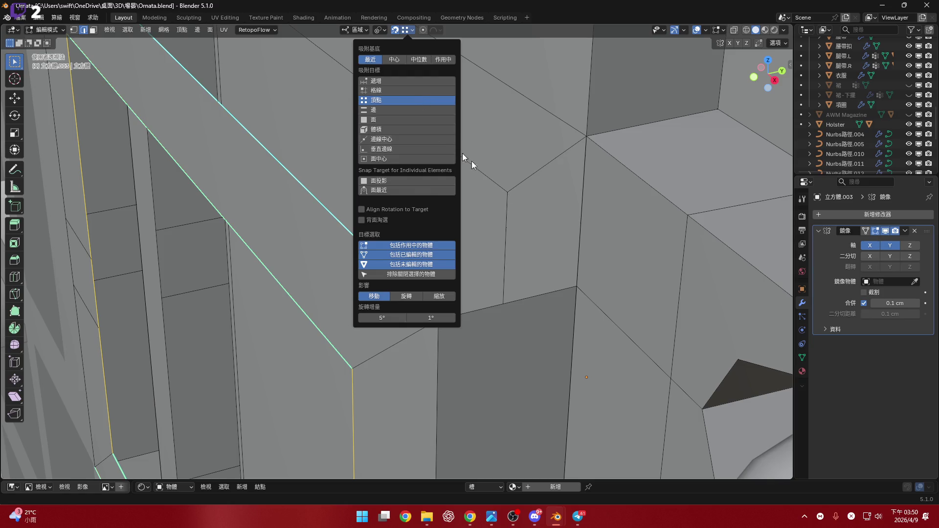
key(g)
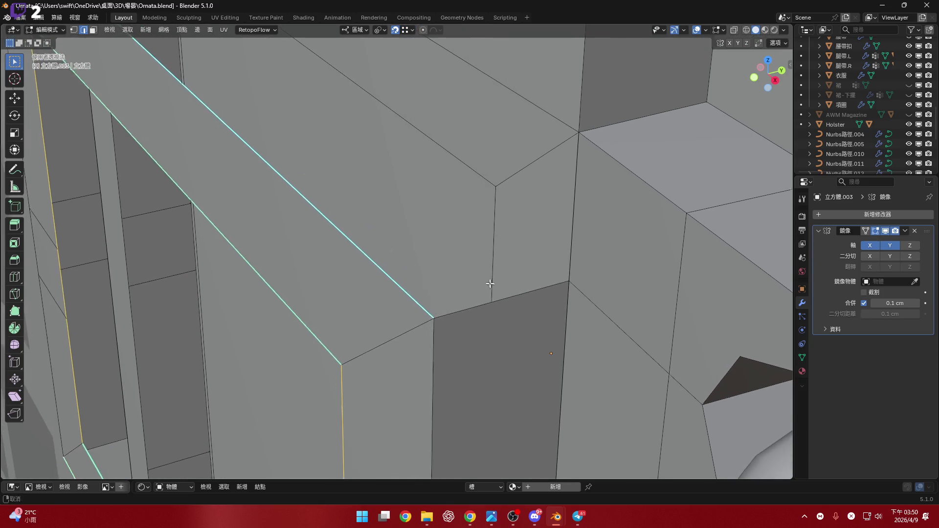
click(558, 277)
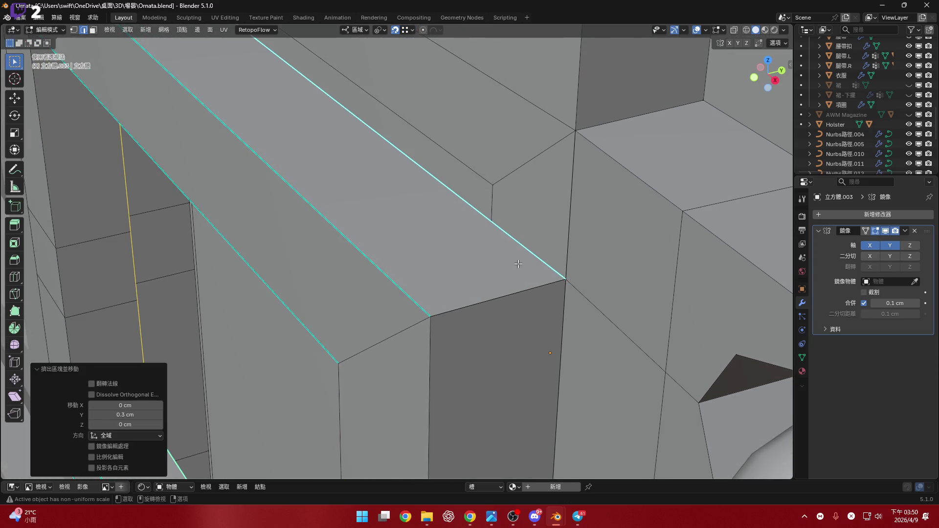
scroll(504, 294, down, 5)
mouse_move(503, 293)
middle_down()
mouse_move(430, 258)
mouse_move(536, 179)
mouse_move(539, 209)
mouse_move(494, 294)
mouse_move(506, 321)
mouse_move(443, 248)
mouse_move(411, 264)
mouse_move(366, 232)
mouse_move(386, 262)
mouse_move(449, 205)
middle_up()
scroll(430, 258, up, 2)
scroll(430, 258, up, 4)
scroll(535, 180, down, 5)
scroll(539, 209, up, 3)
scroll(444, 248, up, 2)
scroll(444, 248, down, 3)
scroll(451, 273, up, 3)
scroll(391, 256, up, 2)
scroll(390, 256, up, 2)
scroll(360, 257, down, 3)
scroll(438, 266, down, 2)
scroll(437, 266, down, 3)
scroll(439, 267, down, 3)
scroll(449, 206, up, 2)
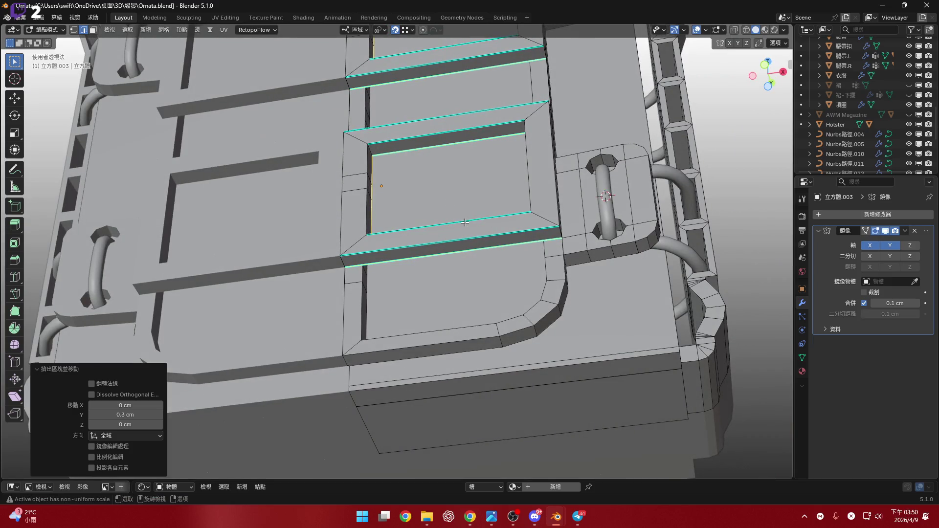
scroll(551, 241, up, 2)
scroll(551, 241, up, 2)
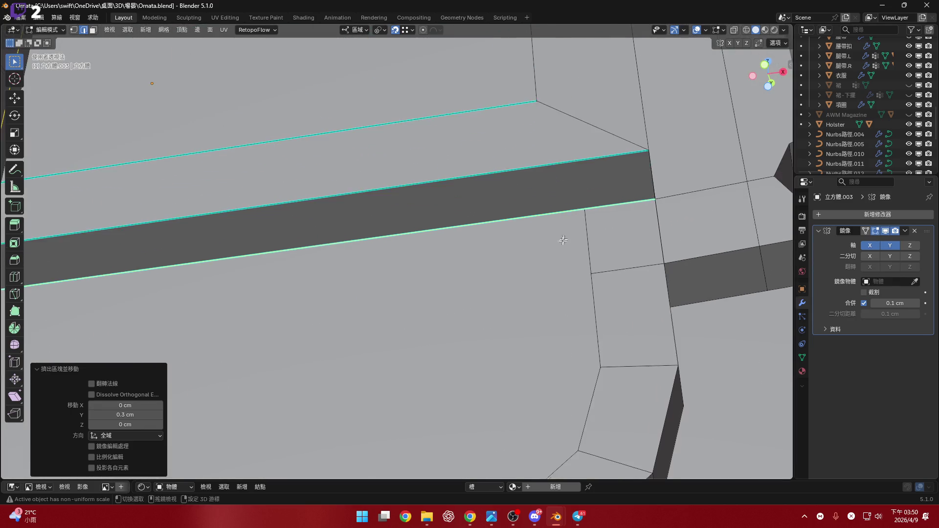
mouse_move(551, 241)
middle_down()
mouse_move(593, 262)
mouse_move(555, 262)
mouse_move(503, 221)
mouse_move(539, 256)
mouse_move(453, 254)
middle_up()
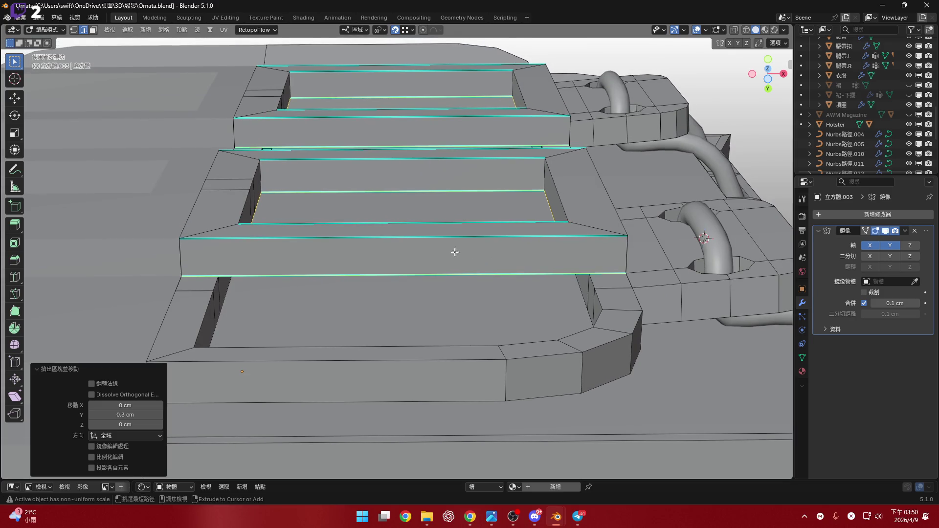
- Loop-cut two vertical edge loops across the lower rib, slide them, and view from the front
key(ctrl+r)
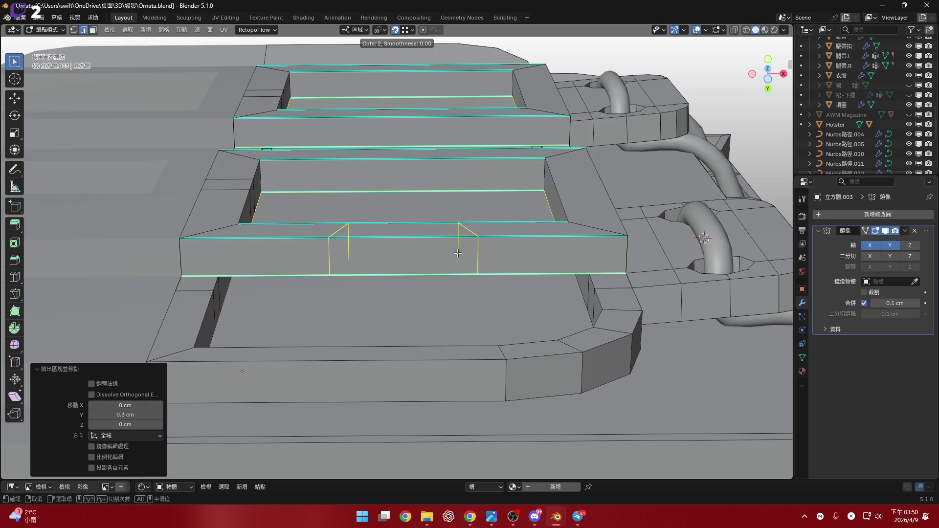
click(458, 254)
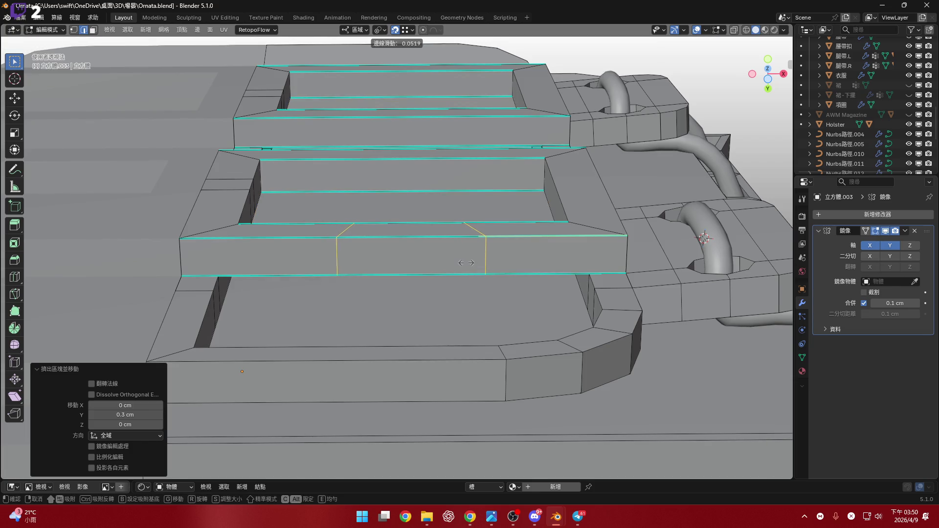
click(457, 252)
mouse_move(458, 254)
middle_down()
mouse_move(459, 365)
mouse_move(562, 251)
mouse_move(497, 227)
mouse_move(495, 264)
middle_up()
key(KP_1)
scroll(513, 251, down, 5)
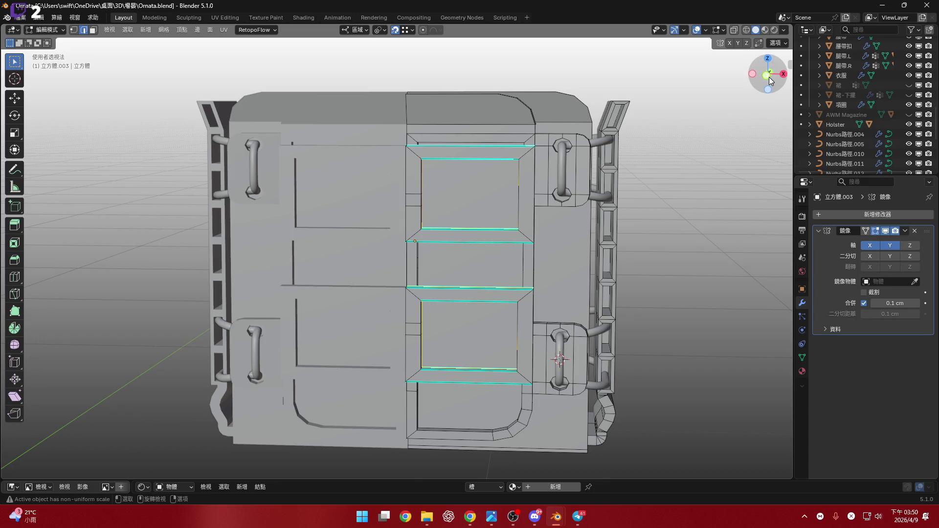
click(768, 75)
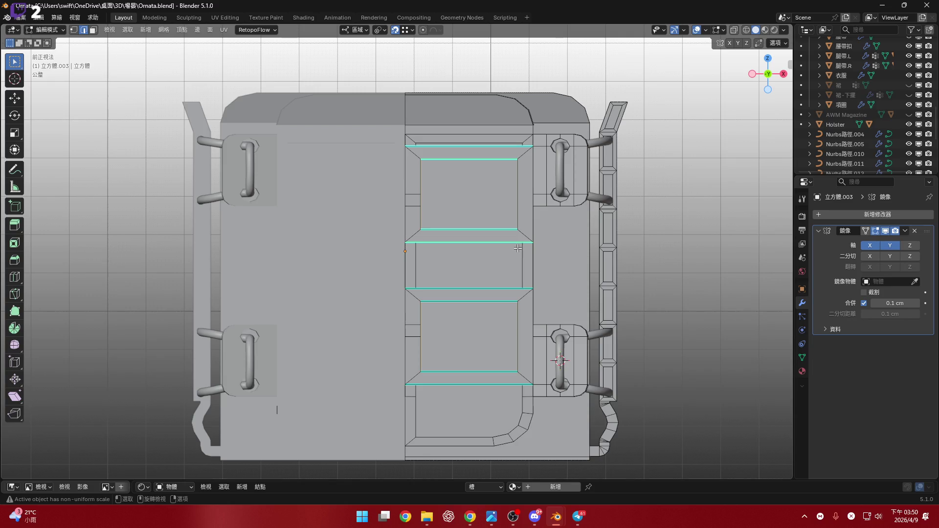
key(Tab)
mouse_move(500, 251)
middle_down()
mouse_move(507, 214)
mouse_move(521, 234)
mouse_move(518, 267)
mouse_move(434, 261)
mouse_move(494, 268)
middle_up()
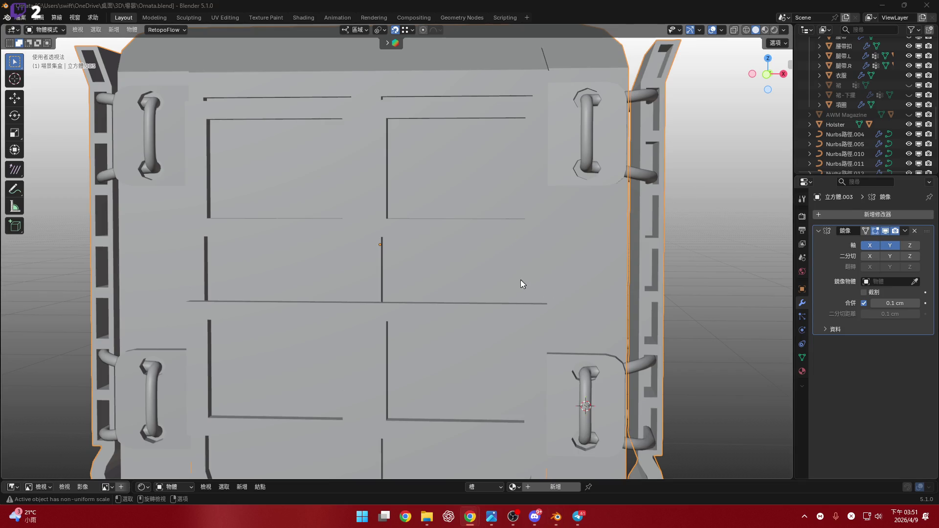
mouse_move(508, 280)
middle_down()
mouse_move(507, 253)
mouse_move(509, 270)
mouse_move(482, 266)
mouse_move(478, 374)
middle_up()
key(Tab)
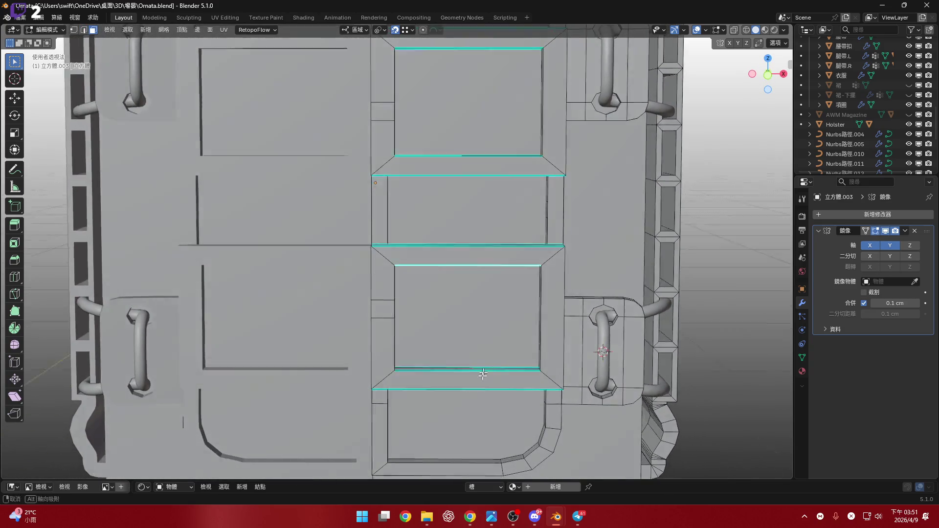
scroll(479, 370, up, 2)
shift+click(478, 370)
middle_drag(481, 325, 487, 294)
scroll(479, 310, down, 3)
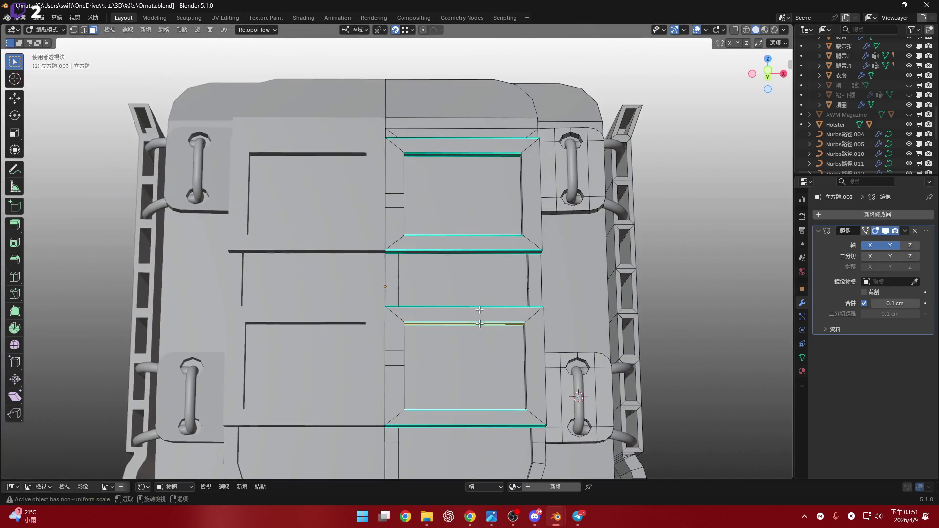
mouse_move(493, 236)
middle_down()
mouse_move(481, 171)
mouse_move(510, 212)
mouse_move(480, 161)
mouse_move(481, 244)
middle_up()
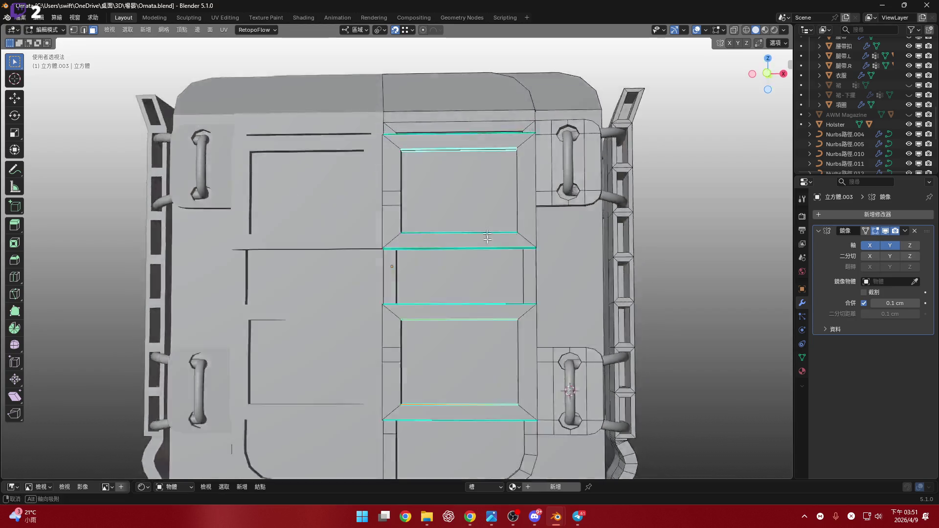
- With Active Element pivot and snapping off, scale the inner strips about 0.75 on local Z
key(KP_1)
click(382, 29)
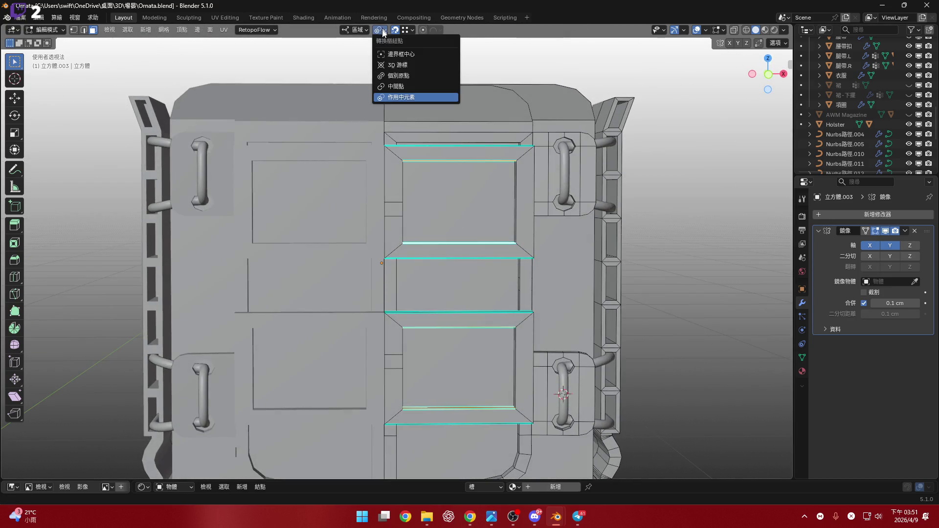
click(415, 39)
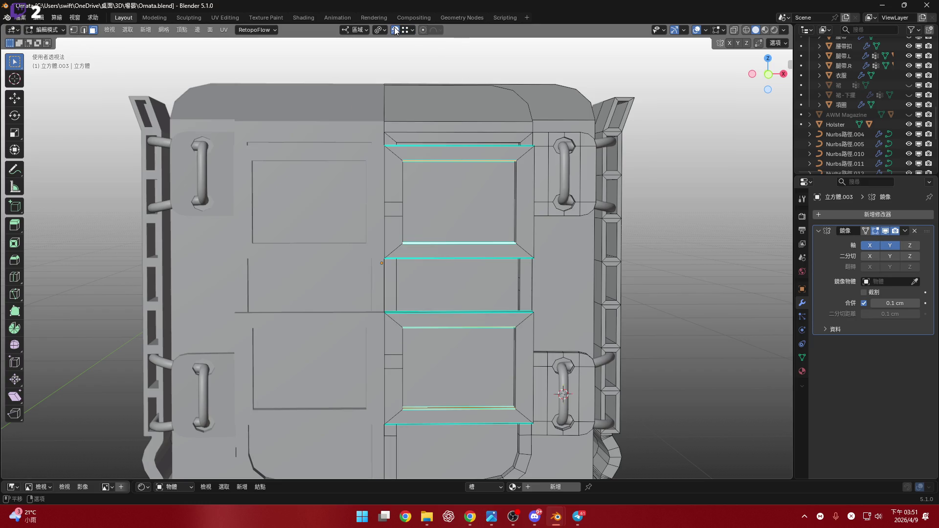
click(394, 30)
scroll(737, 90, up, 2)
scroll(742, 117, up, 1)
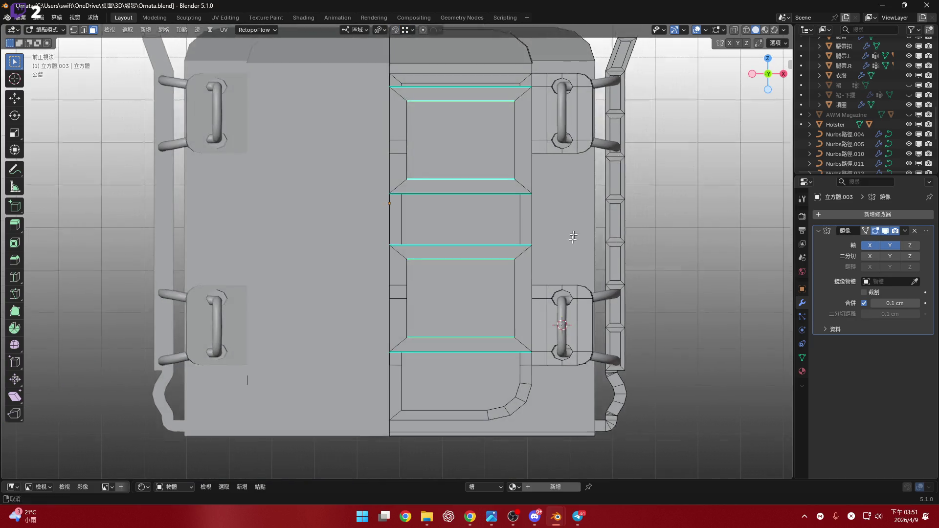
scroll(726, 205, up, 3)
shift+middle_drag(671, 283, 716, 284)
key(s)
key(z)
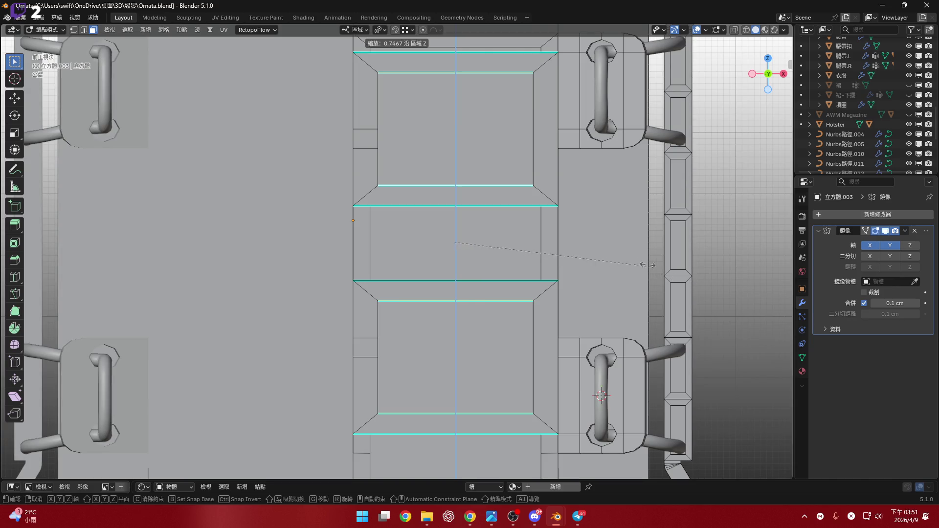
click(602, 256)
middle_drag(602, 257, 722, 329)
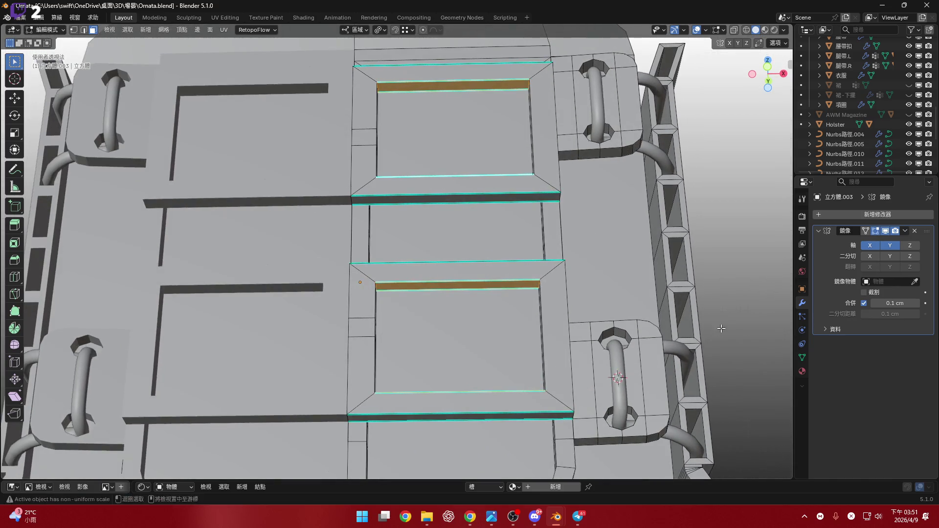
- Shrink/Fatten the two rib strips by -15 cm to deepen the panel grooves
key(alt+s)
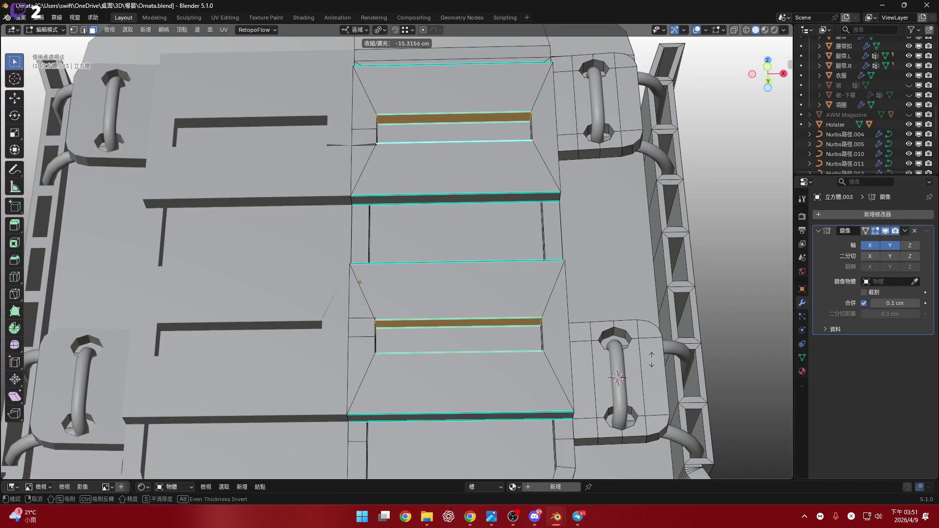
click(651, 359)
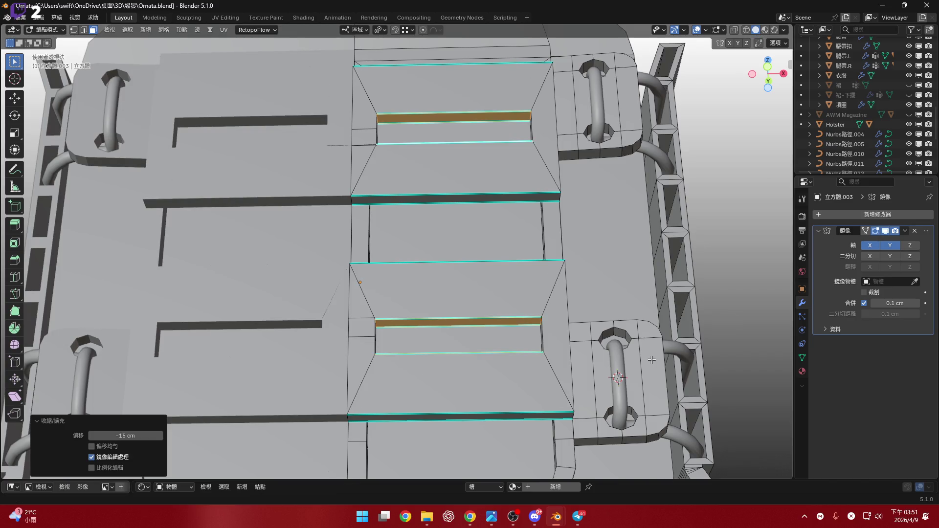
mouse_move(529, 336)
middle_down()
mouse_move(548, 354)
mouse_move(556, 347)
middle_up()
scroll(539, 345, up, 5)
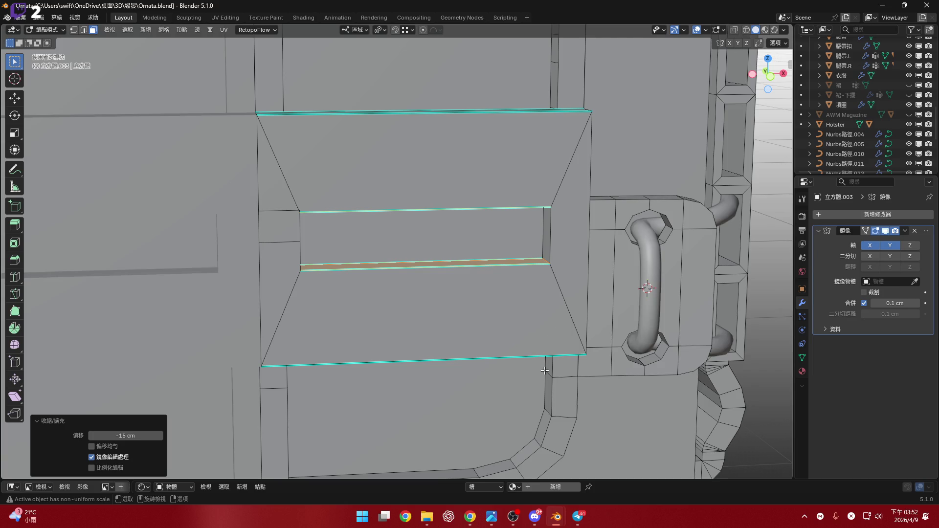
middle_drag(544, 370, 487, 252)
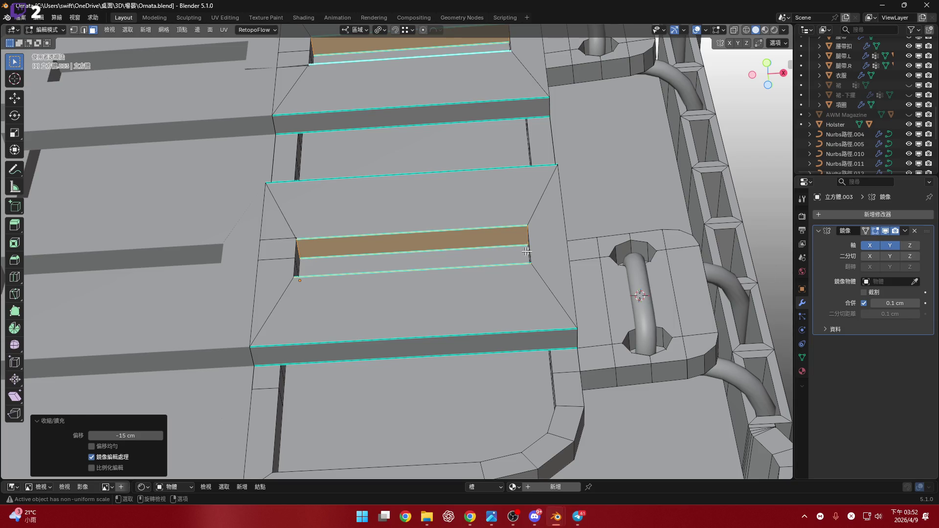
scroll(526, 252, down, 5)
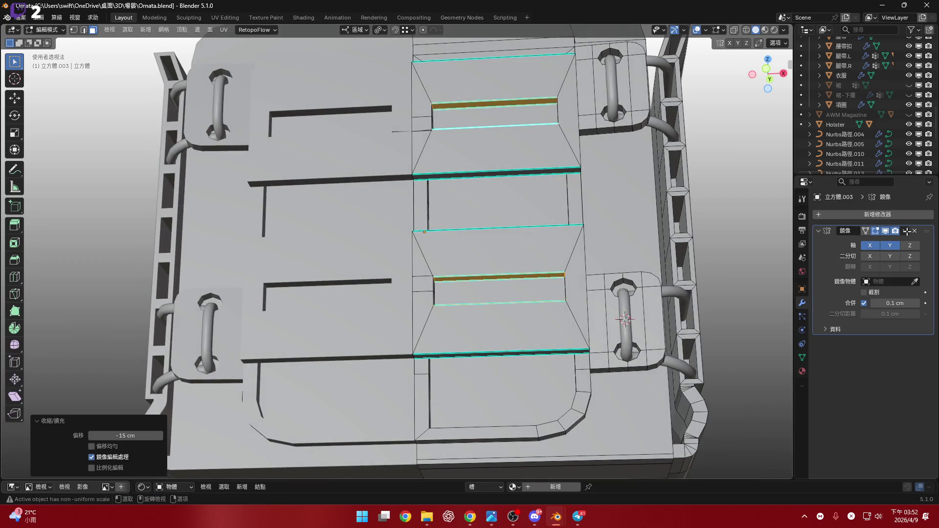
- Apply the Mirror modifier in Object Mode so both halves become real geometry, then return to Edit Mode
key(Tab)
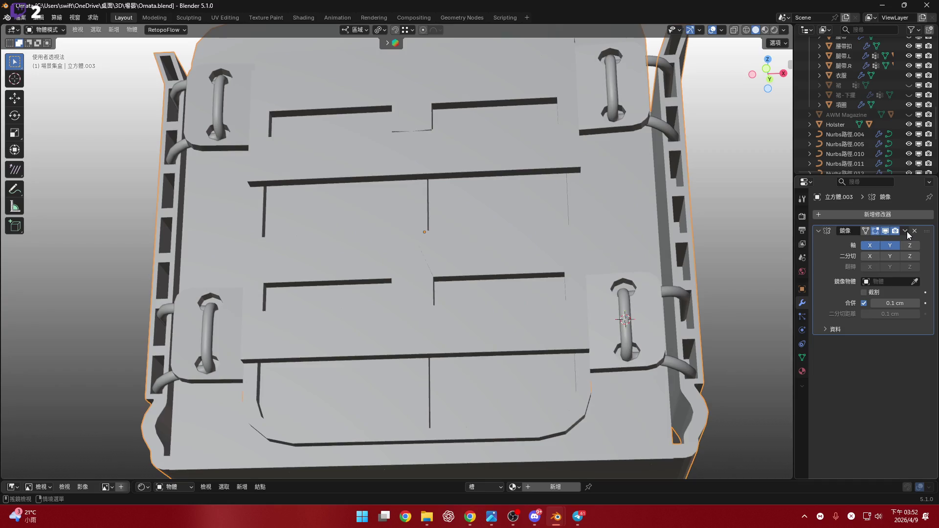
click(905, 231)
key(ctrl+a)
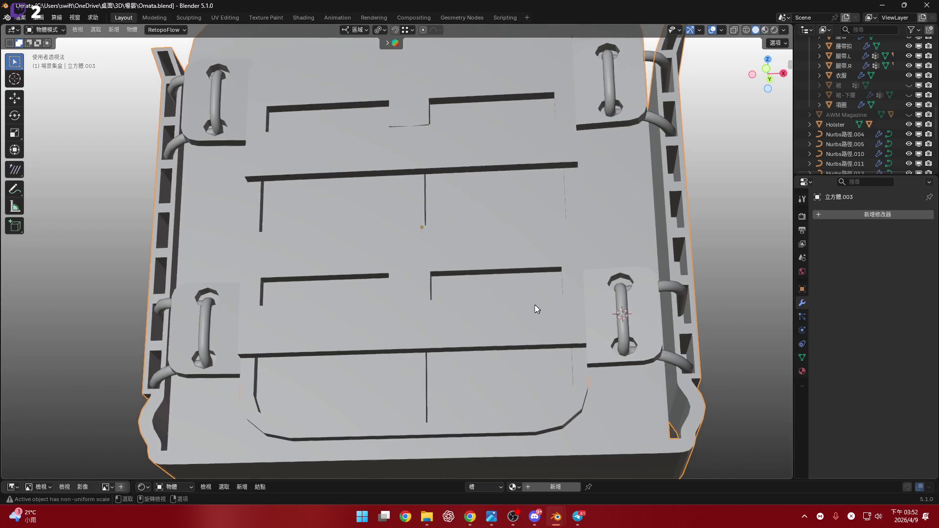
scroll(544, 317, down, 5)
scroll(534, 319, up, 5)
key(Tab)
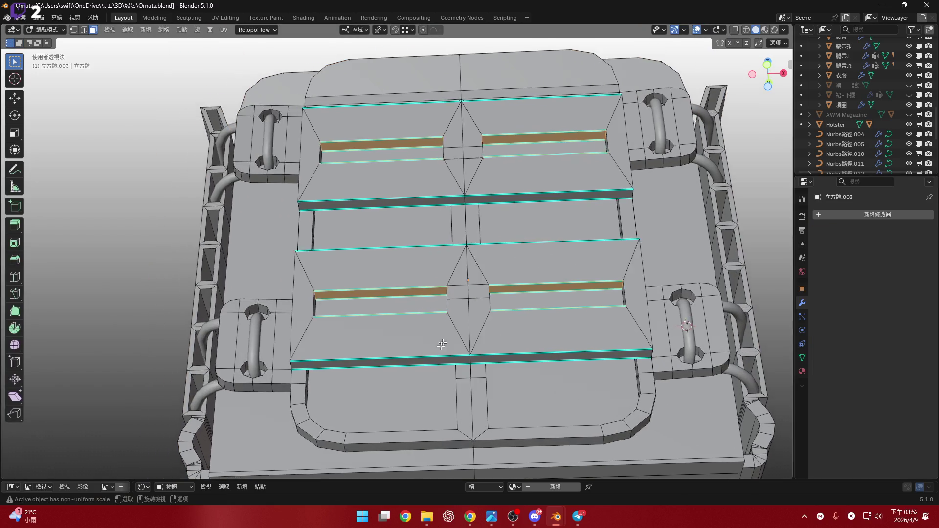
scroll(512, 317, up, 5)
- Merge all vertices by distance at 0.01 cm, removing 132 duplicates along the centre seam
middle_drag(511, 317, 341, 341)
key(a)
scroll(340, 341, down, 3)
key(m)
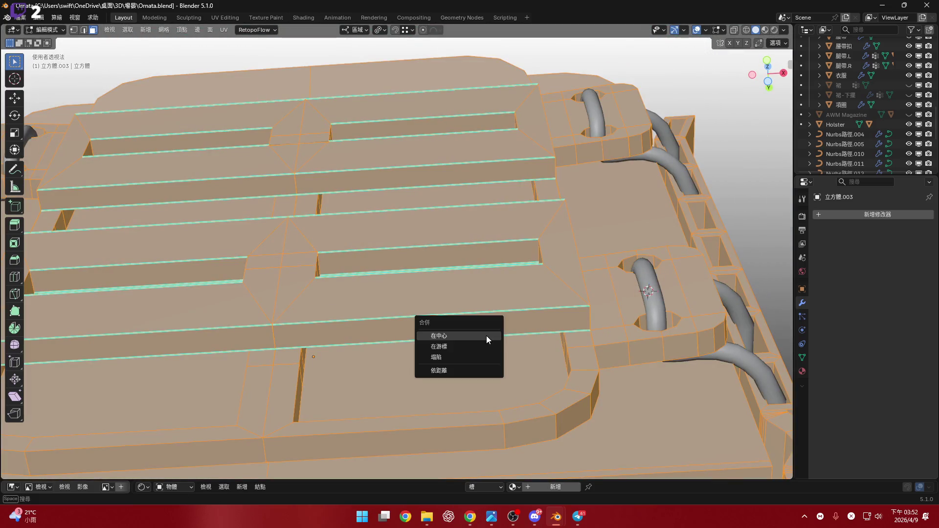
click(488, 370)
middle_drag(488, 370, 441, 336)
scroll(429, 315, up, 5)
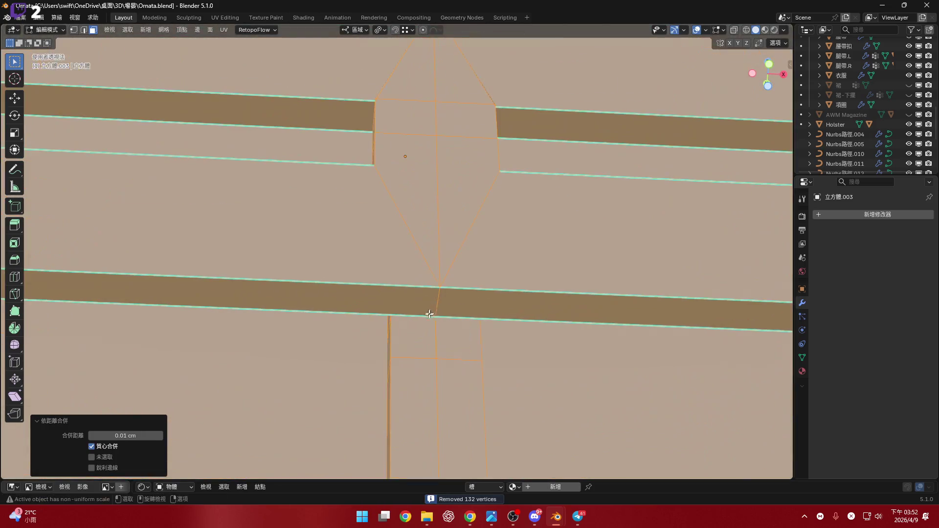
scroll(438, 302, up, 2)
scroll(438, 303, down, 4)
scroll(440, 272, up, 2)
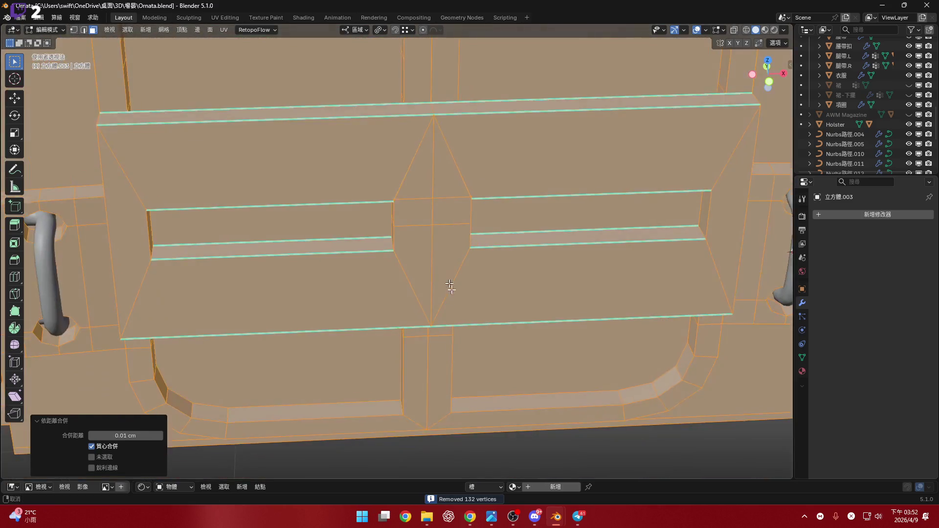
mouse_move(441, 278)
middle_down()
mouse_move(440, 374)
mouse_move(486, 377)
middle_up()
scroll(486, 377, down, 4)
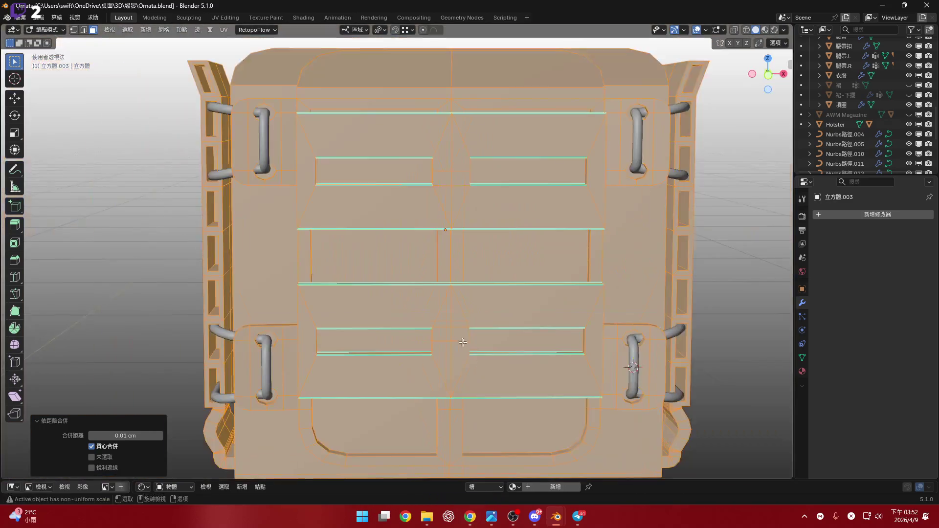
scroll(467, 316, up, 3)
scroll(467, 316, up, 2)
scroll(456, 294, up, 2)
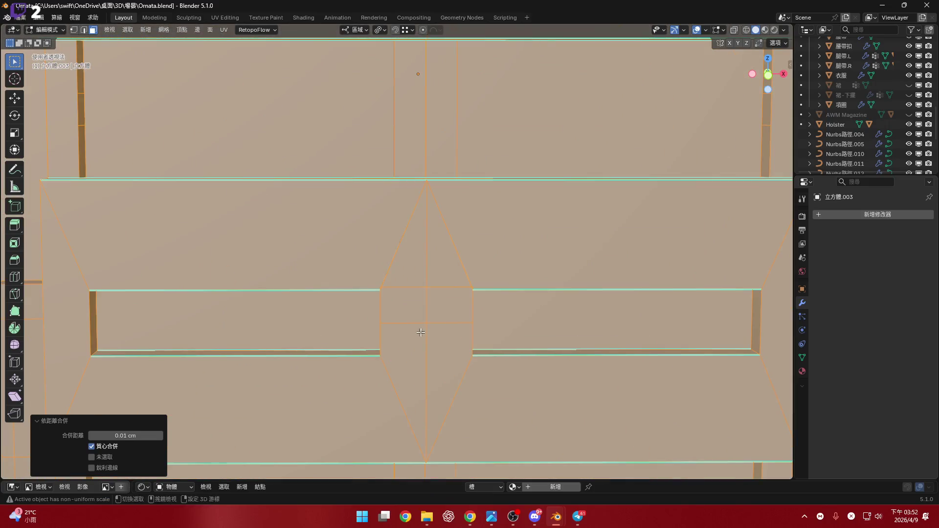
middle_drag(450, 272, 440, 264)
click(438, 261)
- Knife a horizontal cut across the centre seam block in front orthographic view
key(KP_1)
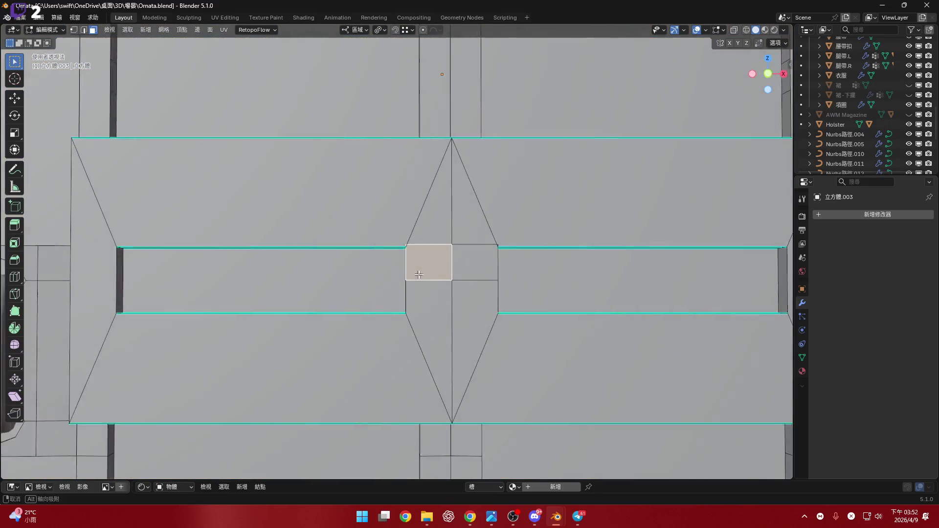
click(15, 293)
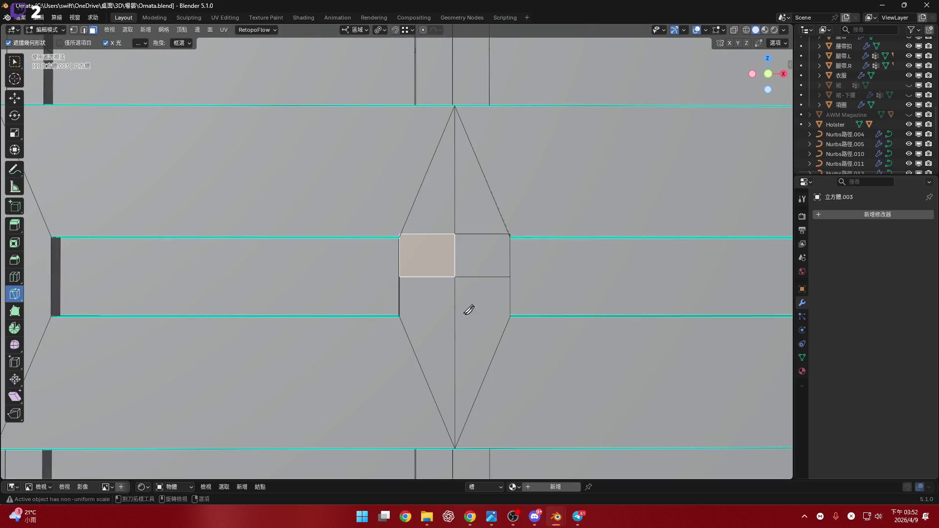
middle_drag(383, 310, 377, 310)
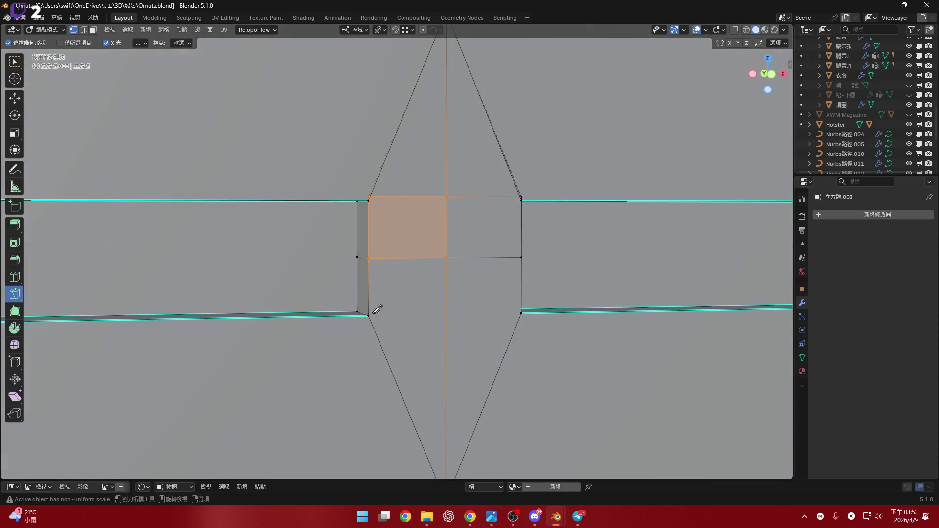
scroll(375, 310, up, 3)
click(331, 317)
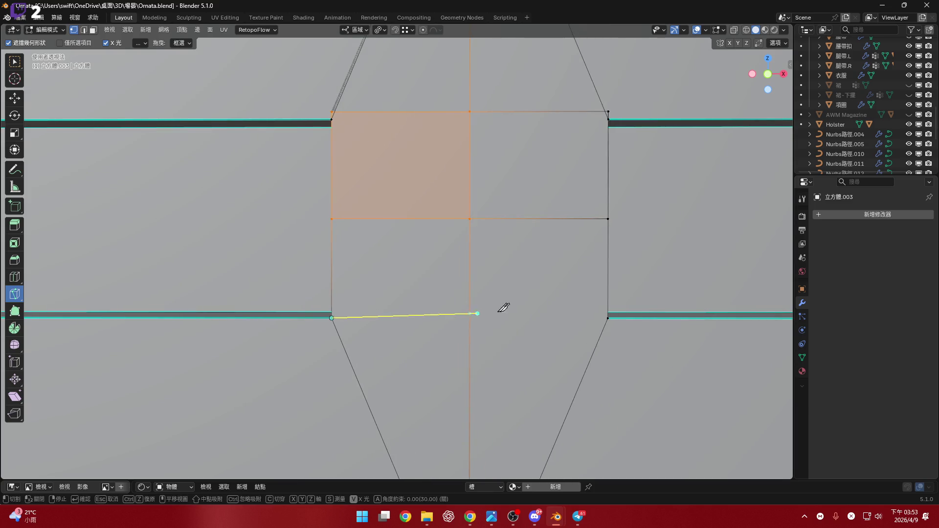
click(608, 317)
key(Return)
scroll(597, 303, down, 4)
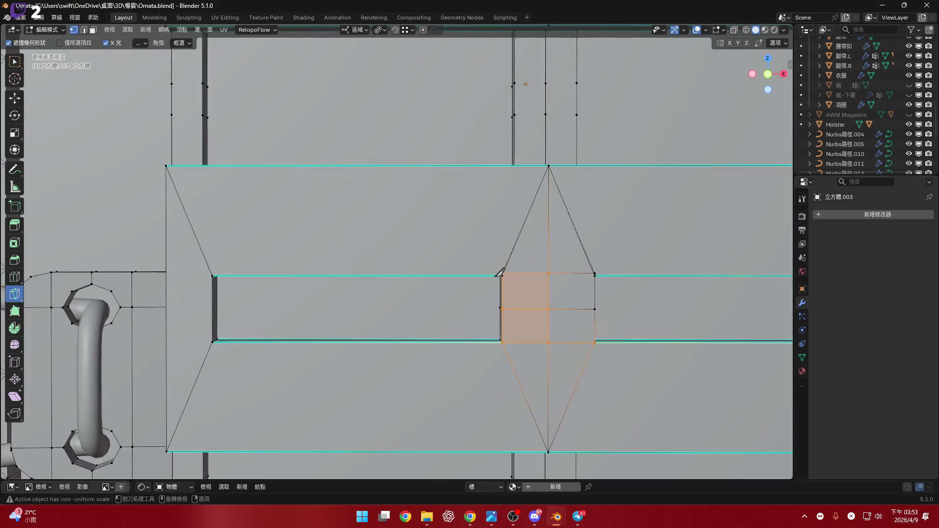
- Start a second knife cut between the corner vertices and cancel it
mouse_move(523, 304)
middle_down()
mouse_move(528, 294)
mouse_move(522, 305)
middle_up()
scroll(517, 271, up, 4)
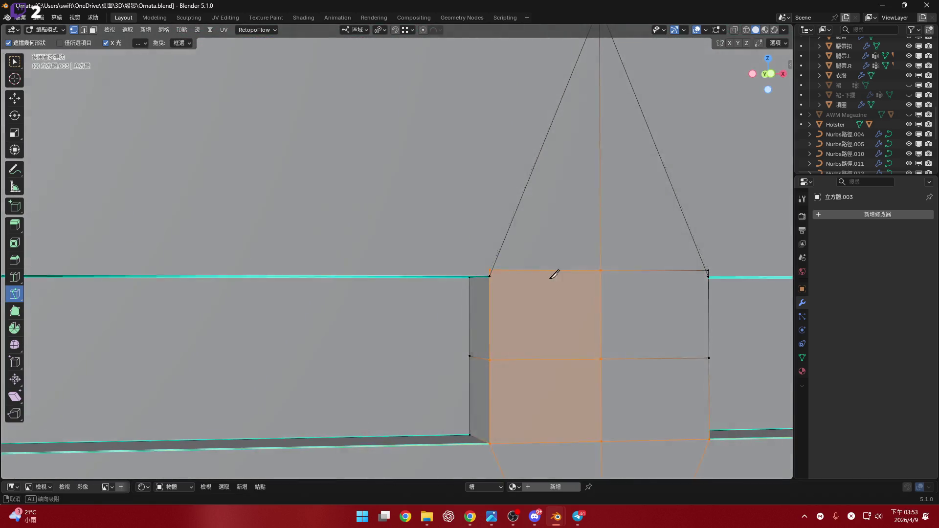
middle_drag(518, 272, 446, 283)
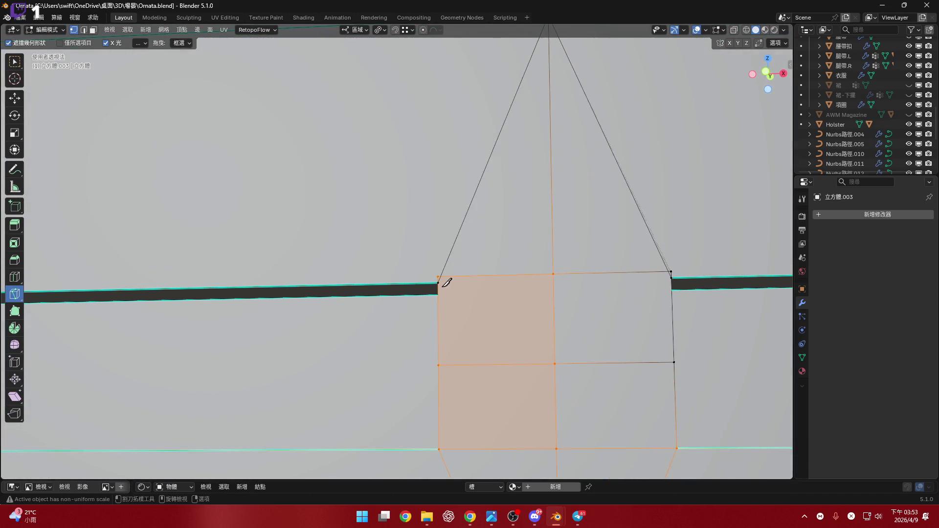
click(439, 282)
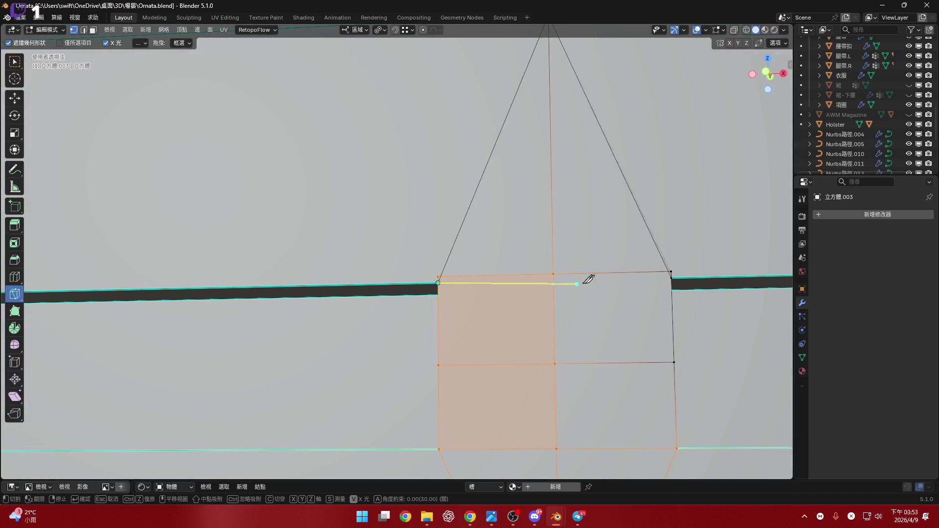
right_click(675, 273)
click(675, 273)
middle_drag(598, 266, 545, 277)
key(Escape)
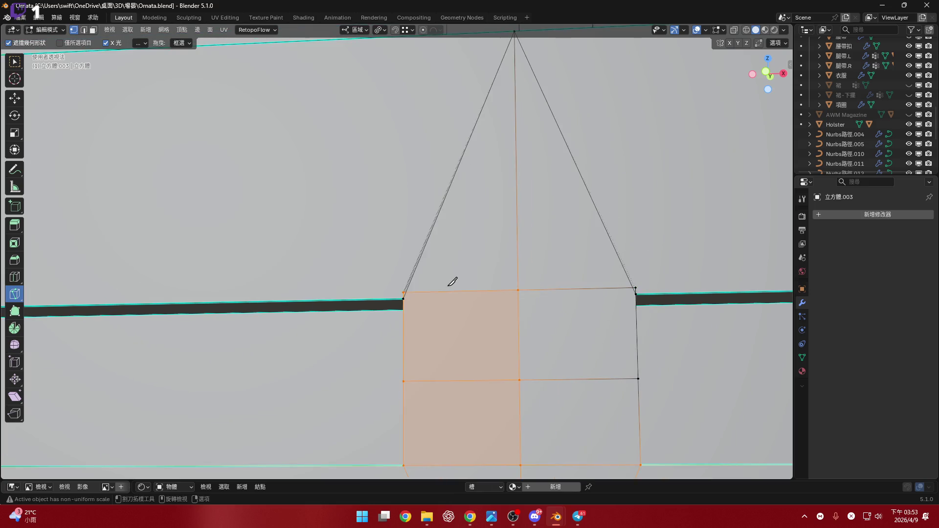
scroll(441, 294, up, 2)
scroll(441, 294, down, 1)
scroll(499, 287, down, 3)
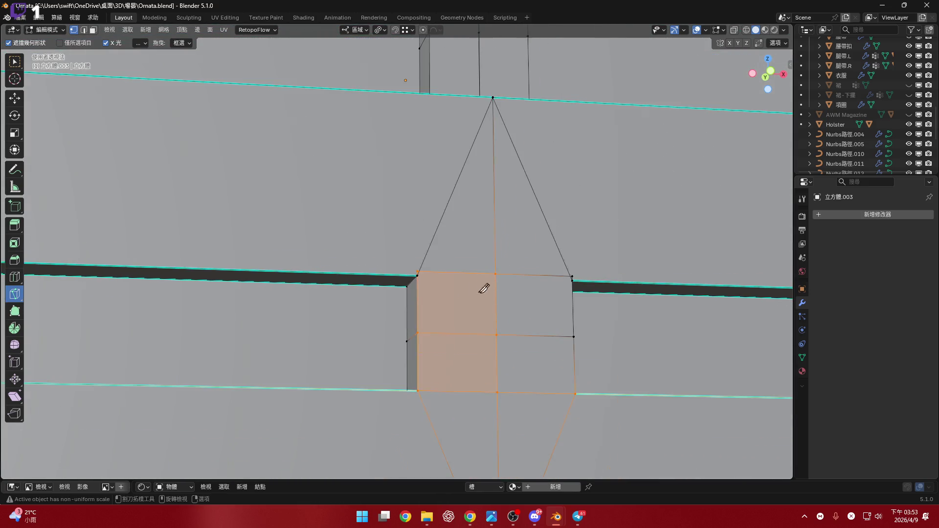
- Box-select the four central seam faces and delete them, leaving an open gap
click(14, 62)
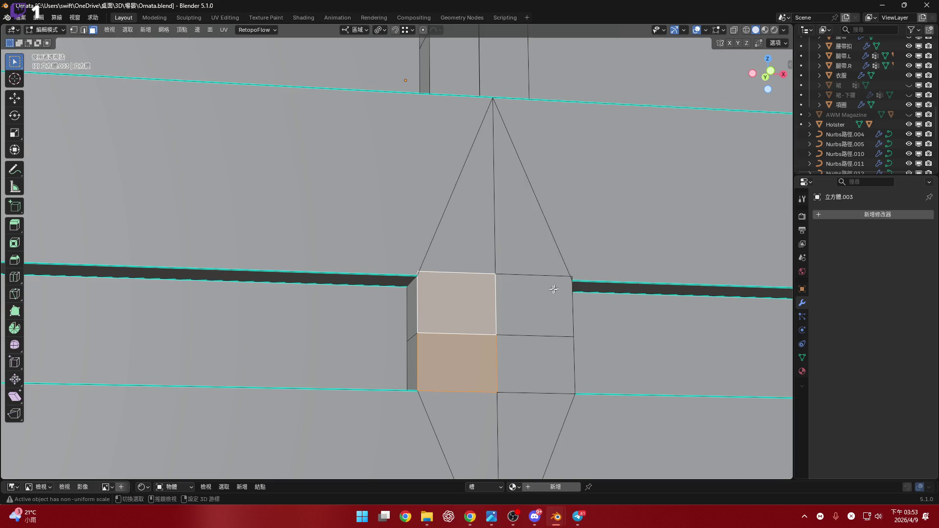
click(503, 325)
shift+drag(478, 318, 520, 345)
key(x)
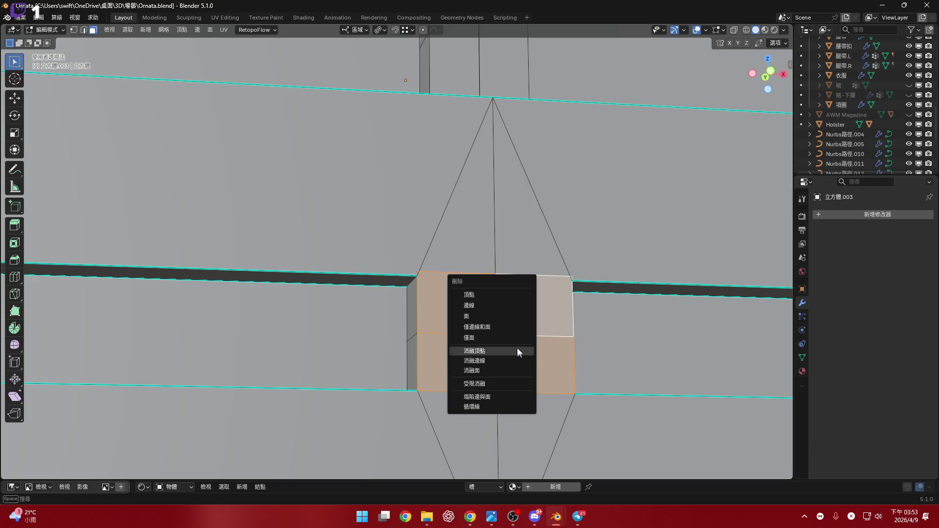
click(505, 317)
middle_drag(505, 316, 505, 224)
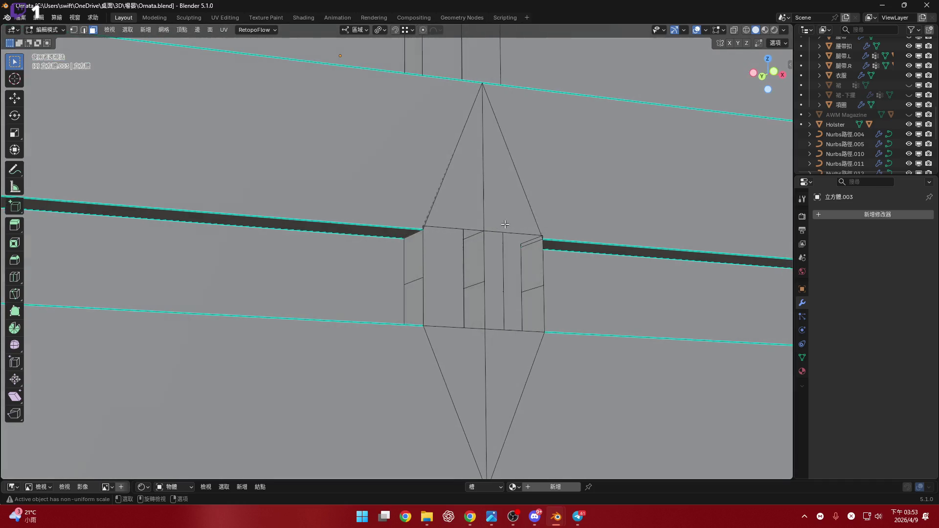
scroll(505, 224, up, 2)
scroll(440, 162, up, 3)
scroll(411, 212, up, 3)
- Move the upper seam edges vertically and flatten them level with scale Z 0, adjusting the pivot point
mouse_move(411, 213)
middle_down()
mouse_move(367, 199)
mouse_move(380, 258)
middle_up()
click(379, 258)
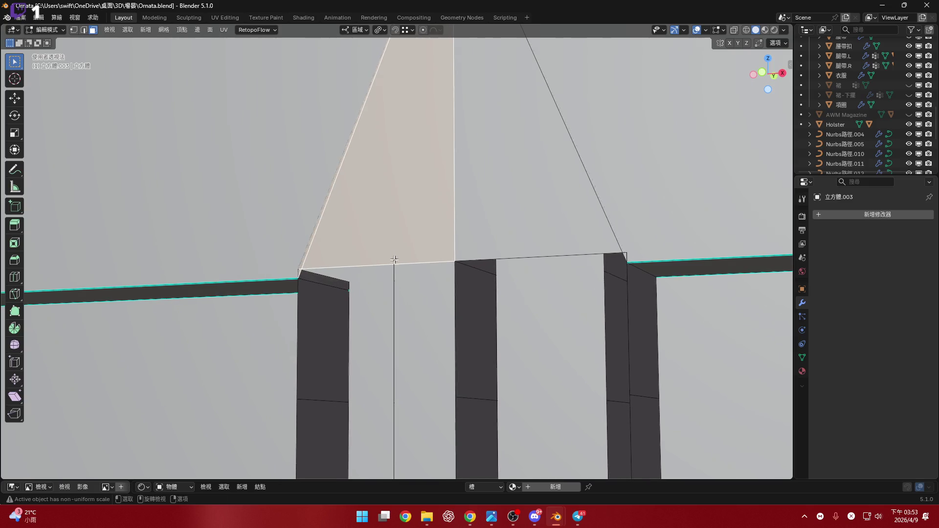
key(2)
shift+click(543, 256)
scroll(514, 246, up, 2)
key(g)
key(z)
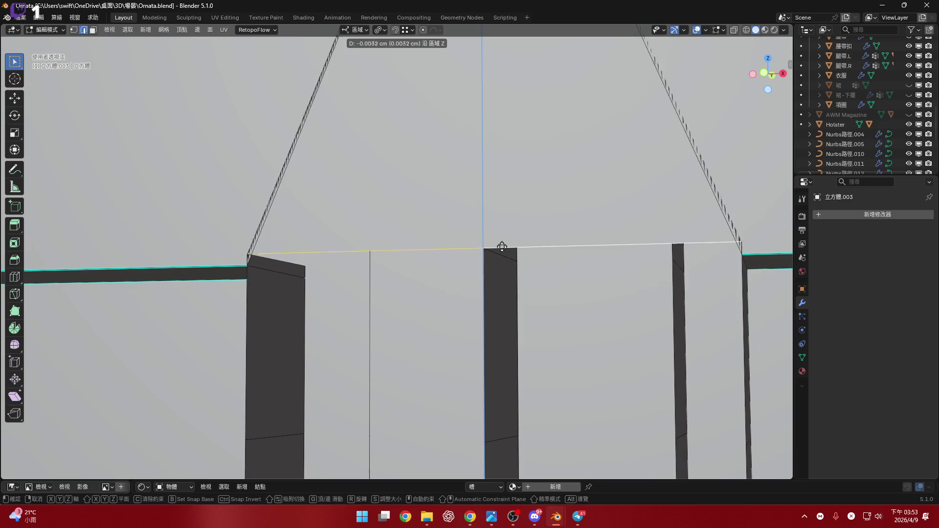
click(498, 261)
scroll(335, 227, up, 2)
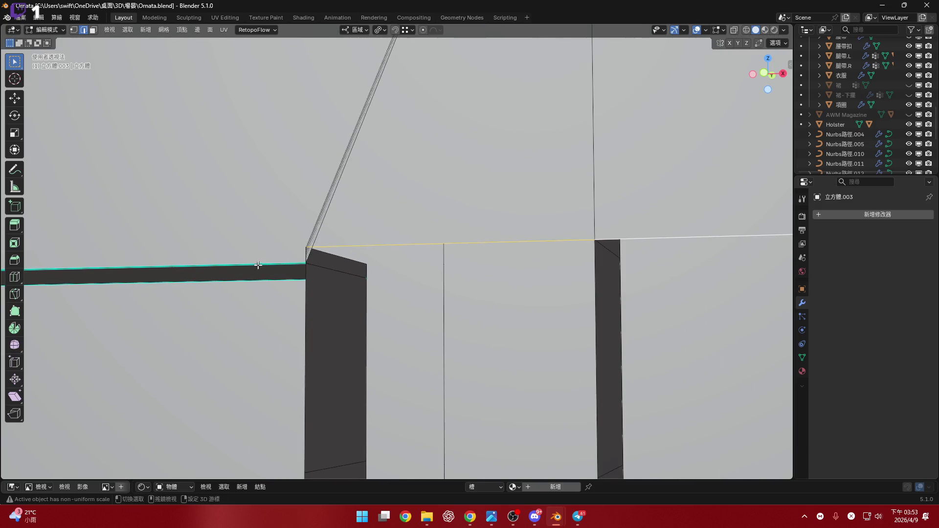
scroll(484, 248, down, 2)
key(s)
key(z)
key(0)
key(Return)
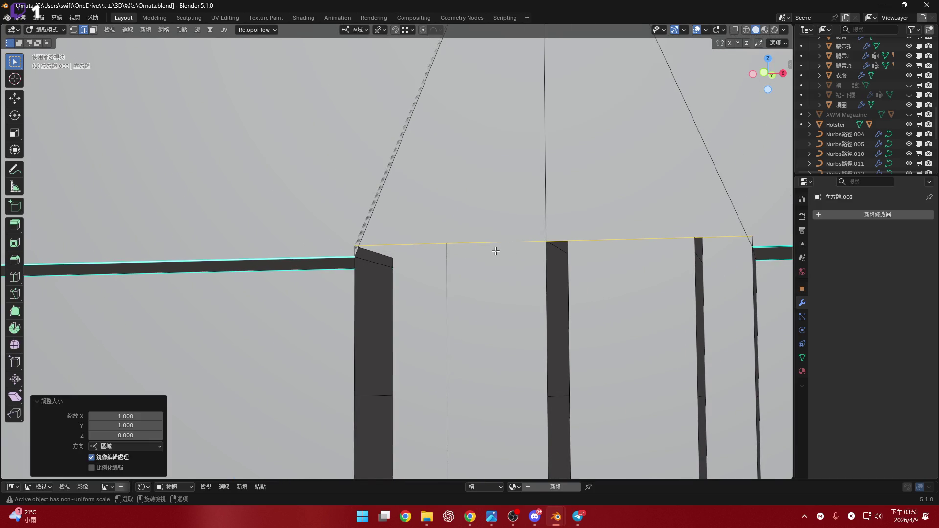
click(383, 29)
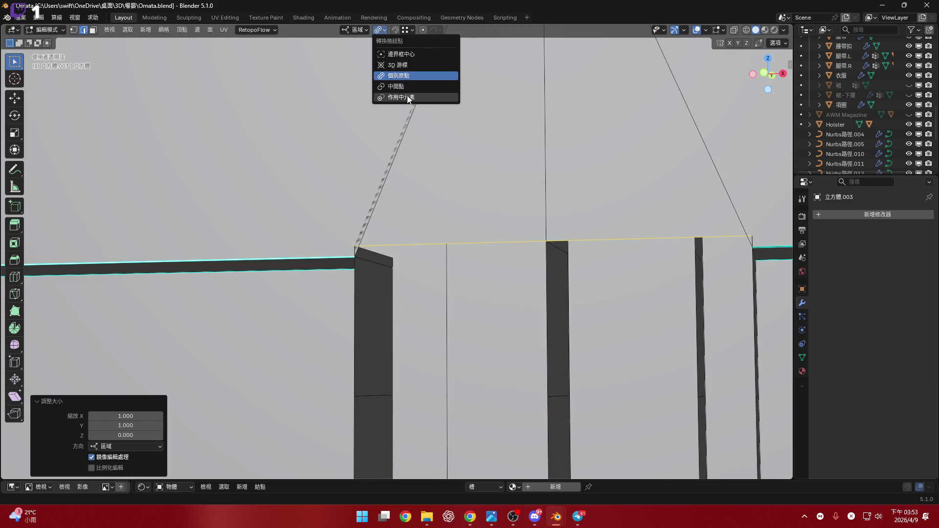
click(399, 84)
scroll(455, 187, down, 3)
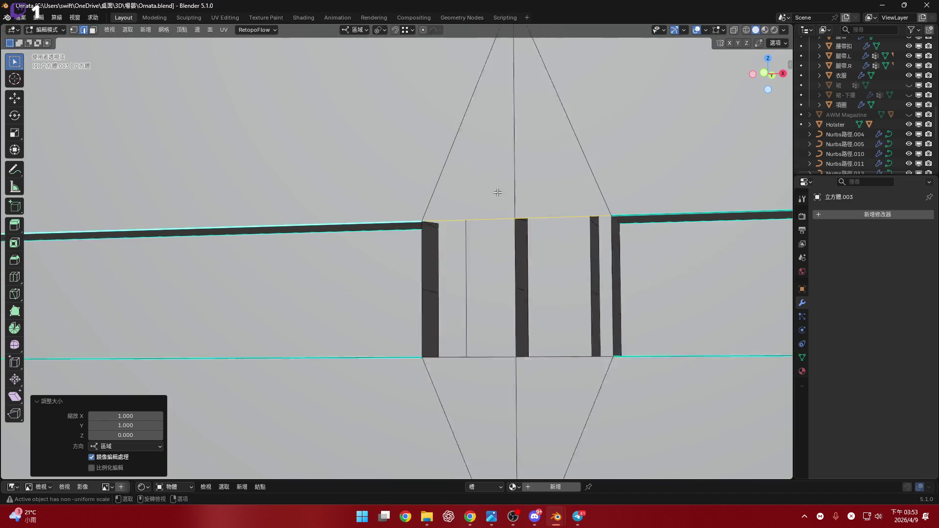
scroll(500, 189, down, 1)
- Flatten the top and bottom horizontal seam edges each to zero height with scale Z 0
middle_drag(499, 189, 471, 266)
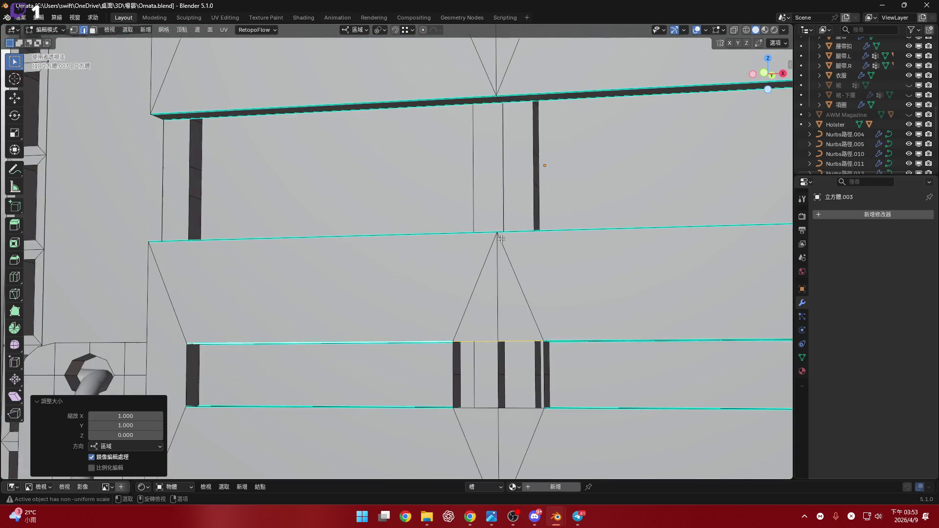
scroll(470, 254, up, 2)
scroll(470, 220, up, 2)
scroll(470, 279, up, 1)
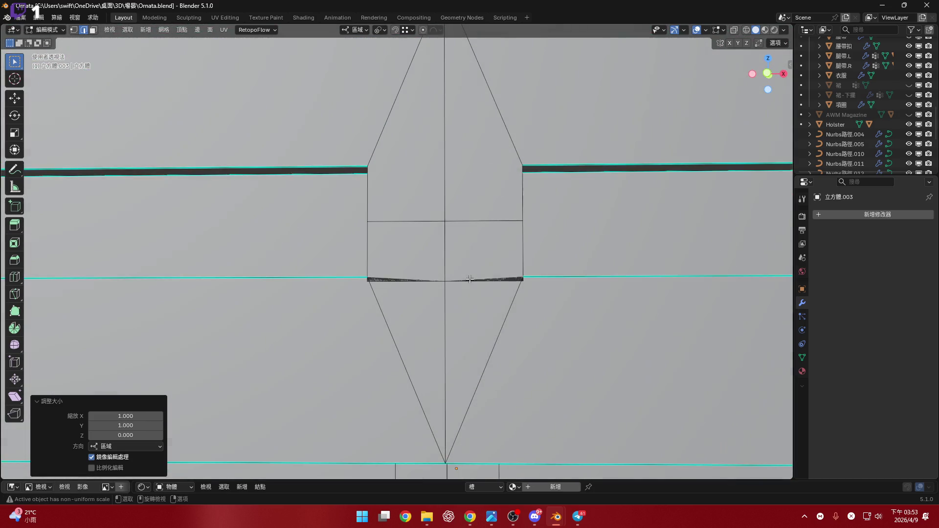
mouse_move(416, 192)
shift+middle_down()
mouse_move(449, 247)
mouse_move(410, 217)
mouse_move(415, 290)
mouse_move(442, 320)
mouse_move(435, 328)
shift+middle_up()
click(422, 250)
key(s)
key(z)
key(0)
key(Return)
scroll(415, 289, up, 2)
click(424, 325)
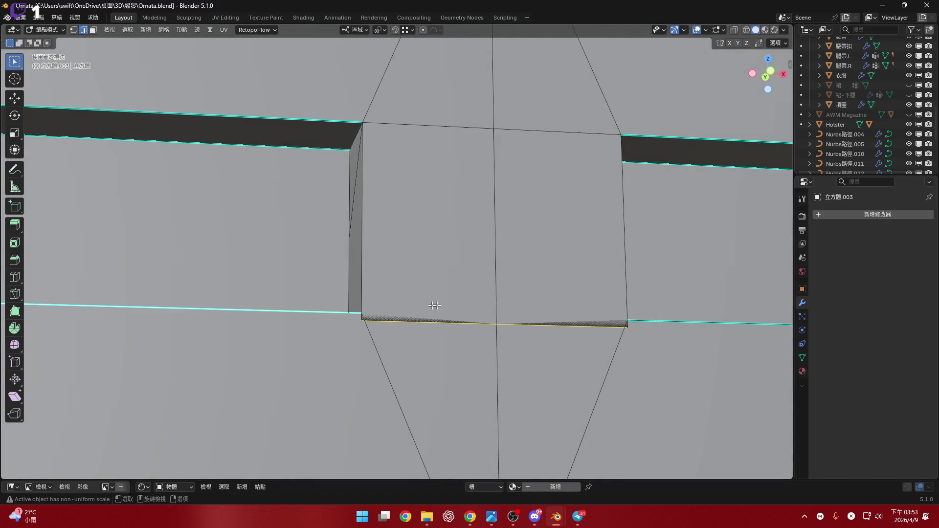
key(s)
key(z)
key(0)
key(Return)
- Merge the whole mesh by distance at 0.01 cm, removing six more duplicate vertices
key(a)
scroll(504, 286, down, 3)
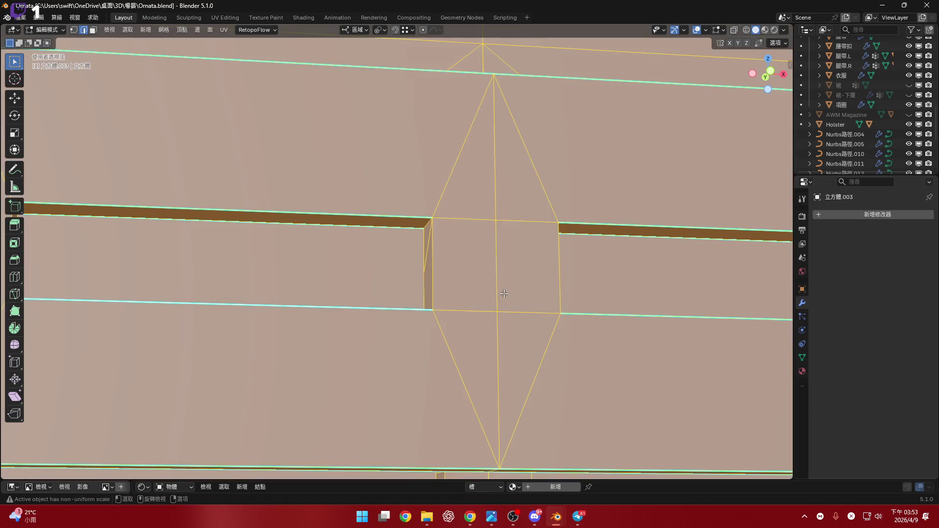
key(m)
click(505, 296)
middle_drag(540, 261, 420, 261)
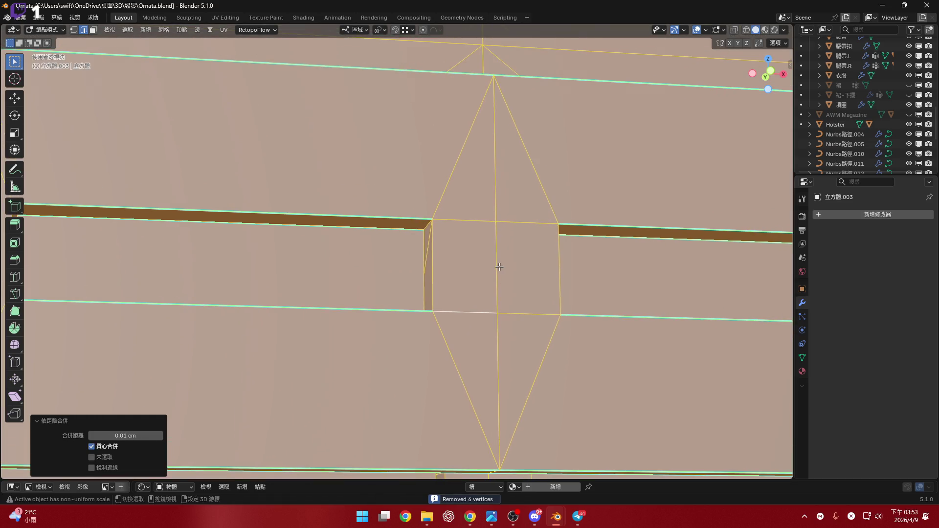
scroll(420, 261, down, 2)
scroll(490, 272, down, 1)
scroll(446, 279, down, 2)
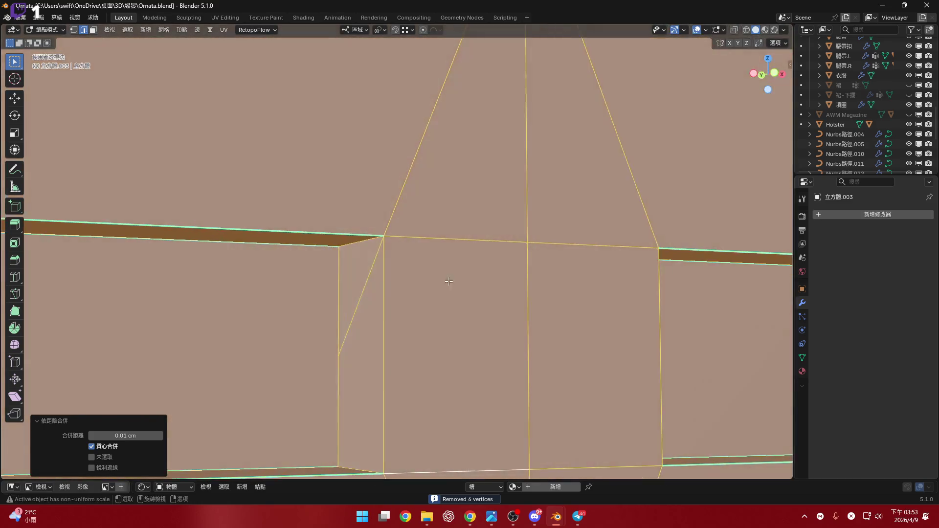
scroll(449, 289, down, 2)
scroll(449, 289, down, 3)
mouse_move(476, 257)
middle_down()
mouse_move(503, 308)
mouse_move(546, 308)
mouse_move(520, 281)
mouse_move(528, 262)
mouse_move(470, 250)
middle_up()
scroll(470, 250, up, 3)
- Select the front panel's linked faces and invert the selection to the rest of the box
click(433, 244)
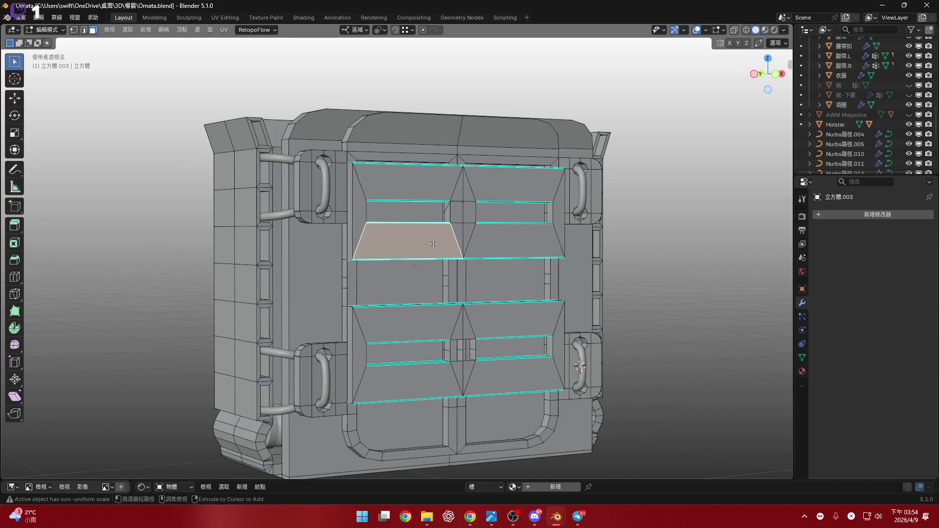
key(ctrl+l)
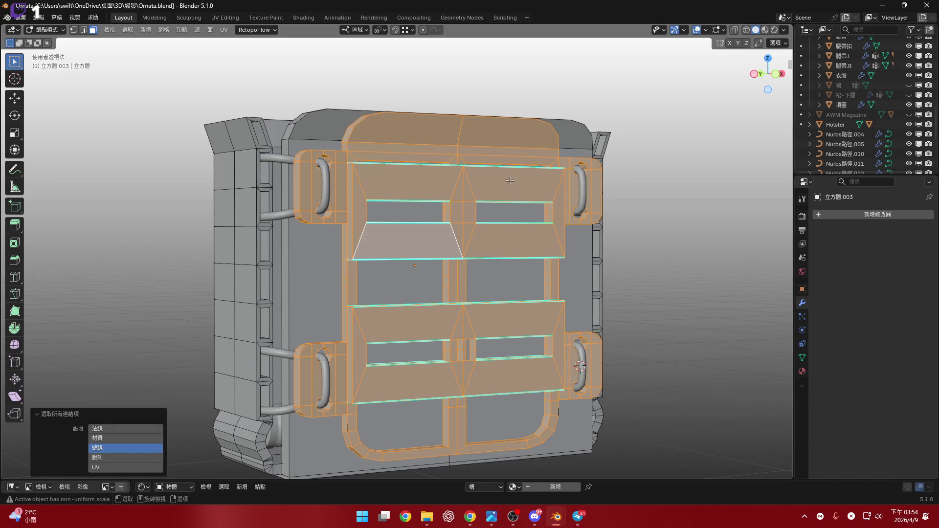
key(ctrl+i)
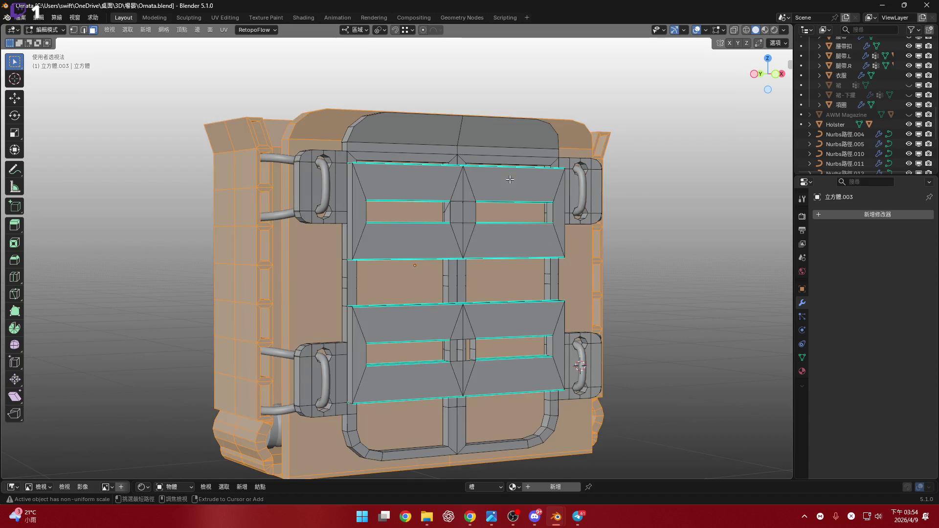
- Hide everything except the front panel and orbit to inspect its two open groove slots
key(h)
mouse_move(510, 179)
middle_down()
mouse_move(545, 249)
mouse_move(338, 250)
mouse_move(257, 210)
mouse_move(239, 219)
mouse_move(231, 203)
mouse_move(260, 213)
mouse_move(130, 215)
mouse_move(377, 233)
mouse_move(345, 220)
mouse_move(391, 233)
middle_up()
scroll(337, 250, up, 5)
scroll(231, 204, up, 3)
scroll(130, 216, down, 3)
scroll(308, 208, up, 3)
scroll(330, 216, up, 2)
scroll(331, 206, up, 2)
click(331, 205)
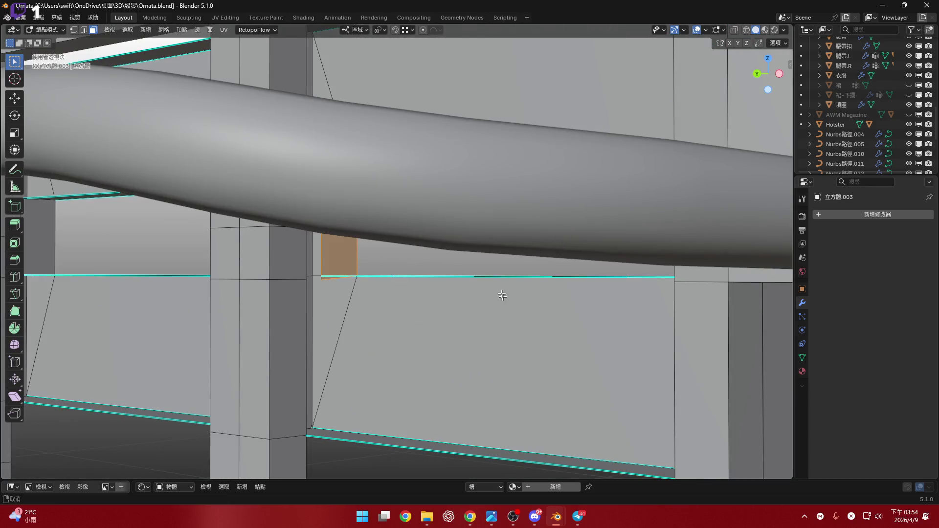
mouse_move(502, 295)
middle_down()
mouse_move(458, 267)
mouse_move(571, 237)
middle_up()
mouse_move(585, 185)
middle_down()
mouse_move(610, 270)
mouse_move(470, 202)
middle_up()
scroll(670, 208, up, 2)
middle_drag(670, 208, 203, 169)
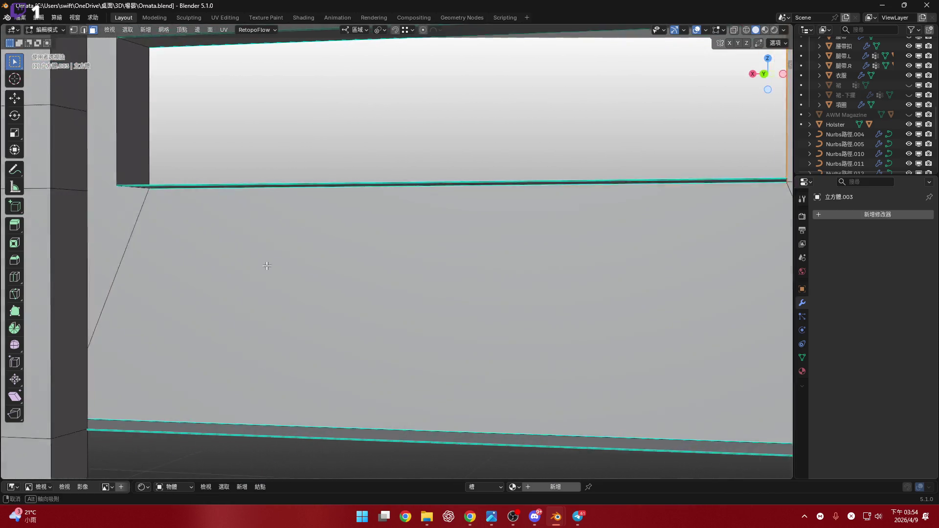
scroll(186, 188, down, 4)
scroll(304, 272, up, 2)
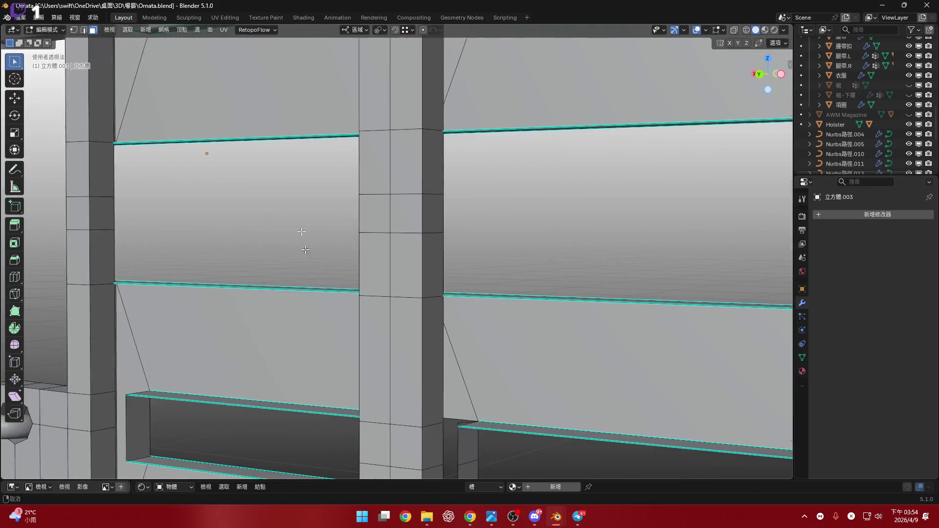
shift+middle_drag(304, 252, 286, 209)
mouse_move(312, 176)
middle_down()
mouse_move(151, 259)
mouse_move(182, 244)
mouse_move(96, 241)
mouse_move(484, 228)
mouse_move(370, 294)
middle_up()
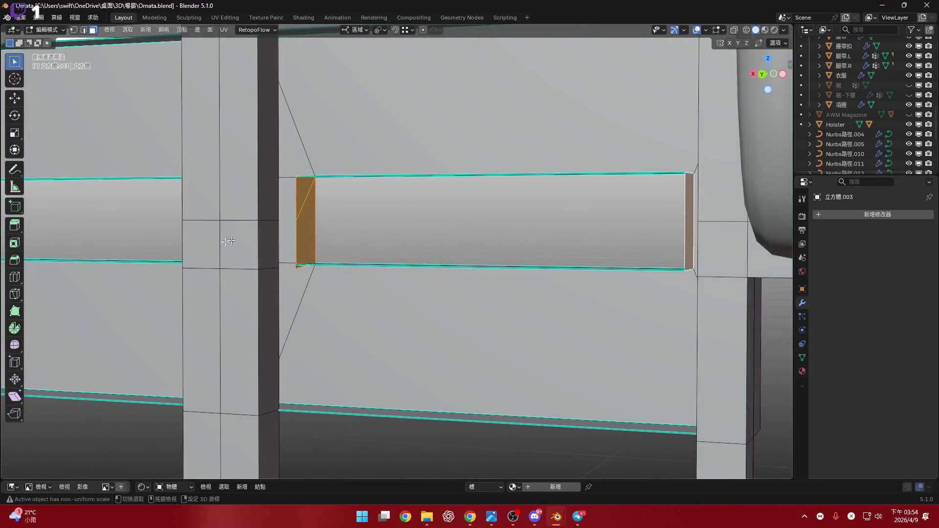
scroll(369, 294, down, 6)
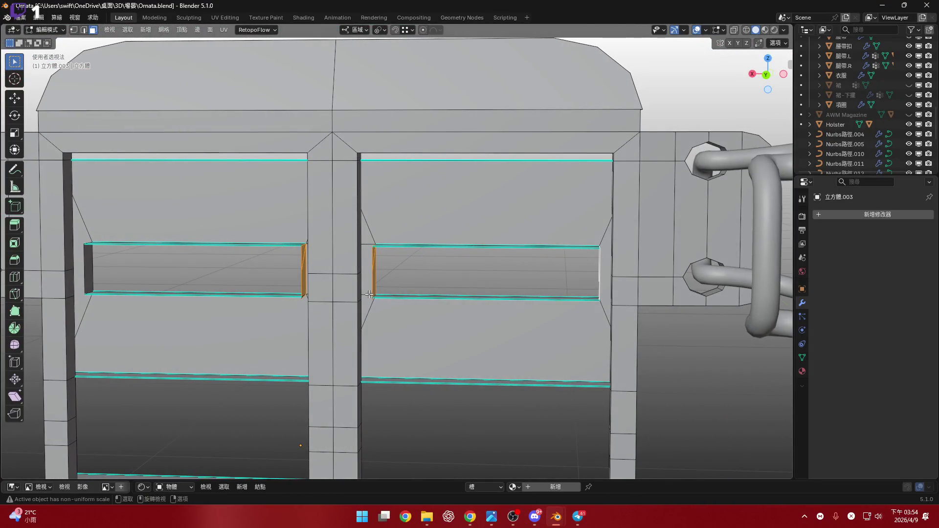
mouse_move(350, 310)
shift+middle_down()
mouse_move(410, 232)
mouse_move(528, 238)
shift+middle_up()
scroll(398, 211, down, 2)
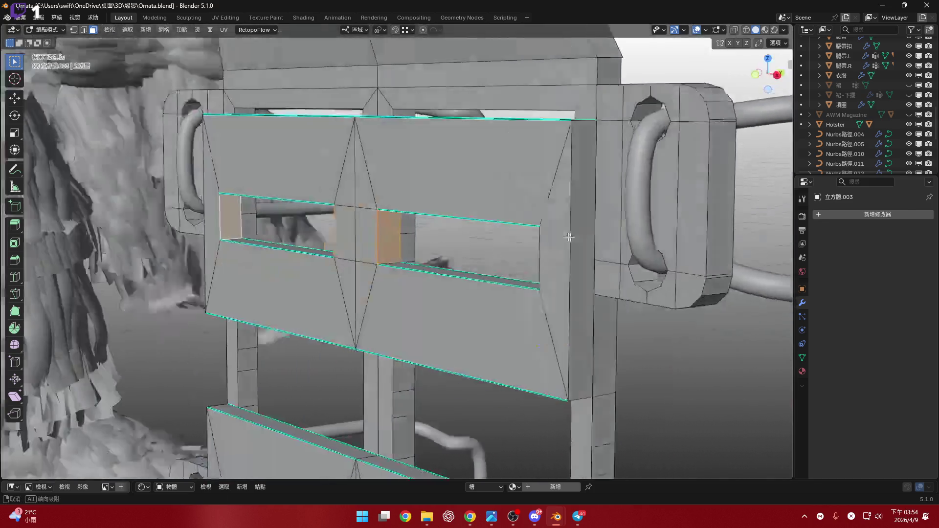
scroll(529, 237, up, 4)
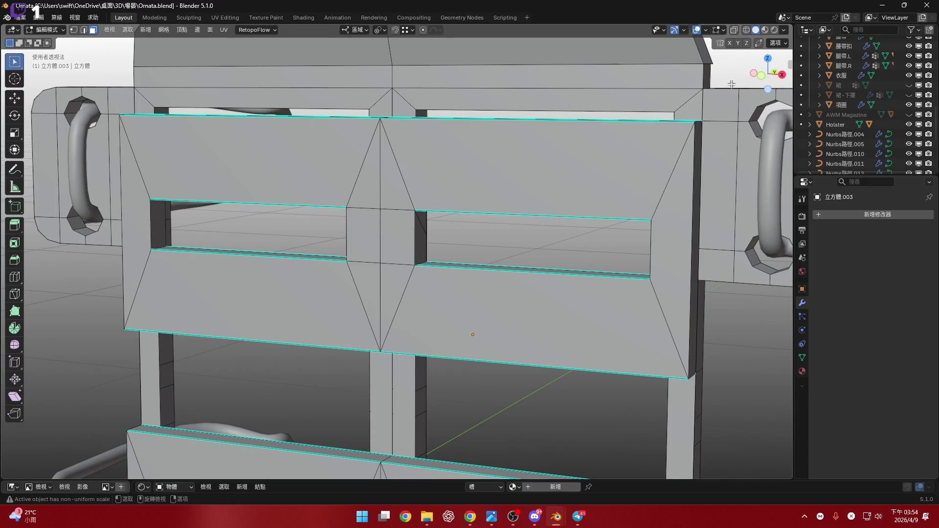
- Subdivide the centre face between the grooves from a straight front view
click(759, 82)
drag(365, 214, 519, 217)
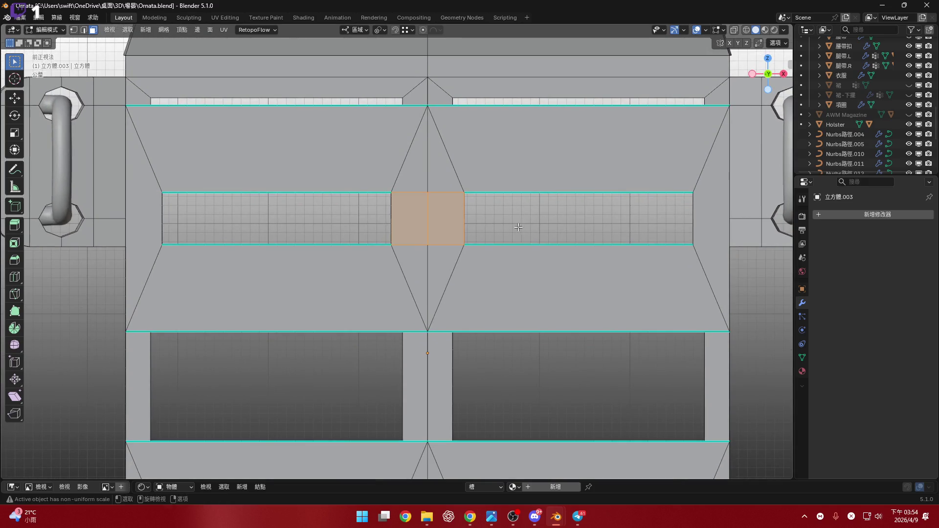
right_click(518, 227)
click(518, 227)
scroll(436, 211, up, 2)
- Delete the centre seam faces bridging the groove, leaving the middle open
middle_drag(386, 212, 338, 191)
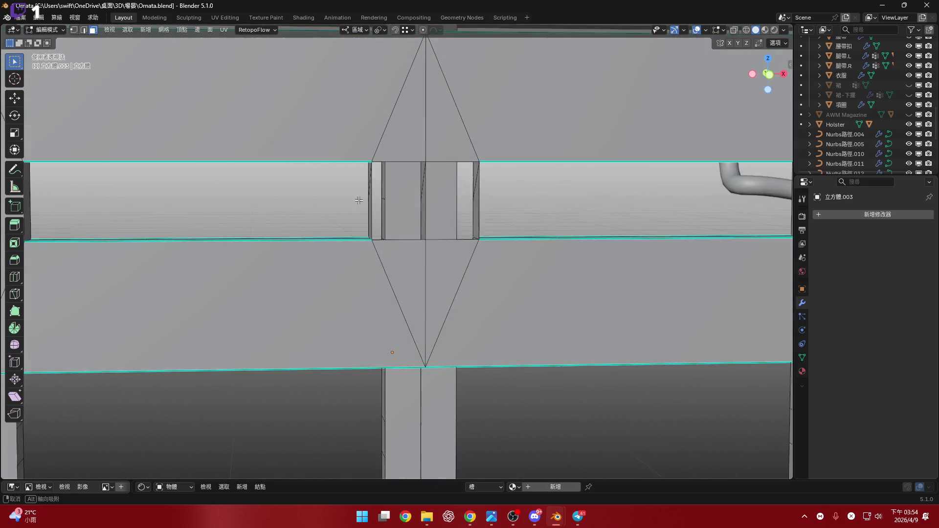
drag(337, 191, 491, 205)
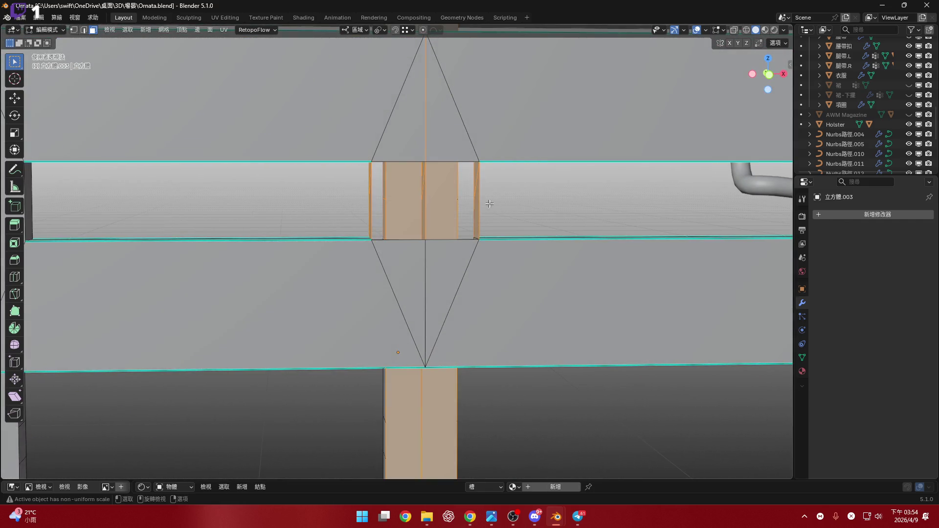
middle_drag(491, 204, 499, 204)
key(x)
click(498, 203)
scroll(499, 204, down, 5)
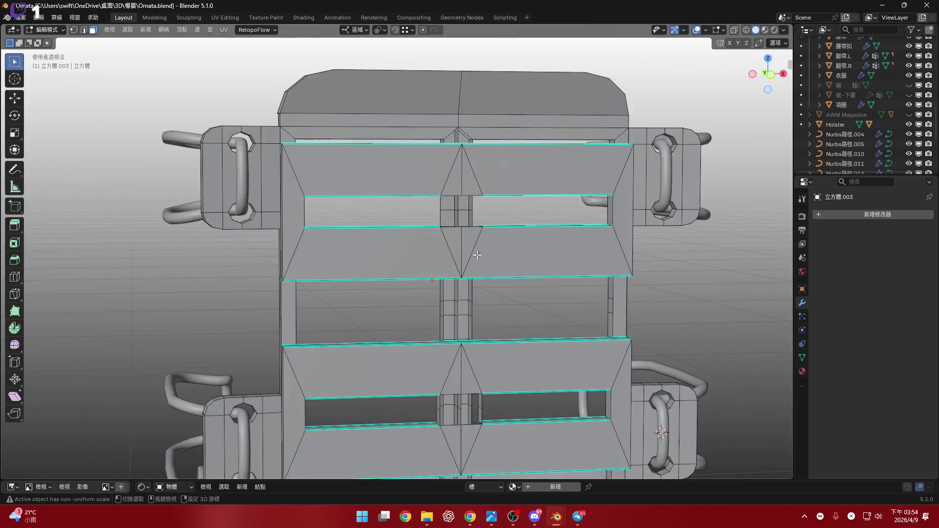
scroll(438, 257, up, 4)
middle_drag(438, 258, 344, 259)
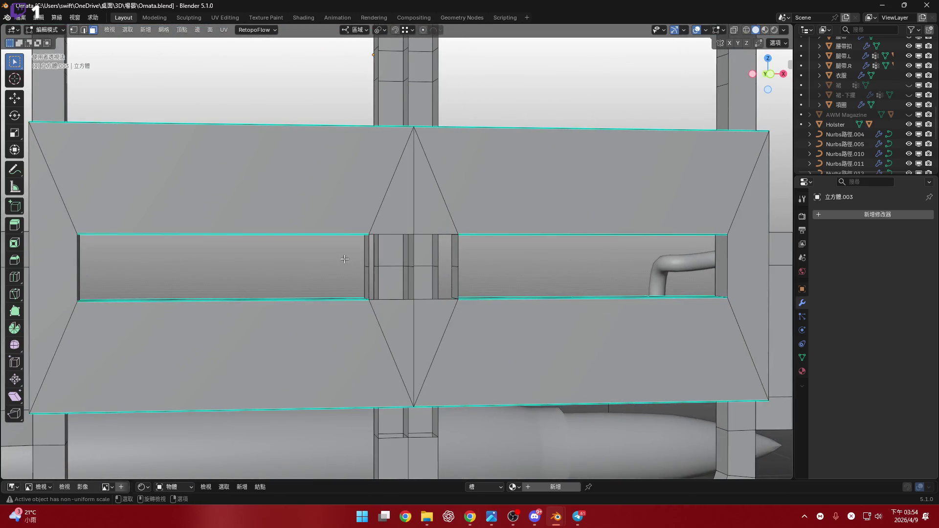
drag(474, 274, 475, 275)
key(x)
click(488, 279)
scroll(489, 279, down, 4)
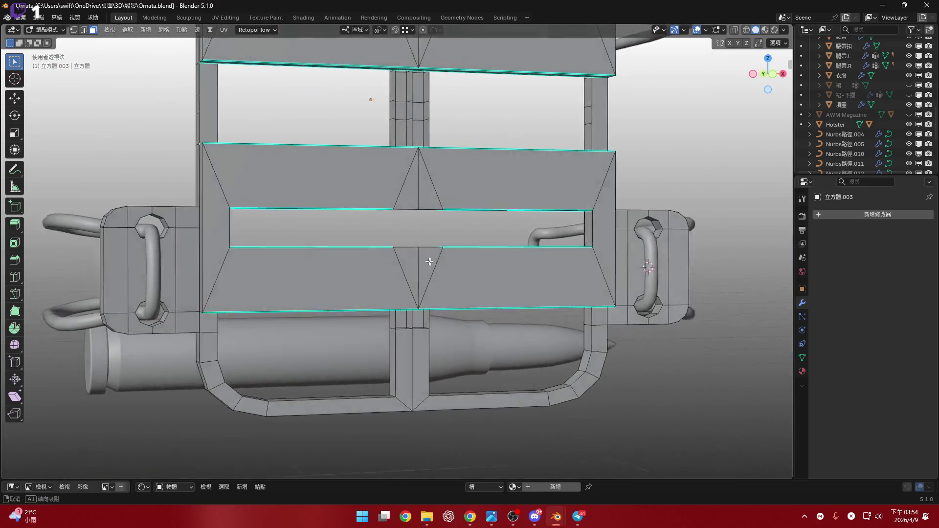
scroll(420, 259, up, 4)
- In X-ray, box-select and delete the lower column faces, then turn X-ray off
mouse_move(419, 259)
middle_down()
mouse_move(455, 262)
mouse_move(425, 279)
mouse_move(436, 284)
mouse_move(570, 272)
mouse_move(614, 287)
mouse_move(520, 252)
mouse_move(414, 306)
middle_up()
key(alt+z)
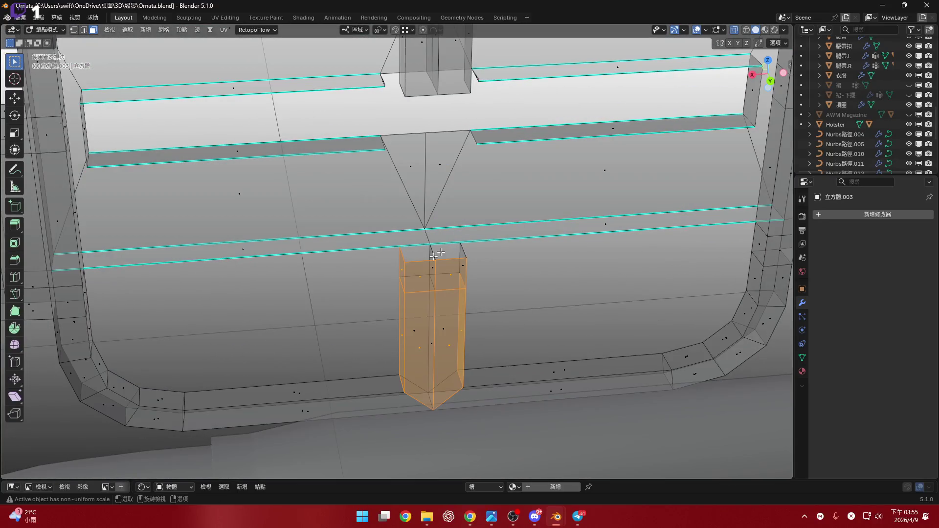
middle_drag(386, 265, 389, 272)
key(b)
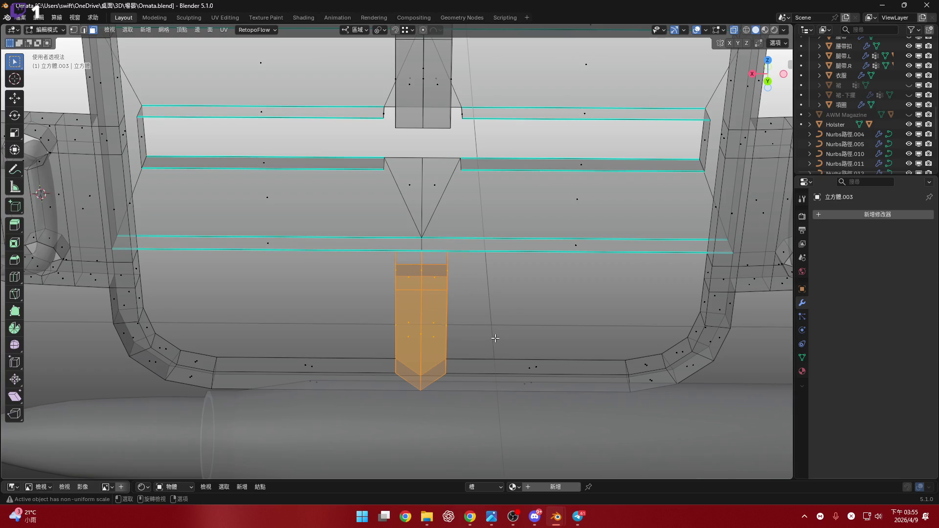
right_click(496, 338)
click(495, 336)
mouse_move(495, 335)
middle_down()
mouse_move(412, 198)
mouse_move(558, 228)
mouse_move(327, 234)
middle_up()
scroll(411, 199, down, 2)
scroll(411, 198, down, 3)
key(alt+z)
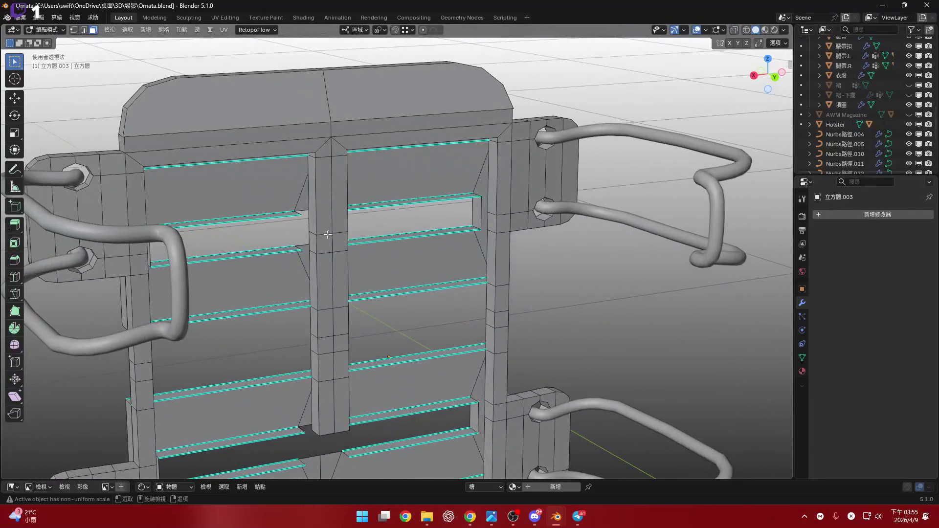
- Deselect everything and, in X-ray, select the two pillar faces either side of the seam
key(ctrl+l)
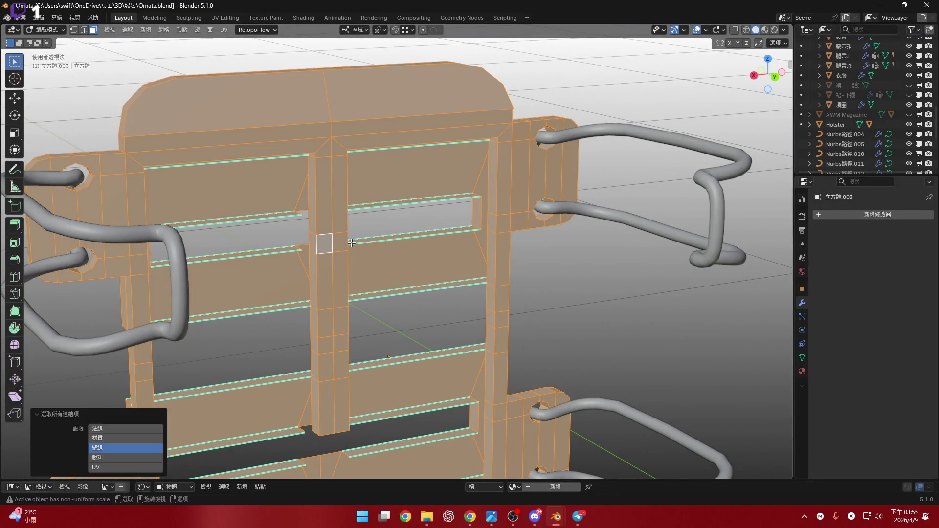
key(alt+a)
scroll(367, 224, up, 2)
scroll(336, 236, up, 3)
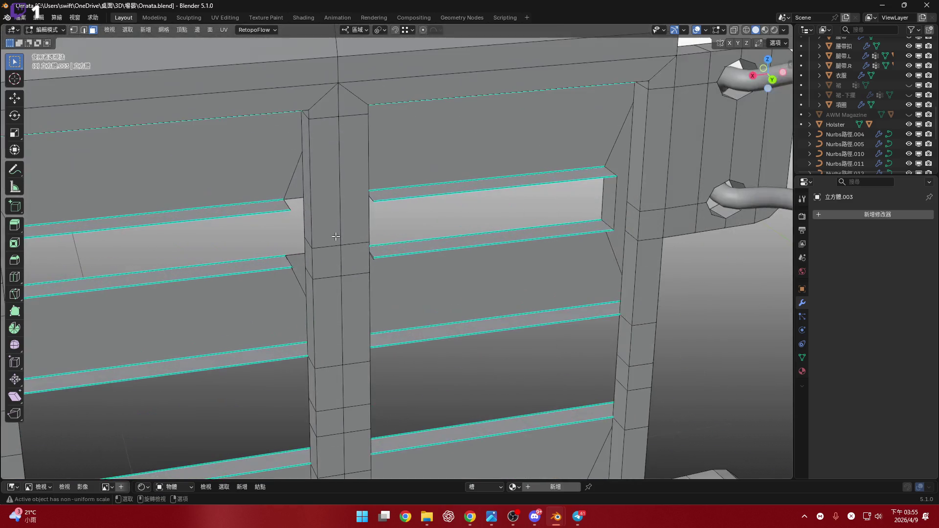
click(746, 31)
mouse_move(440, 220)
middle_down()
mouse_move(329, 163)
mouse_move(396, 177)
mouse_move(416, 166)
middle_up()
click(372, 183)
shift+click(343, 183)
click(734, 30)
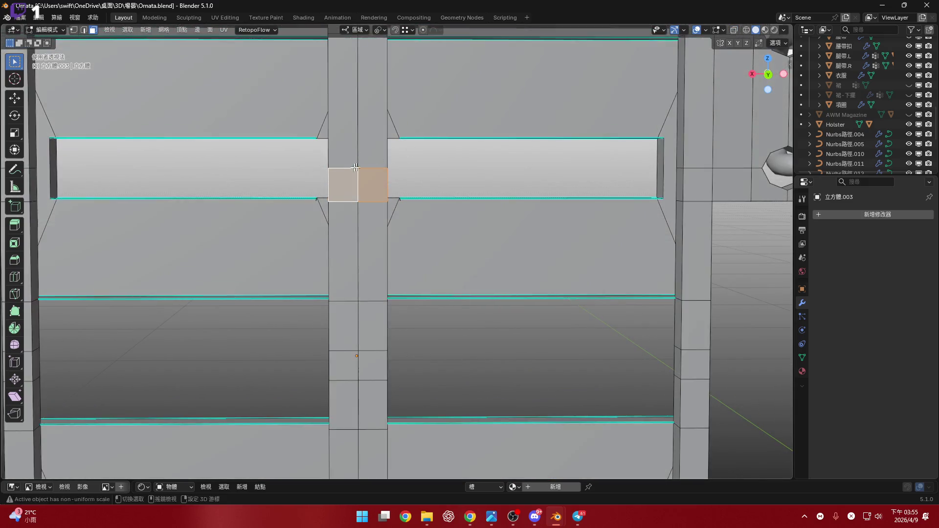
scroll(379, 149, down, 3)
- Select the pillar faces intruding into the upper groove and bring up the delete options for them
middle_drag(353, 169, 379, 149)
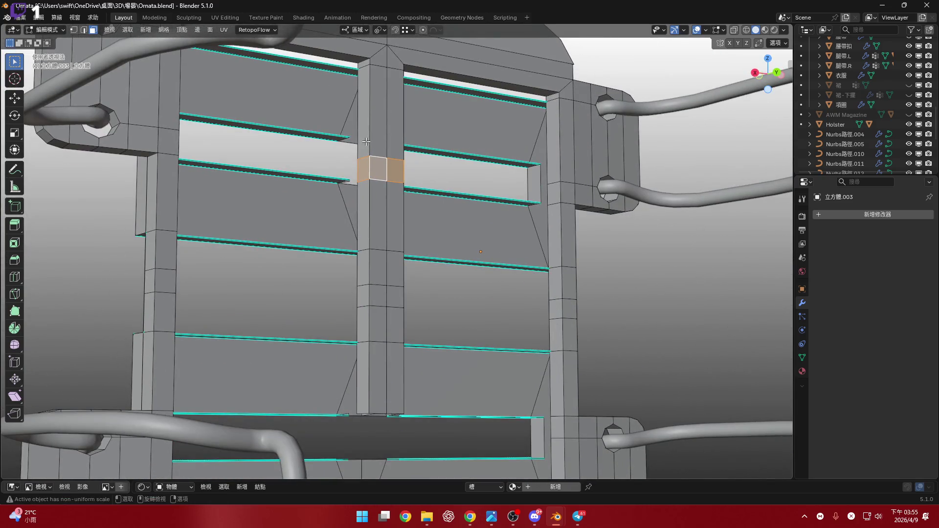
alt+shift+click(379, 166)
alt+shift+click(373, 132)
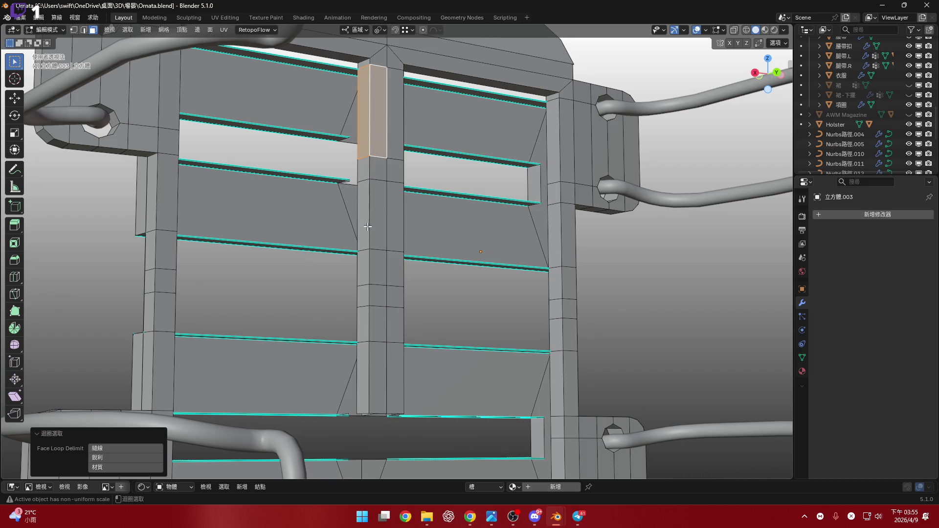
mouse_move(368, 226)
middle_down()
mouse_move(389, 249)
mouse_move(381, 286)
mouse_move(256, 232)
middle_up()
scroll(380, 286, up, 3)
drag(352, 262, 351, 261)
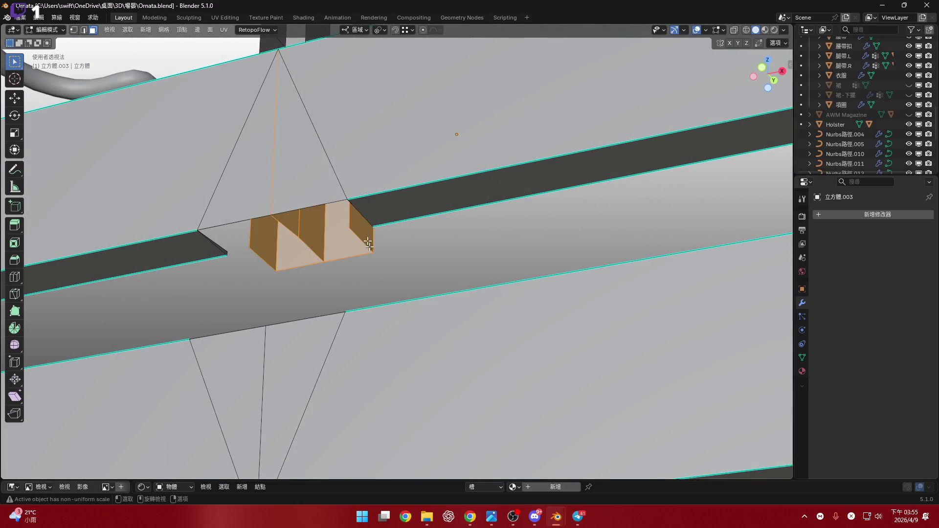
right_click(365, 234)
click(365, 235)
mouse_move(365, 234)
middle_down()
mouse_move(354, 230)
mouse_move(442, 242)
mouse_move(283, 251)
mouse_move(283, 216)
middle_up()
key(a)
key(x)
click(434, 234)
key(b)
- Delete the remaining pillar and seam faces inside the groove
drag(280, 212, 377, 253)
key(x)
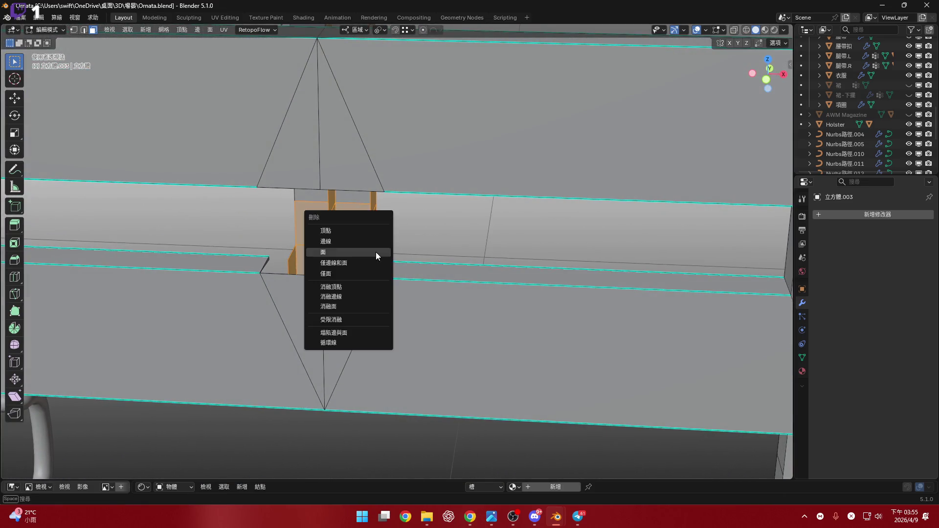
click(377, 251)
middle_drag(378, 252, 341, 231)
key(b)
drag(313, 214, 341, 232)
key(x)
click(341, 231)
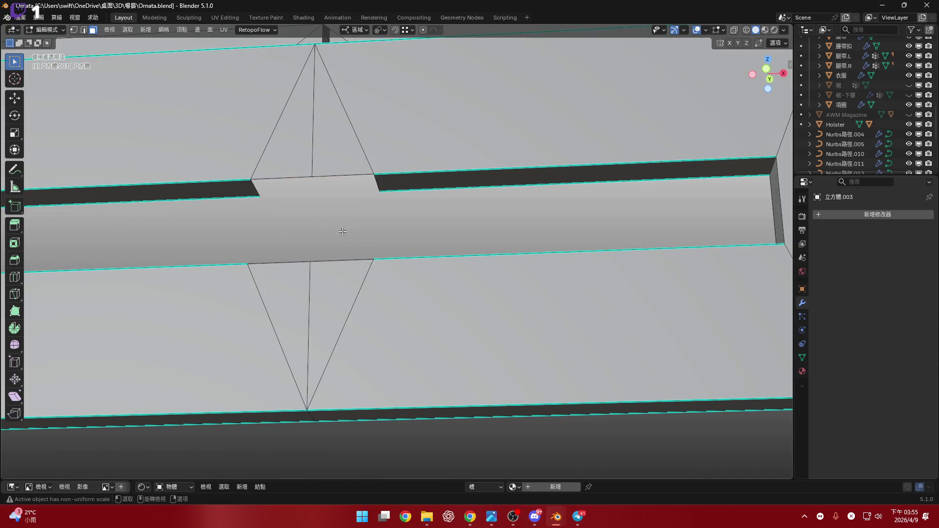
scroll(342, 231, down, 3)
- Delete the triangular face above the groove so it runs cleanly across
mouse_move(341, 231)
middle_down()
mouse_move(378, 271)
mouse_move(346, 235)
middle_up()
scroll(359, 249, up, 4)
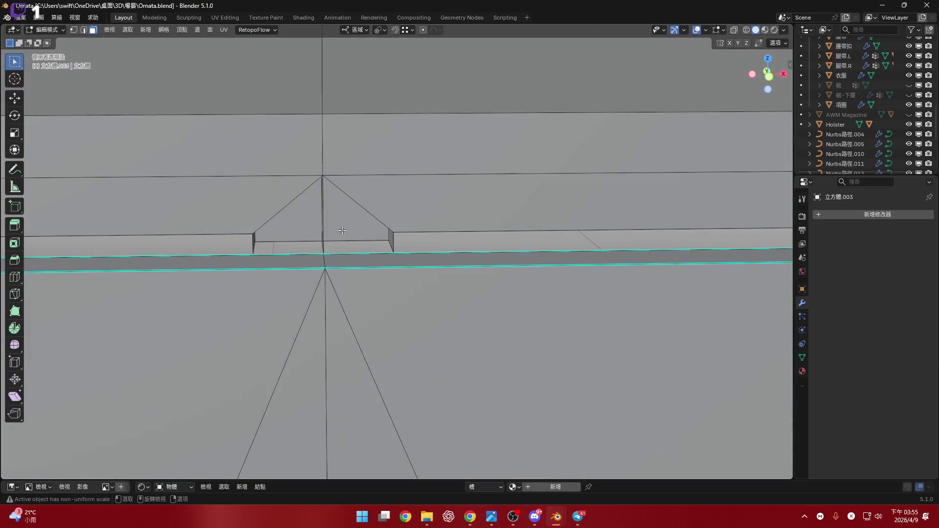
click(346, 235)
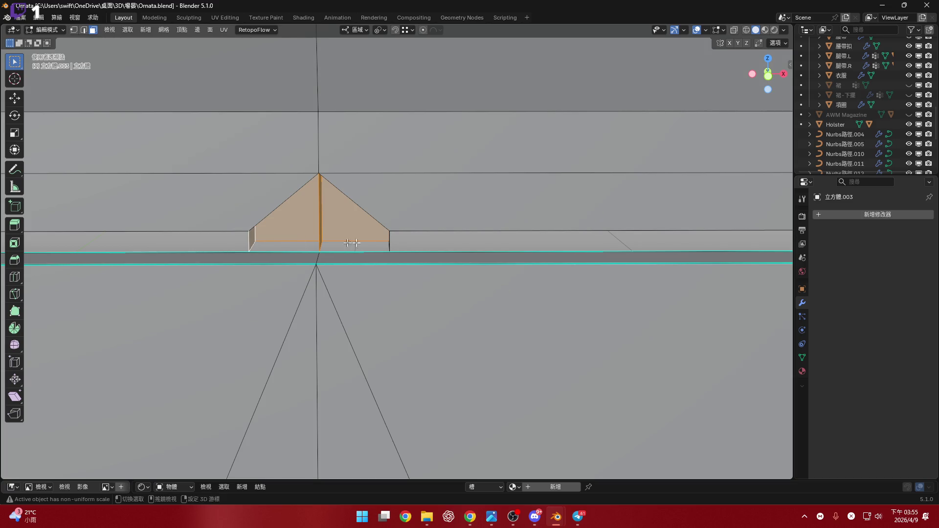
mouse_move(398, 243)
middle_down()
mouse_move(477, 257)
mouse_move(506, 279)
middle_up()
key(x)
click(433, 247)
scroll(498, 261, down, 3)
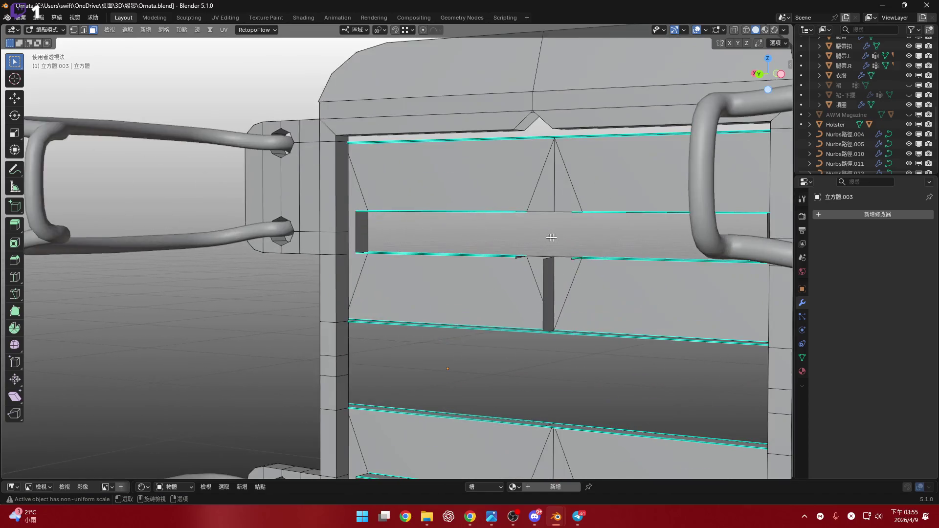
scroll(506, 279, up, 2)
scroll(510, 294, up, 2)
scroll(516, 308, up, 4)
scroll(515, 309, up, 2)
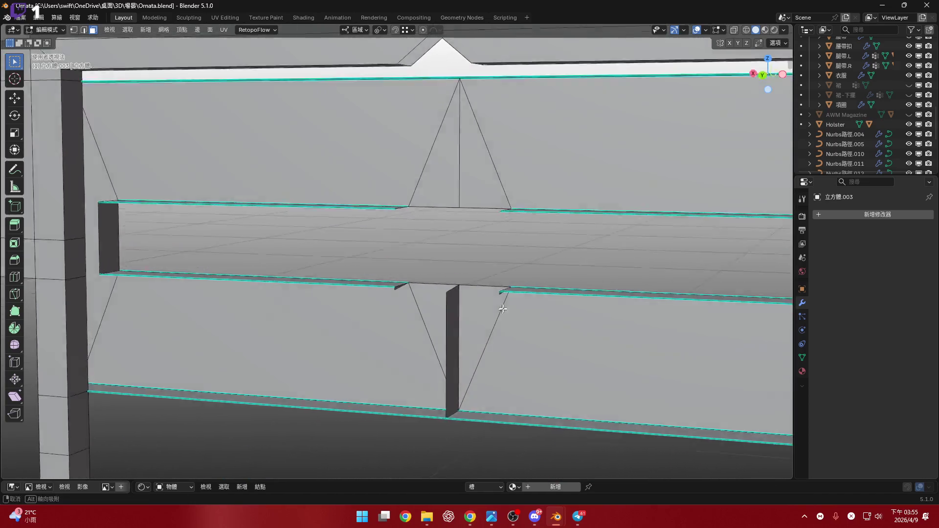
scroll(514, 304, up, 4)
- Orbit to inspect the centre post and groove edges
middle_drag(514, 305, 546, 250)
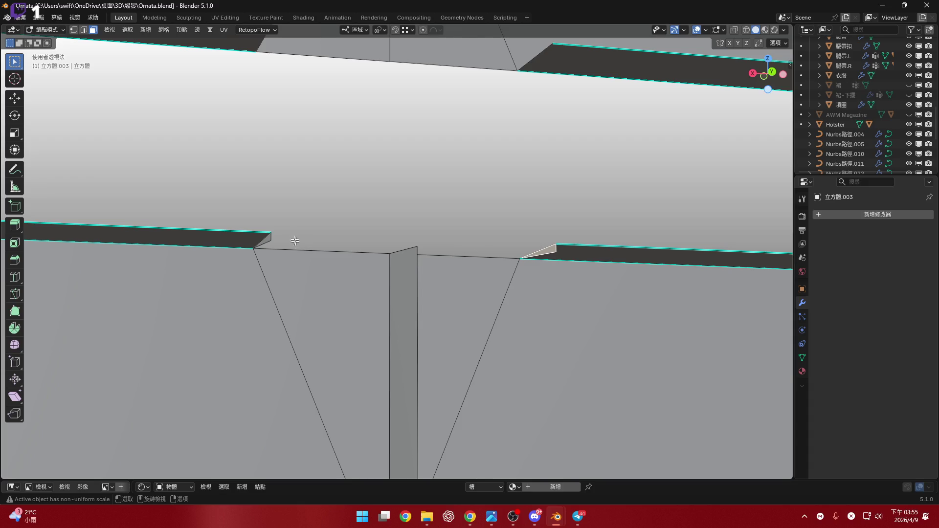
mouse_move(451, 198)
middle_down()
mouse_move(474, 249)
mouse_move(487, 114)
mouse_move(534, 293)
mouse_move(323, 271)
middle_up()
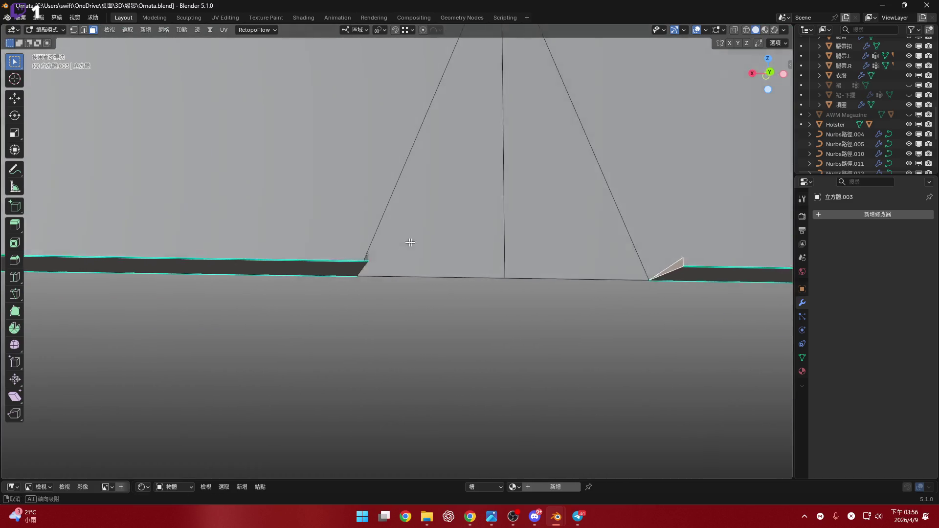
mouse_move(379, 284)
middle_down()
mouse_move(459, 356)
mouse_move(443, 278)
mouse_move(469, 245)
mouse_move(402, 202)
mouse_move(453, 257)
mouse_move(431, 287)
middle_up()
scroll(470, 245, down, 2)
scroll(452, 256, down, 3)
scroll(431, 294, up, 2)
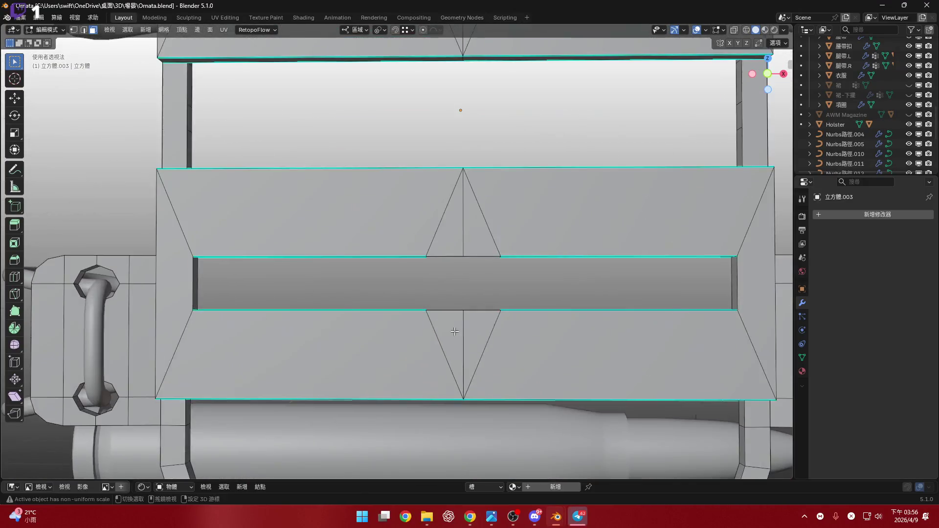
scroll(431, 301, up, 2)
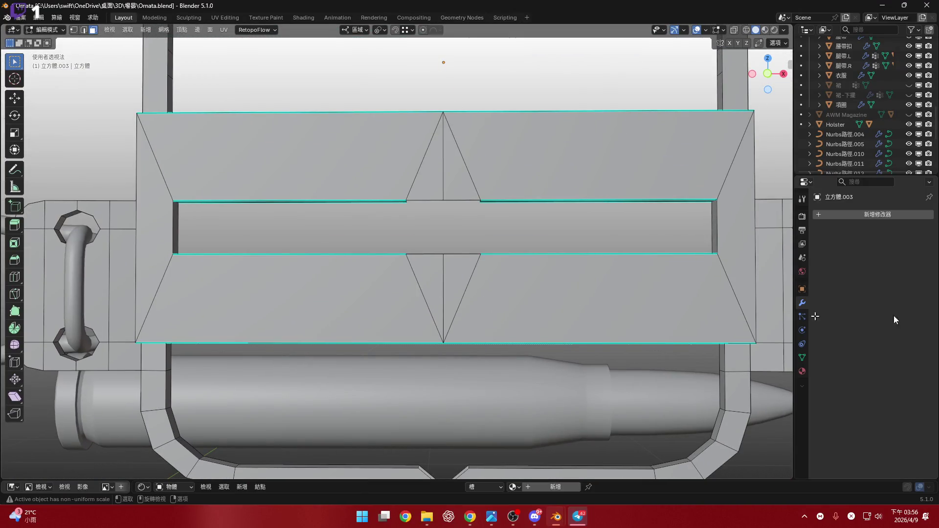
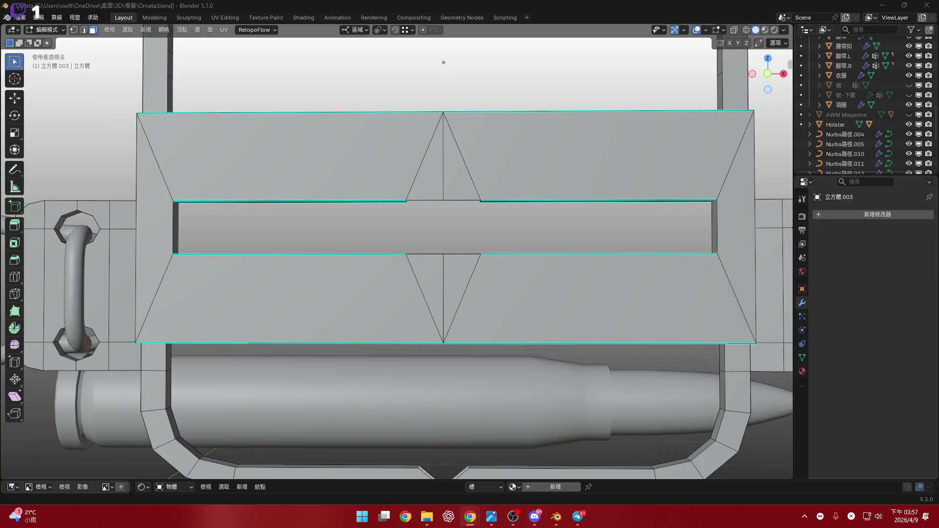
scroll(513, 265, up, 1)
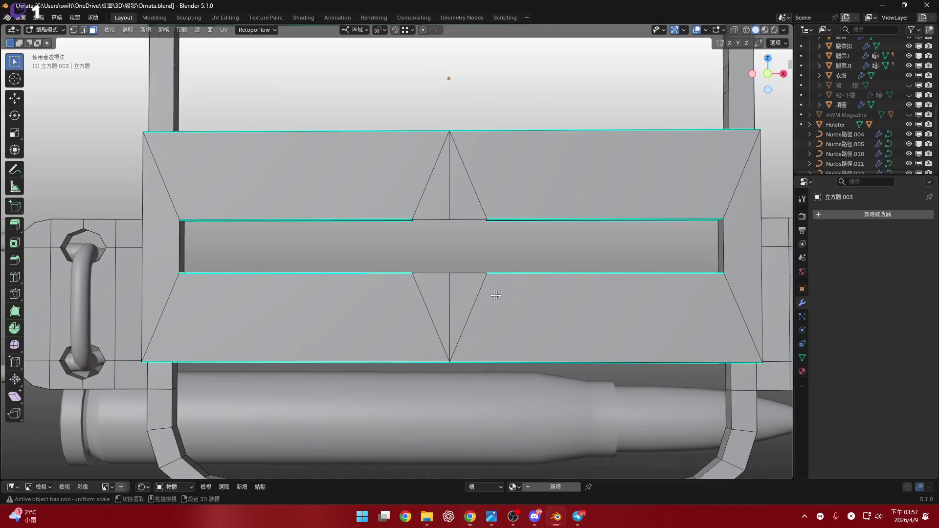
scroll(484, 275, up, 1)
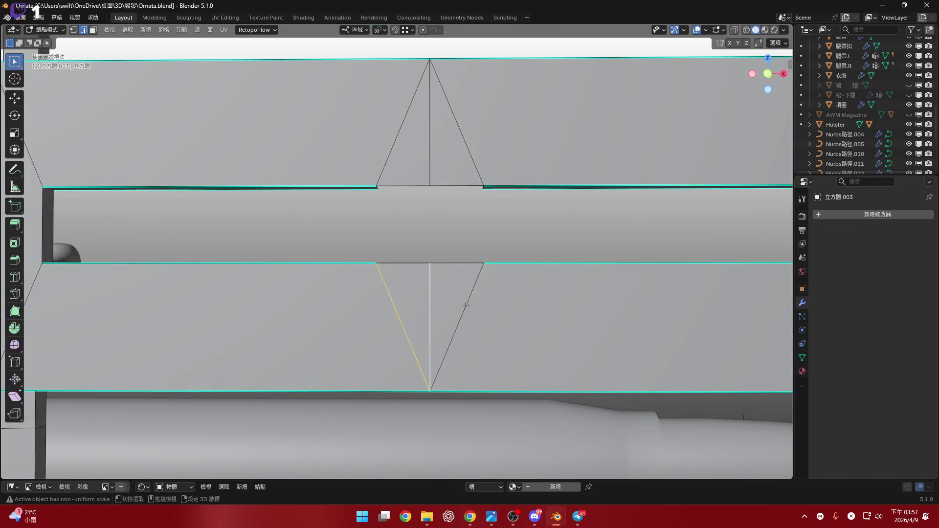
- Dissolve the right diagonal edge inside the first strap notch via X > Dissolve Edges
mouse_move(439, 274)
middle_down()
mouse_move(439, 311)
mouse_move(385, 215)
middle_up()
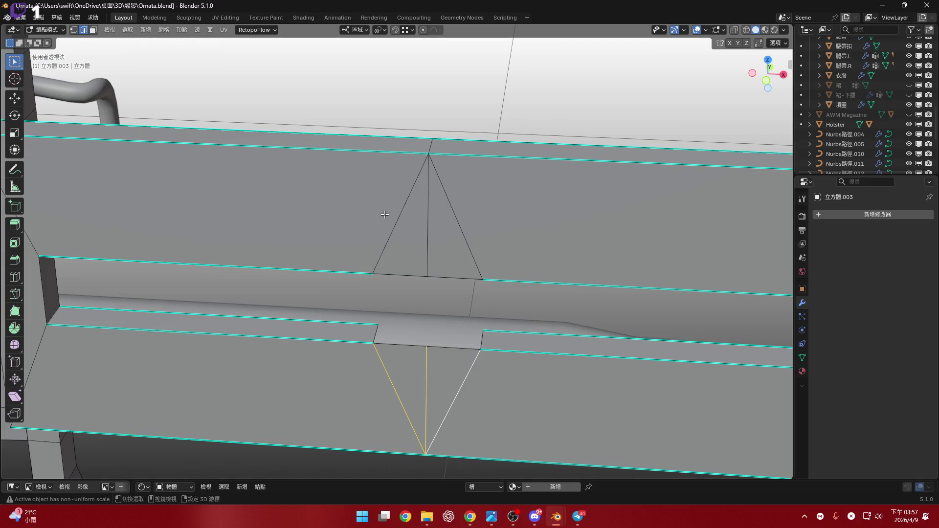
scroll(449, 224, down, 5)
scroll(408, 219, up, 2)
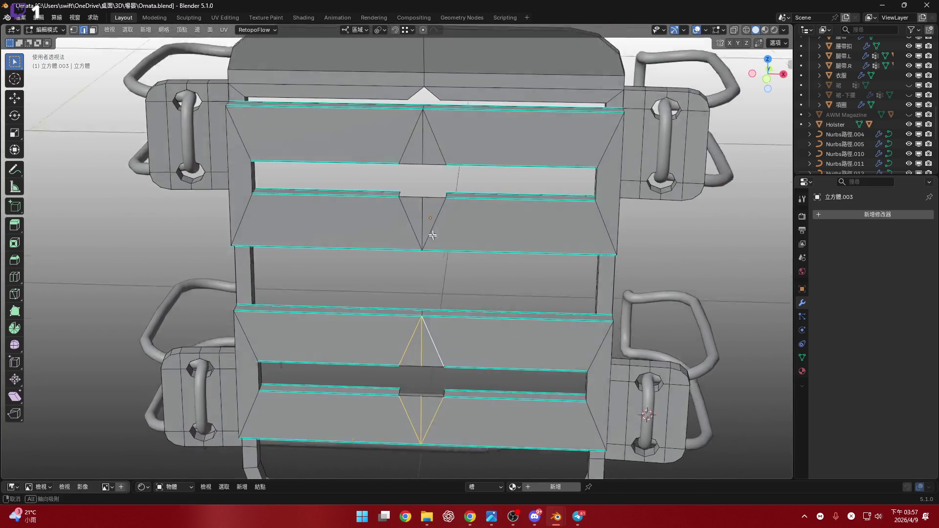
scroll(409, 220, up, 1)
shift+click(435, 213)
shift+scroll(407, 207, up, 3)
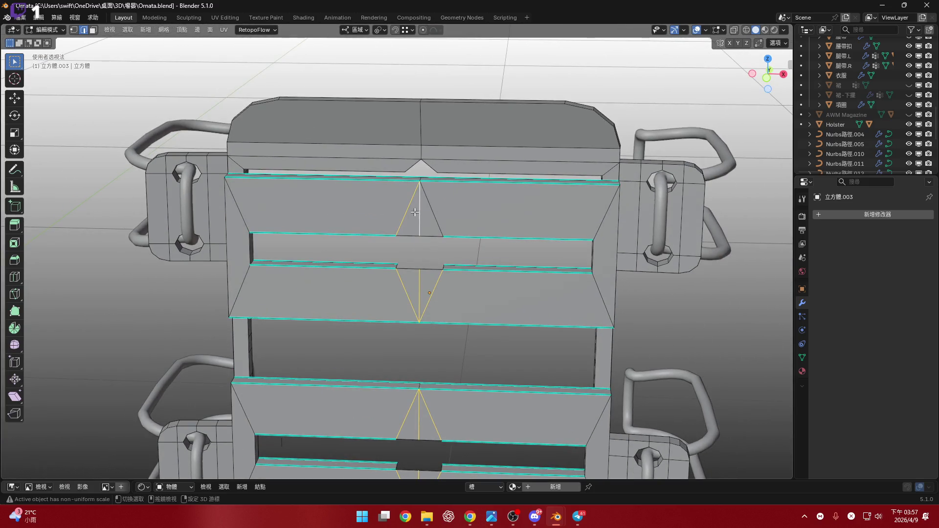
shift+scroll(415, 212, down, 1)
shift+scroll(415, 212, down, 1)
key(x)
click(509, 261)
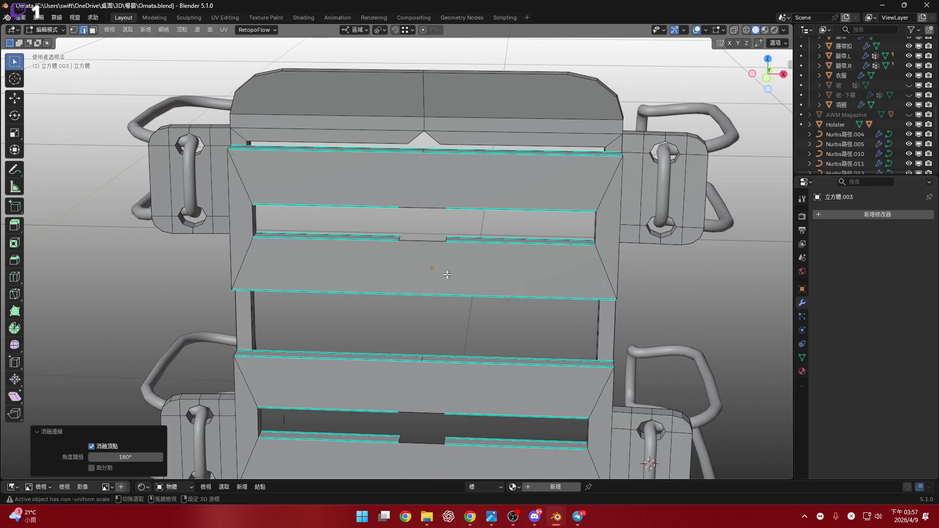
- Dissolve another stray diagonal edge from below, then select the stray edge in the next notch
middle_drag(447, 275, 416, 251)
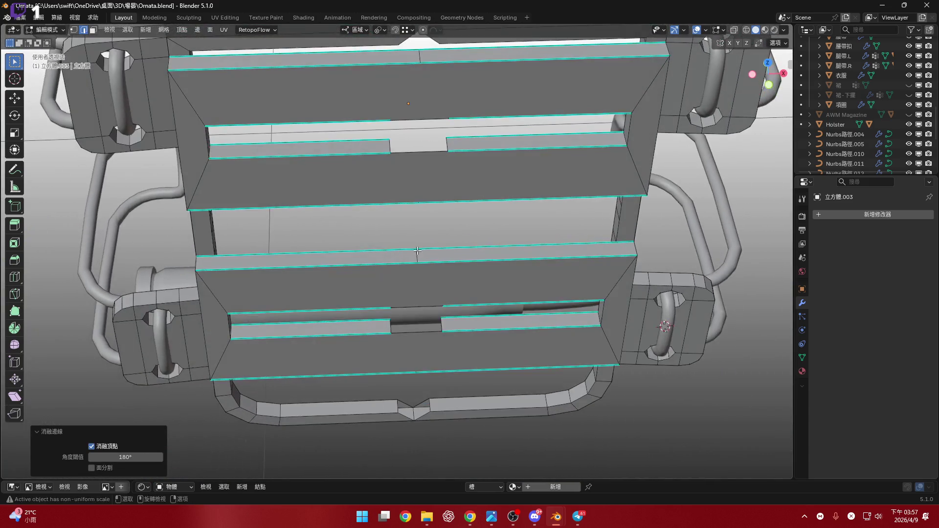
click(414, 256)
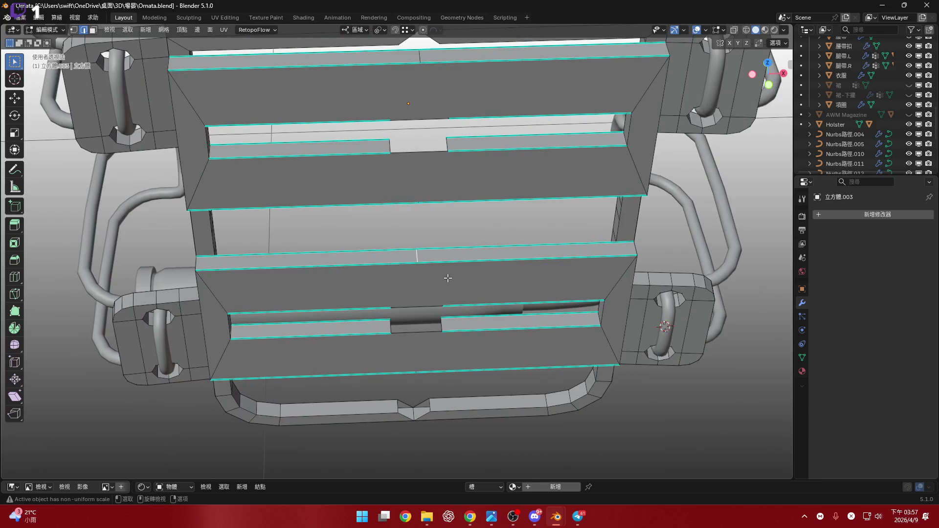
key(x)
click(448, 275)
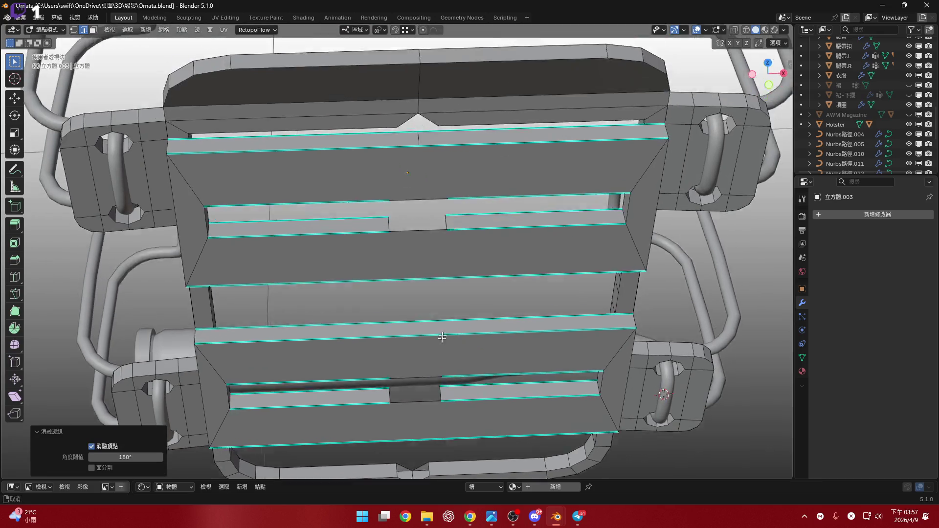
mouse_move(449, 274)
middle_down()
mouse_move(431, 215)
mouse_move(421, 304)
middle_up()
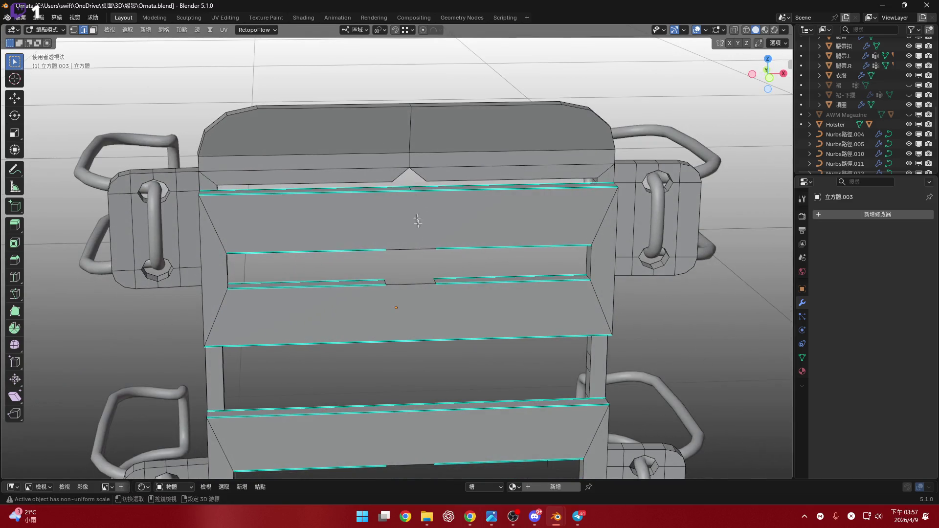
middle_drag(417, 221, 421, 324)
scroll(411, 257, up, 2)
click(410, 251)
scroll(409, 245, down, 5)
scroll(414, 293, up, 4)
- Dissolve the last remaining stray diagonal edge in the notch
key(x)
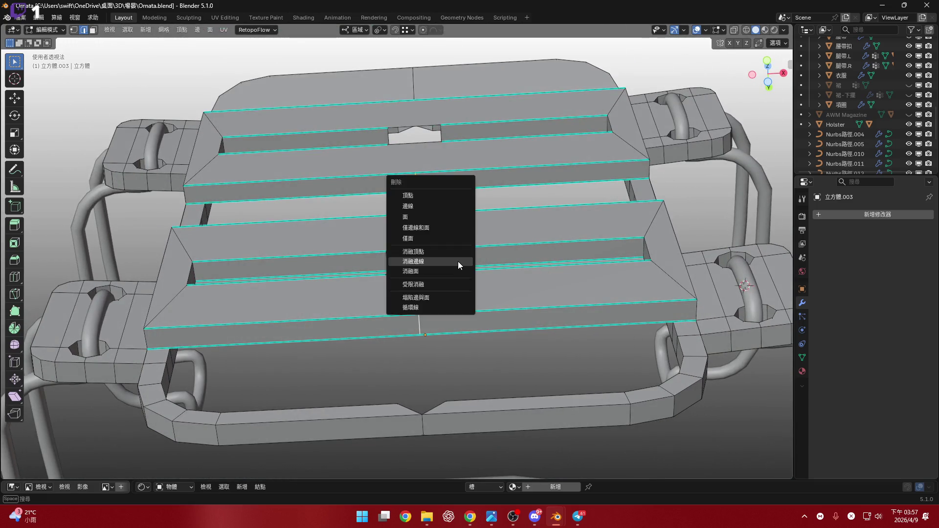
click(458, 261)
mouse_move(457, 261)
middle_down()
mouse_move(672, 361)
mouse_move(497, 304)
middle_up()
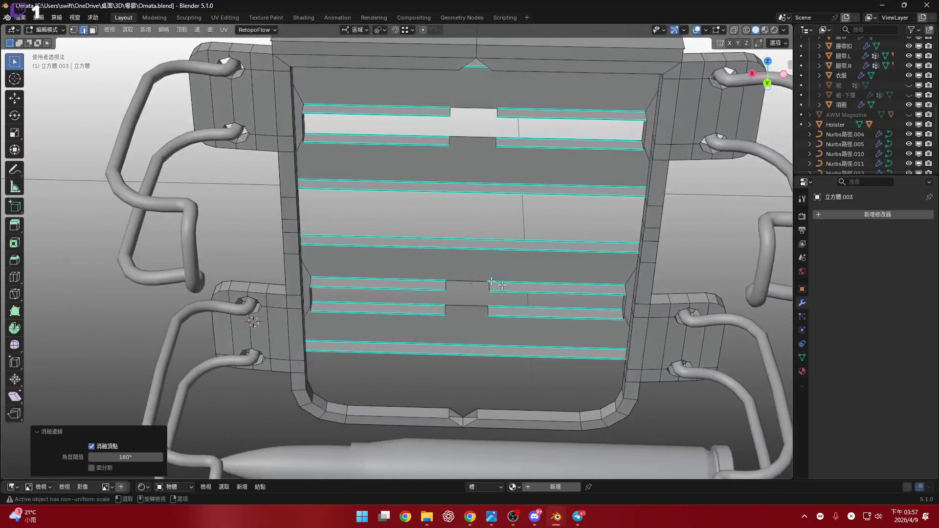
scroll(497, 304, up, 5)
- Bridge the first strip gap into a face with Bridge Edge Loops on its two side edges
click(495, 306)
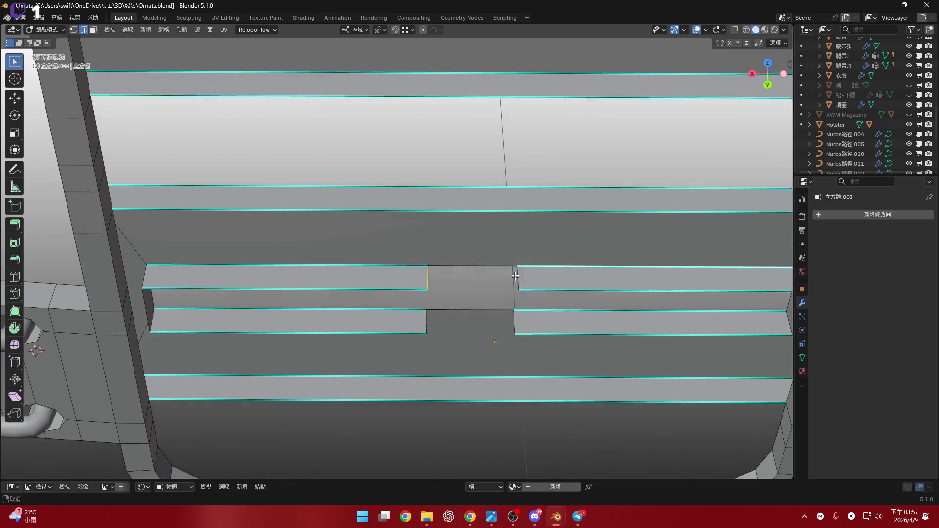
shift+click(516, 275)
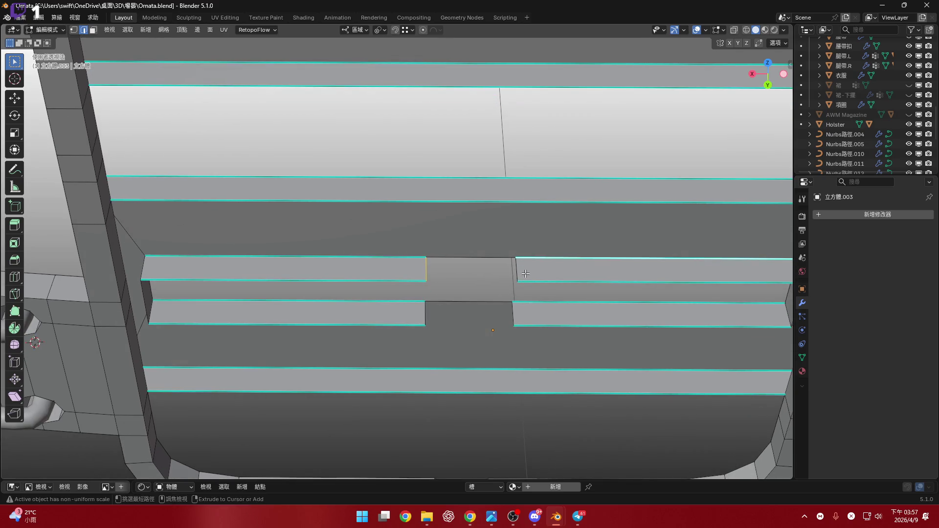
right_click(544, 285)
click(544, 286)
middle_drag(521, 292, 509, 301)
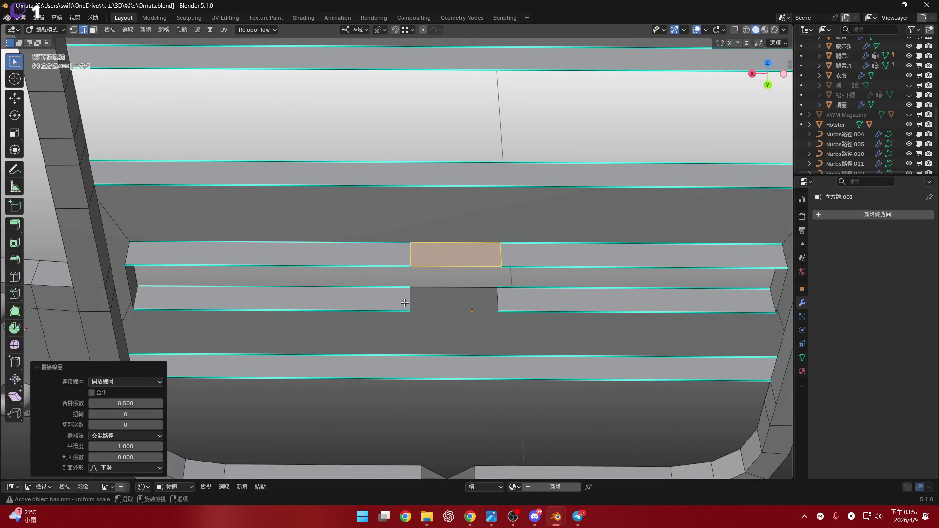
- Bridge the lower strip gap (redoing the bridge once) and the following gap the same way
click(509, 301)
shift+click(415, 296)
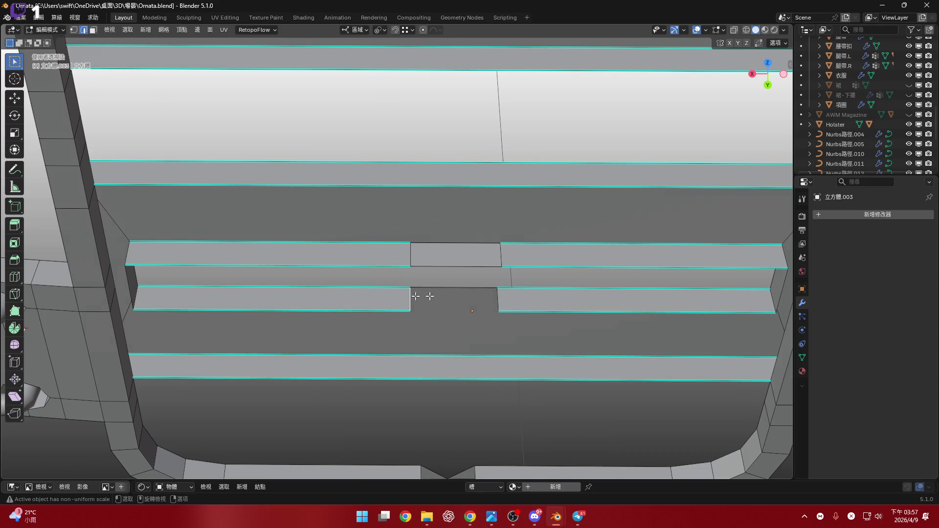
right_click(498, 295)
click(489, 296)
key(ctrl+z)
right_click(490, 300)
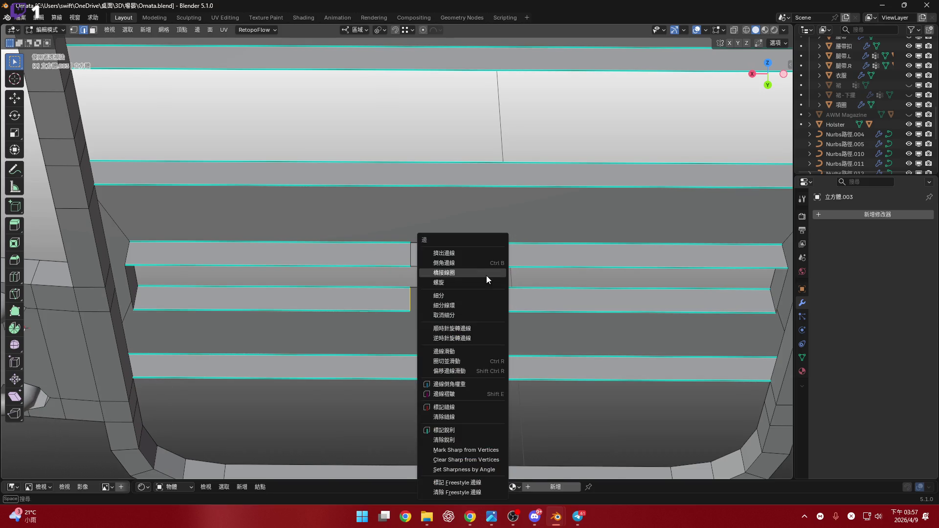
click(487, 273)
mouse_move(487, 272)
middle_down()
mouse_move(445, 351)
mouse_move(433, 267)
middle_up()
right_click(495, 264)
mouse_move(499, 233)
middle_down()
mouse_move(495, 264)
mouse_move(383, 265)
middle_up()
click(494, 263)
- Bridge the upper strap gap into a face from its two opposite edges
click(381, 270)
shift+click(484, 273)
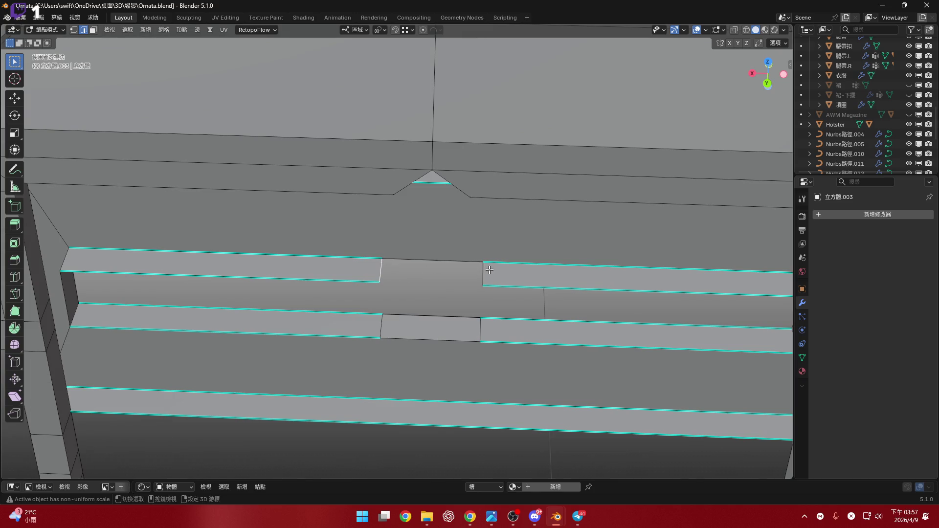
right_click(488, 270)
click(488, 270)
middle_drag(488, 270, 476, 205)
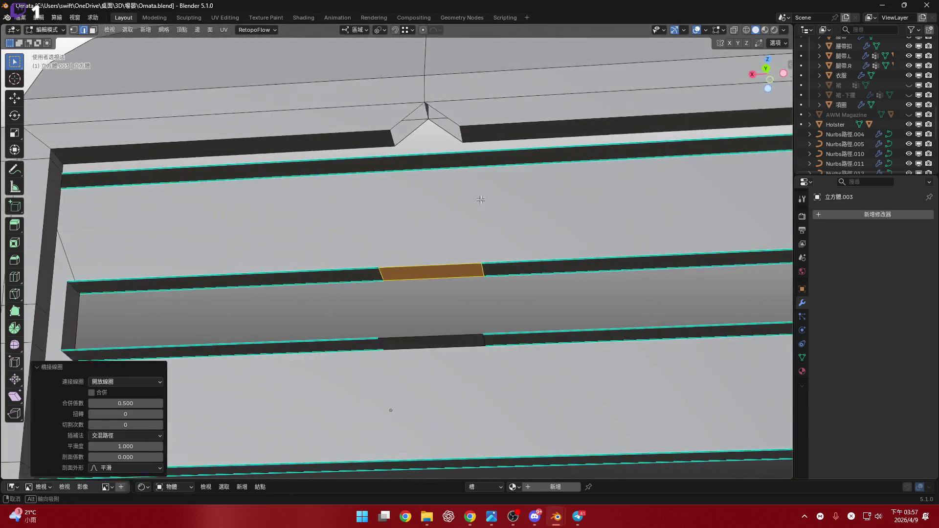
middle_drag(440, 151, 376, 199)
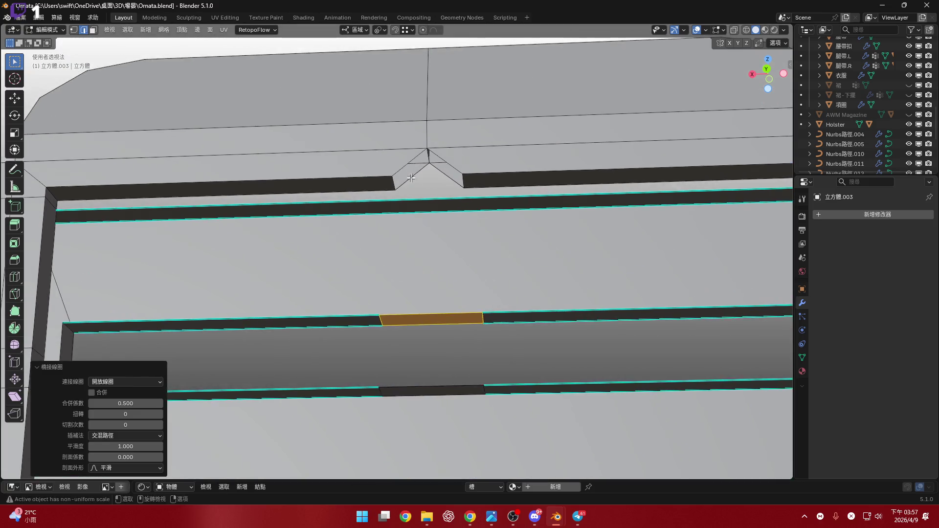
- Bridge the edge loops around the V-shaped notch to the neighbouring strips, then clear the selection
click(377, 199)
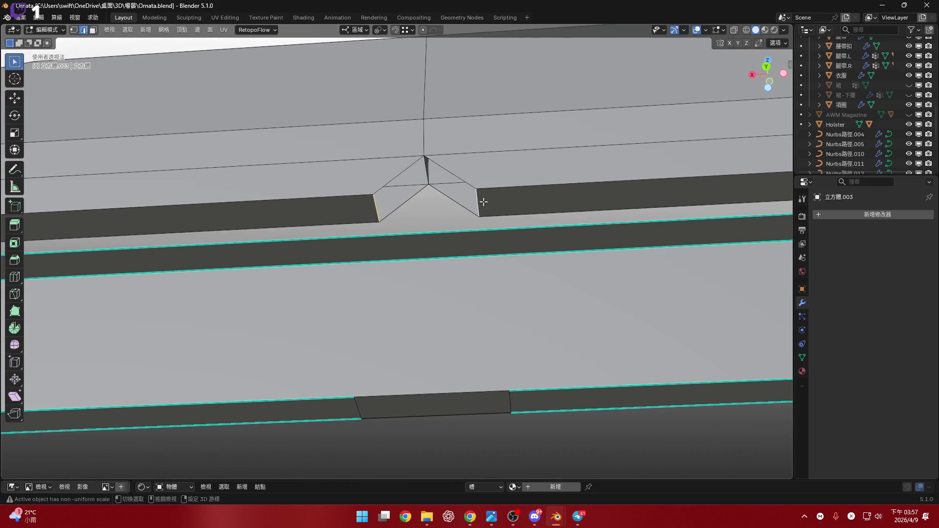
alt+click(425, 178)
right_click(511, 186)
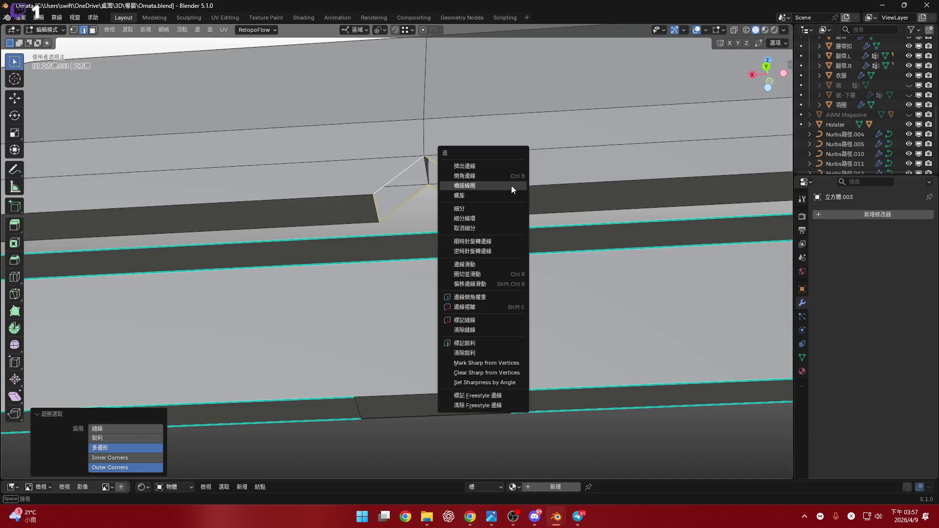
click(511, 186)
mouse_move(437, 168)
middle_down()
mouse_move(425, 161)
mouse_move(424, 217)
middle_up()
key(alt+a)
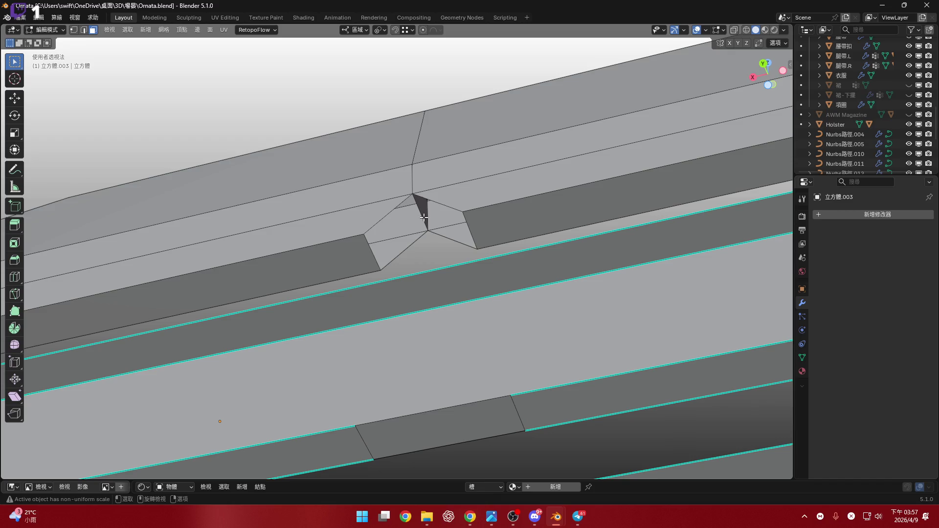
- Delete the dark leftover face sitting inside the notch
middle_drag(424, 215, 421, 180)
shift+click(420, 193)
click(420, 193)
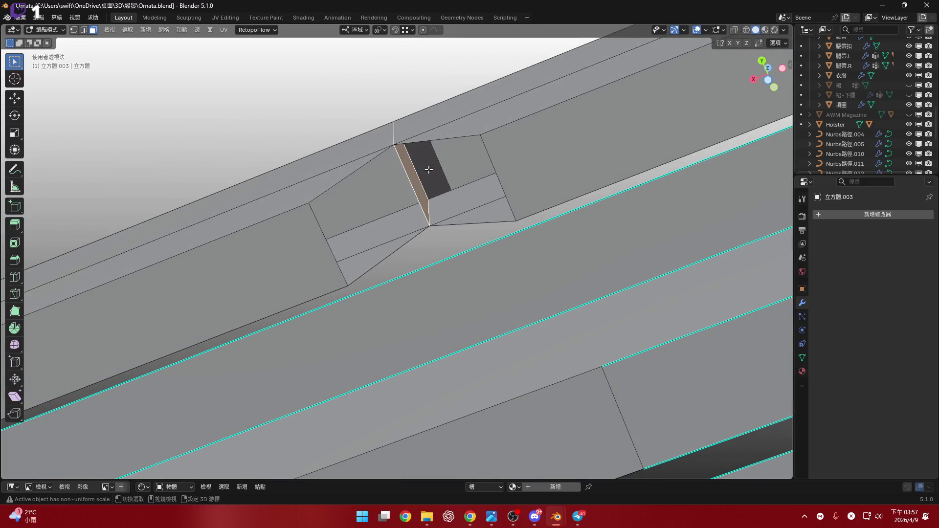
key(x)
click(428, 132)
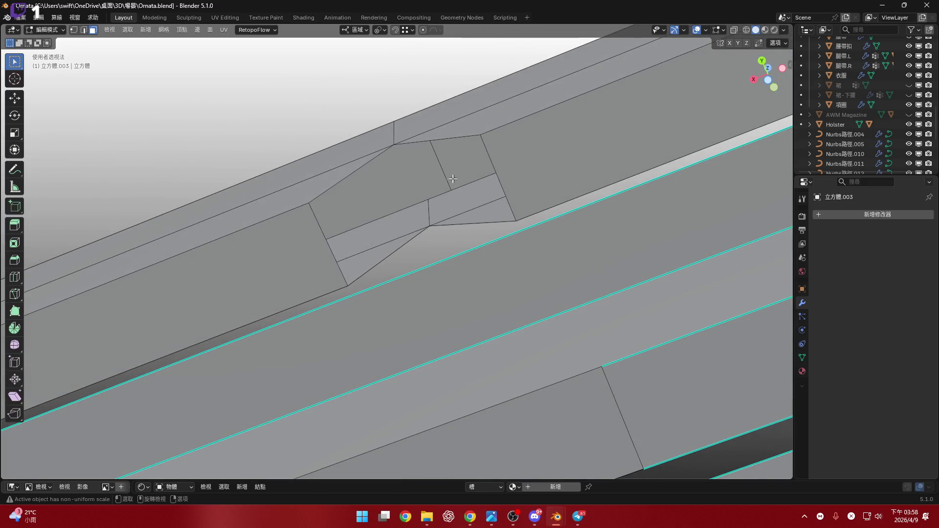
middle_drag(428, 132, 430, 250)
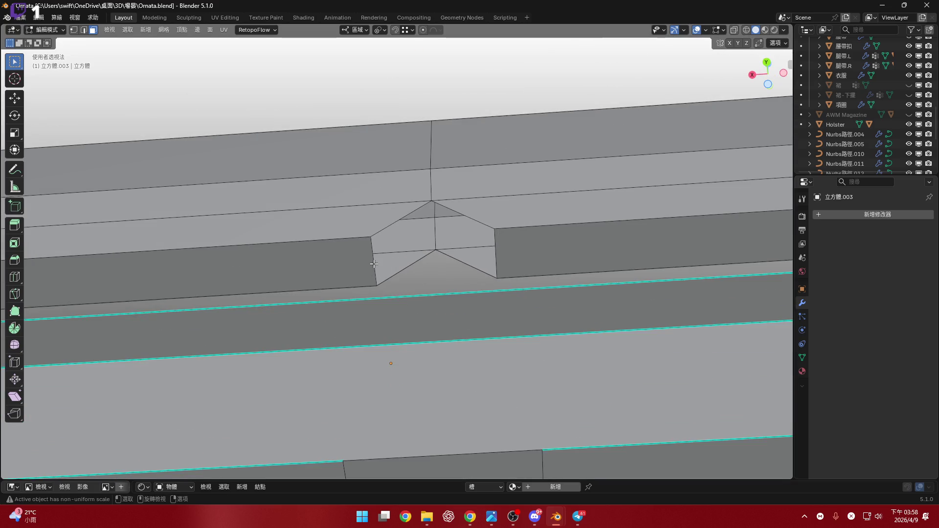
- In edge mode, bridge the two edge loops on either side of the notch
alt+click(374, 262)
key(2)
alt+click(369, 272)
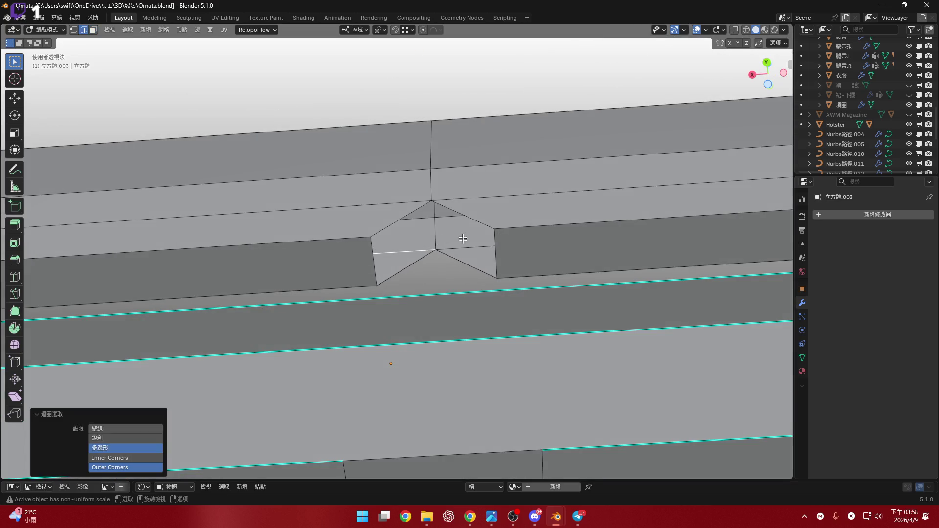
alt+shift+click(476, 246)
right_click(476, 246)
click(480, 246)
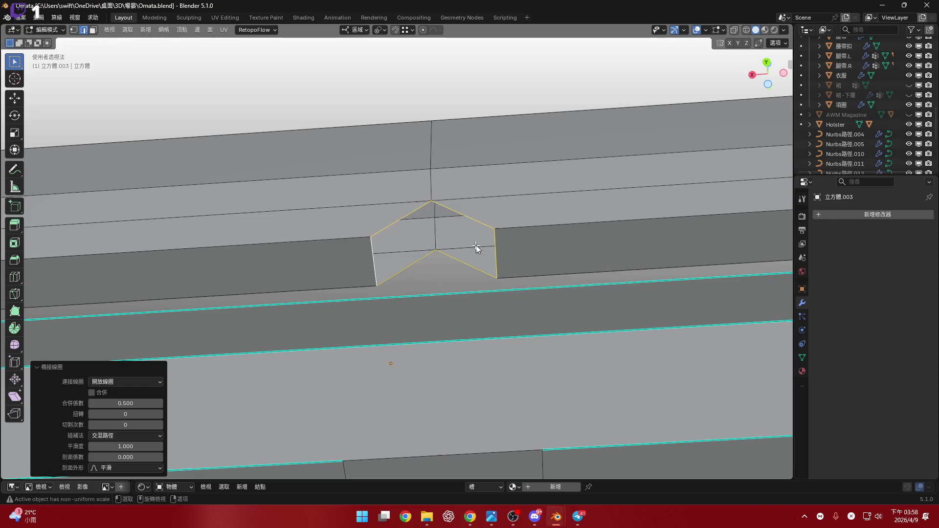
middle_drag(480, 246, 470, 272)
- Redo the notch bridge until it closes as a small triangular face, checking it in face mode
key(3)
key(2)
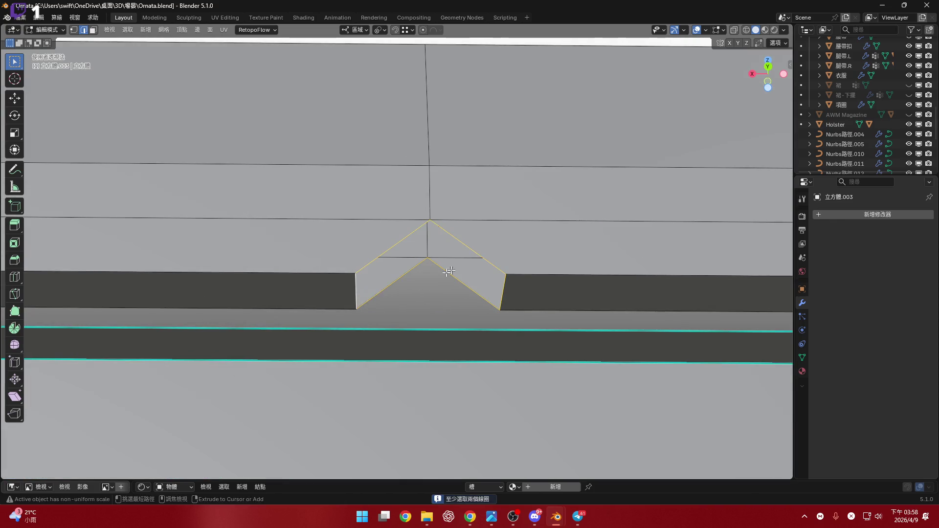
key(ctrl+z)
right_click(516, 286)
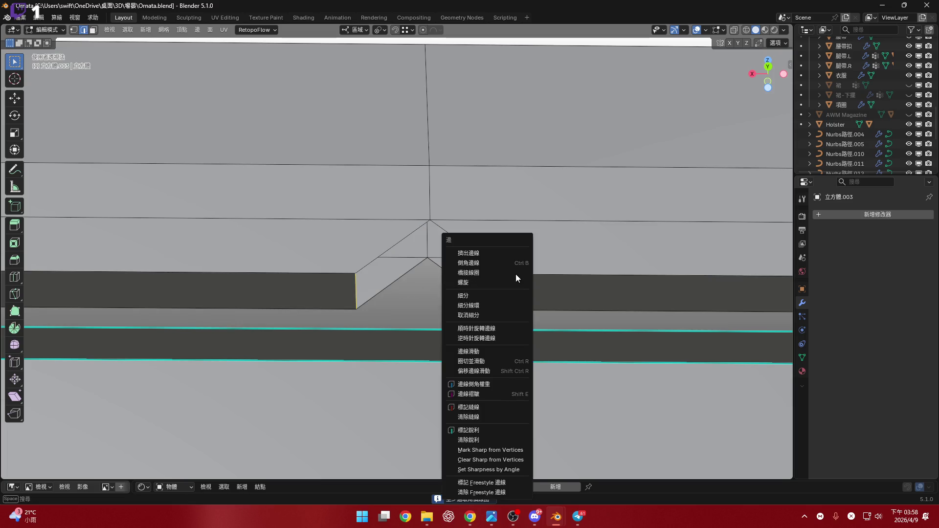
click(475, 269)
key(ctrl+z)
right_click(474, 246)
click(474, 247)
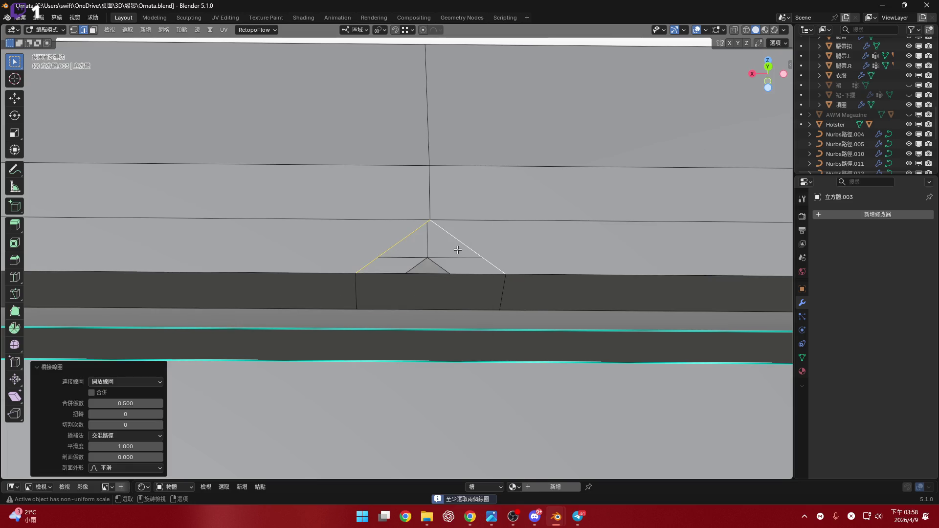
mouse_move(474, 247)
middle_down()
mouse_move(460, 266)
mouse_move(435, 249)
middle_up()
key(3)
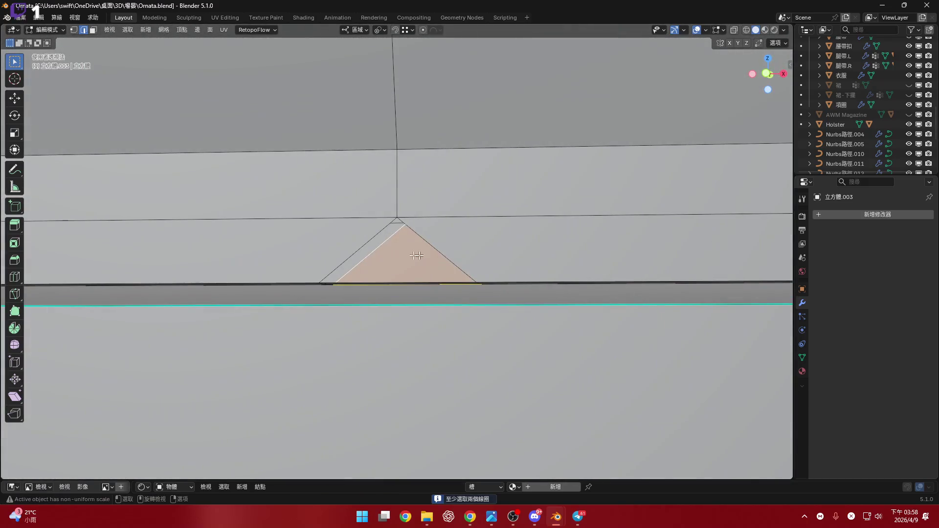
key(2)
key(3)
scroll(435, 250, down, 4)
scroll(440, 227, down, 4)
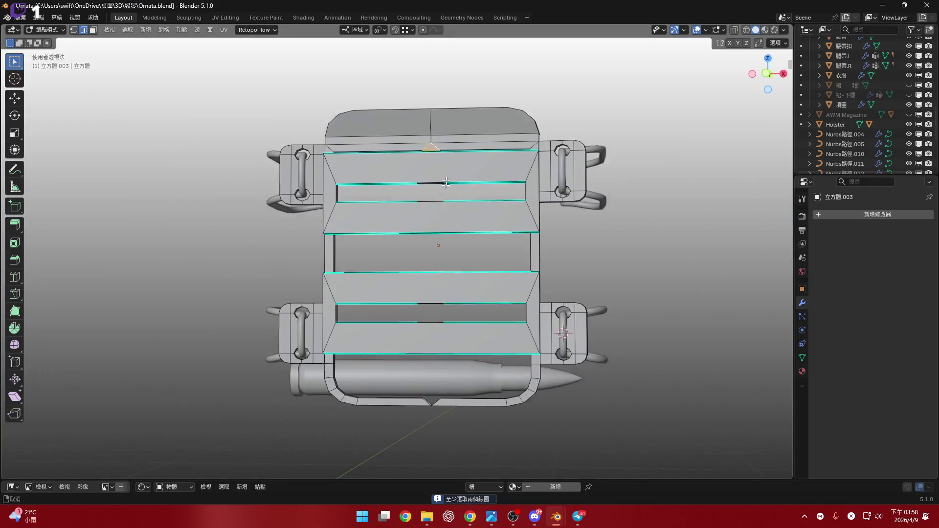
scroll(444, 207, down, 3)
scroll(443, 352, up, 3)
scroll(404, 248, up, 2)
scroll(442, 314, up, 3)
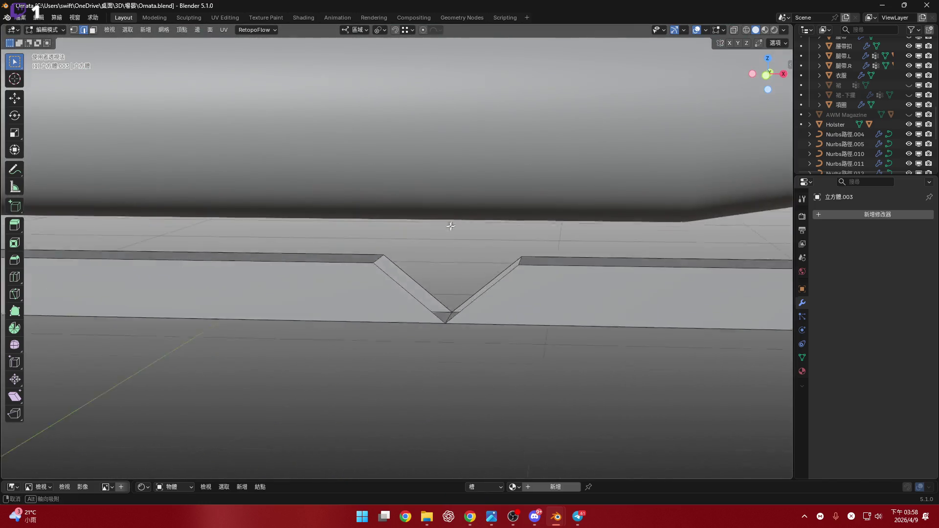
scroll(380, 314, up, 2)
- Bridge the notch edge to the long strap edge with Ctrl+E > Bridge Edge Loops
middle_drag(380, 313, 360, 264)
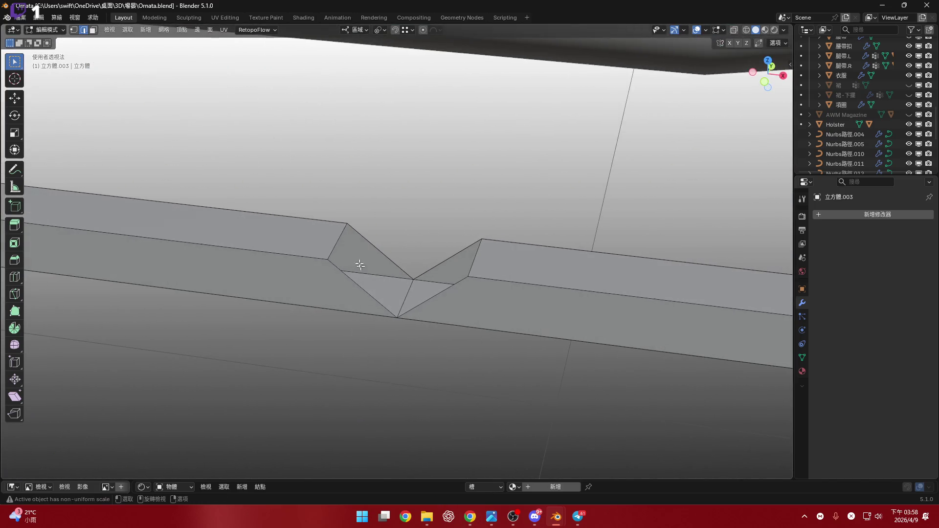
shift+click(502, 264)
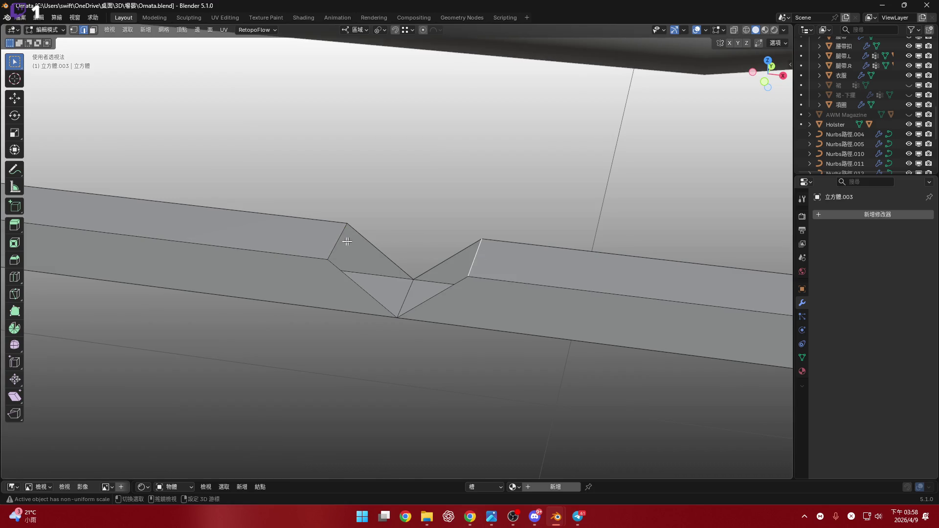
key(ctrl+e)
click(440, 209)
- Check the resulting notch triangle face from a near-front angle by toggling its selection
click(356, 285)
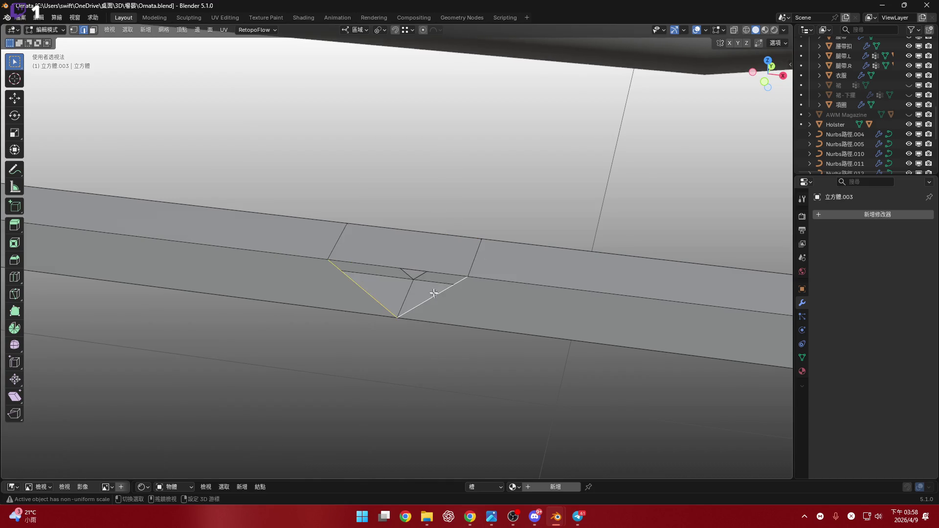
middle_drag(491, 277, 462, 306)
shift+click(482, 302)
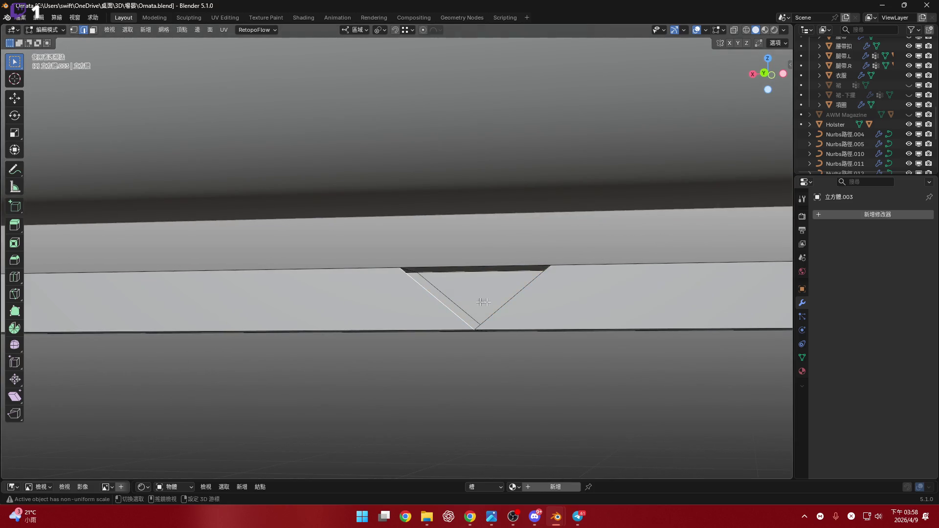
shift+click(510, 301)
scroll(509, 300, down, 5)
mouse_move(510, 300)
middle_down()
mouse_move(439, 267)
mouse_move(543, 334)
mouse_move(487, 356)
middle_up()
scroll(438, 267, up, 5)
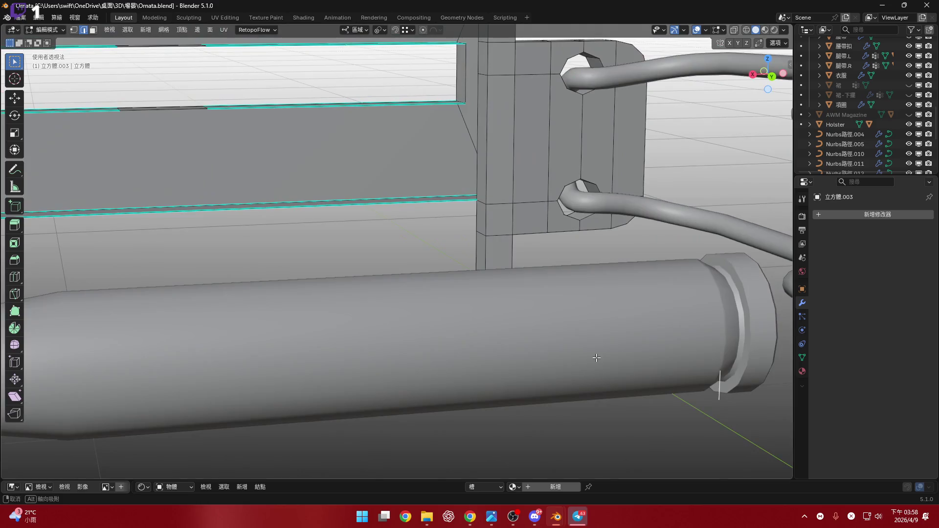
- Reveal all hidden holster geometry with Alt+H after reframing the view
middle_drag(487, 355, 493, 339)
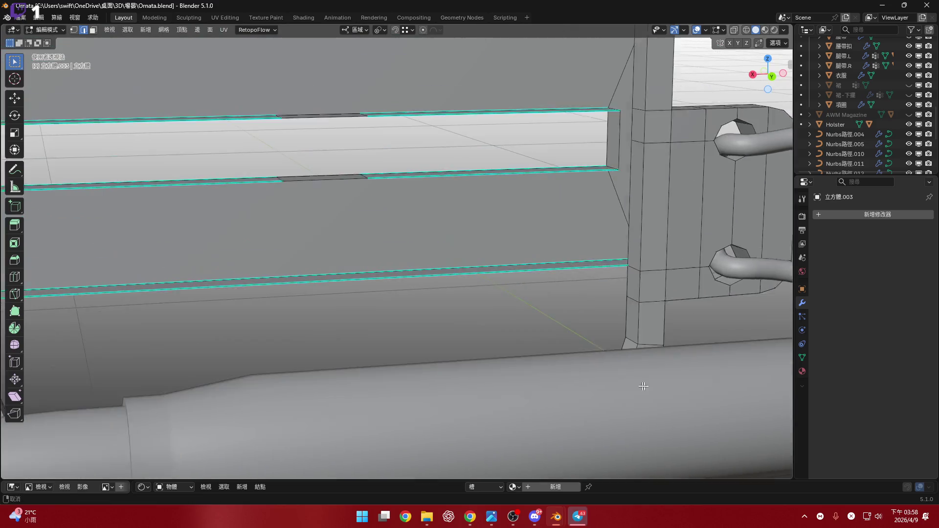
scroll(492, 339, up, 4)
scroll(493, 340, down, 3)
scroll(425, 308, down, 3)
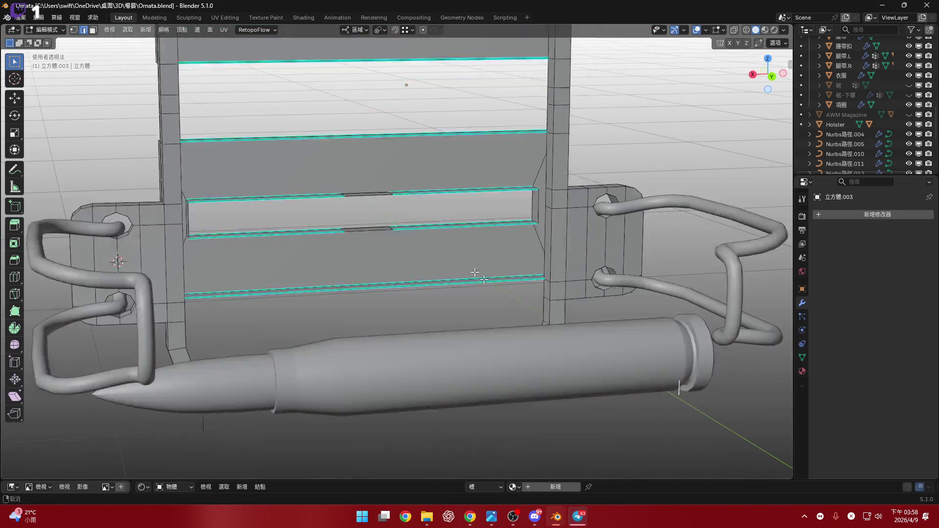
middle_drag(478, 273, 497, 300)
scroll(496, 299, up, 4)
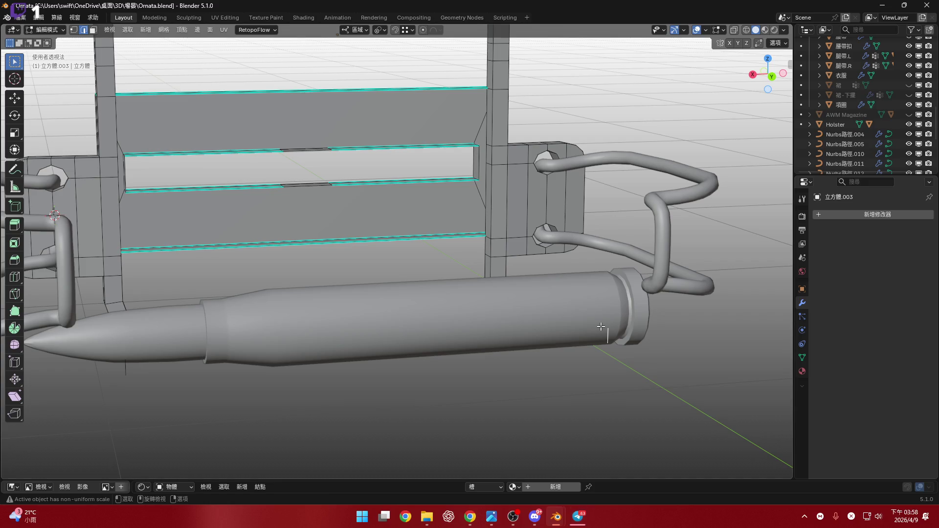
key(super)
mouse_move(608, 322)
shift+middle_down()
mouse_move(596, 289)
mouse_move(534, 265)
shift+middle_up()
key(alt+h)
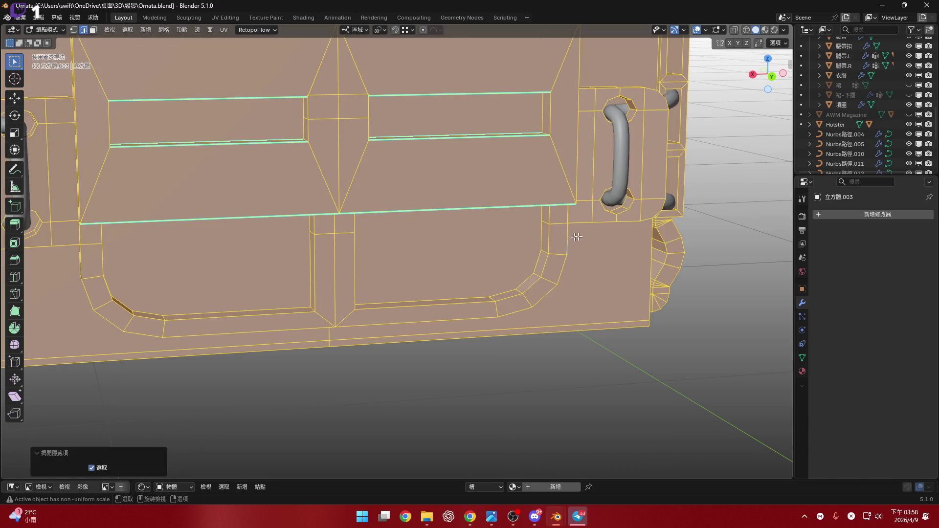
scroll(565, 243, up, 3)
- Nudge the single vertical edge to a new position with G
mouse_move(566, 243)
middle_down()
mouse_move(231, 139)
mouse_move(540, 251)
middle_up()
scroll(540, 251, up, 2)
click(554, 242)
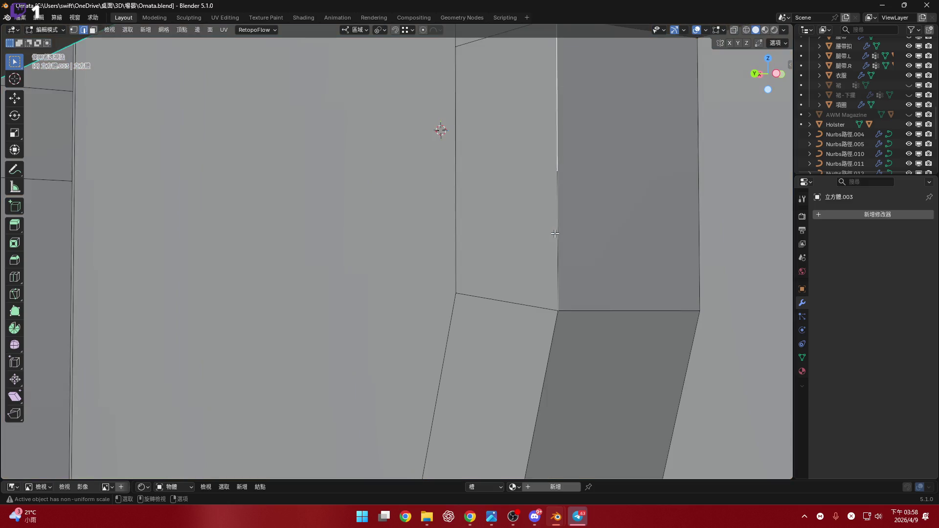
key(g)
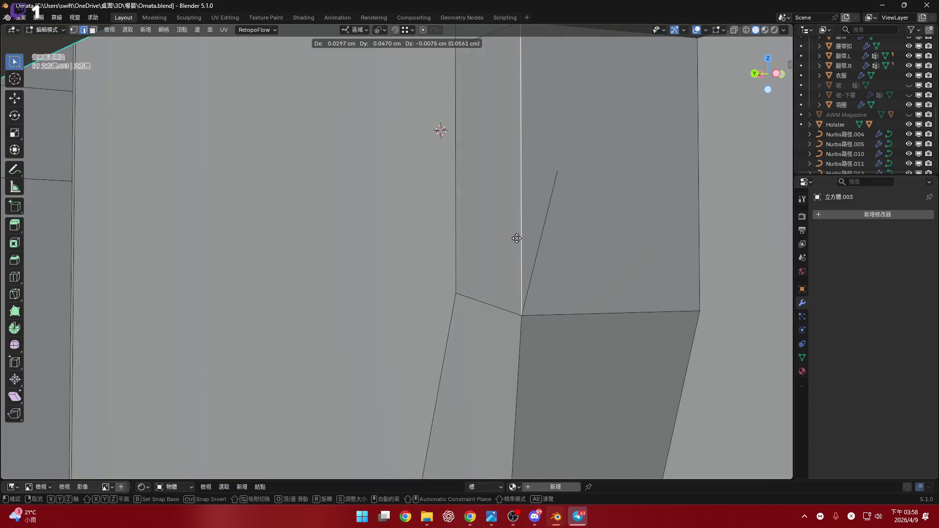
click(488, 242)
scroll(506, 257, down, 4)
scroll(506, 257, down, 3)
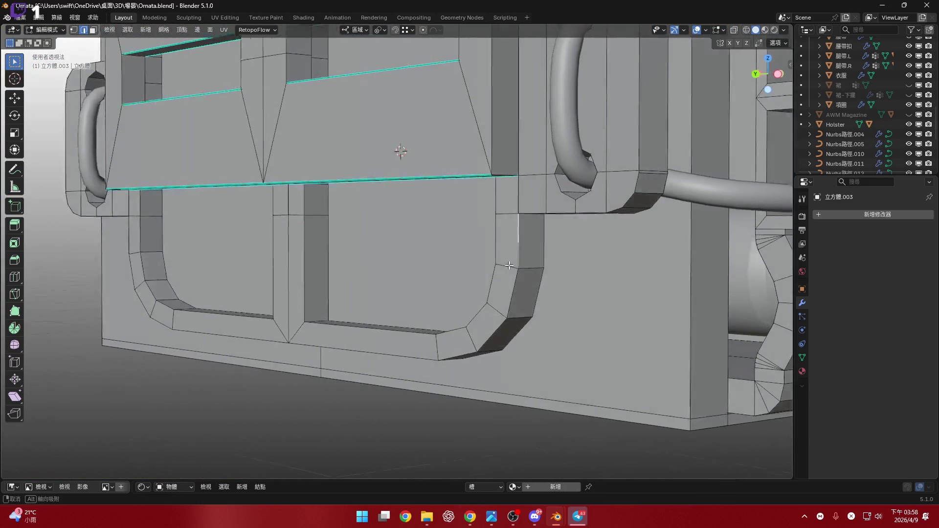
- Delete the small stray edge near the bullet and holster
key(a)
key(alt+a)
middle_drag(506, 257, 266, 267)
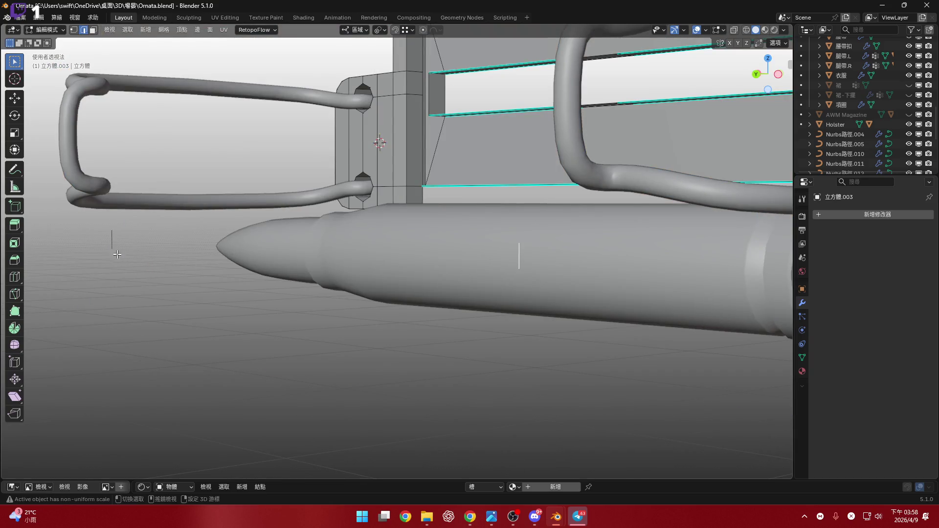
key(x)
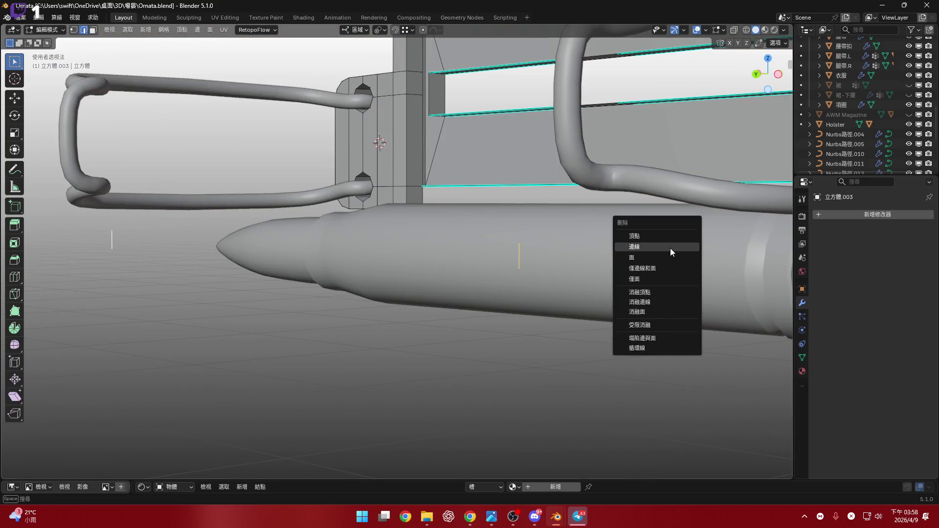
click(670, 248)
middle_drag(670, 248, 496, 326)
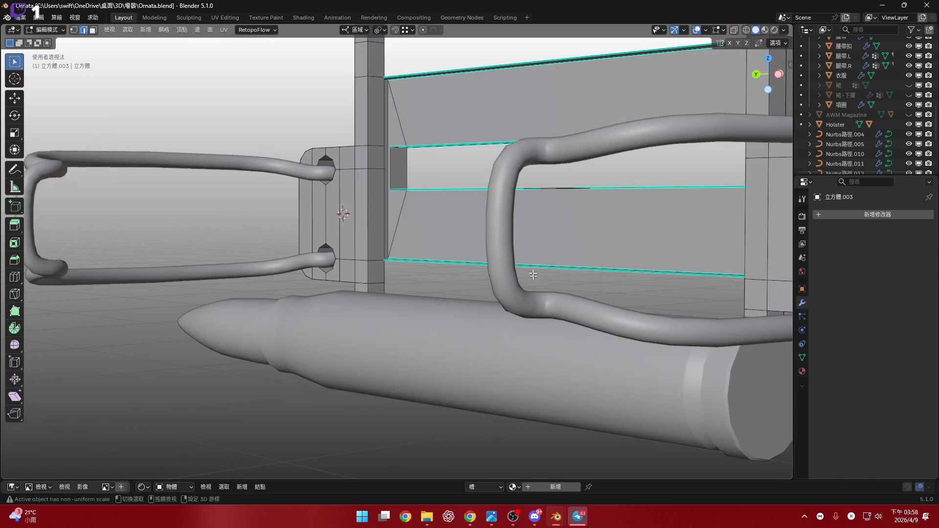
mouse_move(495, 325)
middle_down()
mouse_move(516, 291)
mouse_move(500, 333)
mouse_move(484, 294)
middle_up()
scroll(515, 290, down, 5)
scroll(516, 290, down, 3)
scroll(484, 294, up, 5)
scroll(477, 279, up, 5)
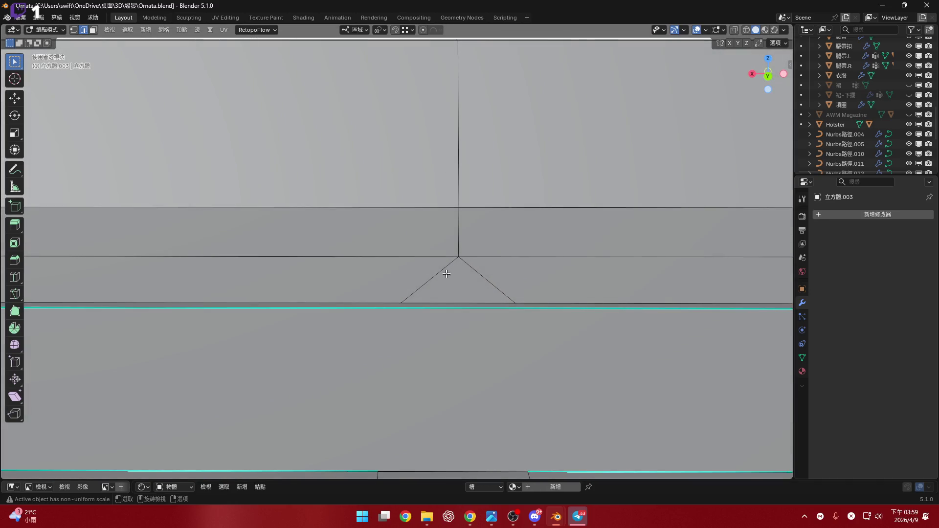
- Dissolve the diagonal notch edges on the strap and the lower frame via X > Dissolve Edges
click(446, 274)
scroll(447, 274, down, 3)
middle_drag(446, 273, 440, 300)
scroll(440, 299, up, 2)
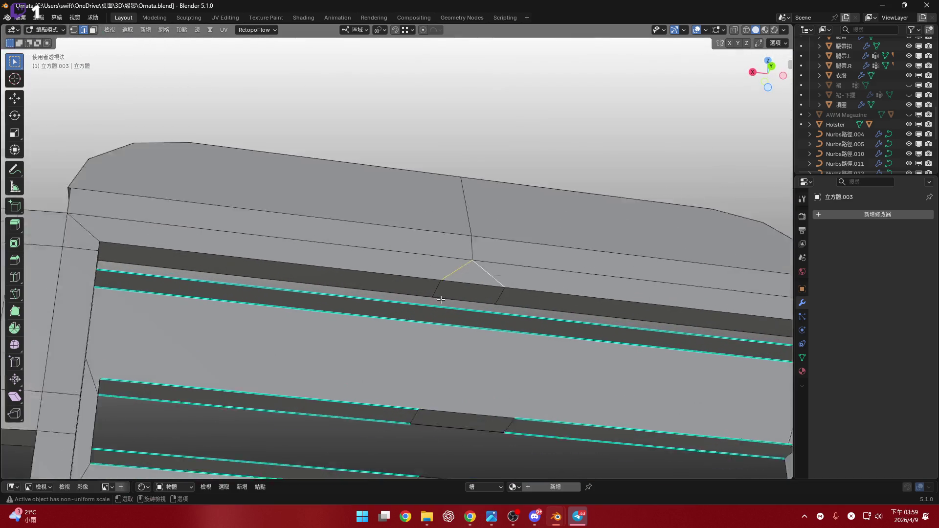
scroll(440, 299, up, 2)
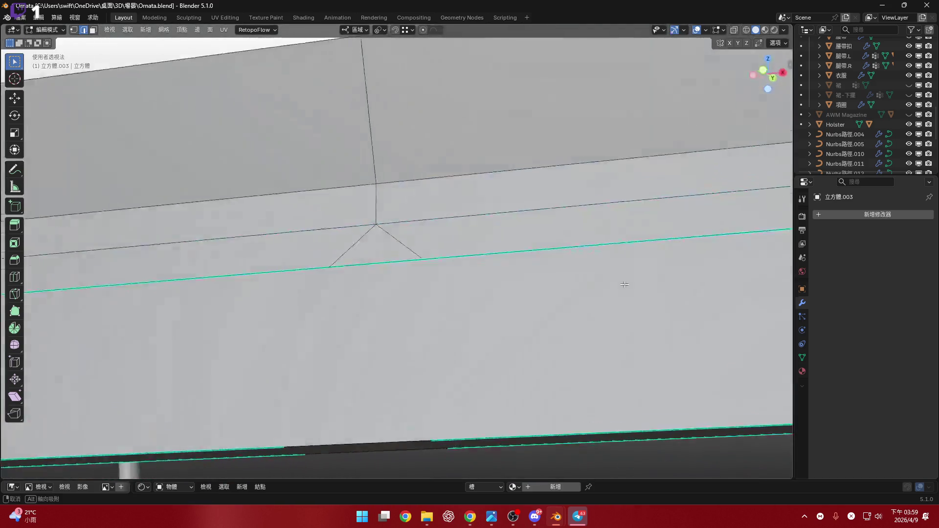
middle_drag(524, 292, 552, 277)
key(x)
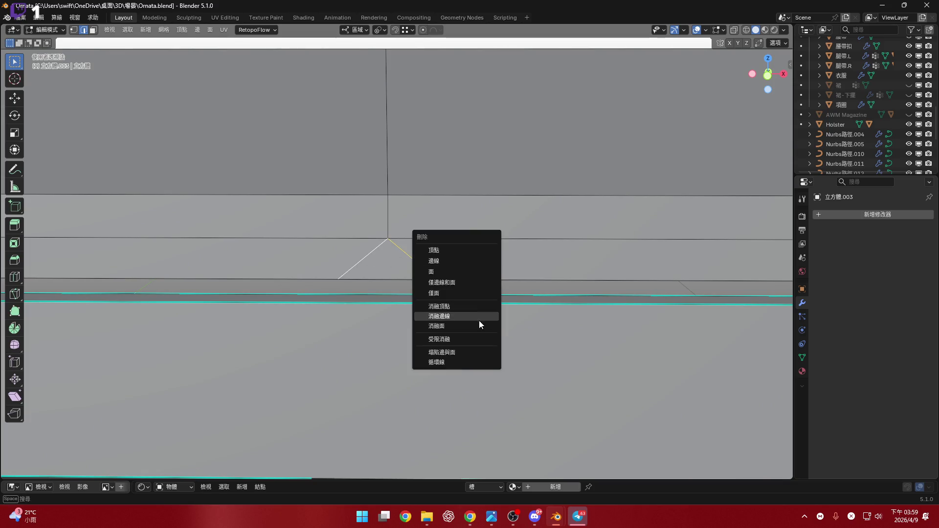
click(479, 320)
mouse_move(437, 289)
middle_down()
mouse_move(445, 271)
mouse_move(250, 207)
mouse_move(419, 342)
middle_up()
scroll(445, 271, down, 5)
scroll(330, 235, up, 4)
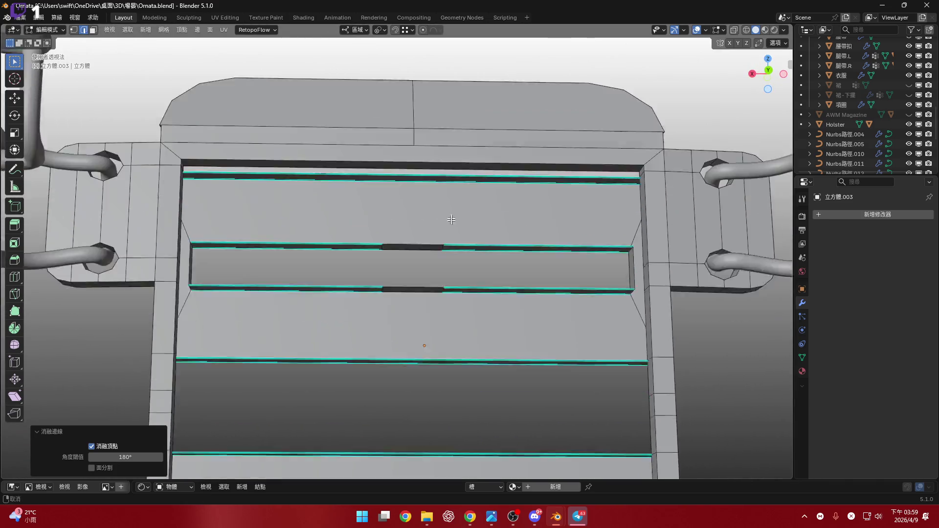
scroll(445, 318, up, 5)
mouse_move(442, 246)
middle_down()
mouse_move(470, 315)
mouse_move(467, 296)
mouse_move(398, 321)
middle_up()
scroll(471, 314, up, 4)
middle_drag(337, 288, 315, 285)
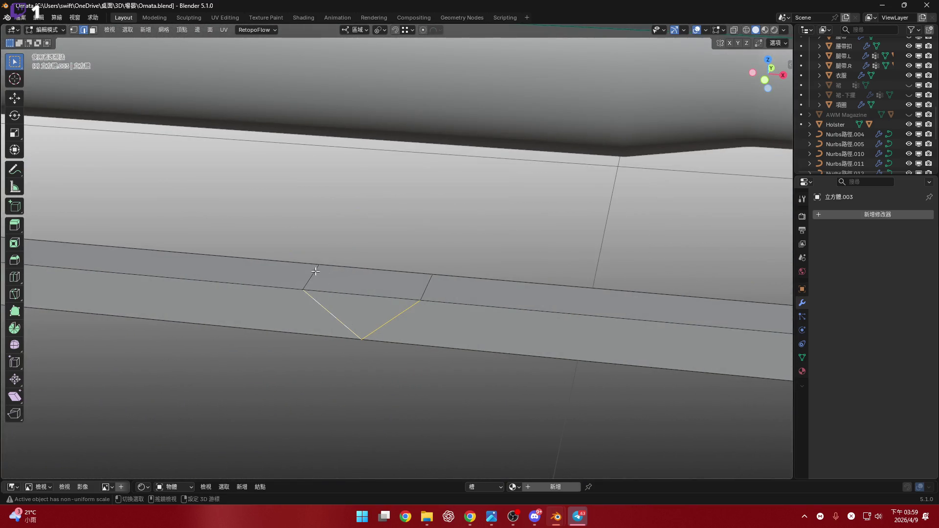
key(x)
click(510, 300)
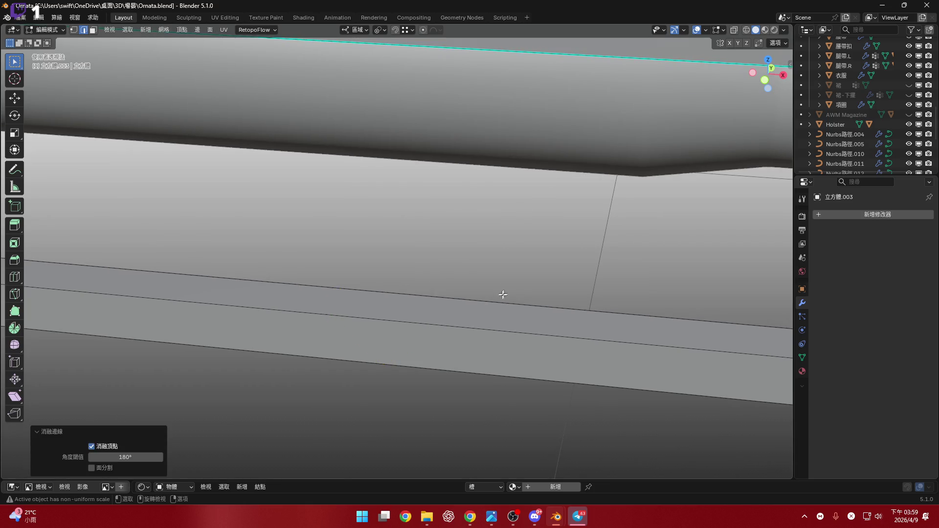
scroll(472, 274, down, 5)
scroll(447, 362, down, 1)
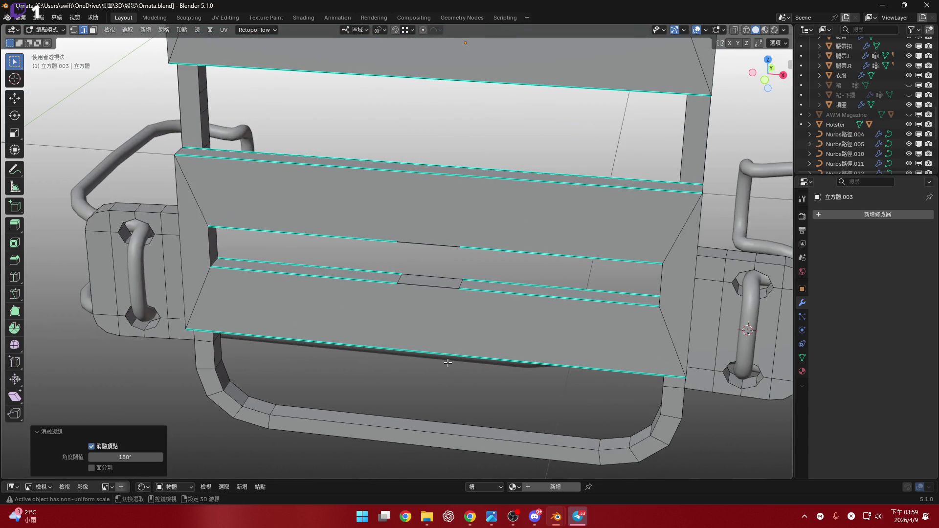
scroll(441, 355, up, 2)
scroll(418, 337, up, 2)
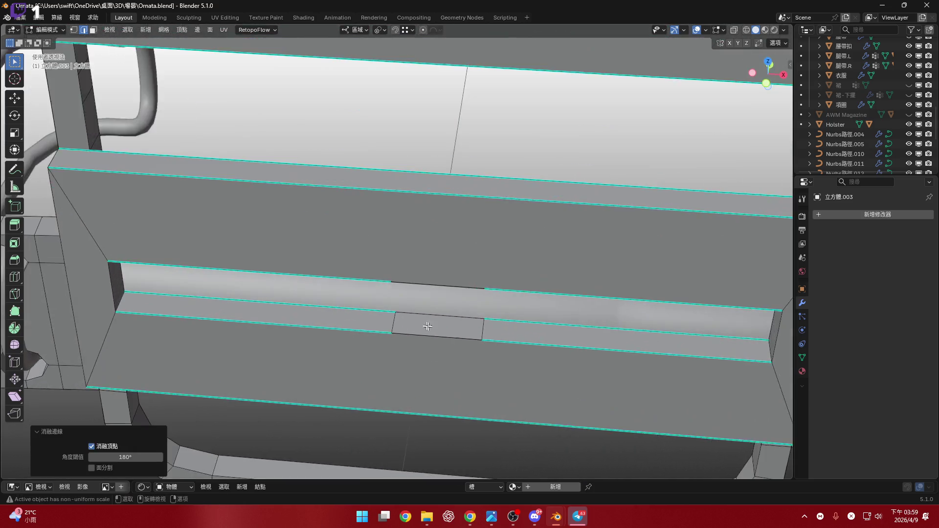
scroll(401, 326, up, 1)
scroll(392, 322, up, 4)
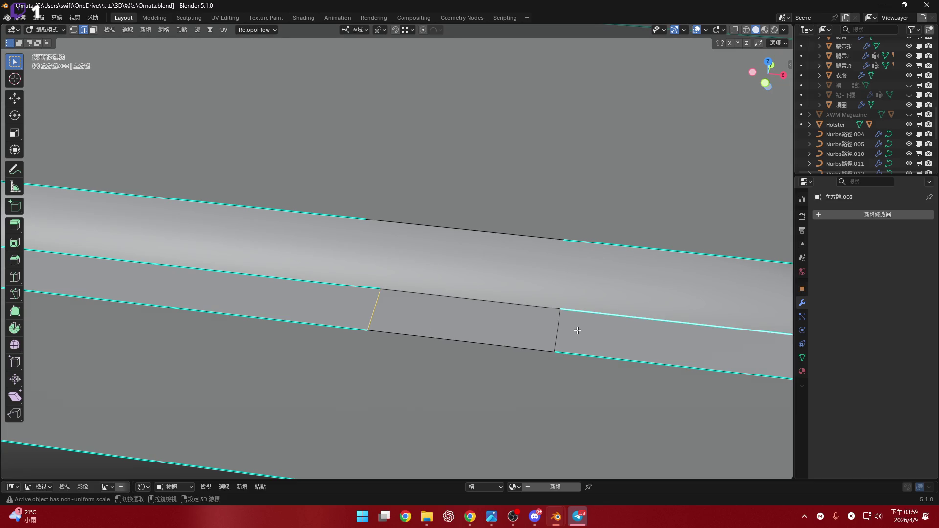
- Dissolve the two long horizontal edges along the strap strip
mouse_move(566, 317)
middle_down()
mouse_move(539, 323)
mouse_move(391, 267)
middle_up()
right_click(547, 238)
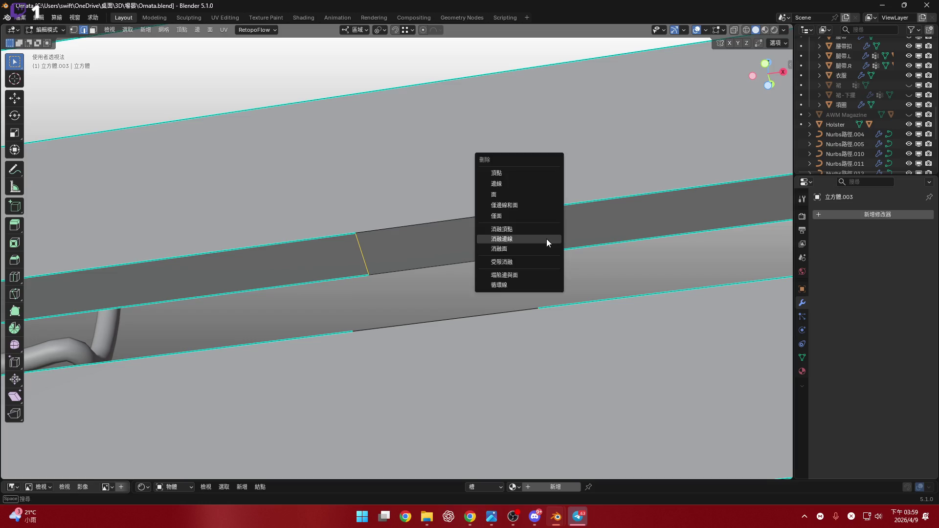
click(547, 241)
mouse_move(547, 242)
middle_down()
mouse_move(439, 339)
mouse_move(412, 253)
mouse_move(399, 321)
mouse_move(347, 276)
middle_up()
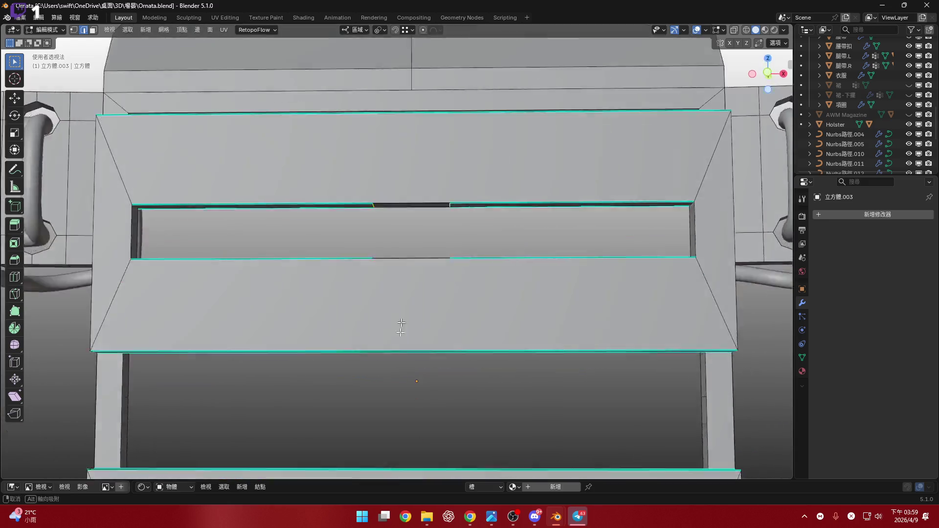
scroll(398, 321, up, 3)
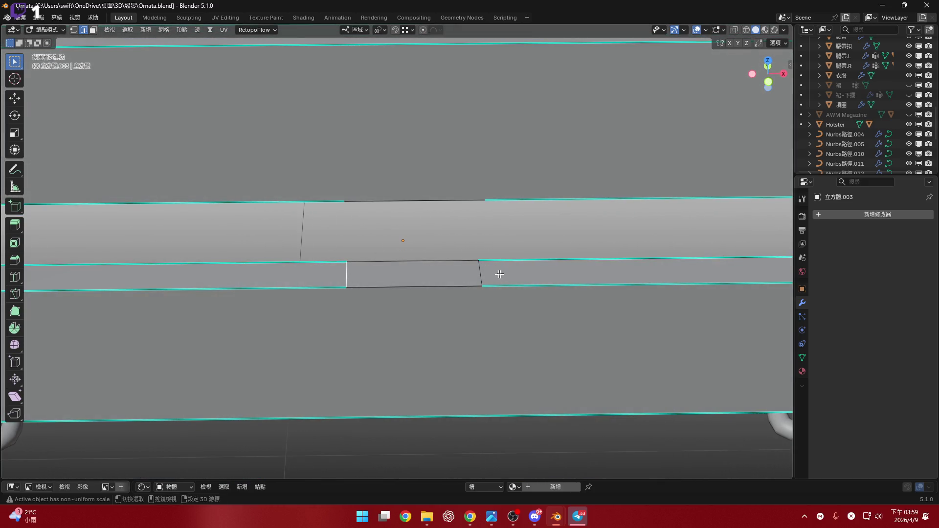
right_click(485, 272)
click(484, 272)
mouse_move(484, 272)
middle_down()
mouse_move(399, 244)
mouse_move(399, 262)
mouse_move(336, 315)
mouse_move(367, 308)
mouse_move(423, 317)
mouse_move(397, 309)
mouse_move(436, 295)
middle_up()
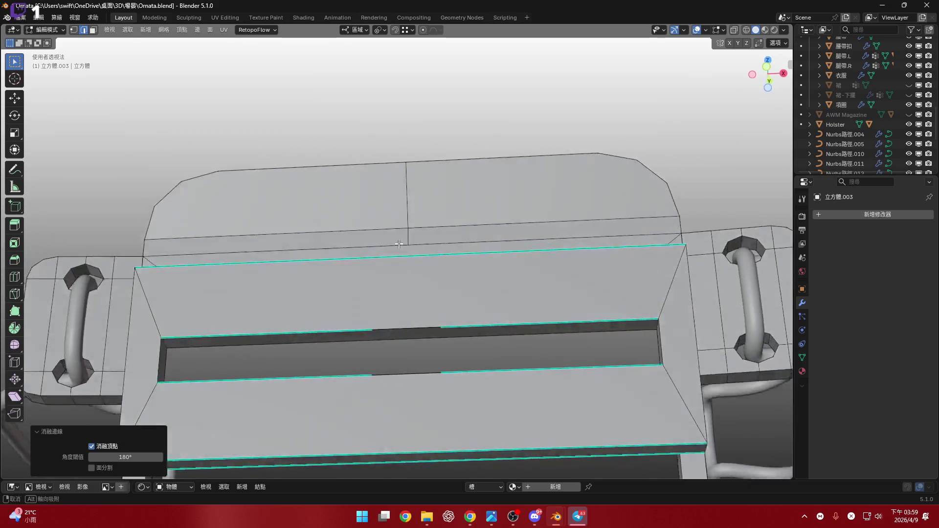
scroll(422, 318, down, 4)
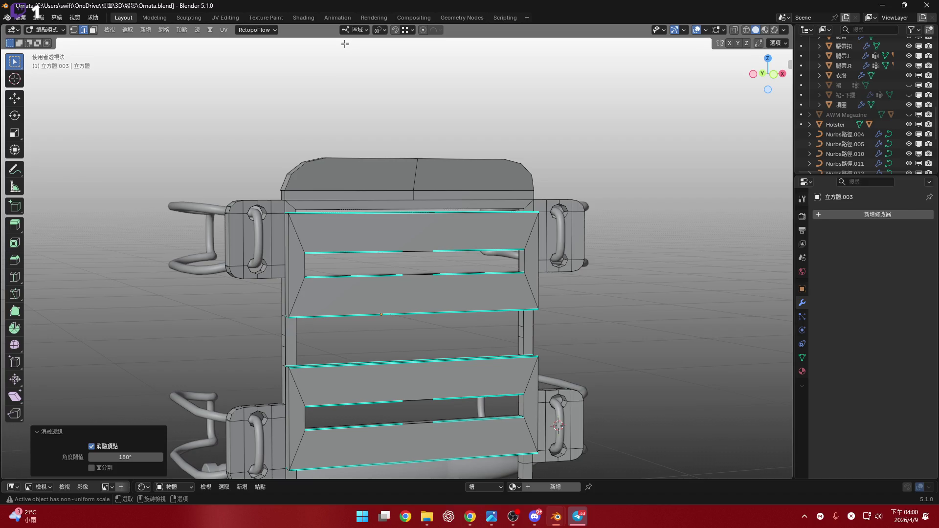
- In X-ray front view, box-select the short middle edges on every strip and dissolve them
mouse_move(184, 168)
shift+middle_down()
mouse_move(430, 248)
mouse_move(311, 304)
mouse_move(360, 292)
mouse_move(365, 266)
shift+middle_up()
scroll(468, 240, up, 3)
scroll(467, 242, down, 2)
scroll(312, 303, up, 3)
scroll(312, 303, up, 2)
drag(302, 220, 488, 377)
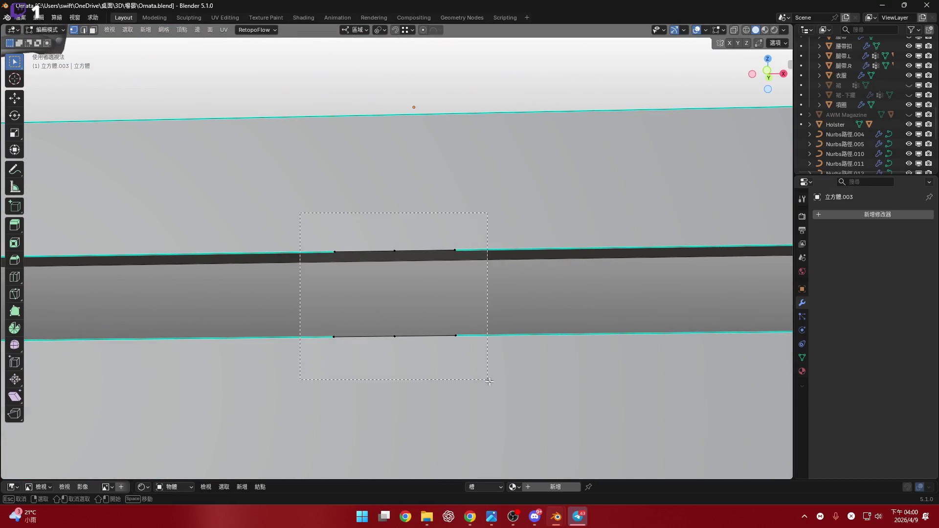
scroll(469, 257, down, 3)
scroll(470, 257, down, 2)
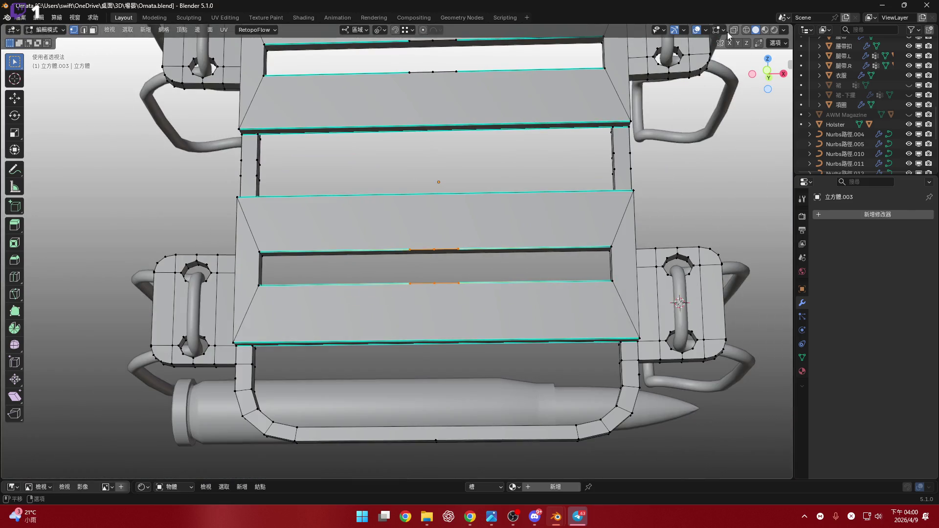
key(alt+z)
key(KP_1)
drag(372, 236, 469, 303)
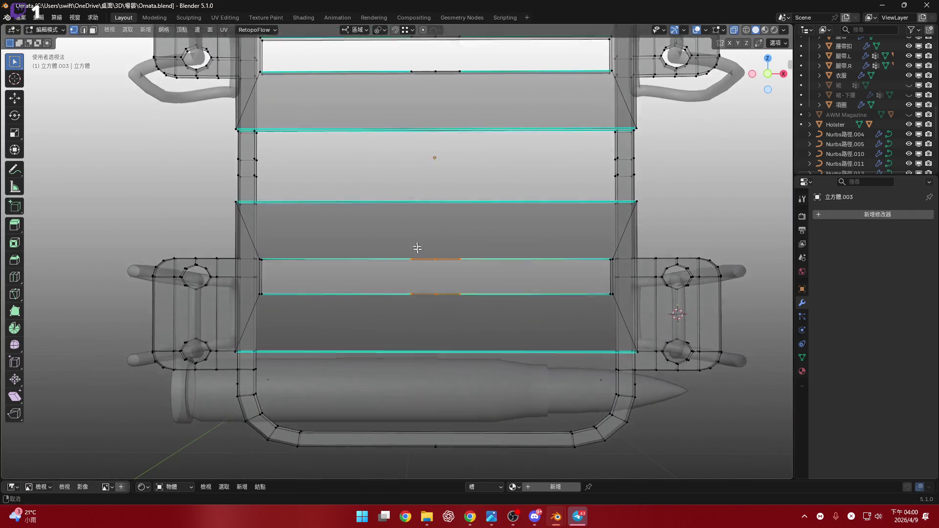
mouse_move(454, 294)
shift+middle_down()
mouse_move(440, 183)
mouse_move(436, 224)
shift+middle_up()
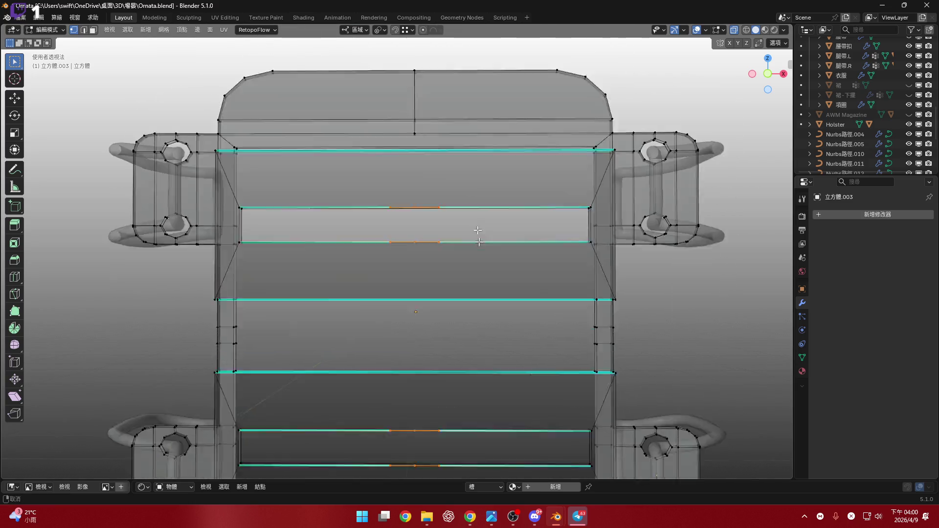
shift+middle_drag(425, 257, 424, 32)
key(x)
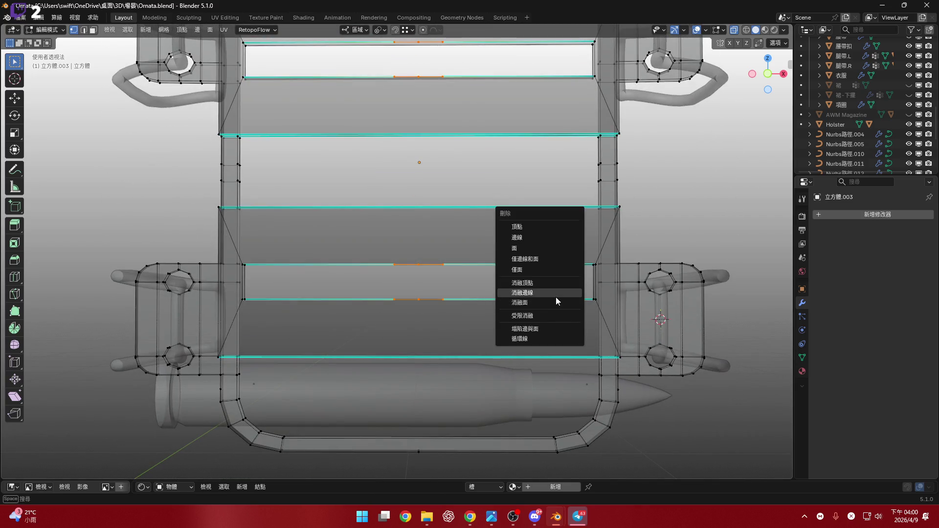
click(553, 284)
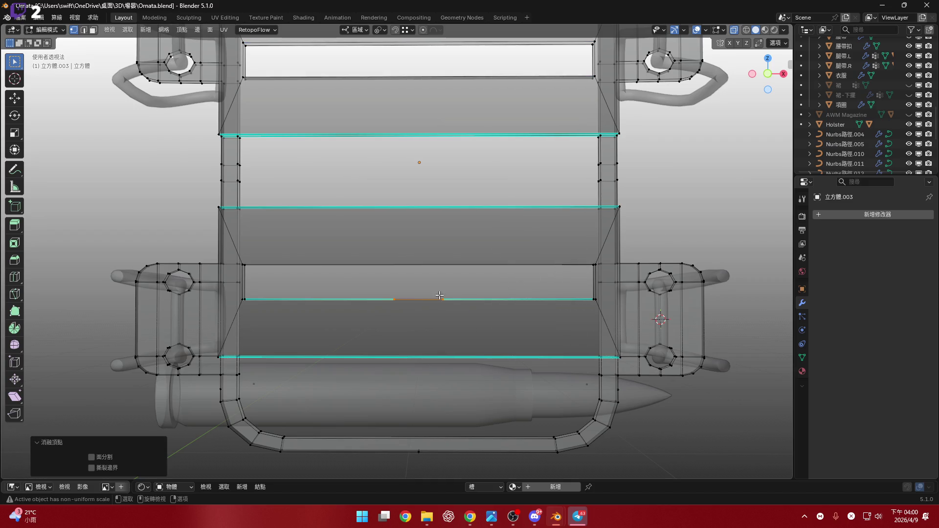
scroll(439, 295, up, 5)
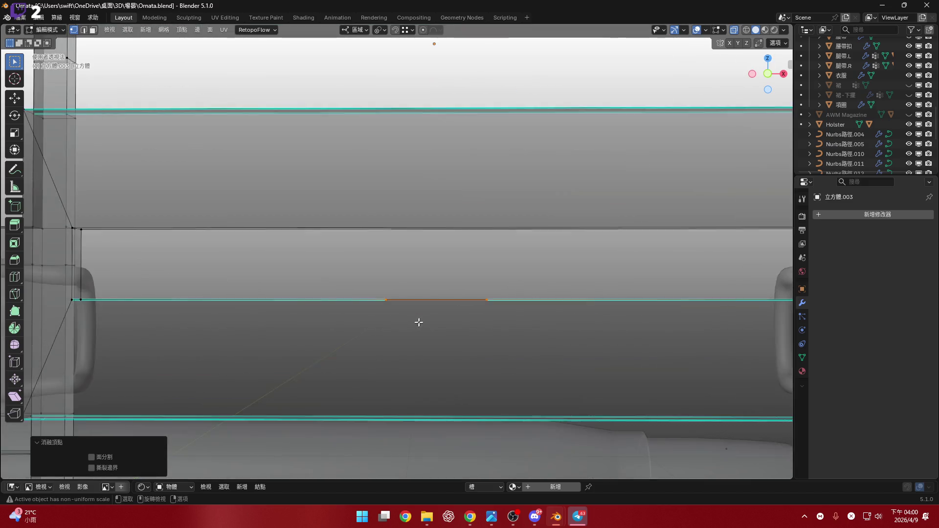
- Turn X-ray off and dissolve the leftover middle vertices so the strips run unbroken
mouse_move(419, 320)
middle_down()
mouse_move(430, 360)
mouse_move(361, 289)
middle_up()
click(495, 323)
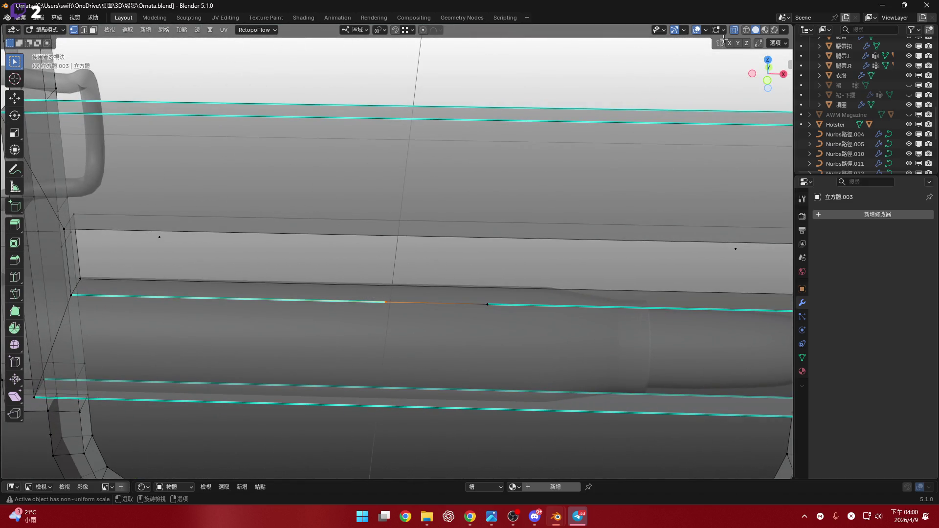
click(735, 30)
middle_drag(430, 243, 392, 322)
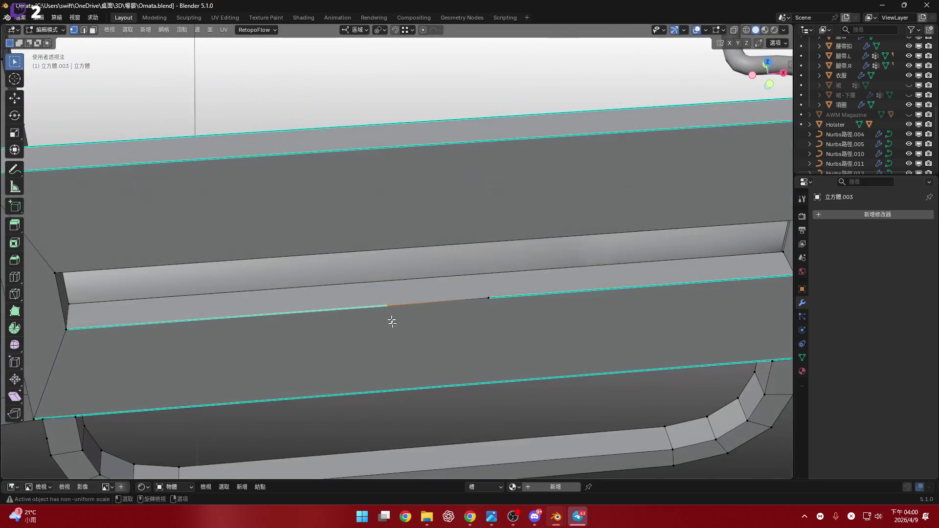
right_click(490, 303)
click(488, 303)
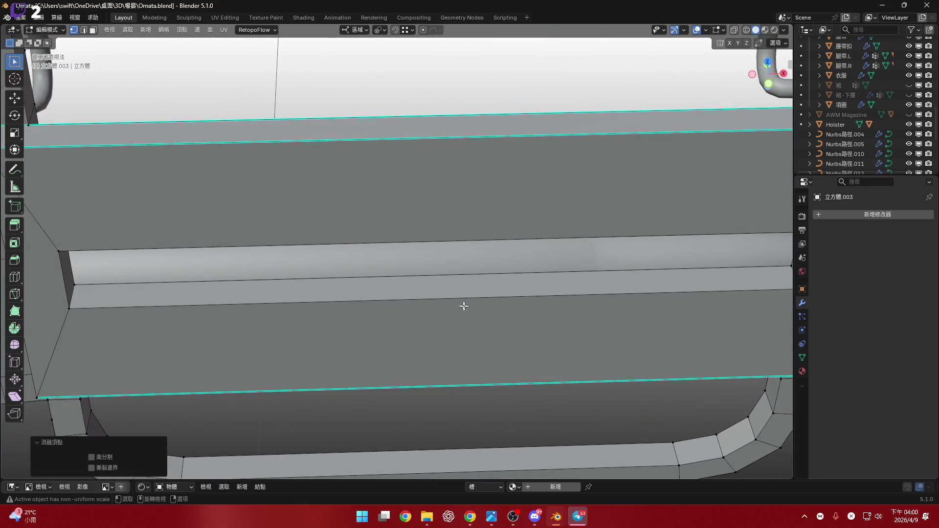
scroll(463, 306, down, 5)
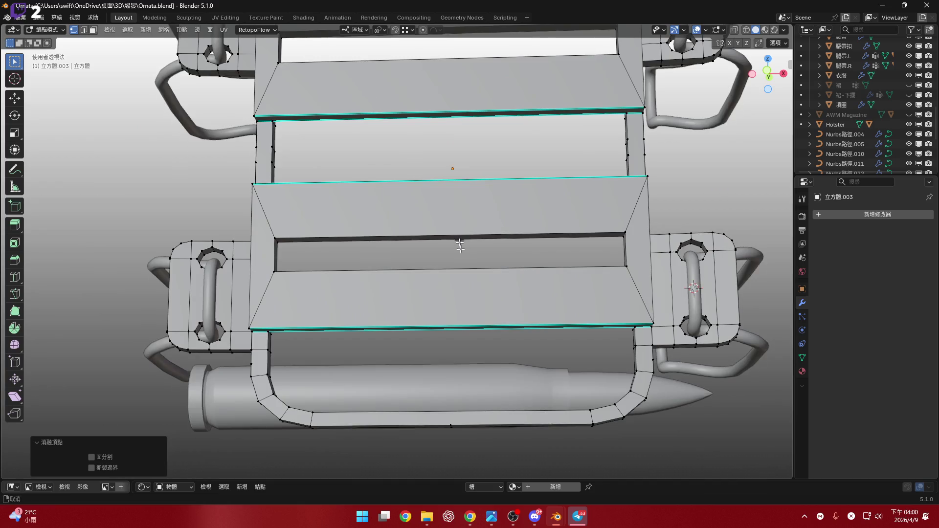
mouse_move(460, 245)
middle_down()
mouse_move(462, 268)
mouse_move(525, 313)
mouse_move(628, 308)
mouse_move(504, 317)
mouse_move(500, 275)
mouse_move(424, 290)
mouse_move(558, 304)
middle_up()
- Switch to edge select mode and orbit around the open strap gap to inspect it
key(2)
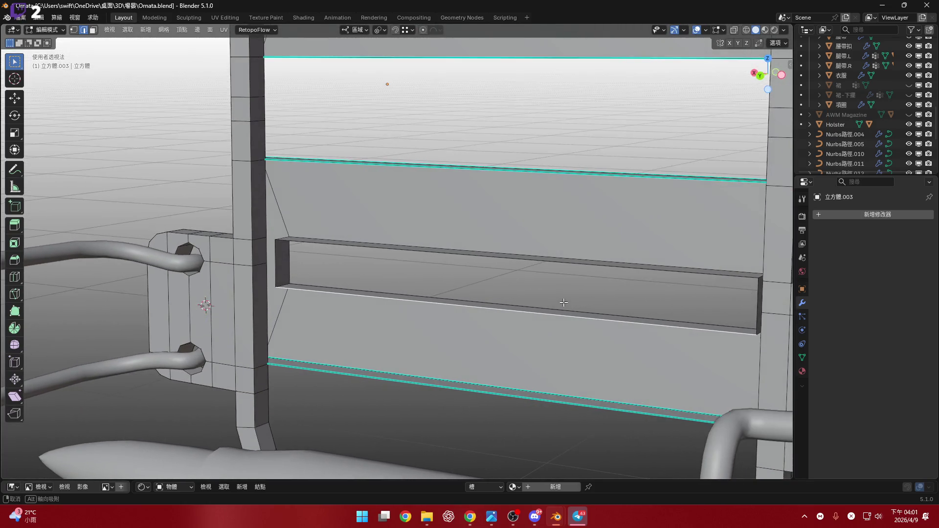
mouse_move(558, 304)
middle_down()
mouse_move(487, 292)
mouse_move(389, 229)
mouse_move(555, 316)
middle_up()
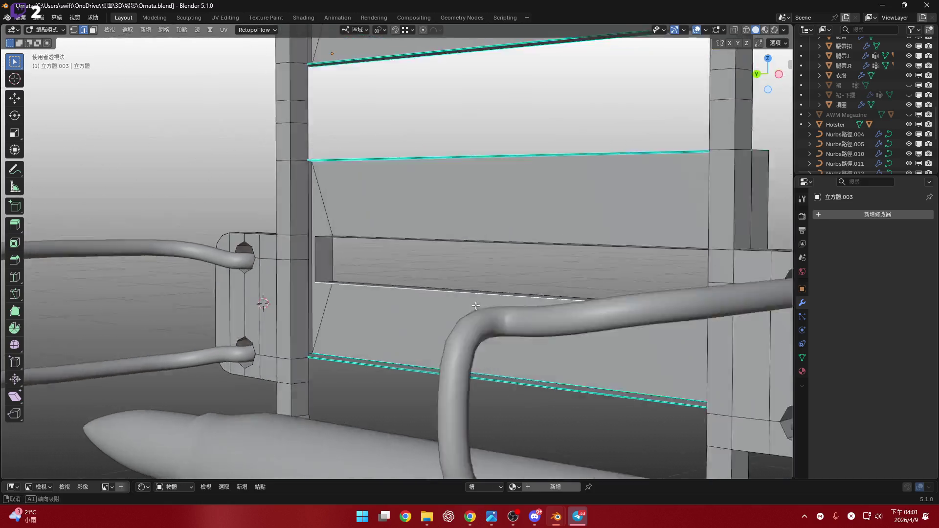
middle_drag(556, 317, 473, 318)
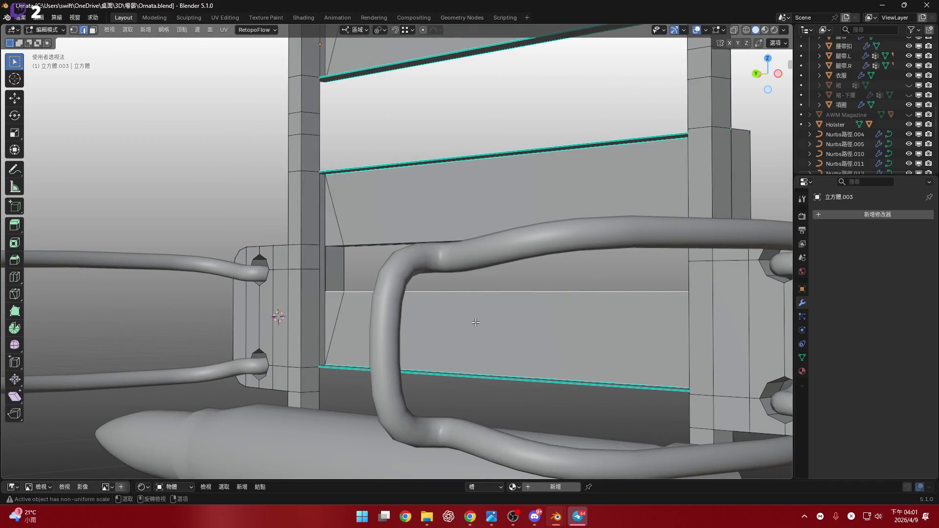
scroll(476, 322, down, 4)
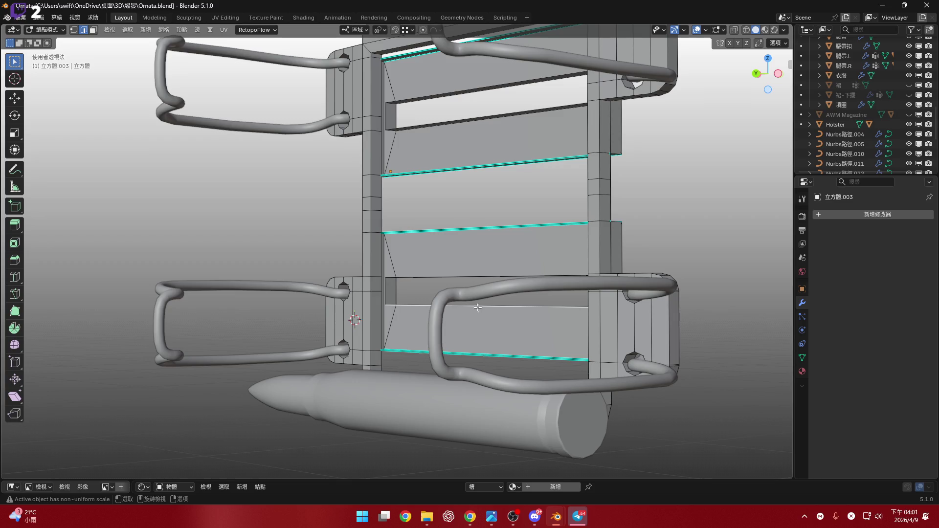
scroll(419, 320, up, 5)
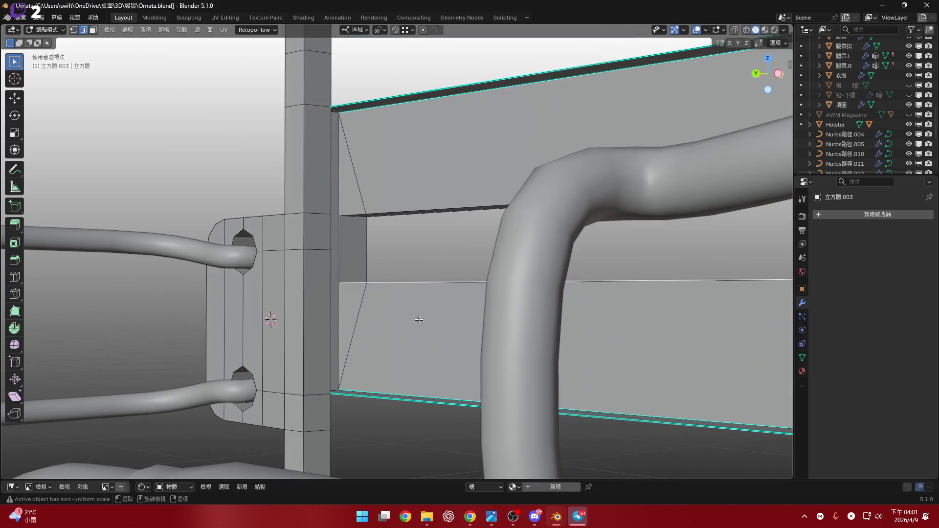
mouse_move(417, 309)
middle_down()
mouse_move(448, 355)
mouse_move(381, 283)
mouse_move(414, 294)
middle_up()
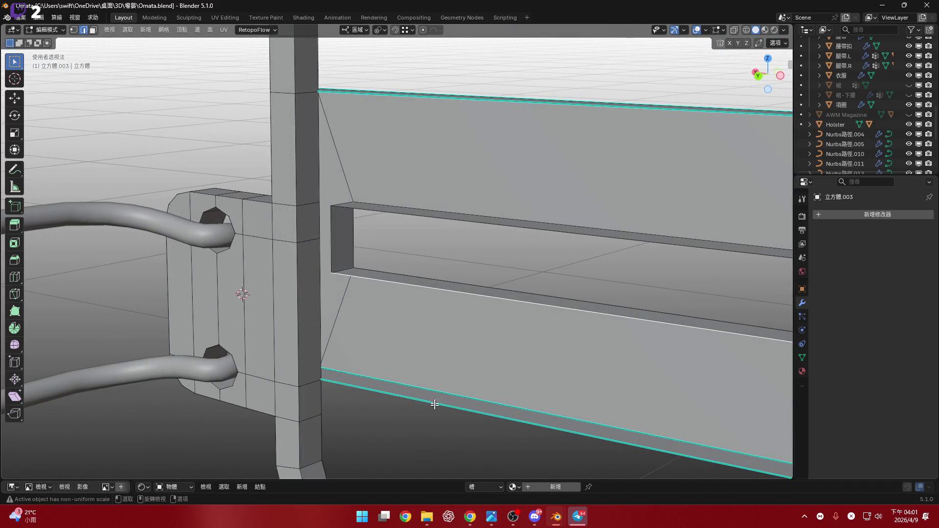
shift+middle_drag(459, 365, 416, 350)
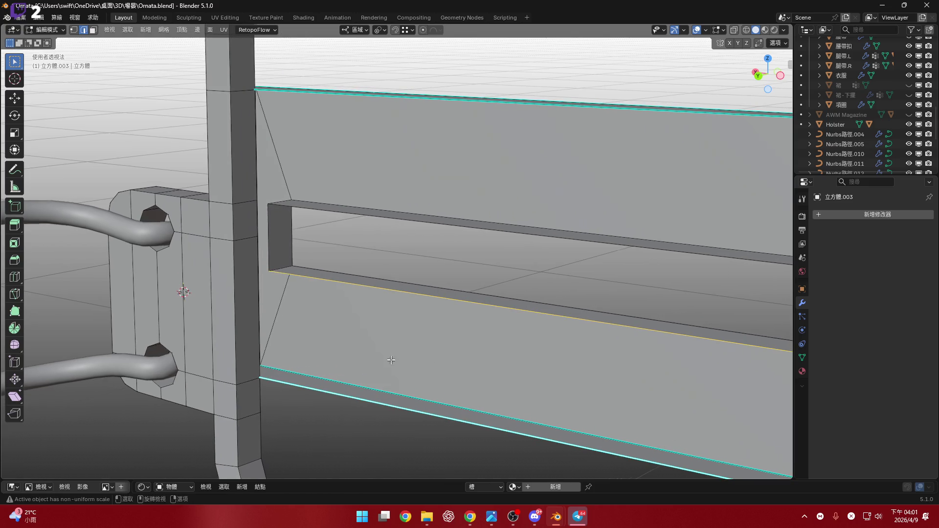
key(ctrl+e)
click(416, 272)
scroll(416, 264, up, 5)
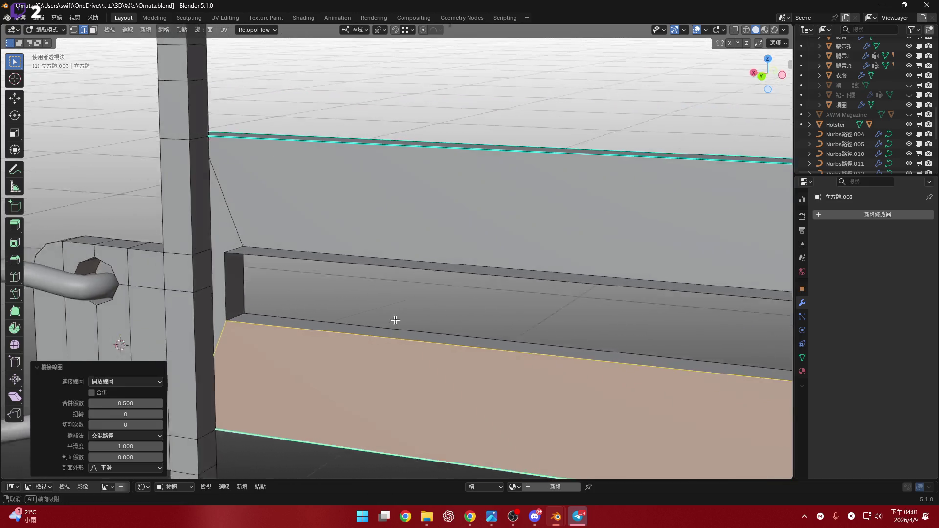
scroll(417, 260, down, 2)
click(397, 277)
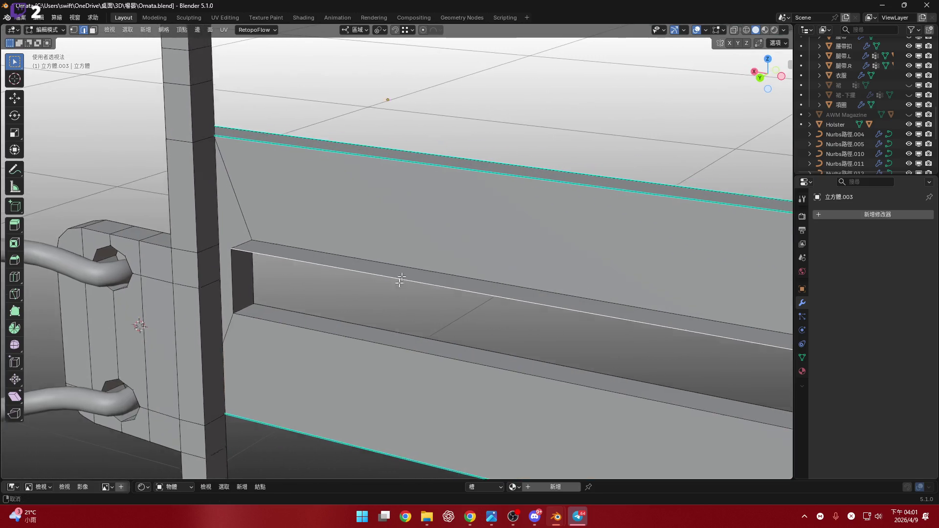
mouse_move(397, 277)
middle_down()
mouse_move(381, 257)
mouse_move(389, 204)
mouse_move(350, 281)
mouse_move(281, 321)
mouse_move(270, 310)
mouse_move(310, 311)
mouse_move(314, 328)
mouse_move(332, 334)
mouse_move(477, 330)
mouse_move(382, 280)
mouse_move(473, 256)
mouse_move(638, 254)
middle_up()
key(ctrl+e)
click(349, 279)
scroll(474, 256, up, 2)
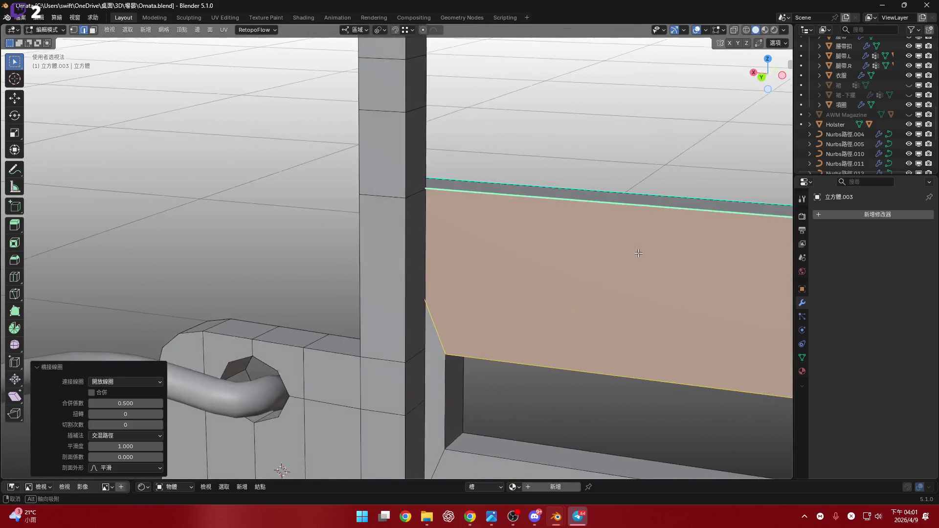
key(ctrl+z)
key(ctrl+shift+z)
scroll(618, 252, down, 3)
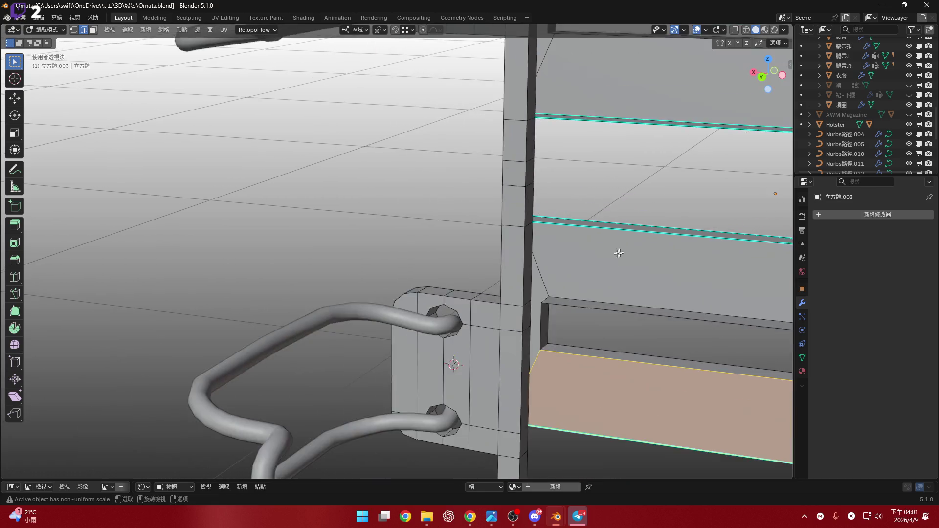
key(ctrl+z)
scroll(411, 237, up, 2)
mouse_move(412, 238)
middle_down()
mouse_move(419, 220)
mouse_move(407, 247)
middle_up()
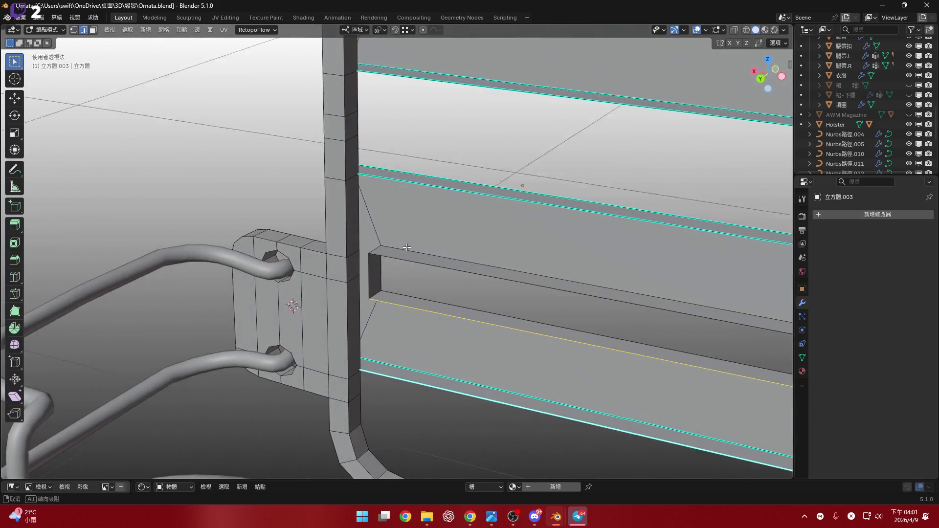
scroll(408, 247, up, 1)
scroll(409, 250, up, 1)
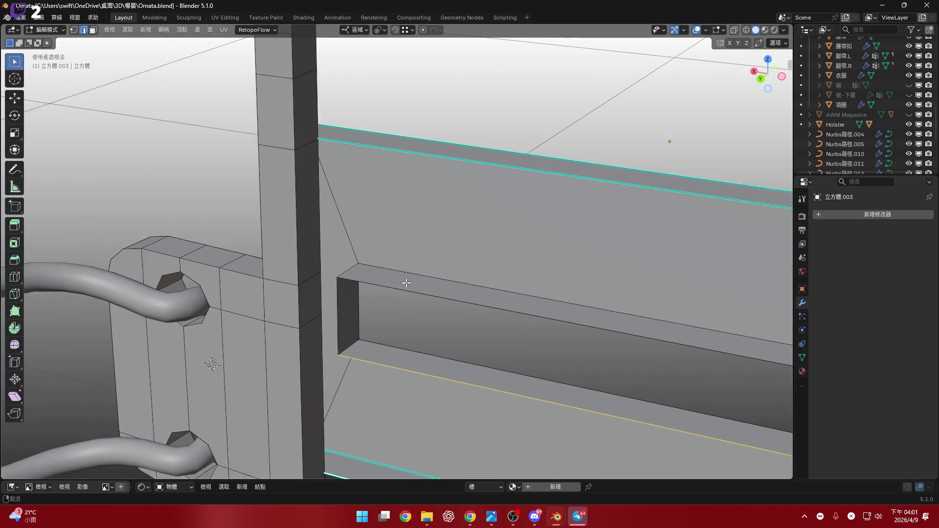
scroll(410, 256, up, 1)
middle_drag(335, 153, 306, 152)
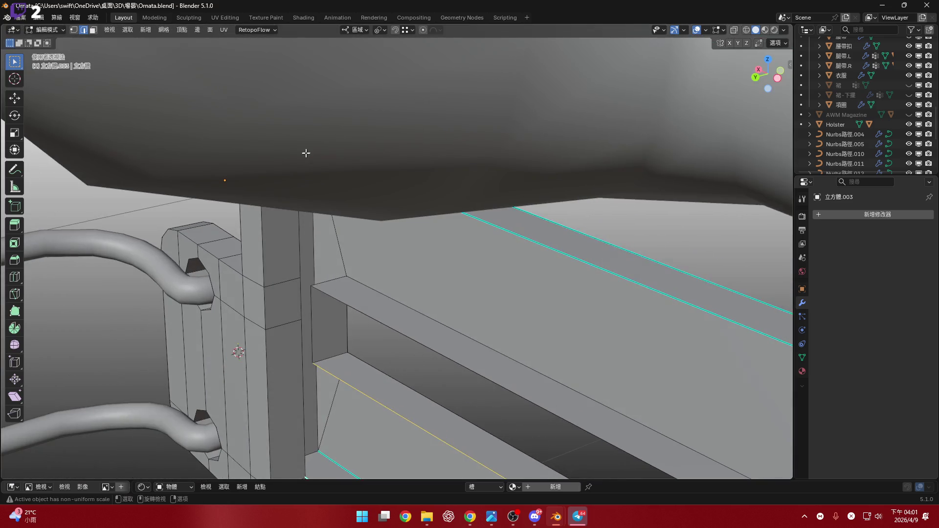
mouse_move(312, 223)
middle_down()
mouse_move(294, 183)
mouse_move(301, 189)
mouse_move(265, 181)
mouse_move(339, 183)
middle_up()
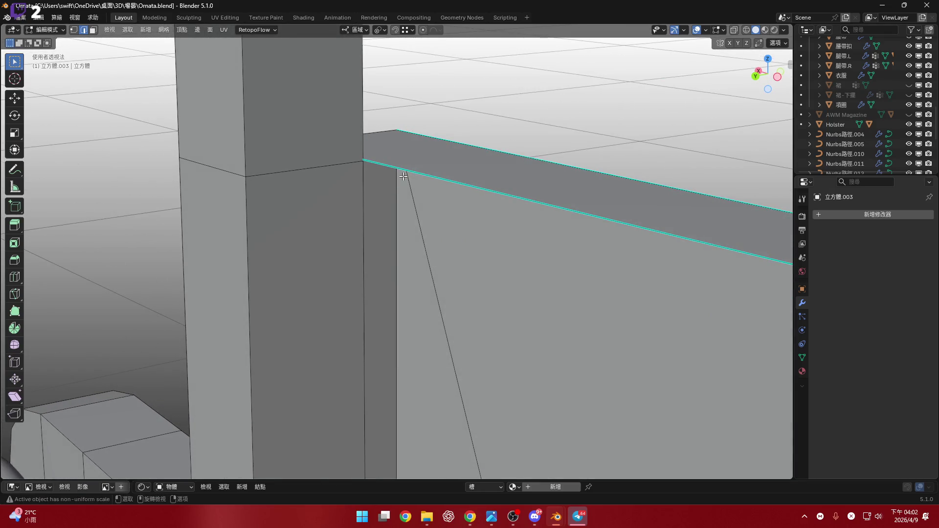
mouse_move(436, 181)
middle_down()
mouse_move(394, 168)
mouse_move(405, 161)
mouse_move(338, 220)
mouse_move(480, 220)
mouse_move(446, 218)
mouse_move(532, 240)
middle_up()
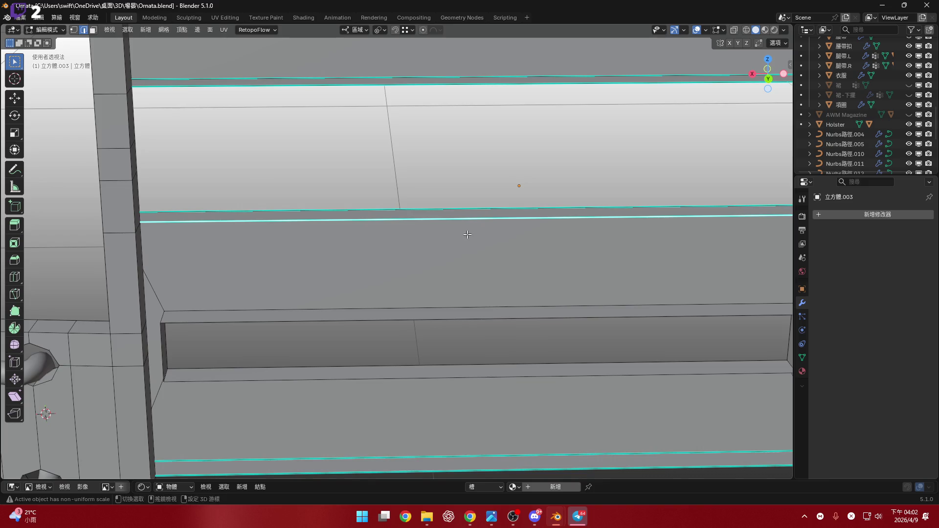
- Subdivide the first strap rail edges and scale the new vertices to zero along X
middle_drag(468, 234, 468, 221)
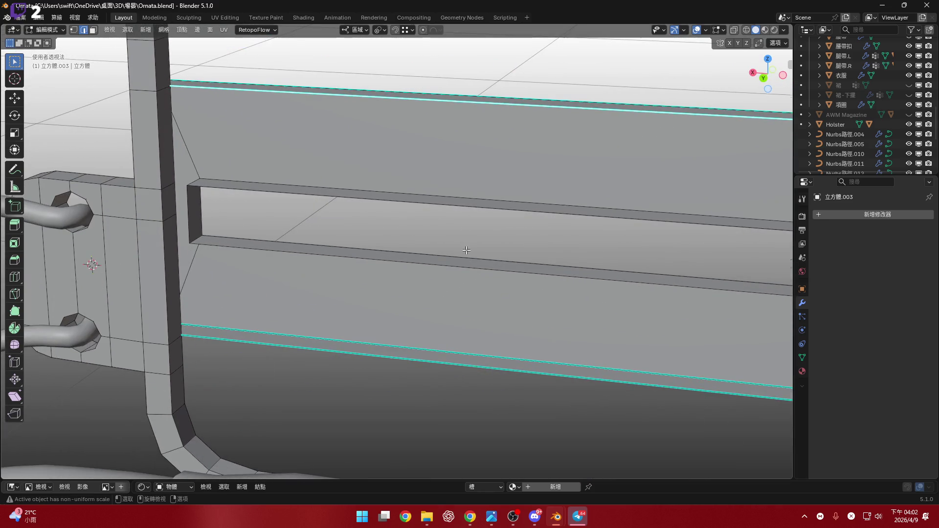
scroll(467, 250, down, 5)
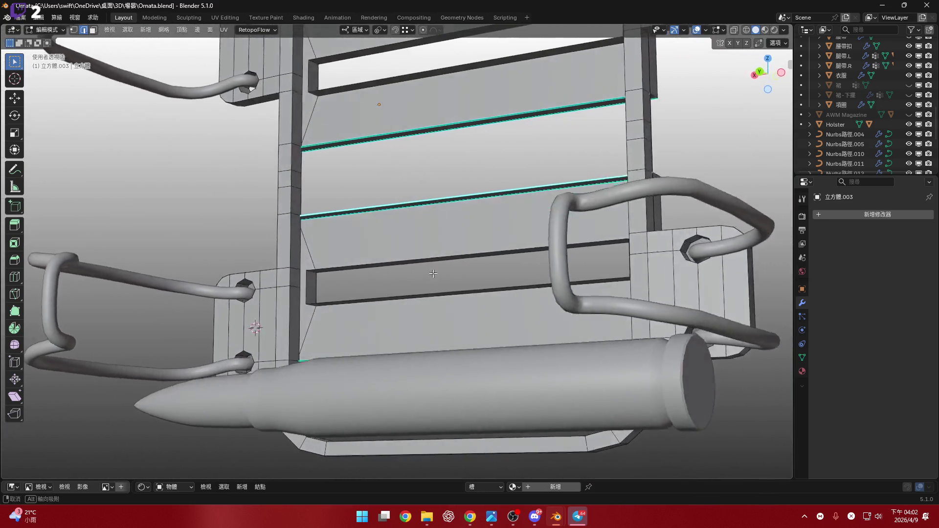
mouse_move(467, 251)
middle_down()
mouse_move(441, 322)
mouse_move(467, 258)
mouse_move(423, 290)
mouse_move(295, 256)
mouse_move(419, 267)
mouse_move(477, 291)
middle_up()
scroll(467, 257, up, 3)
scroll(418, 266, up, 3)
right_click(477, 291)
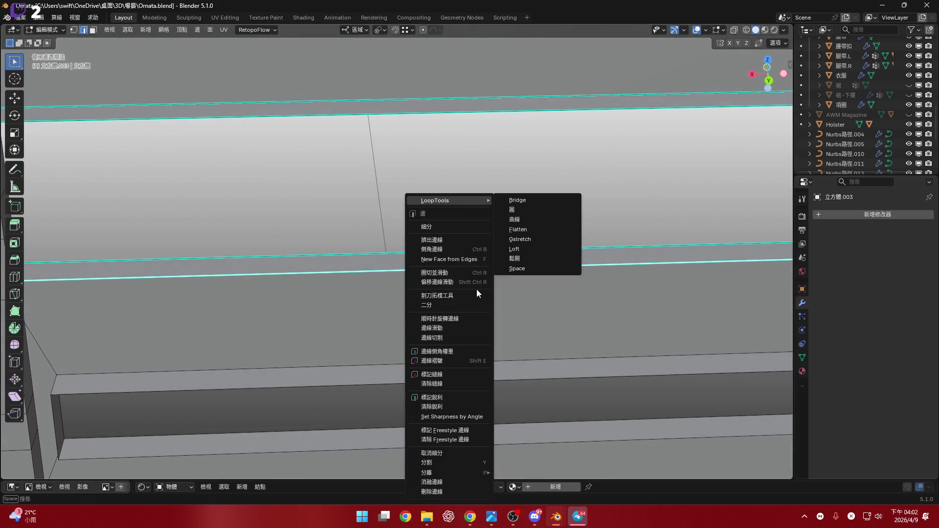
click(460, 228)
scroll(513, 271, down, 2)
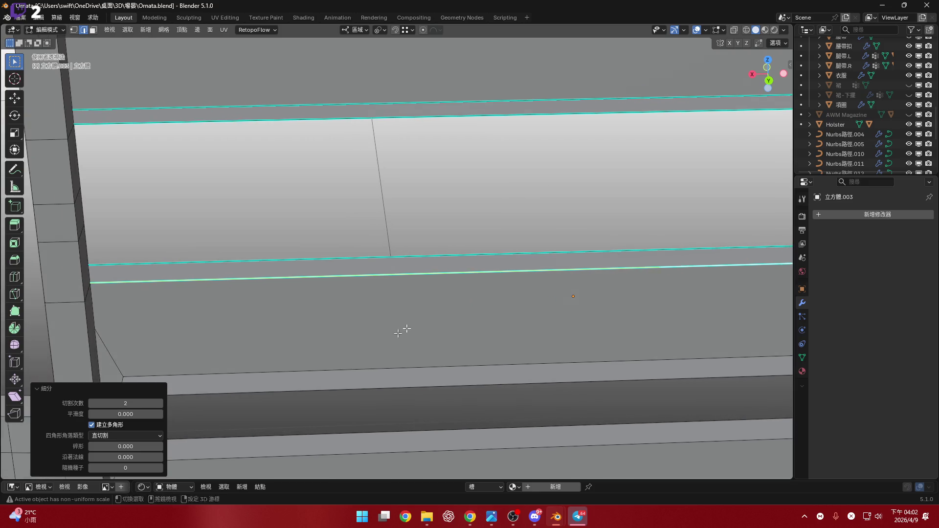
key(1)
scroll(364, 277, down, 3)
mouse_move(364, 278)
middle_down()
mouse_move(456, 249)
mouse_move(462, 254)
middle_up()
key(s)
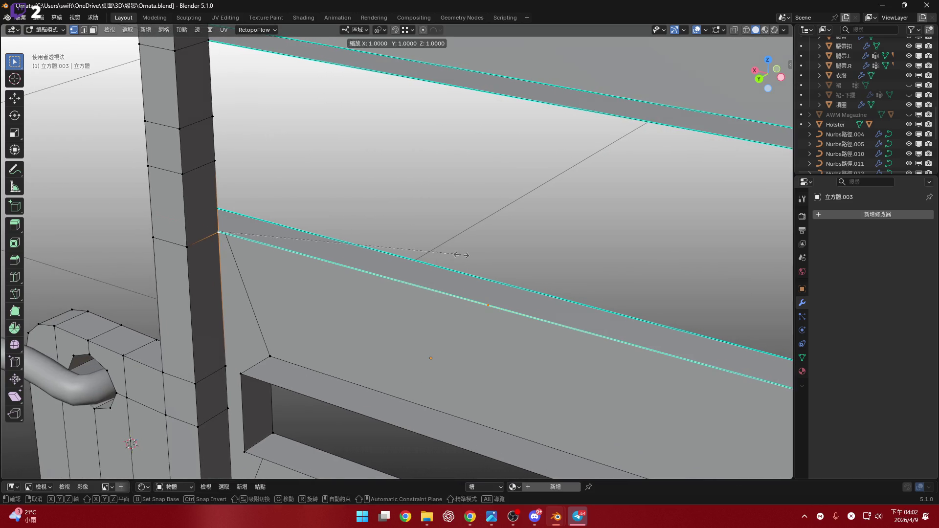
key(x)
key(0)
key(Return)
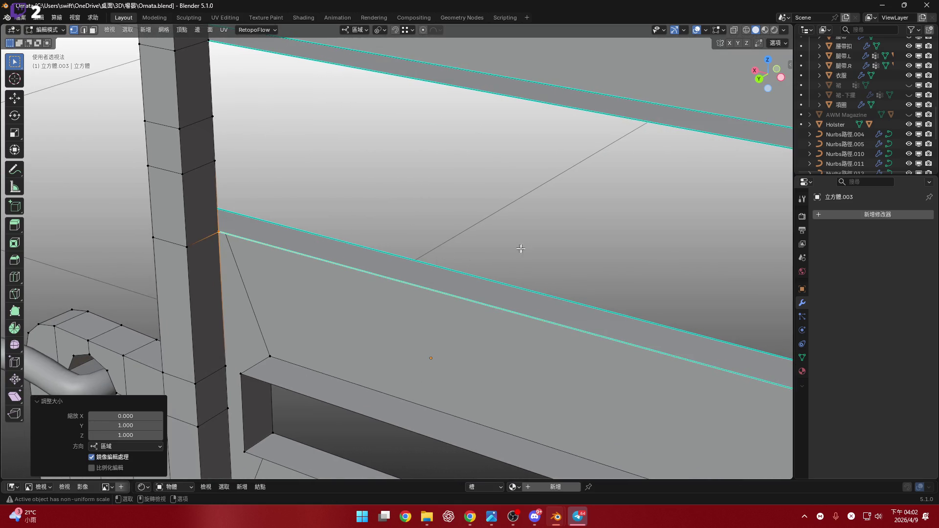
scroll(521, 249, down, 2)
- Flatten the rail vertices beside the post to zero width along X
mouse_move(521, 249)
middle_down()
mouse_move(496, 269)
mouse_move(557, 271)
middle_up()
shift+click(473, 267)
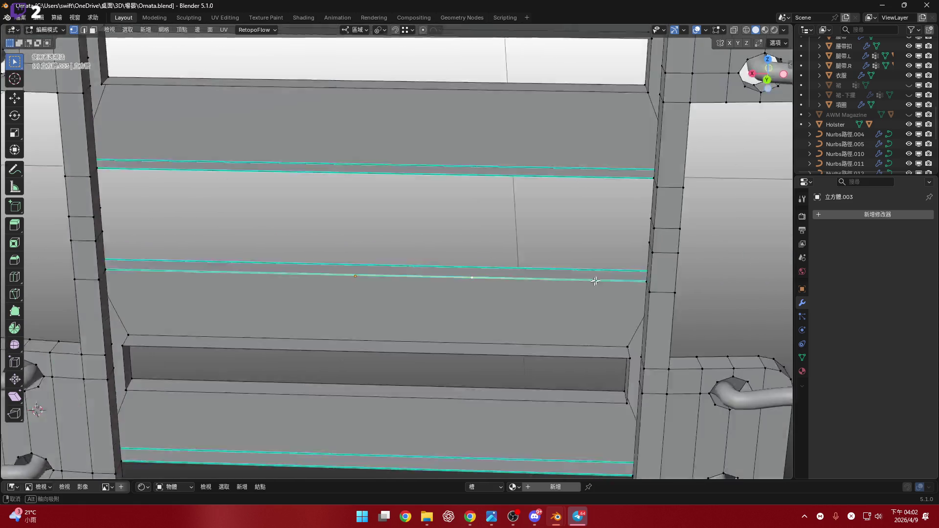
scroll(648, 274, up, 3)
key(s)
key(x)
key(0)
key(Return)
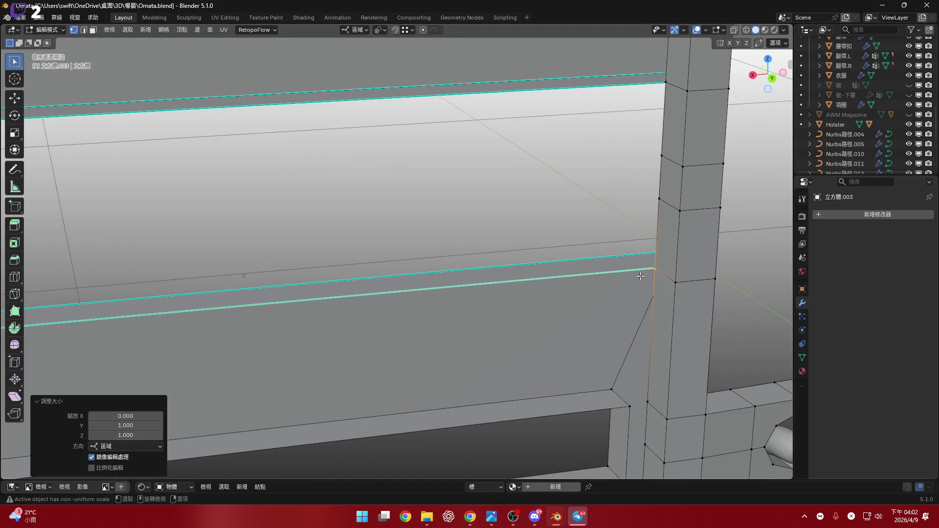
- Subdivide the inner-face rail edge pair and flatten the strip to zero along X
mouse_move(640, 276)
middle_down()
mouse_move(562, 223)
mouse_move(457, 272)
mouse_move(592, 278)
middle_up()
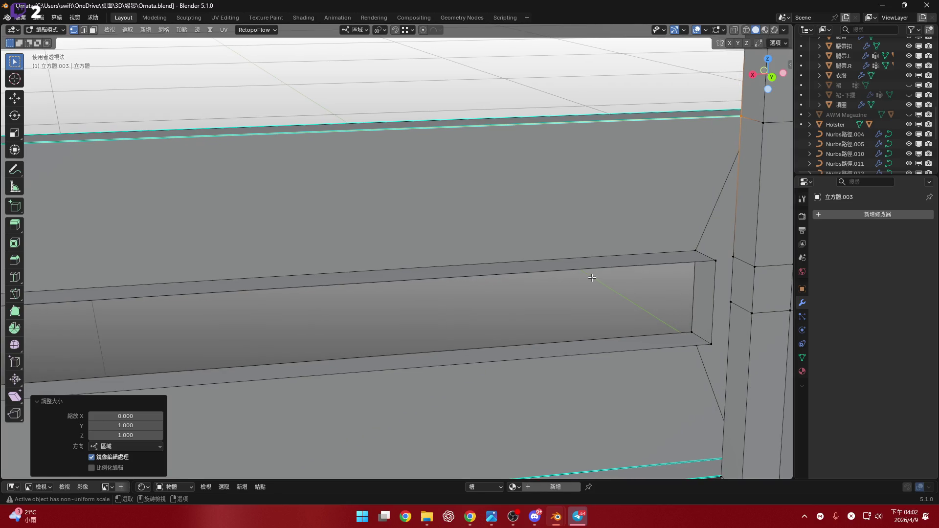
mouse_move(588, 210)
middle_down()
mouse_move(633, 183)
mouse_move(624, 269)
mouse_move(590, 304)
mouse_move(522, 282)
middle_up()
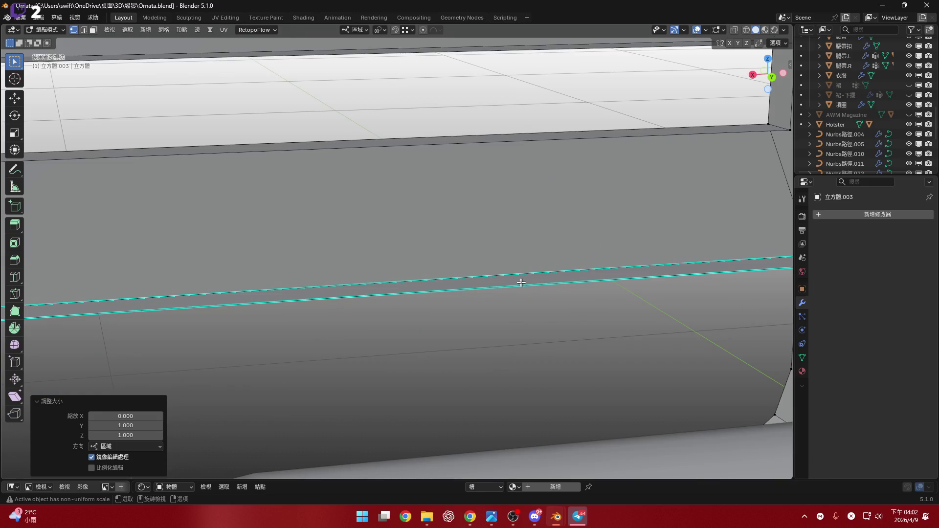
click(488, 289)
right_click(501, 279)
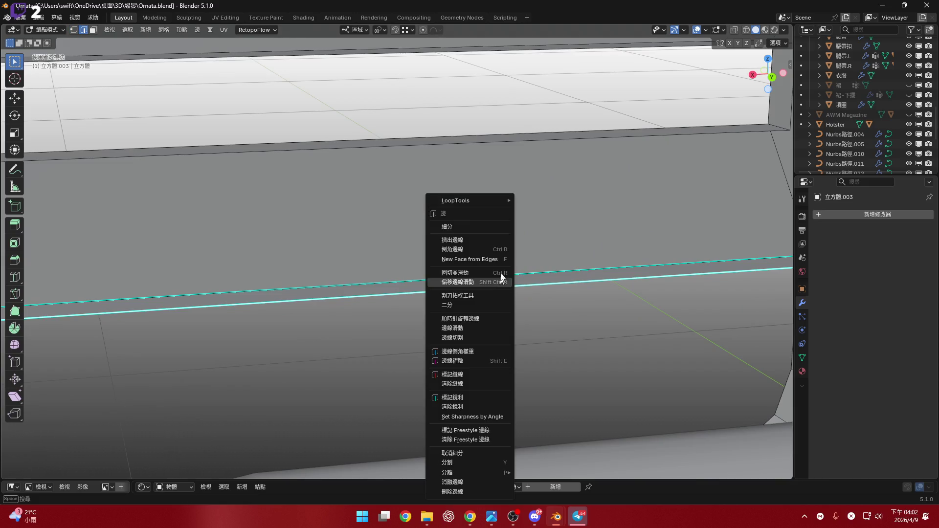
click(500, 224)
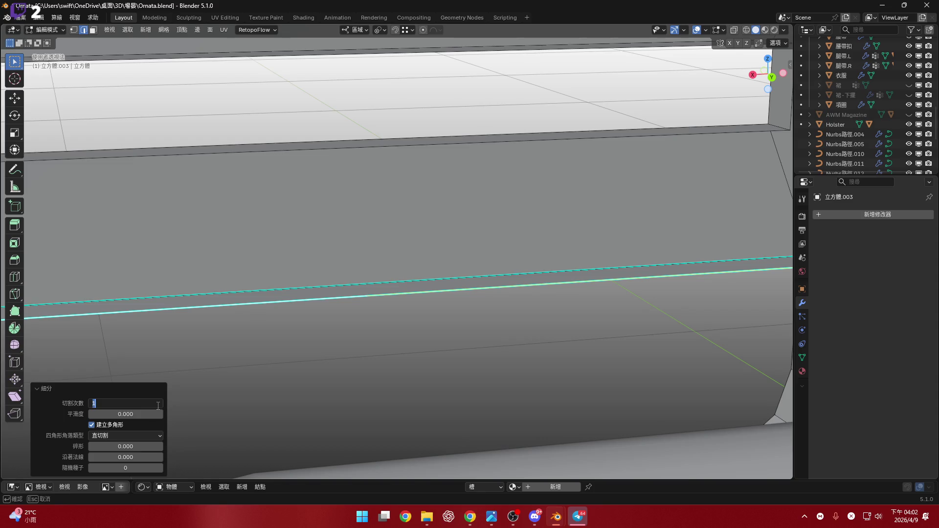
scroll(427, 296, down, 2)
click(406, 321)
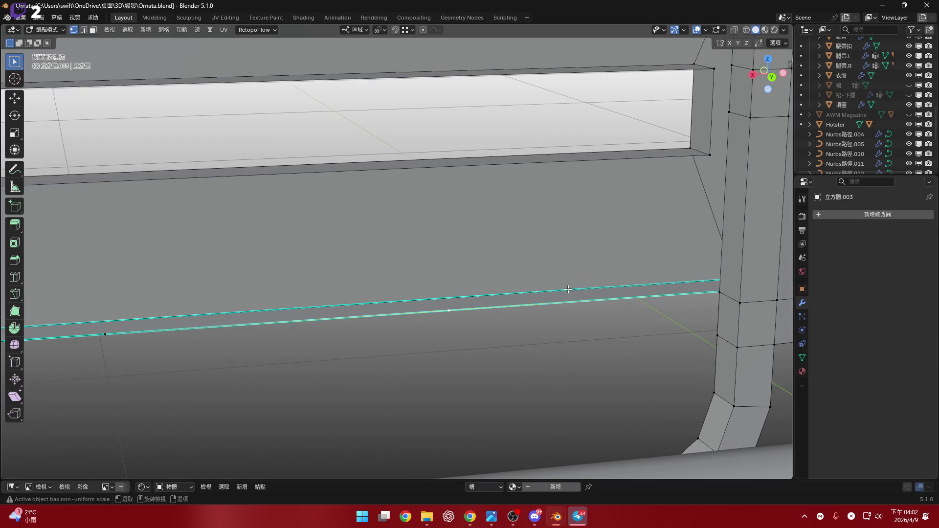
scroll(568, 289, up, 2)
scroll(730, 301, up, 1)
scroll(660, 296, up, 2)
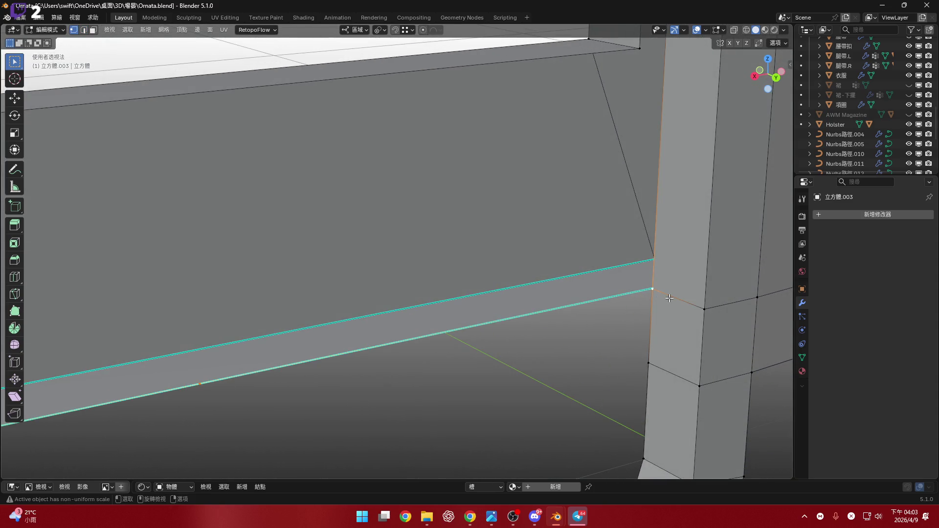
key(s)
key(x)
key(0)
key(Return)
scroll(597, 294, down, 3)
scroll(505, 253, up, 2)
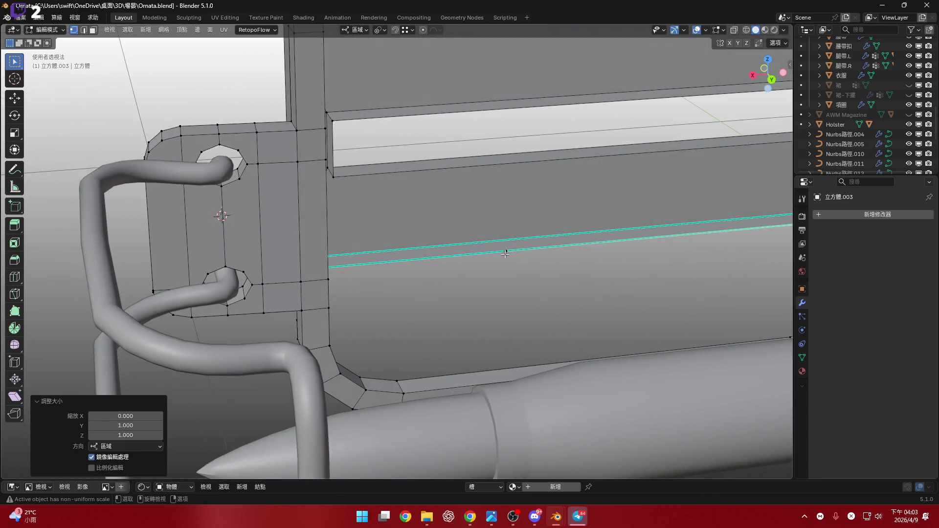
- Subdivide the rail edges around the pillar
click(505, 253)
mouse_move(446, 230)
middle_down()
mouse_move(546, 265)
mouse_move(492, 256)
mouse_move(381, 265)
mouse_move(408, 235)
middle_up()
scroll(468, 253, down, 4)
scroll(380, 266, up, 2)
scroll(381, 265, up, 2)
key(2)
scroll(399, 244, up, 2)
right_click(400, 244)
click(389, 228)
scroll(388, 228, up, 2)
scroll(407, 236, up, 2)
key(1)
scroll(420, 298, down, 2)
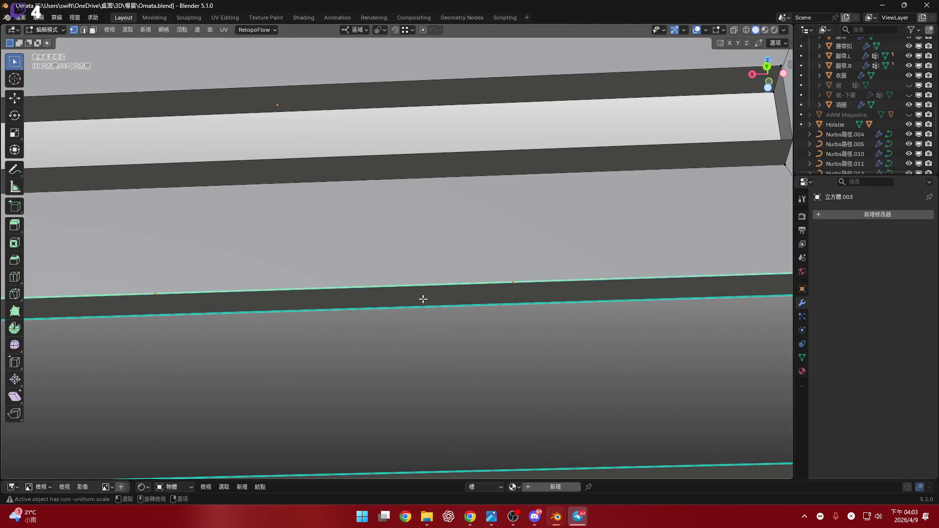
- Scale the pillar rail vertices to zero along the local X axis
mouse_move(419, 297)
middle_down()
mouse_move(441, 289)
mouse_move(395, 289)
middle_up()
scroll(468, 290, down, 3)
scroll(558, 309, up, 3)
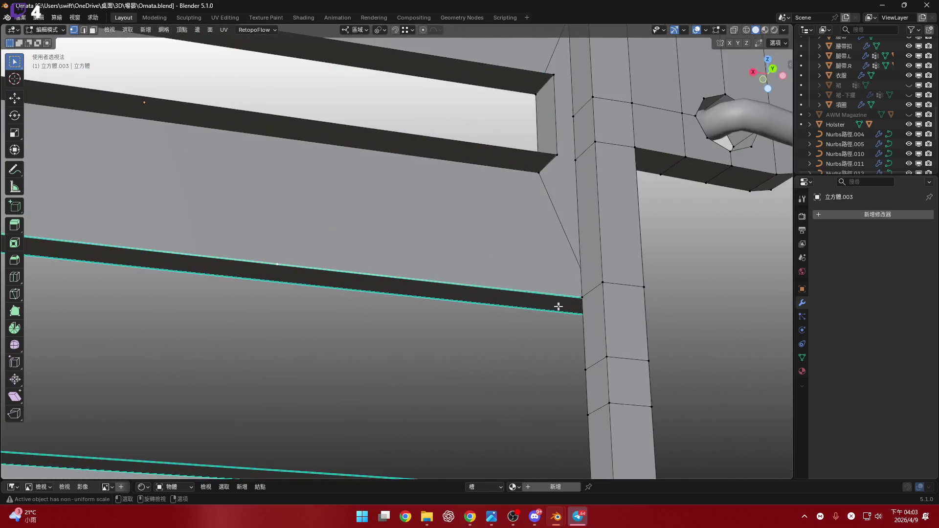
scroll(590, 312, up, 2)
key(s)
key(x)
key(x)
click(589, 312)
mouse_move(589, 311)
middle_down()
mouse_move(597, 211)
mouse_move(384, 260)
middle_up()
click(237, 262)
scroll(237, 261, down, 3)
middle_drag(237, 262, 236, 271)
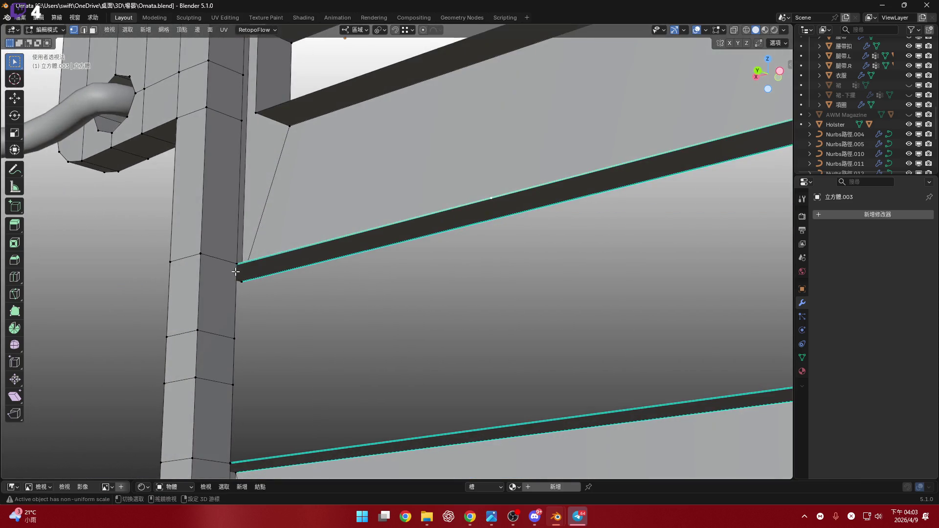
key(0)
key(Return)
- Subdivide the frame-corner rail edges via Ctrl+E and flatten them to zero along X
middle_drag(456, 202, 372, 227)
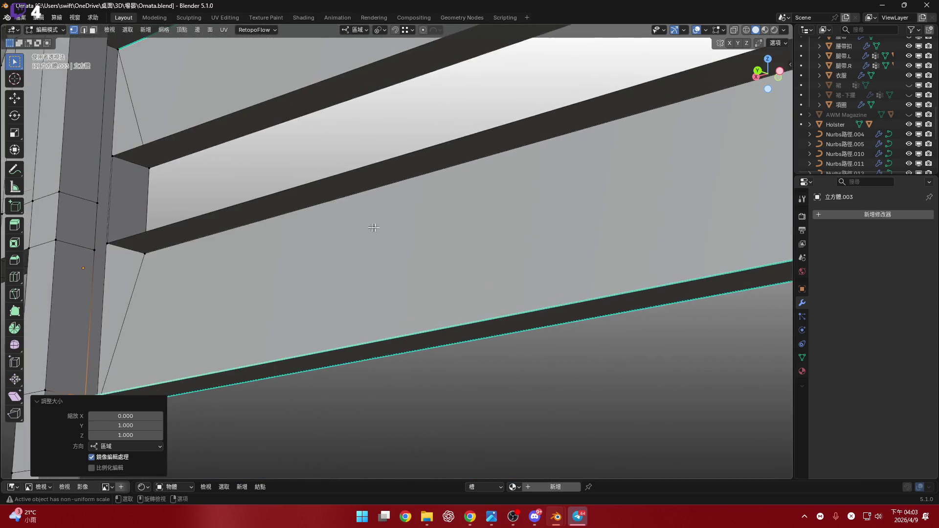
scroll(373, 226, down, 2)
scroll(369, 267, down, 4)
key(2)
scroll(370, 267, up, 3)
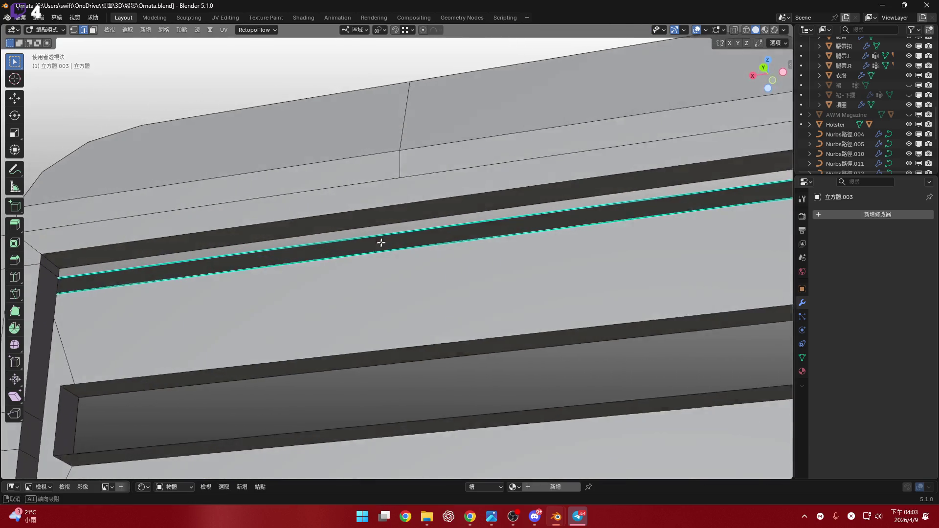
key(ctrl+e)
click(377, 223)
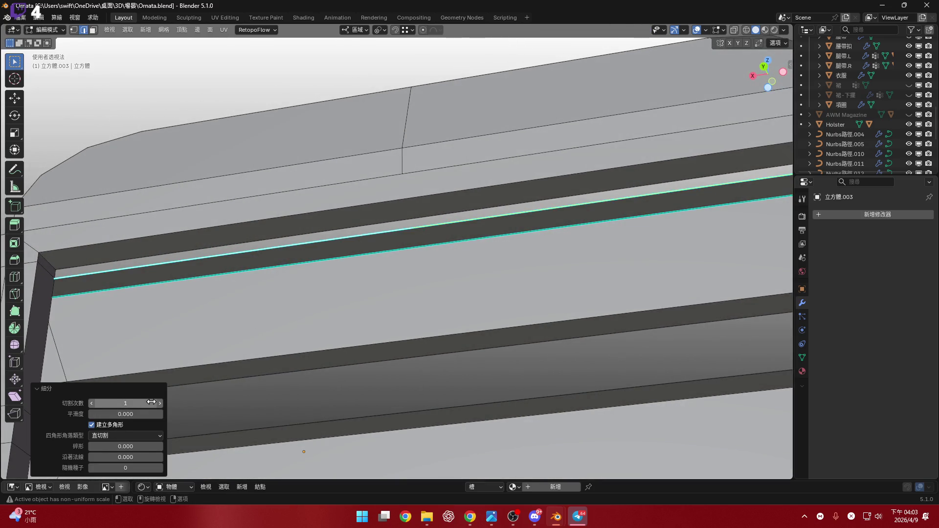
mouse_move(346, 310)
middle_down()
mouse_move(404, 285)
mouse_move(501, 271)
mouse_move(717, 310)
mouse_move(404, 266)
mouse_move(428, 260)
middle_up()
key(s)
key(x)
key(0)
key(Return)
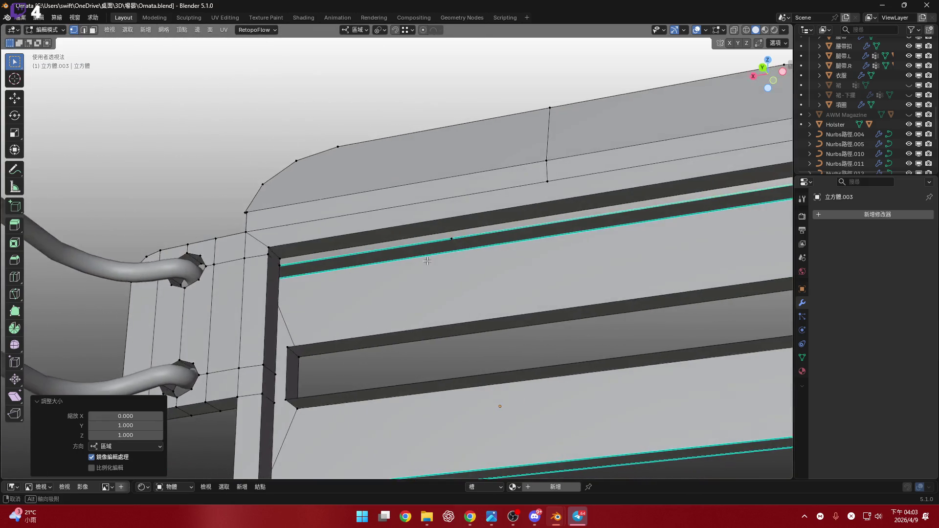
scroll(428, 260, up, 3)
scroll(427, 260, up, 2)
key(s)
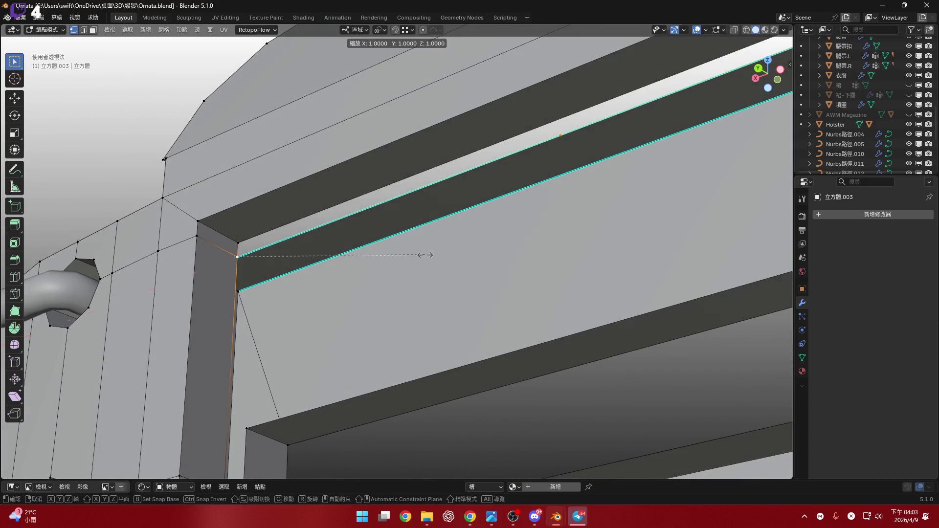
click(425, 255)
scroll(430, 256, down, 3)
- Select the whole holster mesh and merge vertices by distance
mouse_move(430, 256)
middle_down()
mouse_move(342, 237)
mouse_move(425, 293)
mouse_move(242, 171)
middle_up()
key(a)
key(m)
click(360, 236)
scroll(422, 290, down, 3)
scroll(243, 171, up, 4)
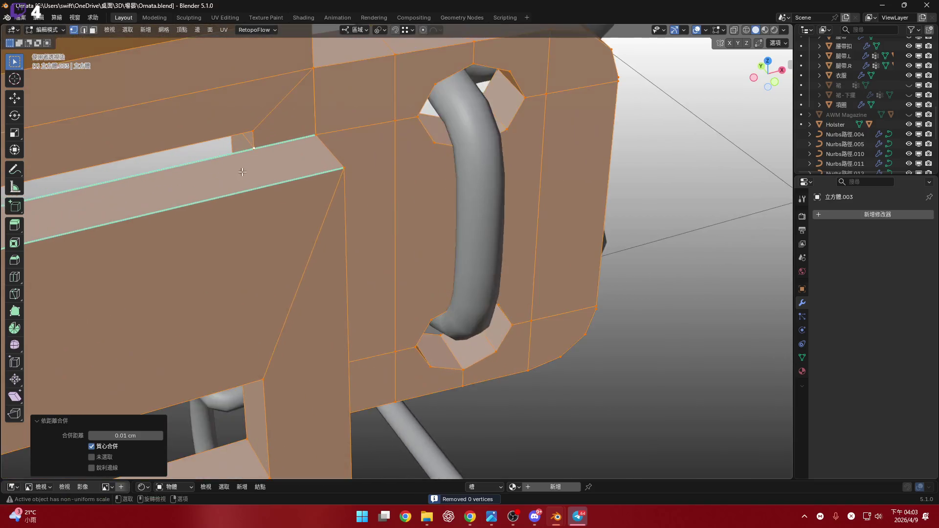
scroll(242, 172, up, 2)
scroll(272, 261, up, 2)
- Move the stray vertex onto the strap strip's edge
key(alt+a)
mouse_move(273, 254)
middle_down()
mouse_move(261, 230)
mouse_move(295, 227)
middle_up()
scroll(262, 230, up, 2)
click(284, 244)
key(g)
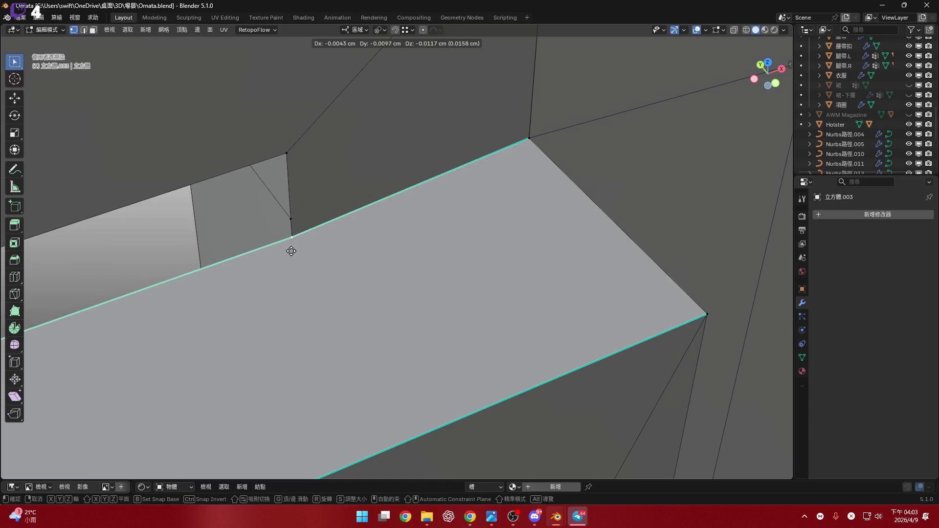
click(290, 232)
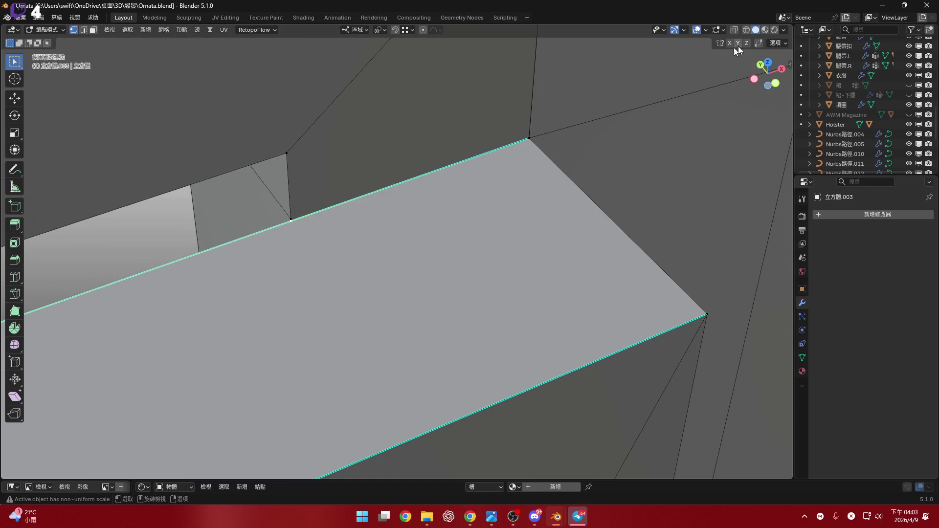
- Run another merge-by-distance pass with X-ray display on, then turn X-ray off
click(733, 31)
shift+middle_drag(278, 207, 342, 199)
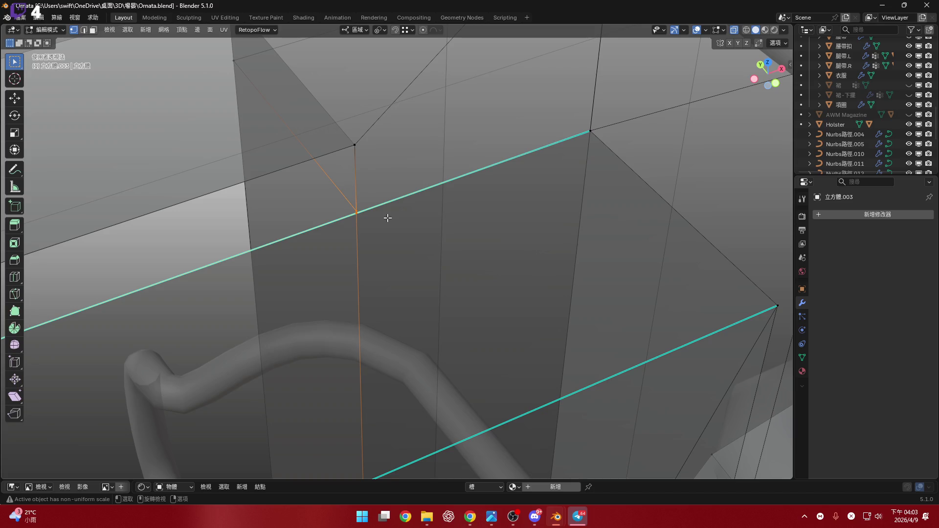
key(m)
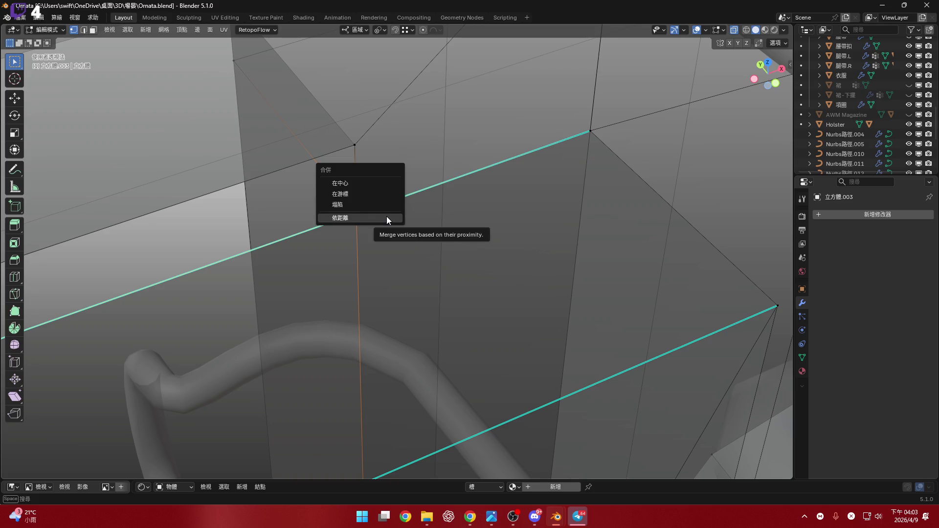
click(387, 216)
shift+middle_drag(386, 216, 373, 234)
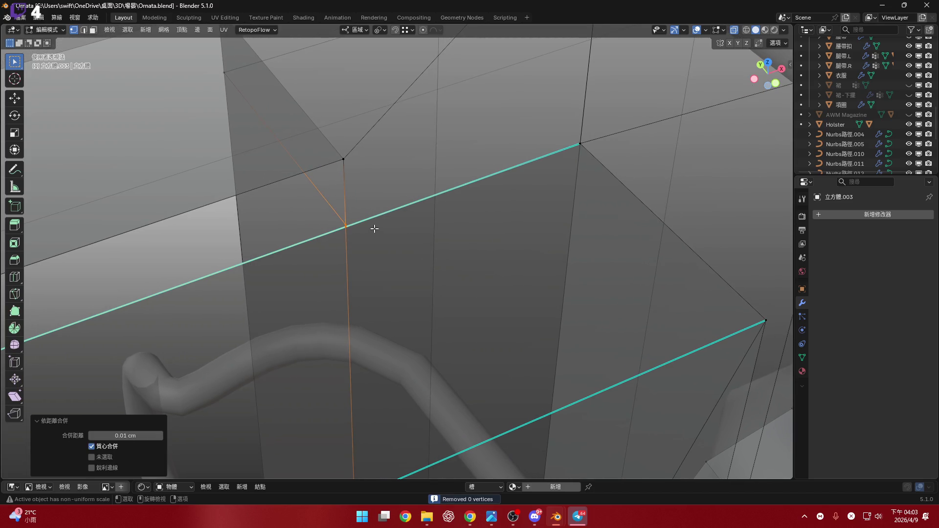
click(734, 30)
scroll(429, 204, down, 8)
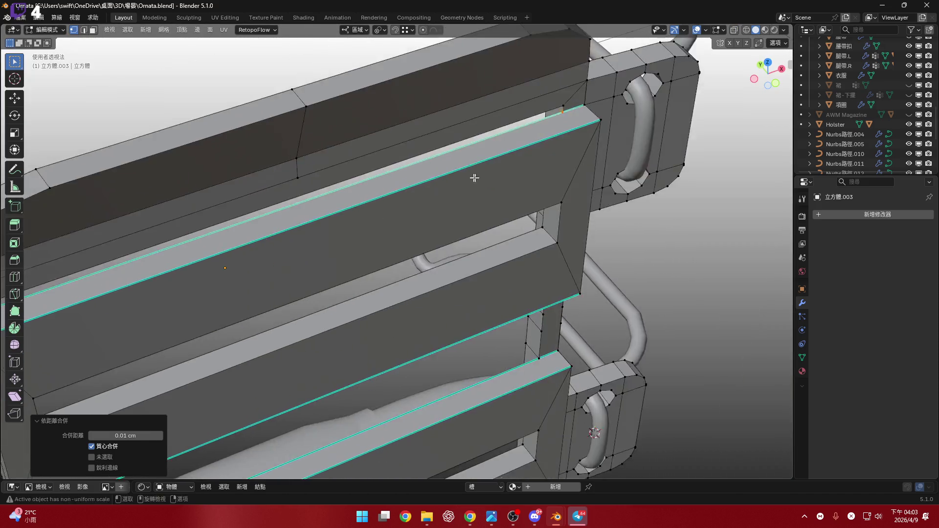
- In face select mode, select the top strip face of the holster
middle_drag(476, 178, 457, 207)
key(3)
click(423, 223)
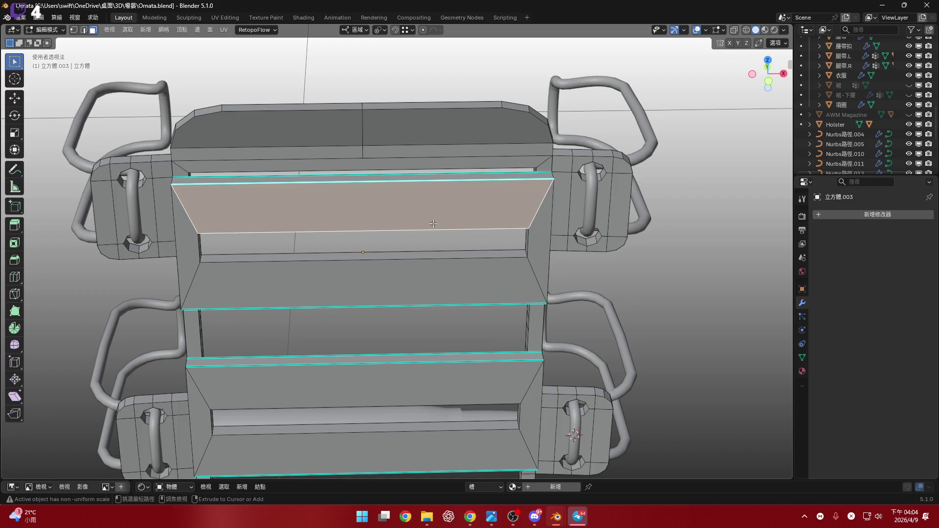
- Select the top strip's face loop plus the vertical end and neighbouring strip faces
key(ctrl+l)
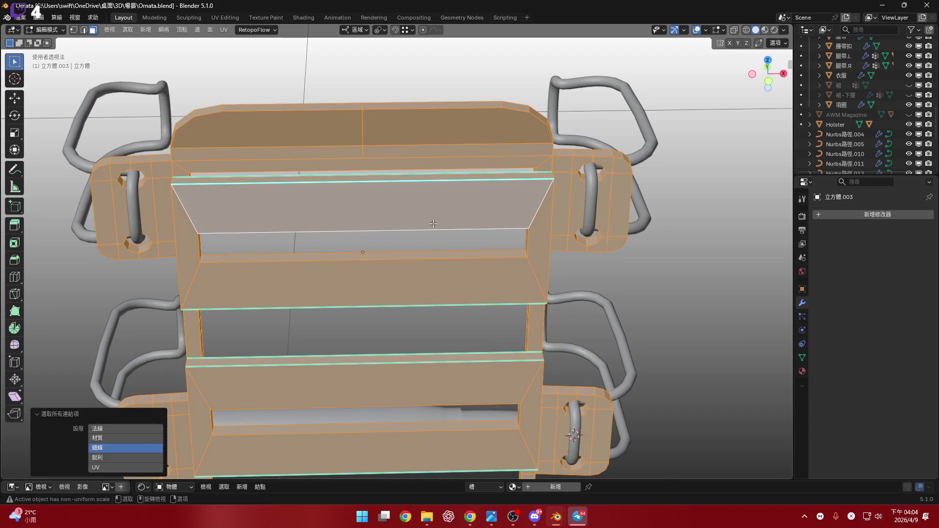
scroll(442, 216, up, 5)
middle_drag(448, 221, 483, 215)
scroll(480, 218, down, 4)
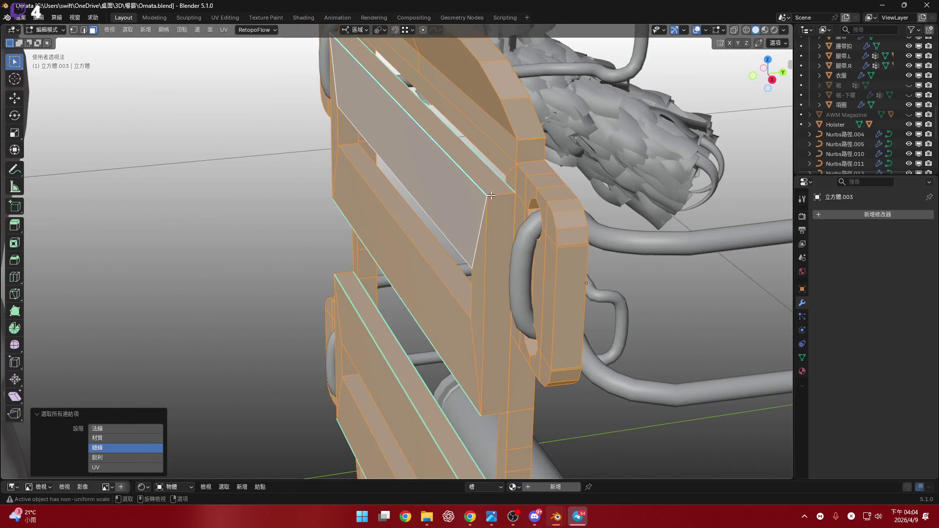
click(498, 197)
alt+click(494, 192)
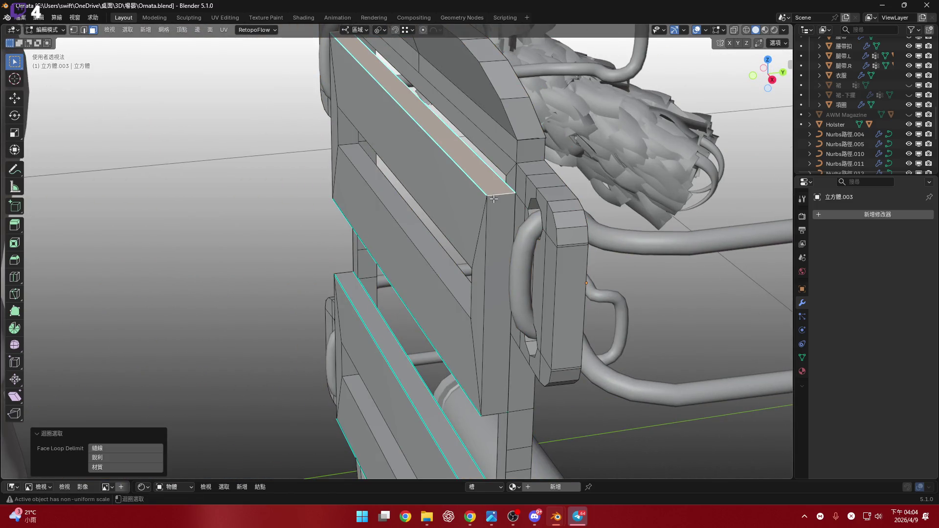
middle_drag(491, 208, 494, 178)
shift+click(499, 220)
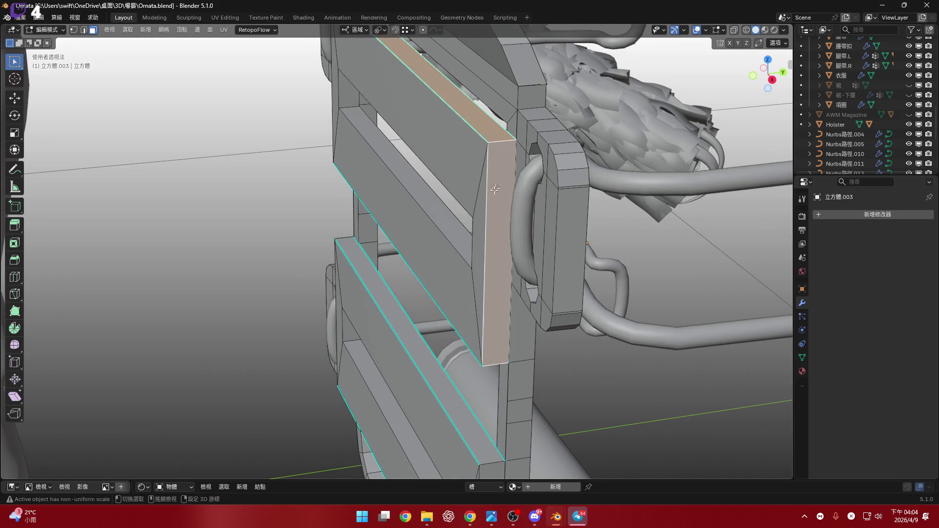
shift+click(433, 96)
- Add the strip's lower front face, hide the selected faces, and return to vertex selection
middle_drag(457, 293, 470, 308)
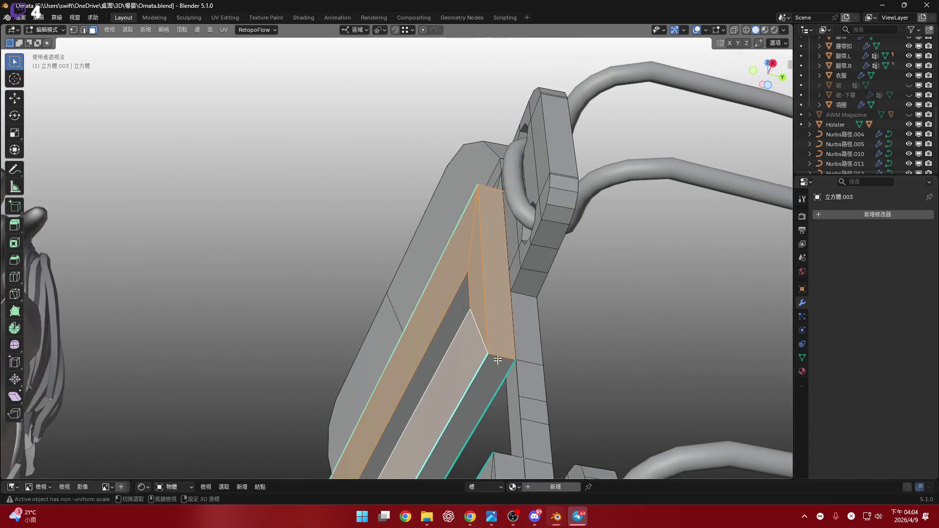
shift+click(470, 381)
mouse_move(470, 382)
middle_down()
mouse_move(437, 287)
mouse_move(453, 240)
mouse_move(399, 216)
mouse_move(404, 273)
middle_up()
shift+click(405, 221)
key(h)
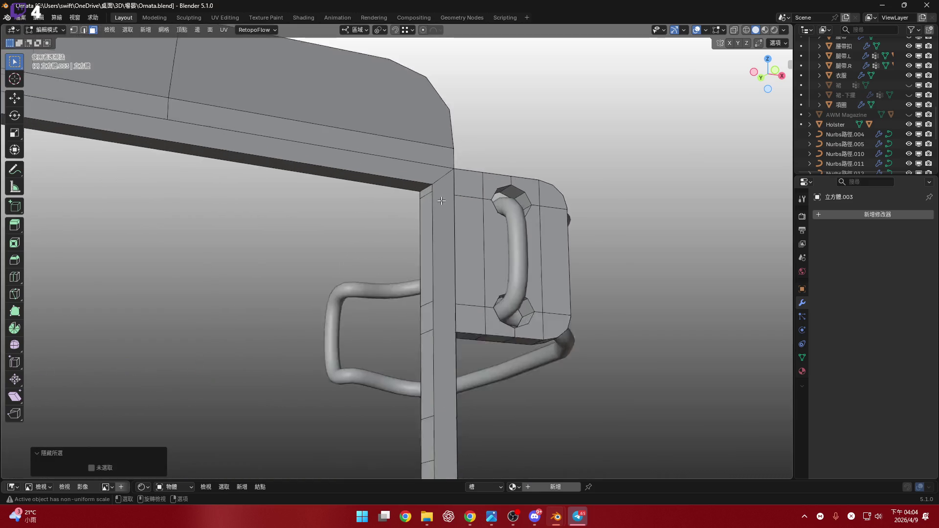
scroll(443, 208, up, 6)
key(1)
mouse_move(443, 208)
middle_down()
mouse_move(426, 224)
mouse_move(399, 215)
mouse_move(216, 249)
middle_up()
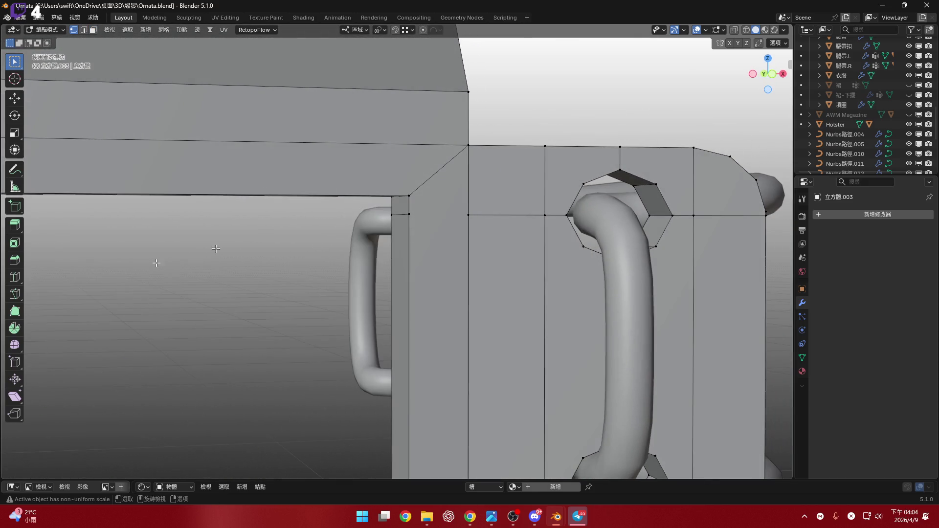
- Knife-cut two new edges across the box corner faces between existing vertices
click(15, 294)
scroll(447, 231, up, 5)
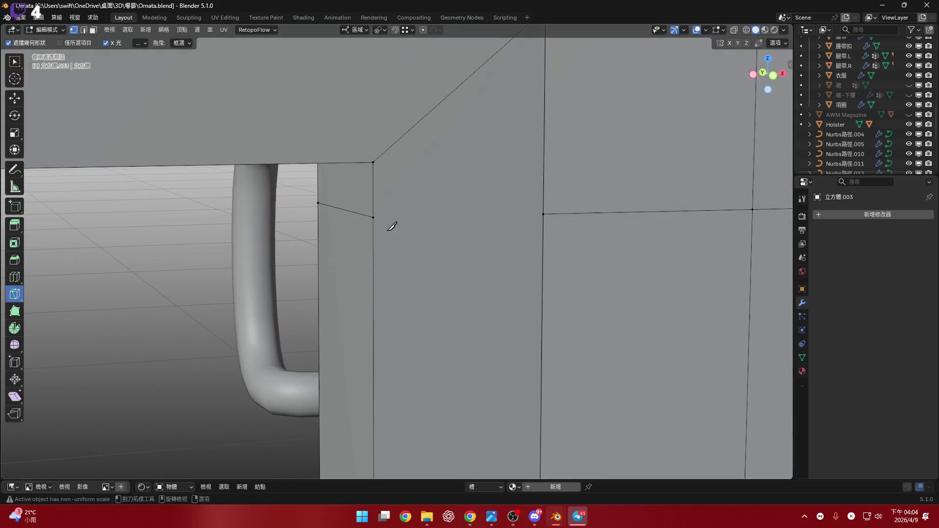
click(374, 217)
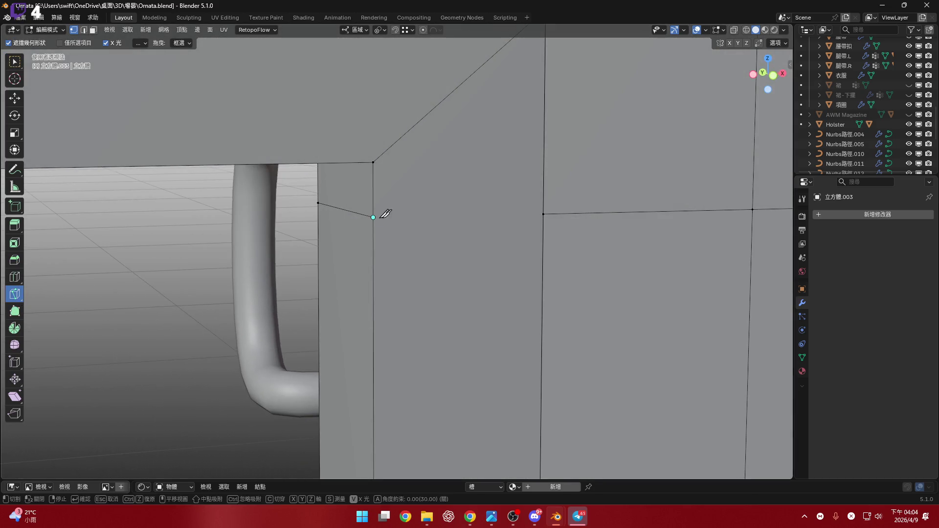
click(401, 235)
mouse_move(400, 235)
middle_down()
mouse_move(373, 231)
mouse_move(382, 248)
mouse_move(422, 181)
mouse_move(413, 216)
middle_up()
key(Return)
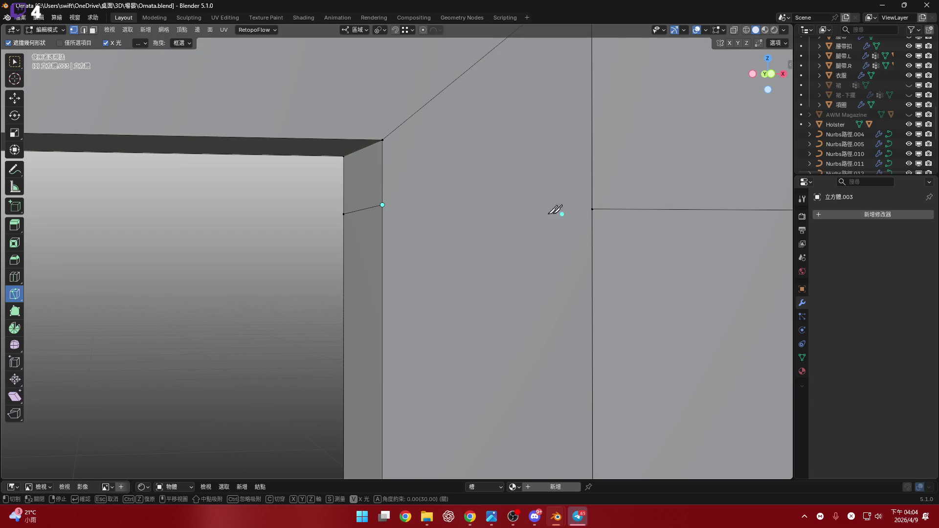
click(593, 208)
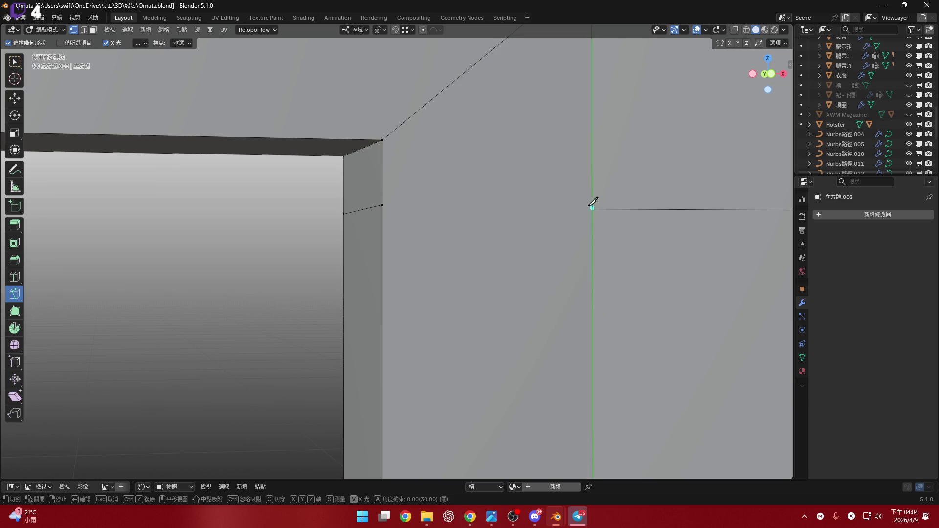
click(382, 205)
key(Return)
- Knife-cut two more edges from the vertical edge to the corner and lower vertices
mouse_move(390, 203)
middle_down()
mouse_move(510, 143)
mouse_move(469, 260)
mouse_move(495, 209)
middle_up()
click(520, 230)
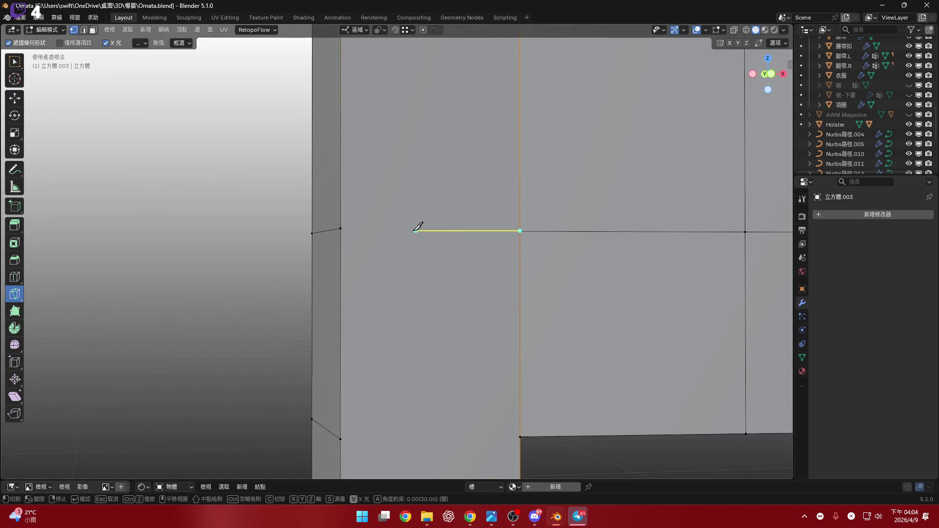
click(341, 228)
key(Return)
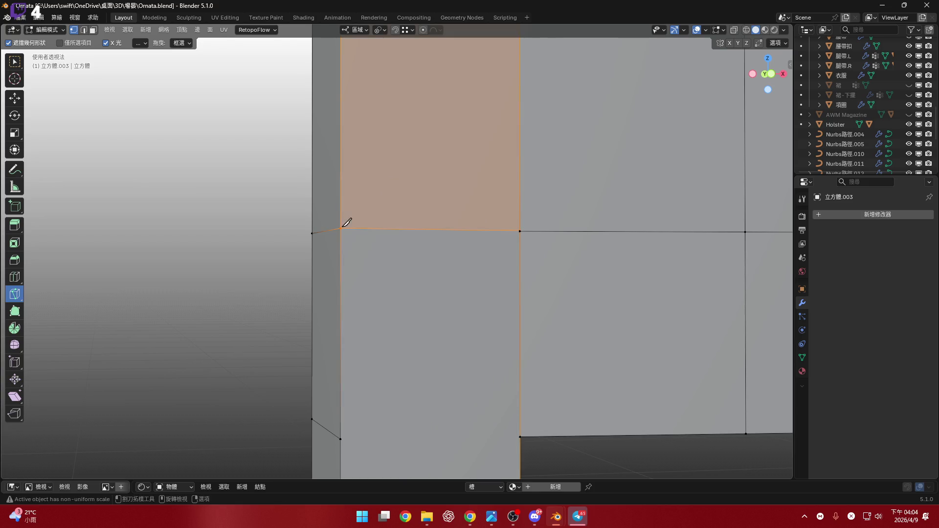
mouse_move(346, 218)
middle_down()
mouse_move(467, 203)
mouse_move(506, 308)
middle_up()
click(514, 317)
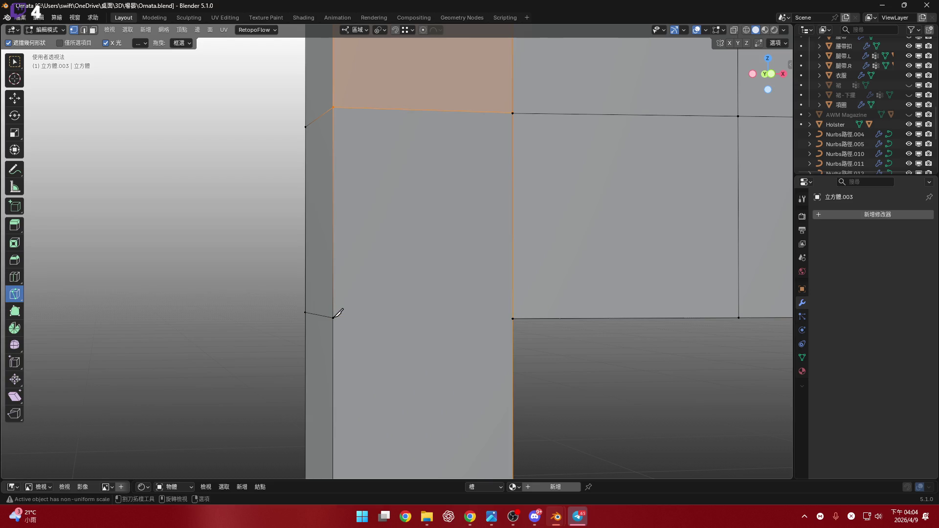
mouse_move(336, 310)
middle_down()
mouse_move(456, 272)
mouse_move(514, 315)
middle_up()
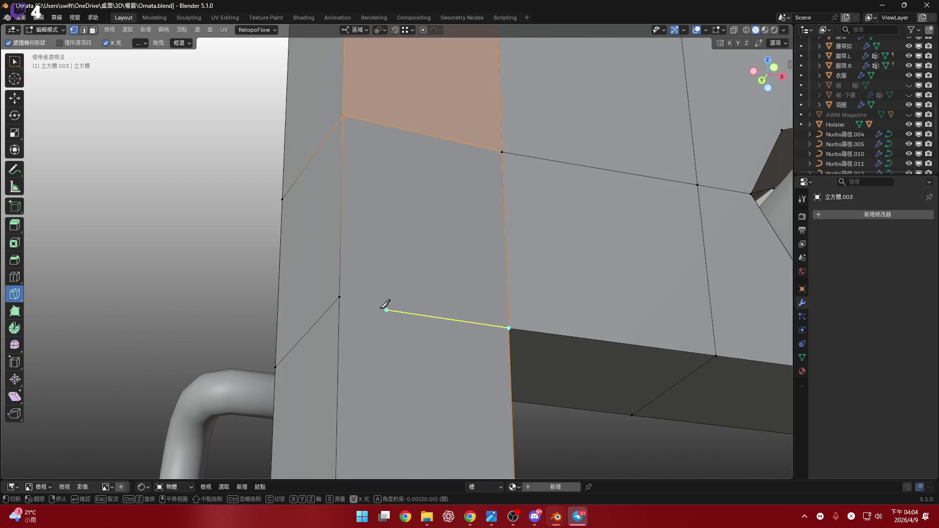
click(340, 295)
key(Return)
- Knife-cut an edge across the strap face, return to Select Box and pick the stray vertex
mouse_move(346, 290)
middle_down()
mouse_move(394, 308)
mouse_move(405, 263)
mouse_move(431, 314)
mouse_move(471, 252)
mouse_move(510, 233)
middle_up()
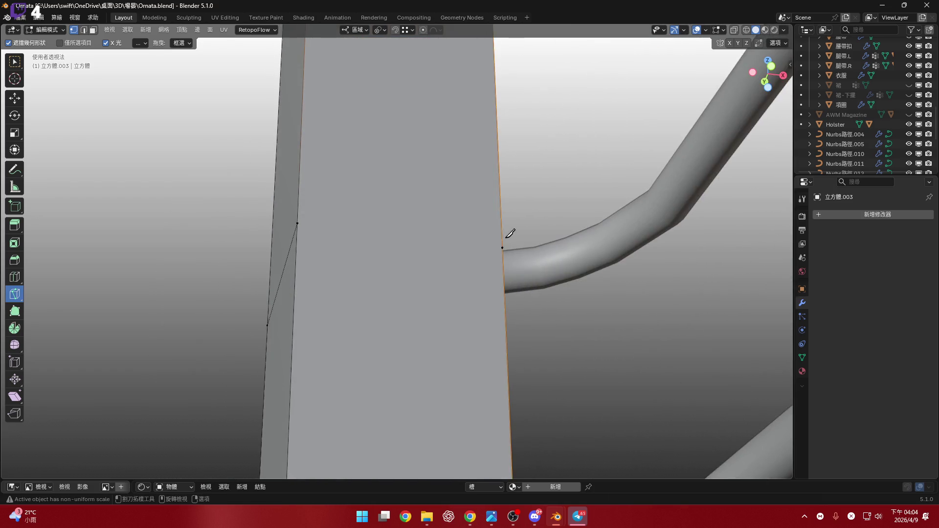
click(503, 246)
key(Escape)
click(504, 247)
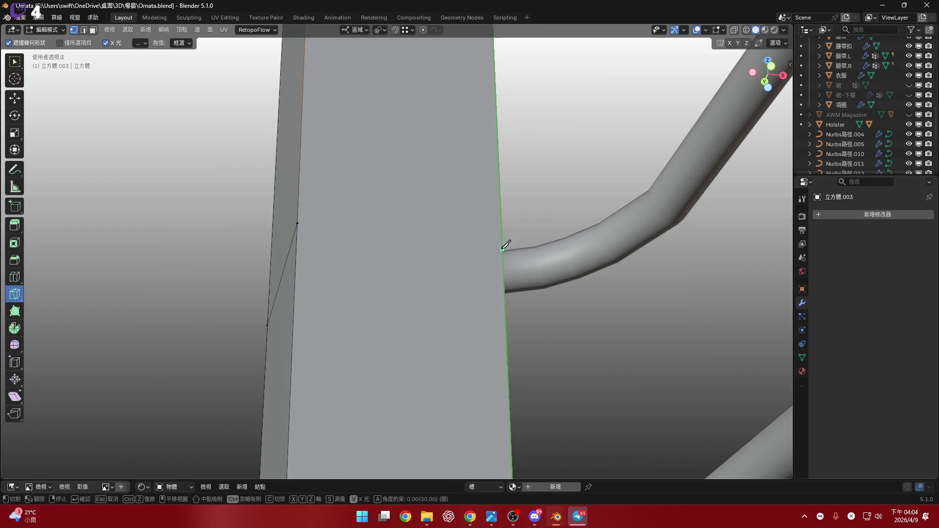
click(297, 224)
key(Return)
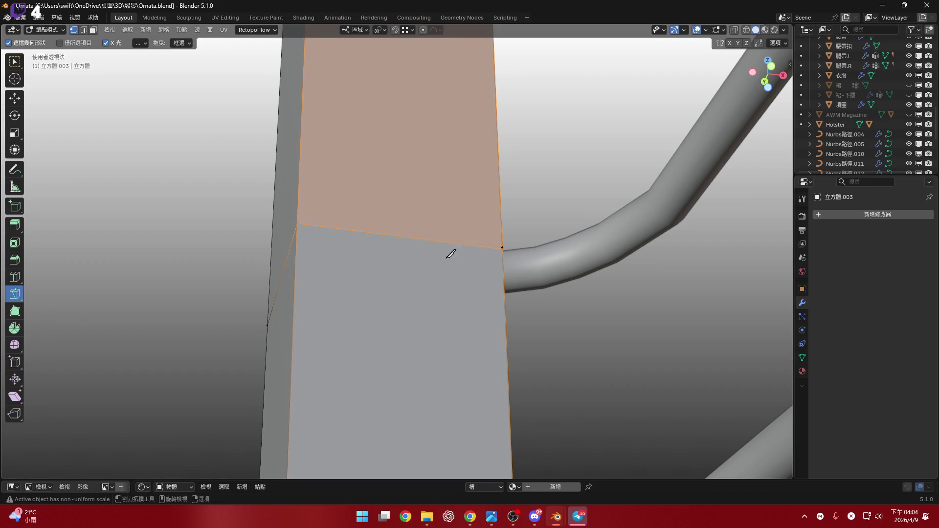
middle_drag(450, 253, 447, 293)
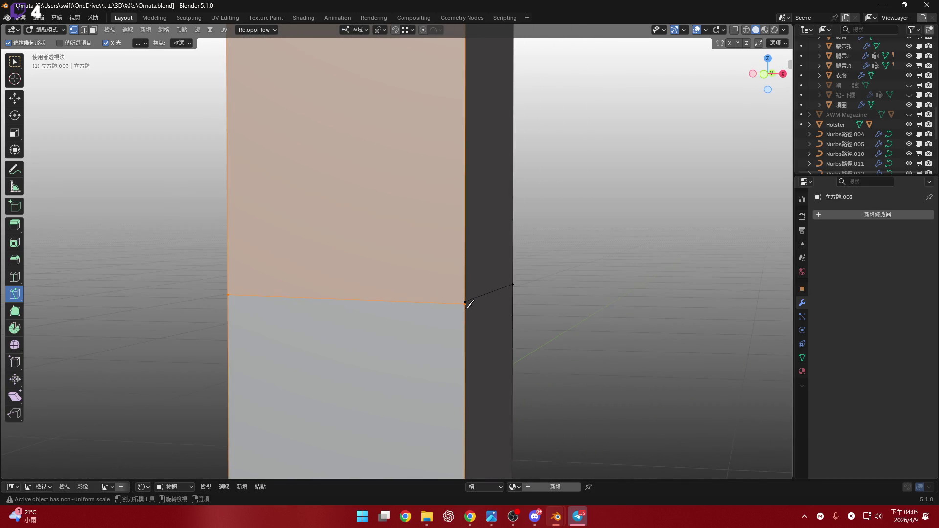
click(14, 61)
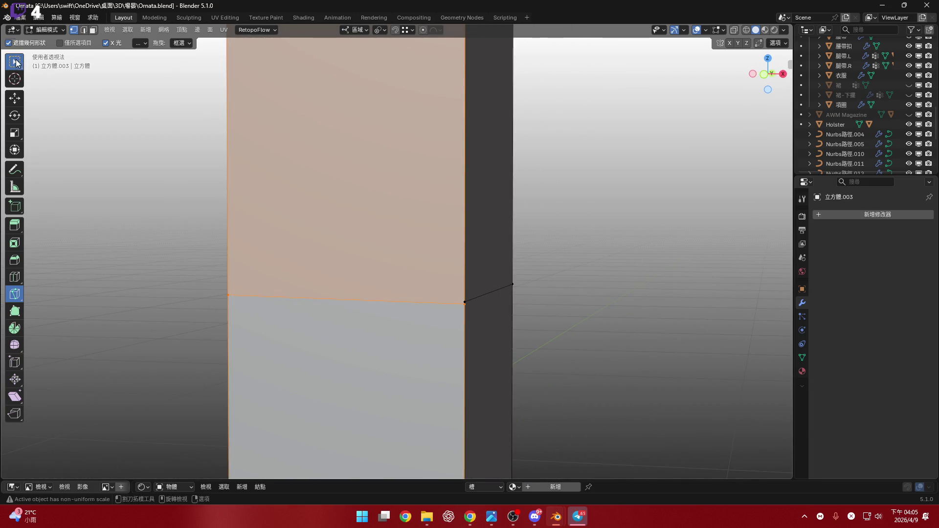
click(463, 306)
- Merge the selected vertices at the last-selected vertex
key(m)
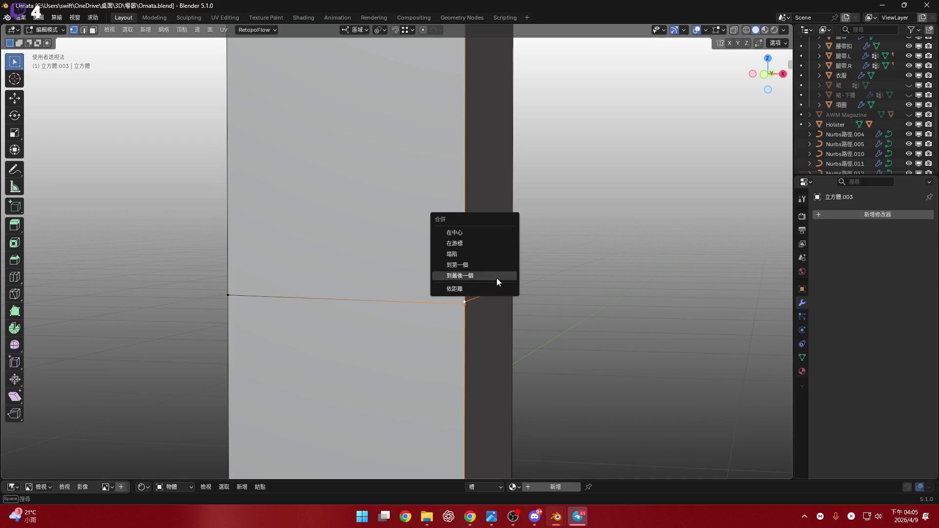
click(496, 278)
middle_drag(444, 337, 97, 177)
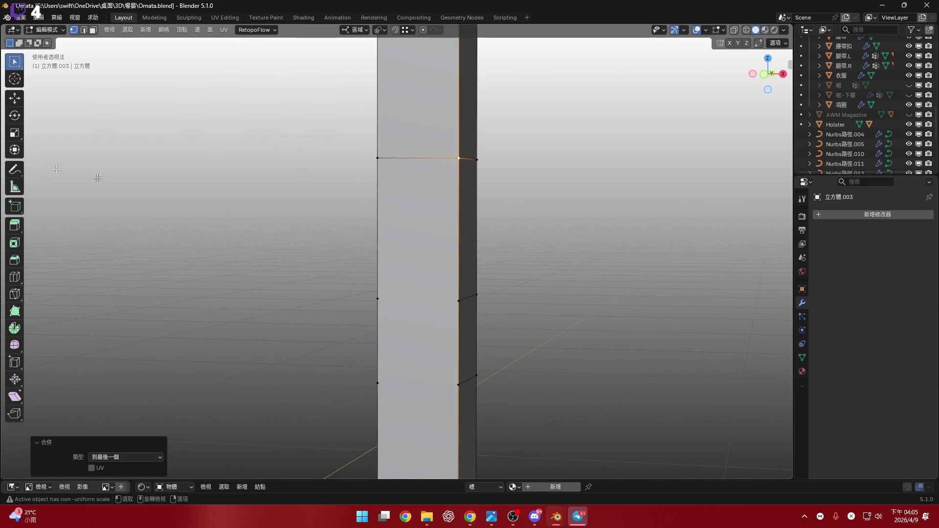
- Knife-cut two new edges across the strap column's front face, right edge to left
click(16, 291)
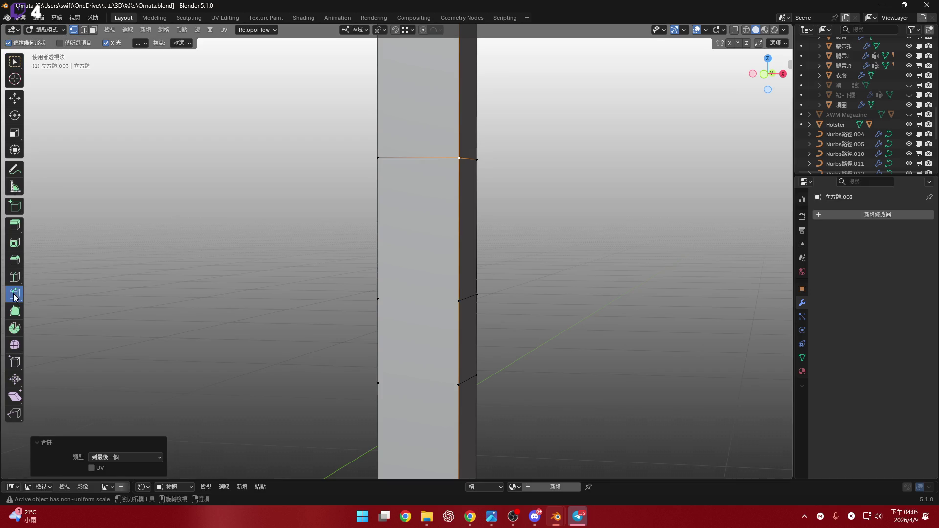
middle_drag(465, 267, 453, 275)
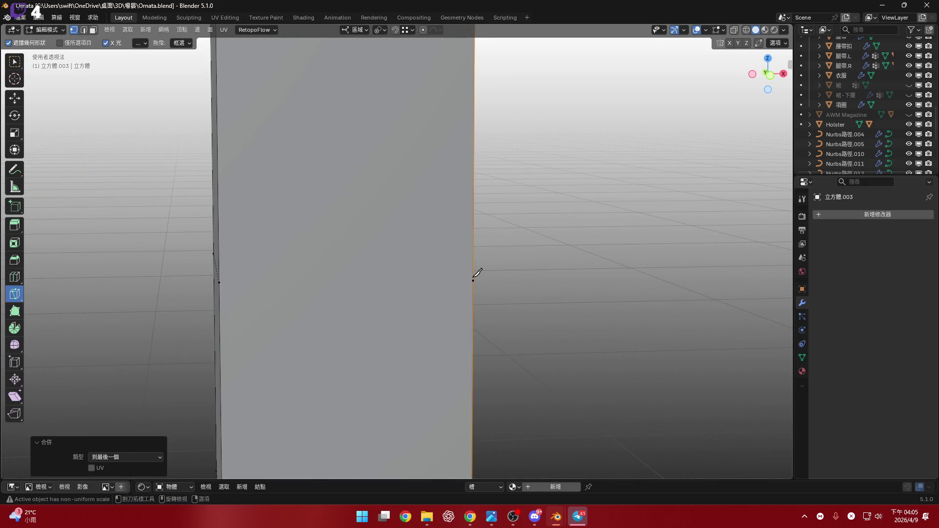
click(473, 280)
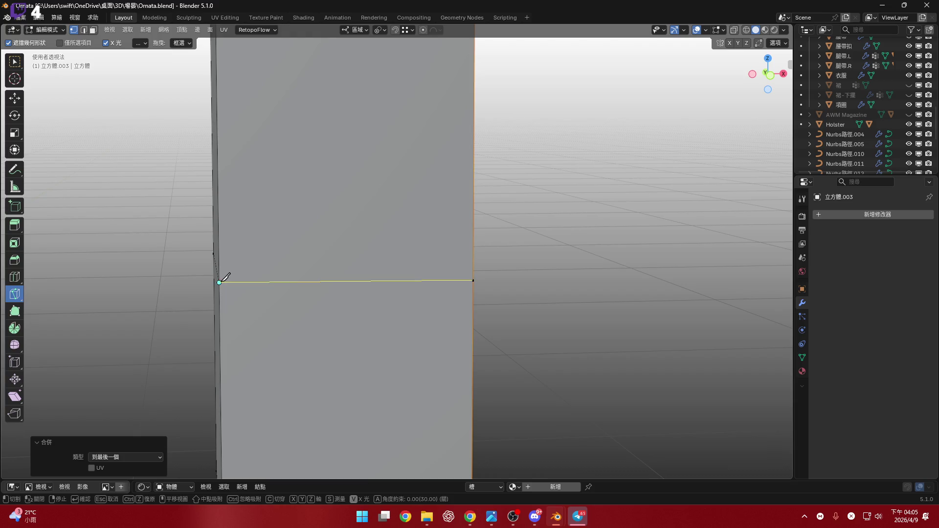
click(218, 281)
key(Return)
middle_drag(224, 273, 489, 333)
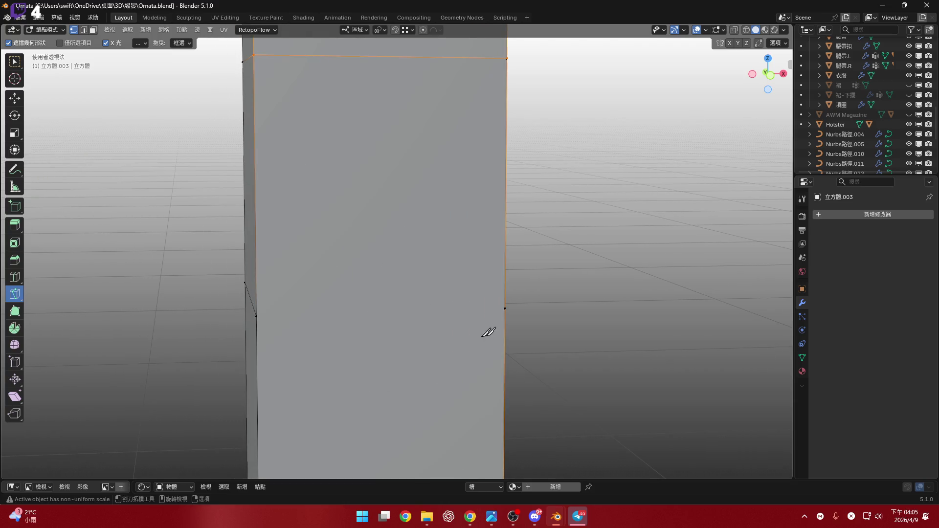
click(508, 304)
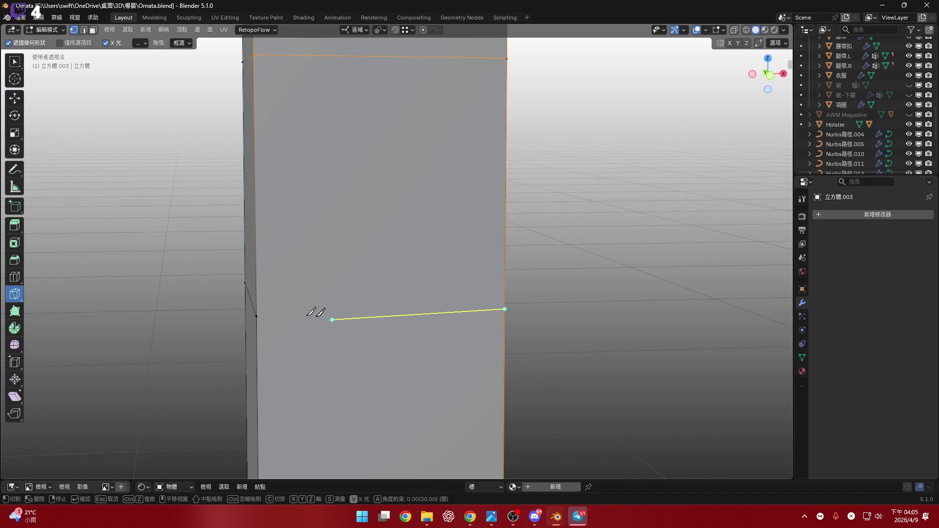
click(255, 316)
key(Return)
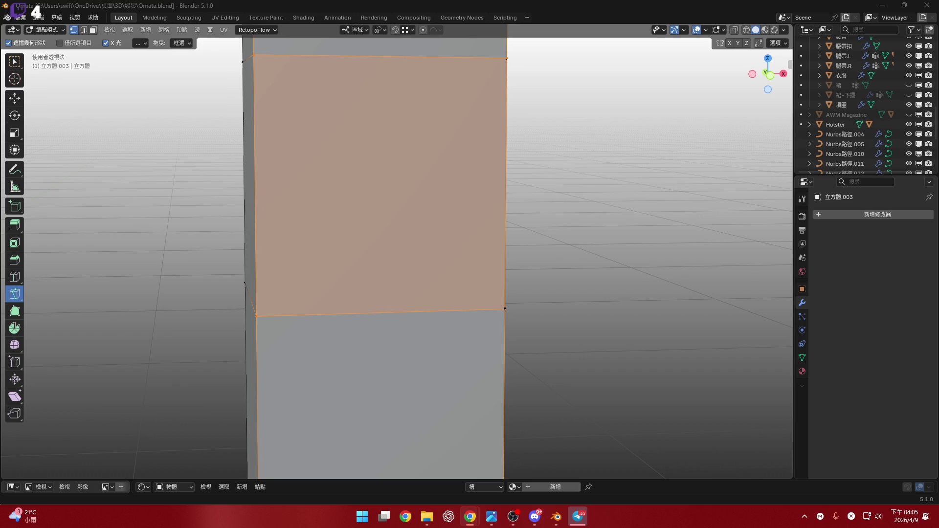
scroll(625, 275, down, 3)
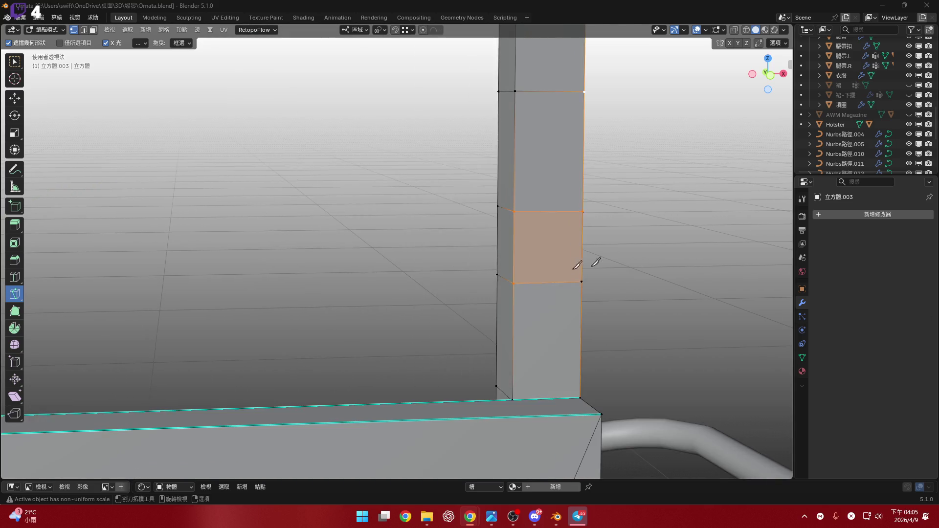
- Knife-cut an edge across the wall's side face from its left edge to its right
middle_drag(593, 262, 199, 318)
scroll(199, 318, up, 4)
key(k)
scroll(331, 291, down, 3)
scroll(252, 289, up, 2)
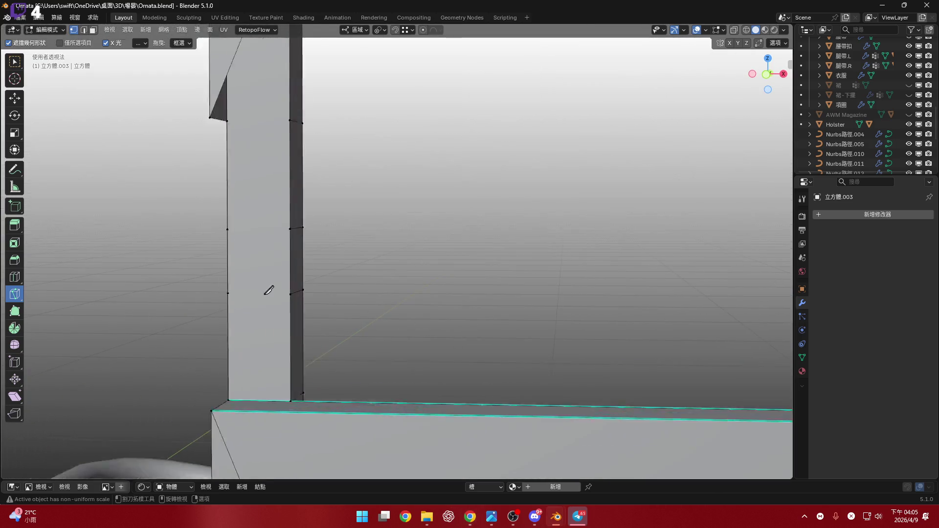
scroll(268, 287, up, 2)
scroll(287, 299, up, 2)
middle_drag(200, 293, 355, 250)
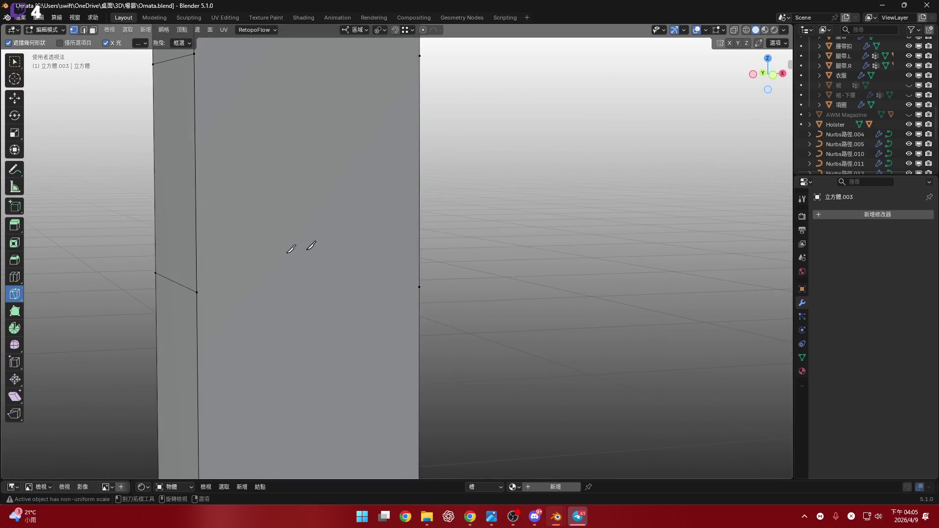
middle_drag(294, 248, 170, 298)
click(168, 300)
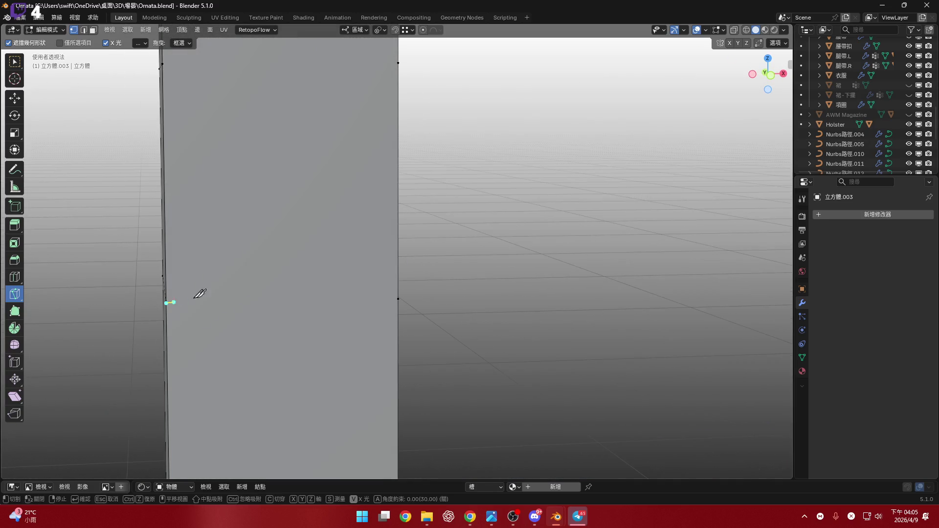
click(399, 298)
key(Return)
- Knife-cut edges across the left side face and the next face, vertex to right edge
middle_drag(251, 228, 187, 292)
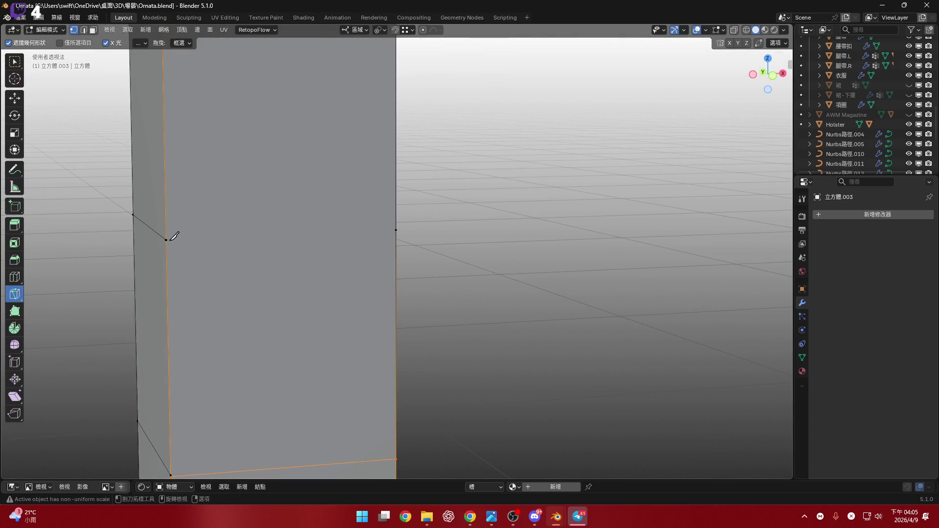
click(169, 239)
click(396, 226)
key(Return)
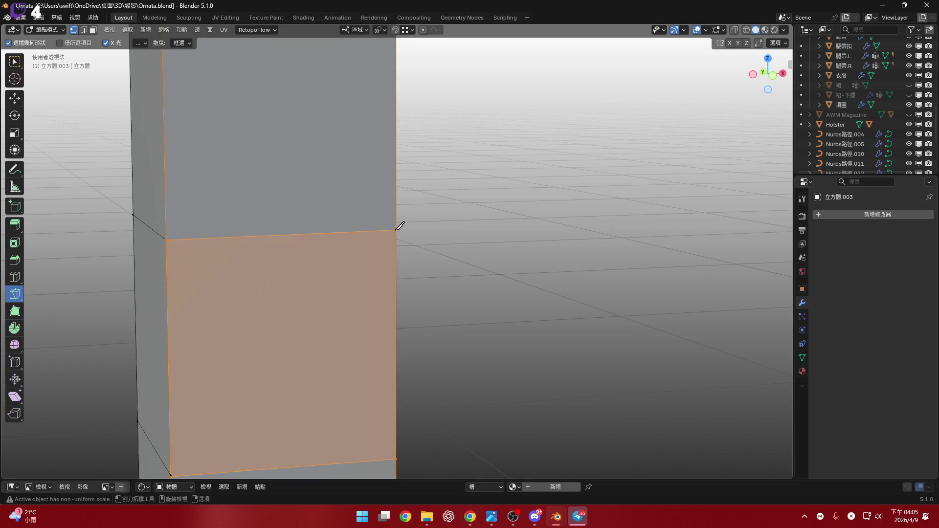
mouse_move(397, 225)
middle_down()
mouse_move(348, 222)
mouse_move(305, 294)
mouse_move(268, 210)
mouse_move(304, 195)
mouse_move(265, 193)
mouse_move(268, 204)
mouse_move(243, 195)
middle_up()
click(237, 193)
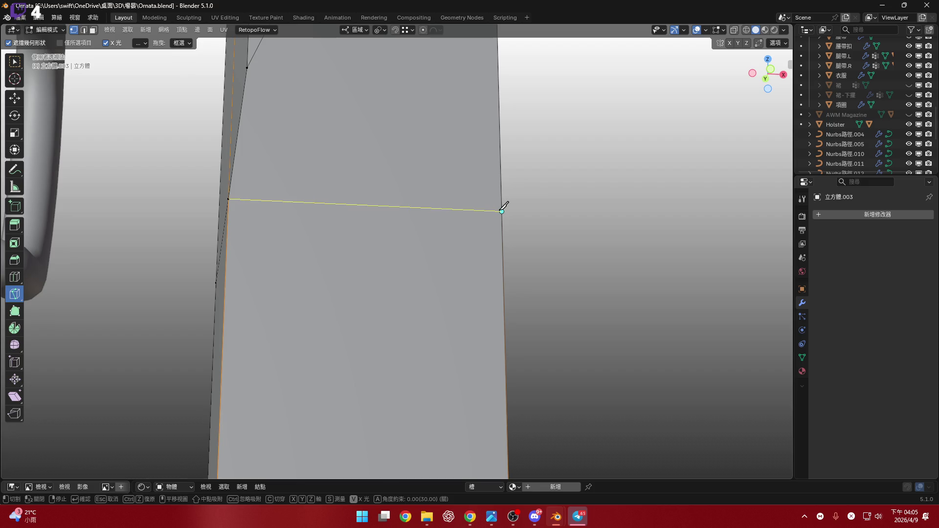
click(502, 211)
key(Return)
scroll(419, 218, down, 2)
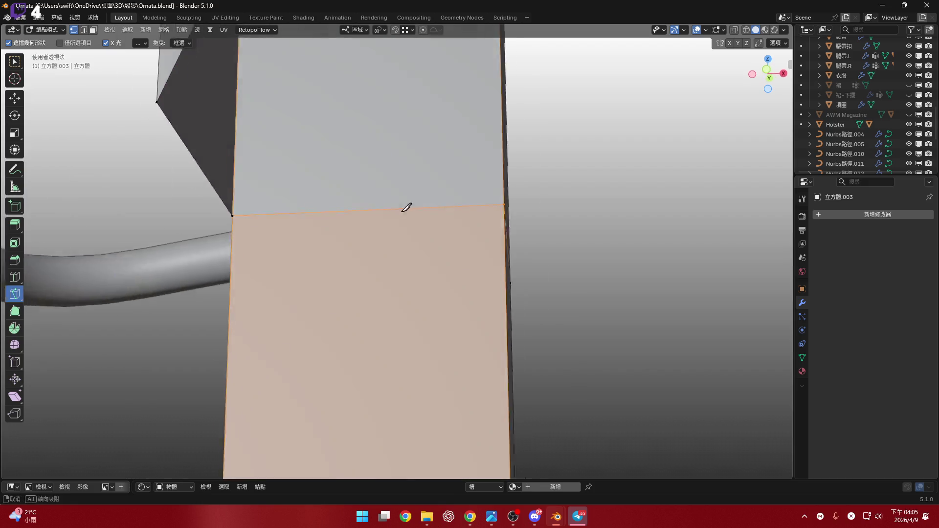
scroll(404, 213, down, 2)
scroll(400, 231, down, 2)
scroll(401, 213, down, 2)
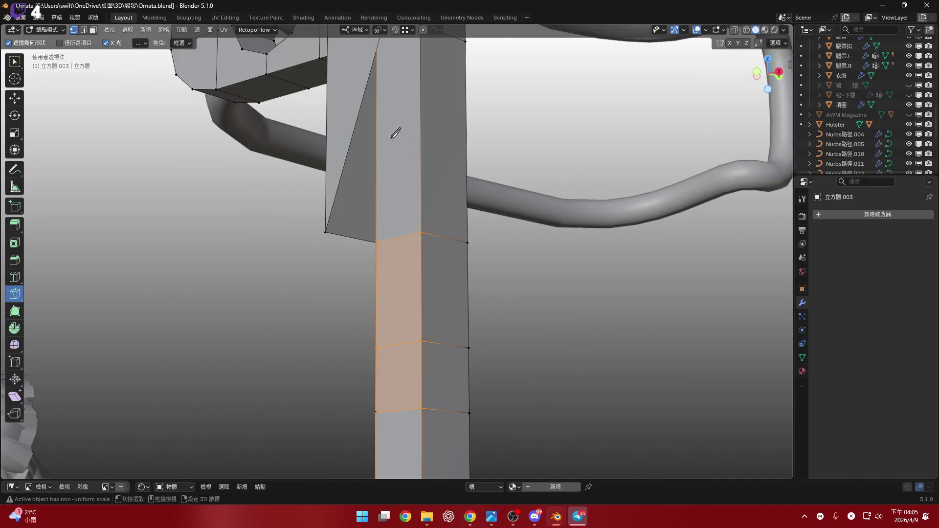
- Knife-cut further edges into the strap column from its left edge and an edge vertex
middle_drag(392, 137, 352, 241)
key(k)
scroll(351, 235, up, 2)
scroll(336, 225, up, 1)
scroll(317, 211, up, 2)
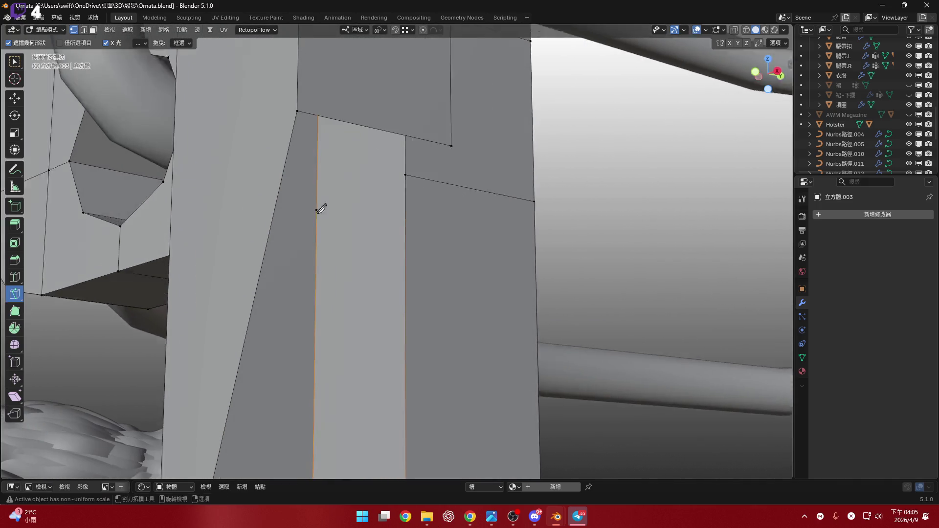
scroll(320, 210, up, 1)
middle_drag(318, 203, 321, 214)
scroll(311, 224, up, 1)
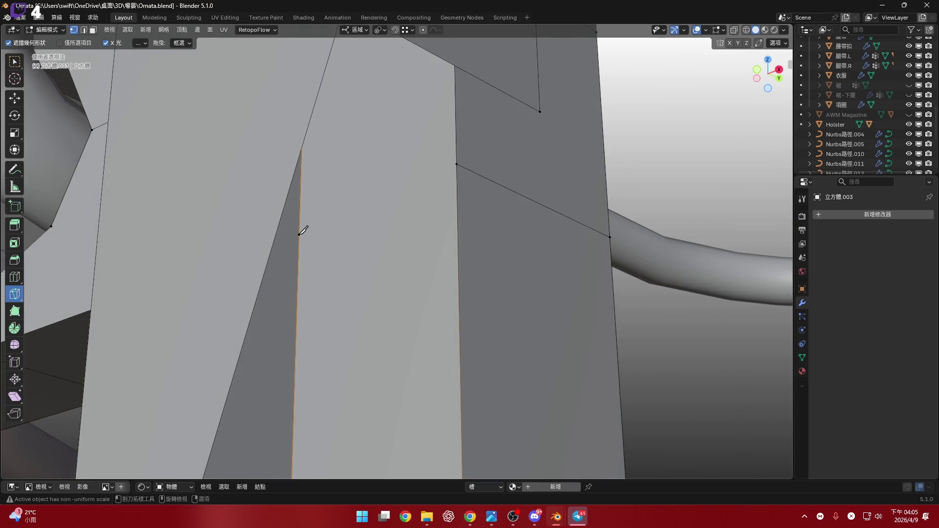
click(300, 234)
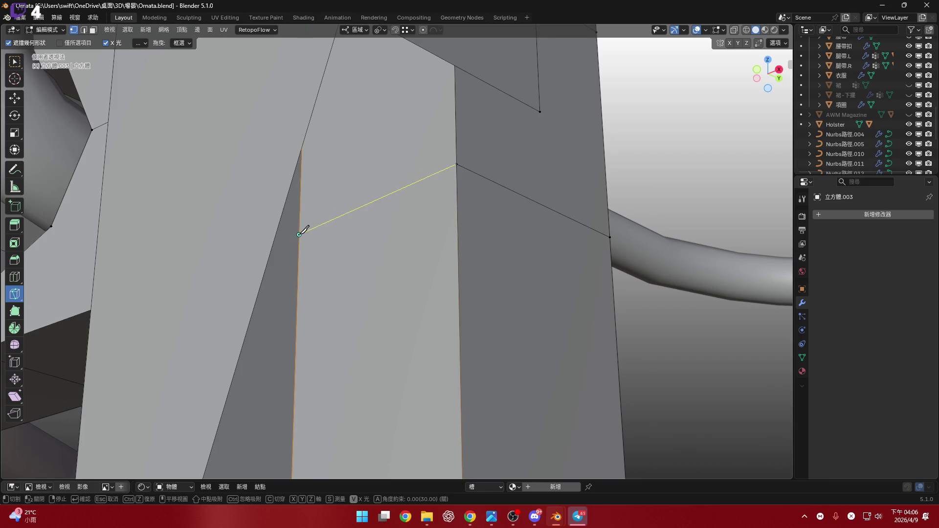
key(Return)
mouse_move(393, 230)
middle_down()
mouse_move(333, 291)
mouse_move(386, 268)
middle_up()
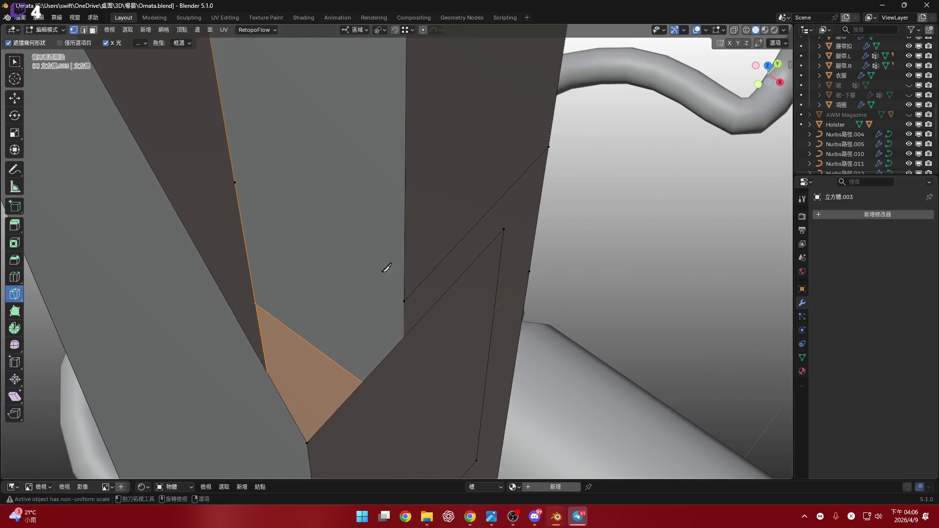
click(407, 295)
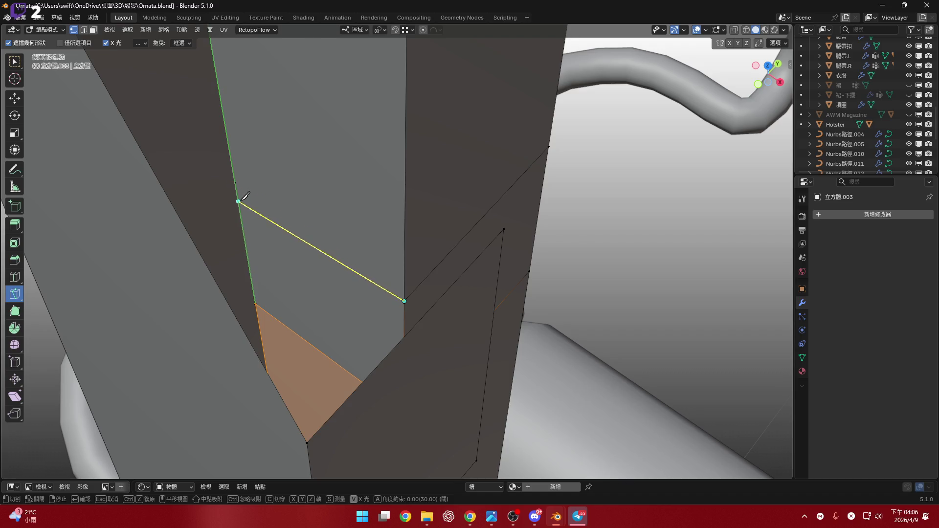
right_click(250, 195)
middle_drag(253, 202, 335, 200)
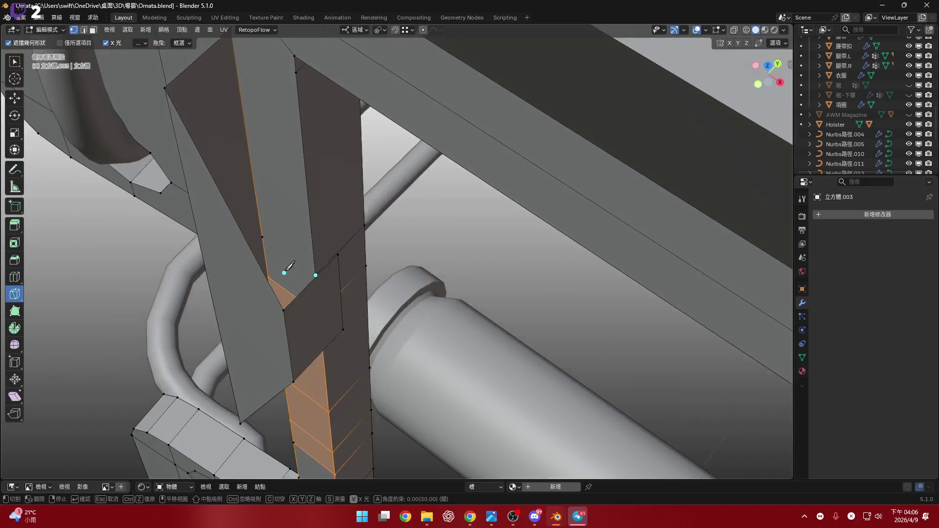
key(Return)
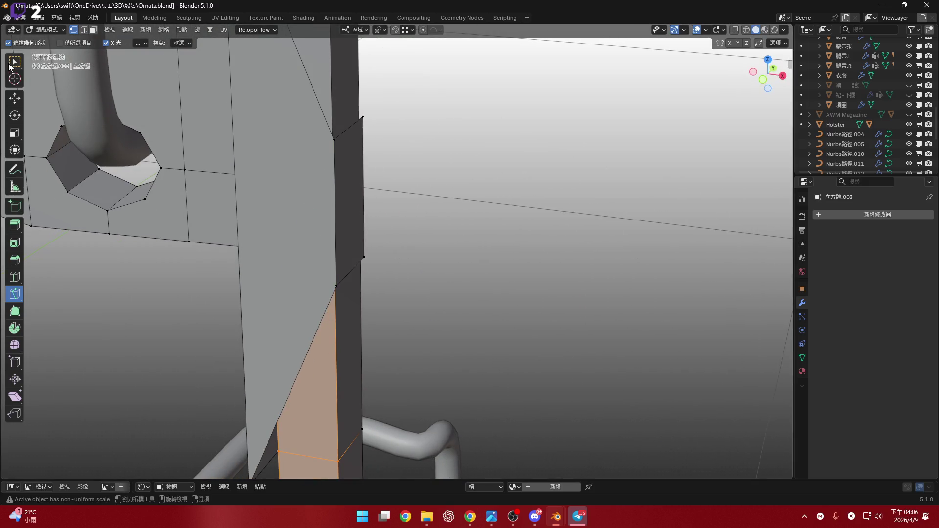
- Inspect the strap's narrow side face in face select, deselect it and return to vertex select
click(13, 62)
click(333, 174)
key(3)
click(348, 190)
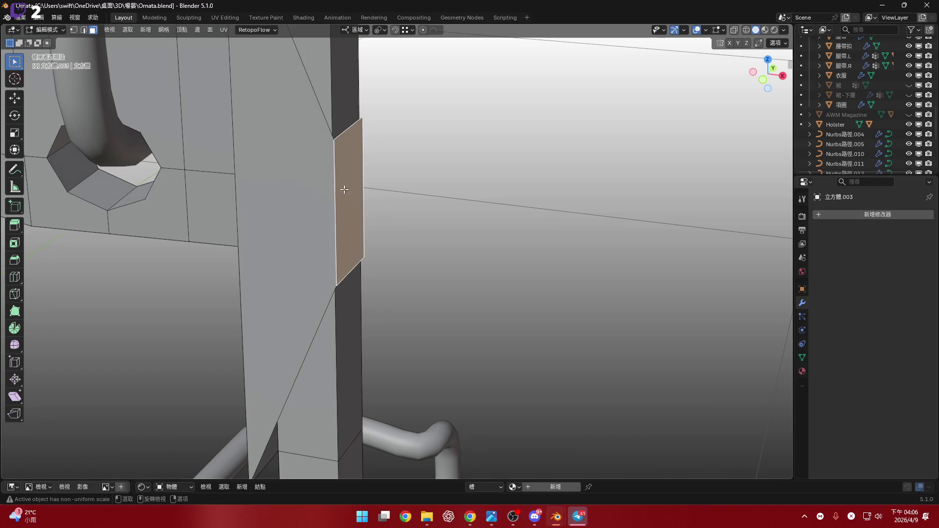
middle_drag(348, 191, 307, 203)
key(alt+a)
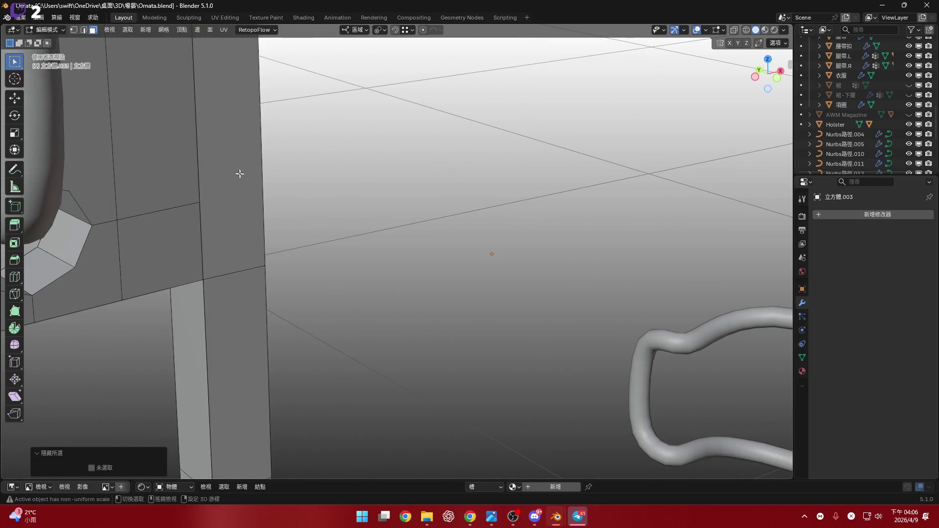
middle_drag(240, 171, 184, 179)
key(1)
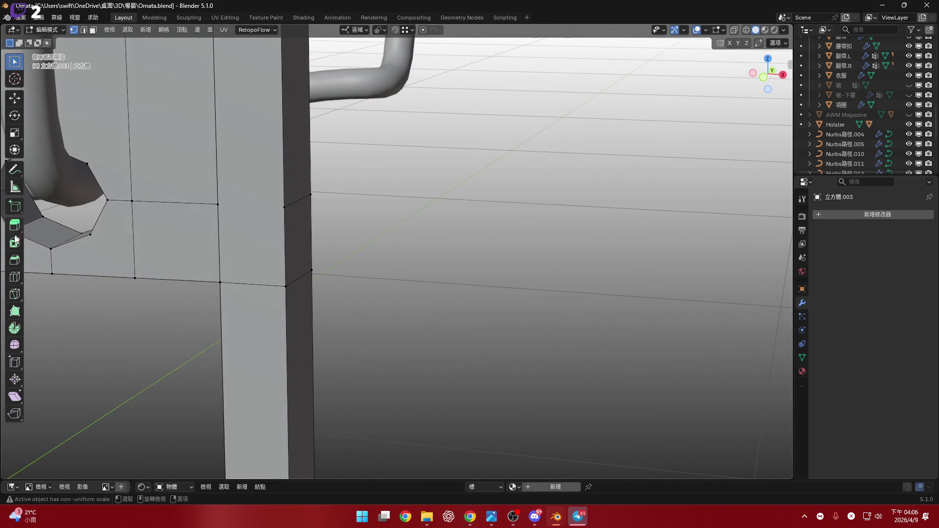
- Try knife cuts from the strap vertex with angle and midpoint snapping, then cancel them
click(14, 294)
scroll(268, 237, up, 2)
scroll(351, 218, up, 2)
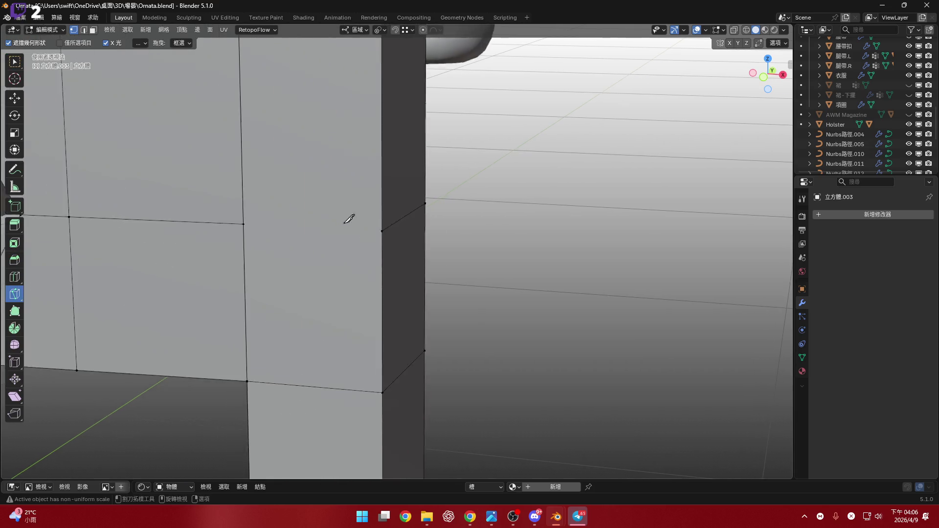
scroll(380, 227, up, 2)
click(417, 231)
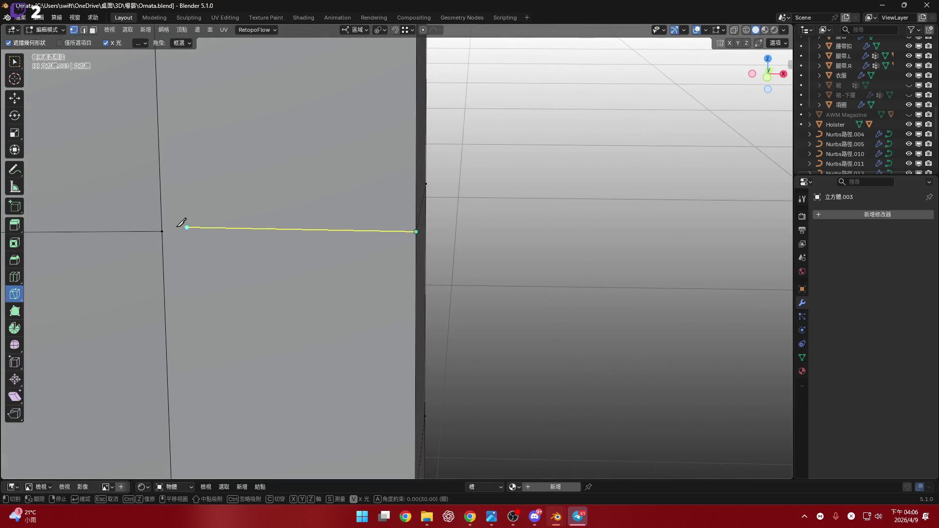
key(Return)
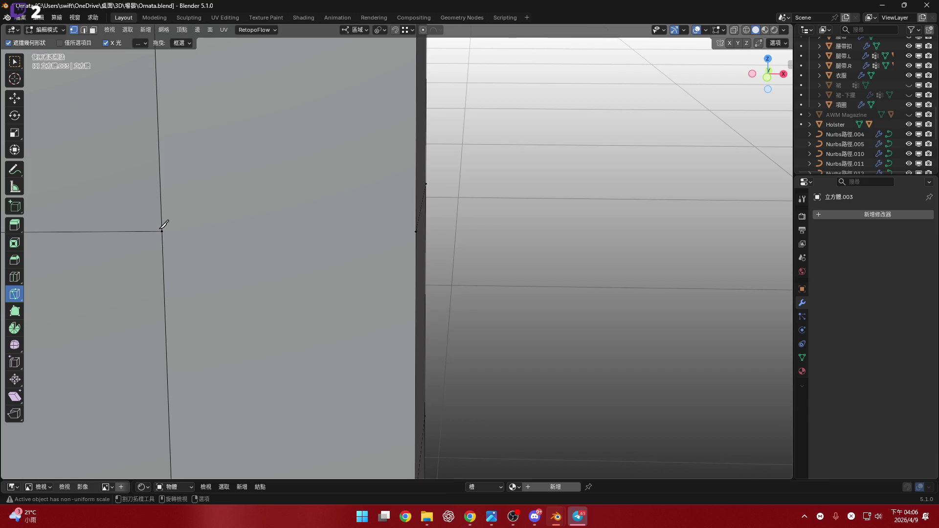
click(169, 241)
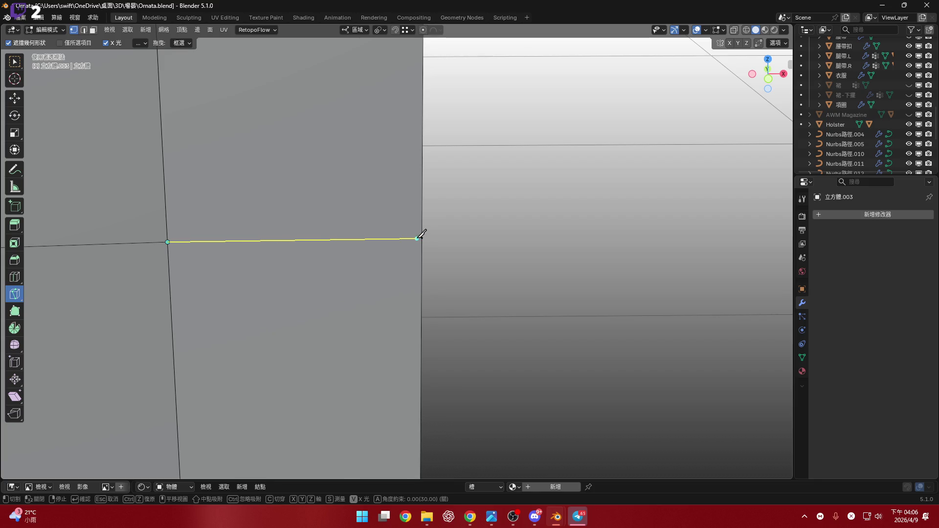
click(423, 236)
shift+middle_drag(423, 236, 367, 213)
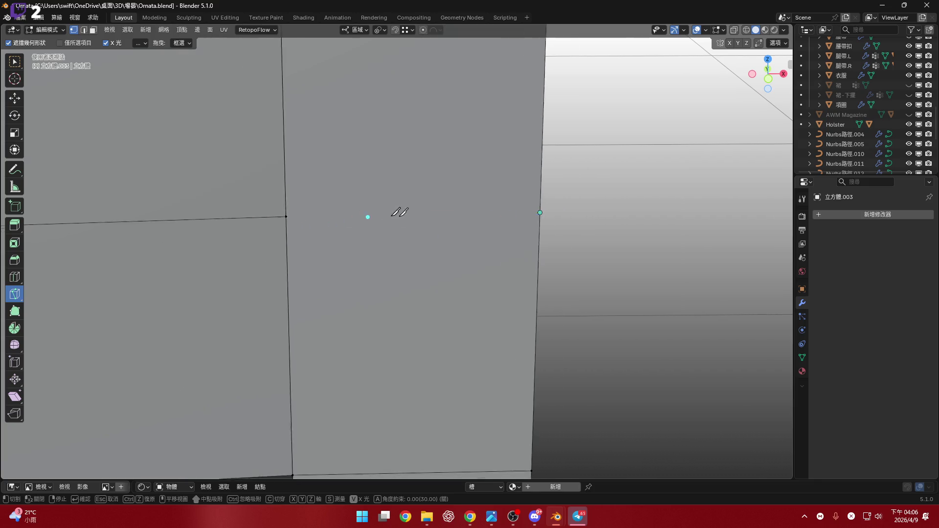
scroll(360, 213, up, 3)
key(a)
key(a)
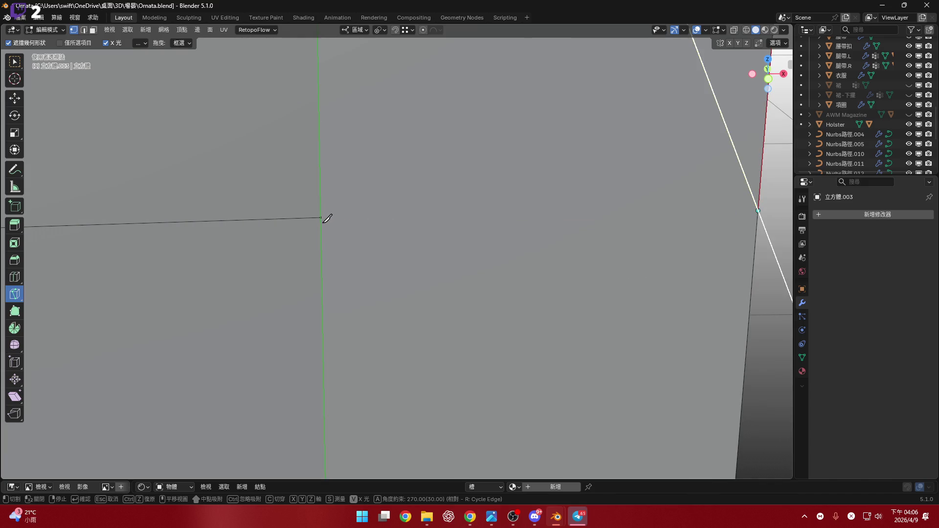
key(a)
key(ctrl)
key(a)
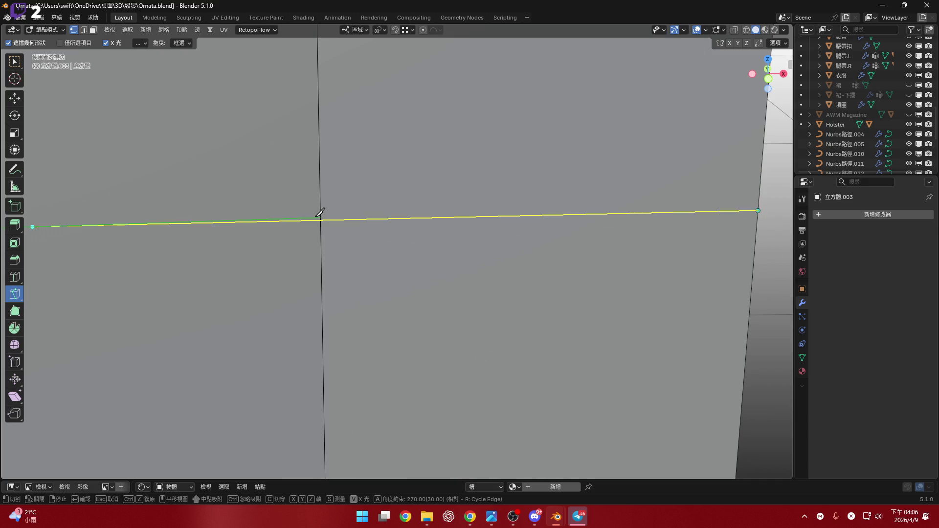
scroll(439, 217, down, 2)
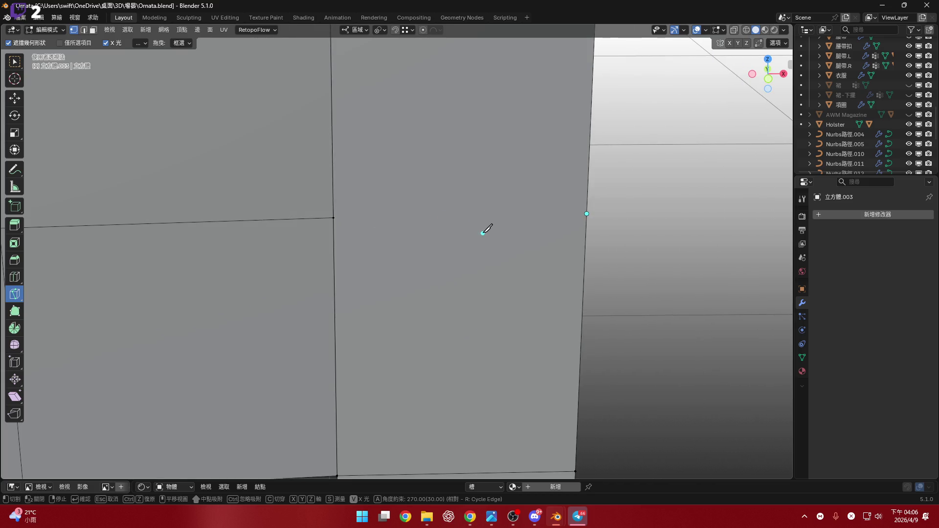
key(Escape)
- After an abandoned cut, knife-cut the face beside the ring from its right edge to the vertex
click(587, 213)
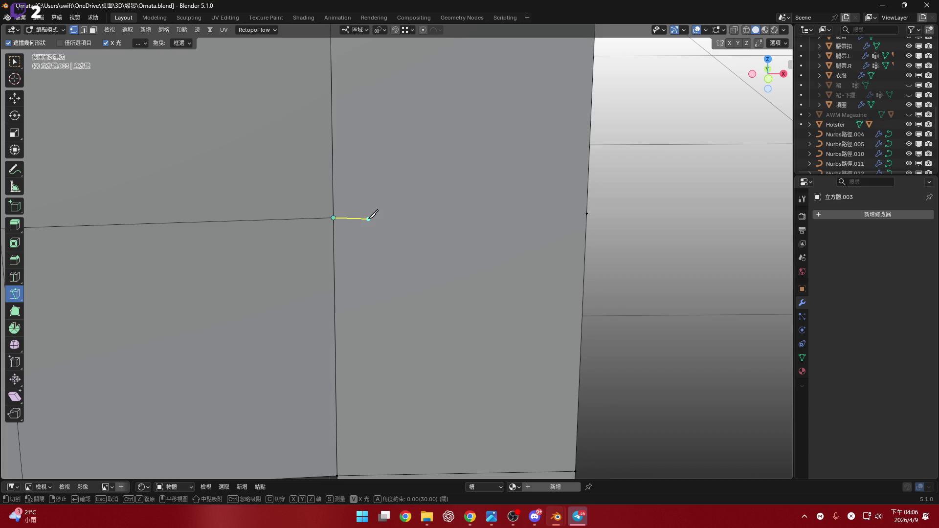
scroll(382, 227, down, 1)
scroll(378, 229, down, 2)
scroll(418, 234, down, 2)
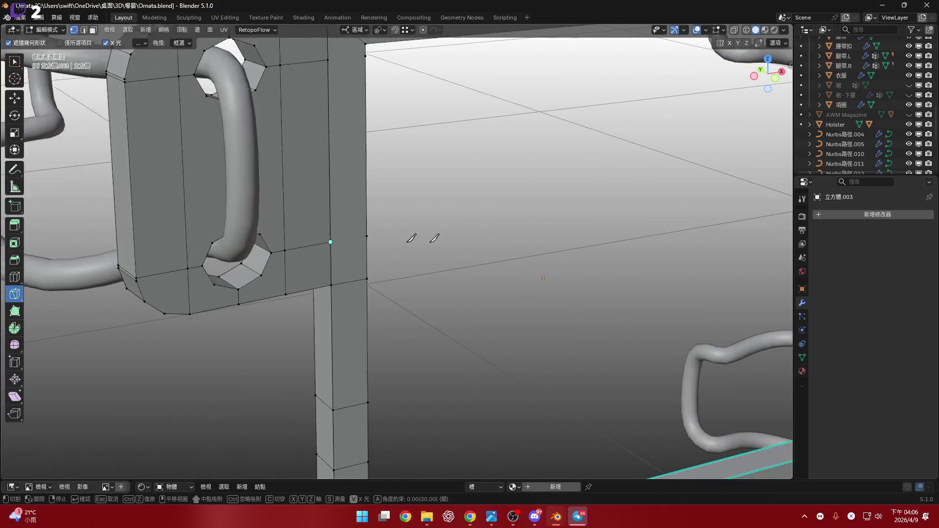
scroll(267, 218, down, 2)
scroll(315, 211, down, 2)
scroll(225, 245, up, 3)
scroll(380, 268, up, 2)
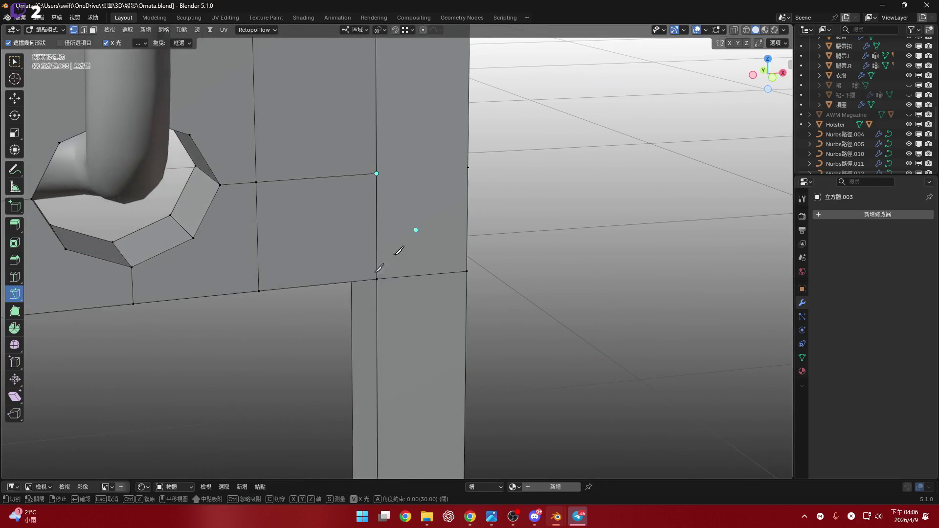
scroll(399, 251, up, 2)
scroll(303, 257, up, 1)
scroll(360, 231, up, 1)
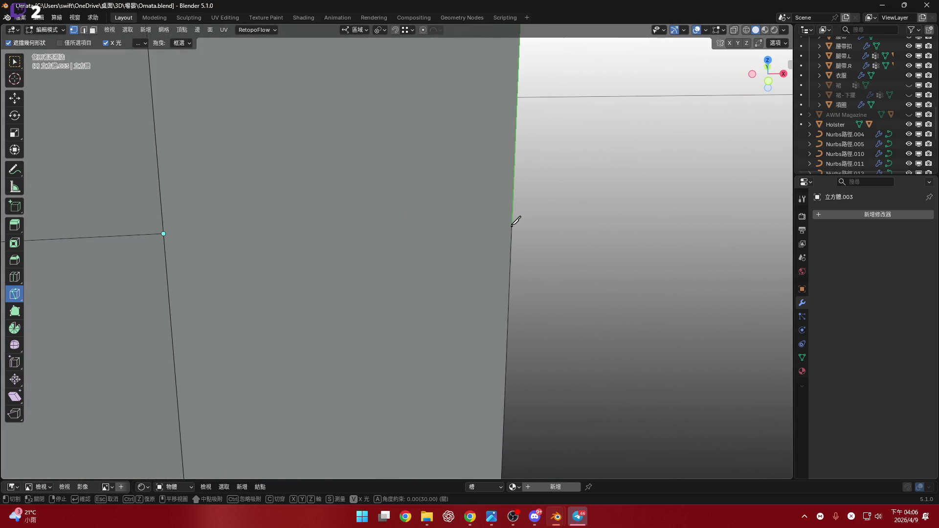
click(503, 390)
key(Escape)
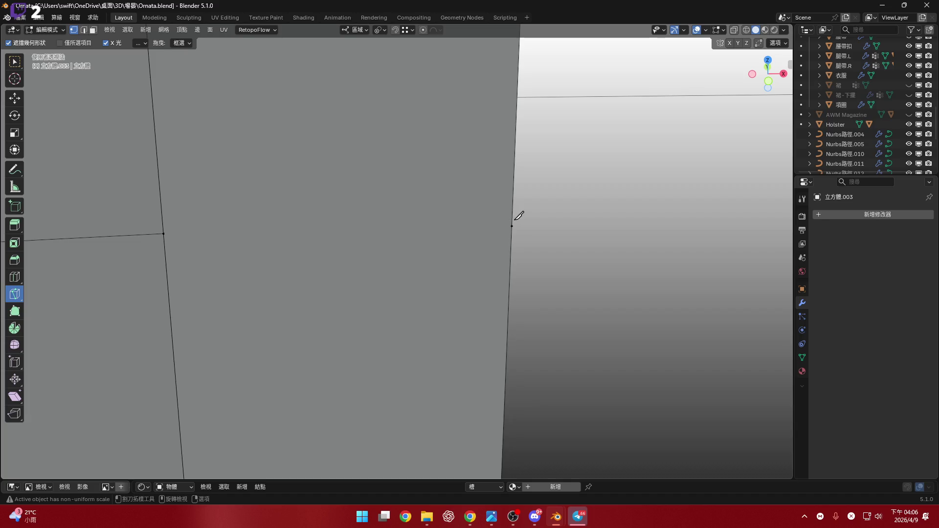
middle_drag(513, 222, 551, 206)
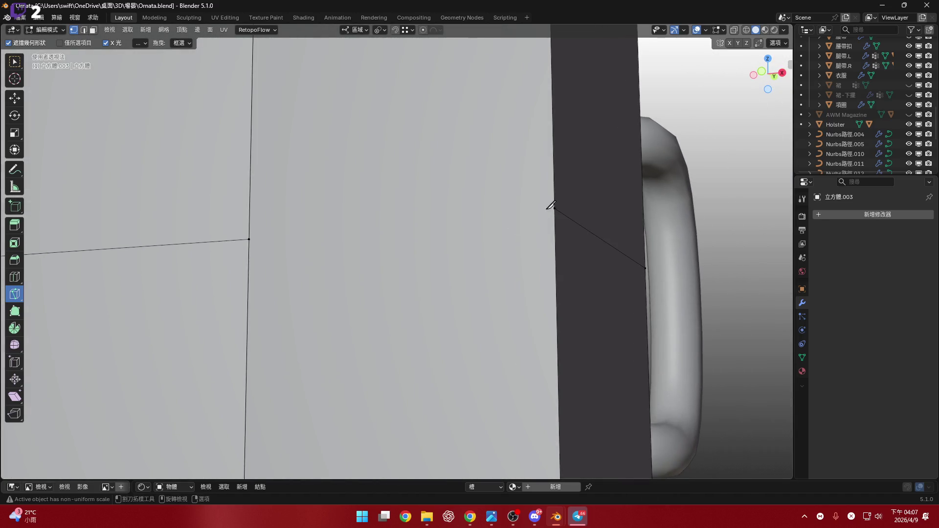
click(556, 202)
mouse_move(412, 205)
middle_down()
mouse_move(446, 218)
mouse_move(361, 210)
middle_up()
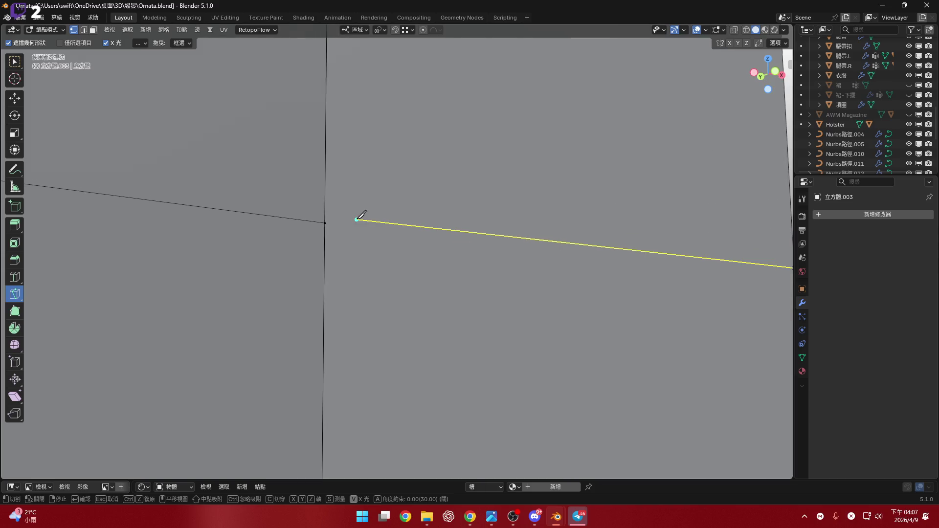
click(325, 224)
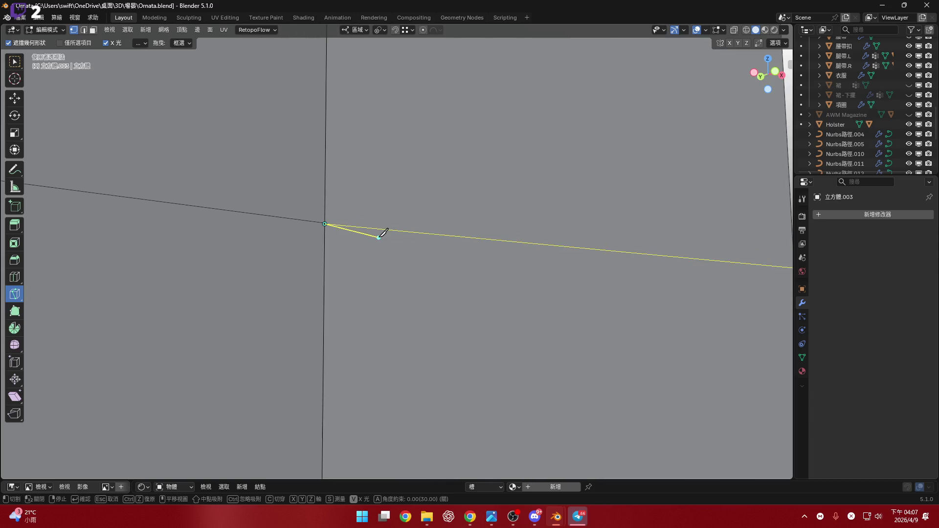
key(Return)
- Knife-cut straight across the strap face from the corner vertex to the opposite vertex
middle_drag(382, 230, 361, 221)
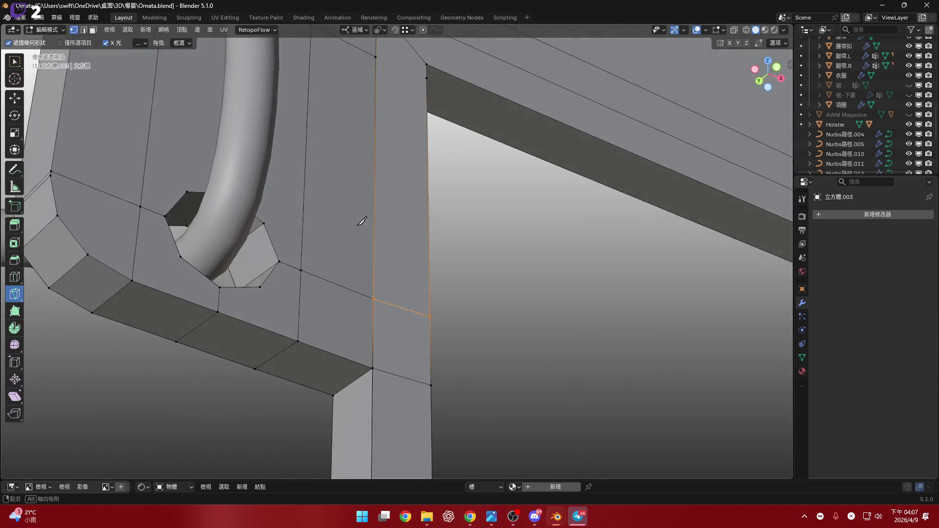
scroll(361, 220, down, 5)
middle_drag(419, 272, 367, 221)
scroll(366, 180, up, 5)
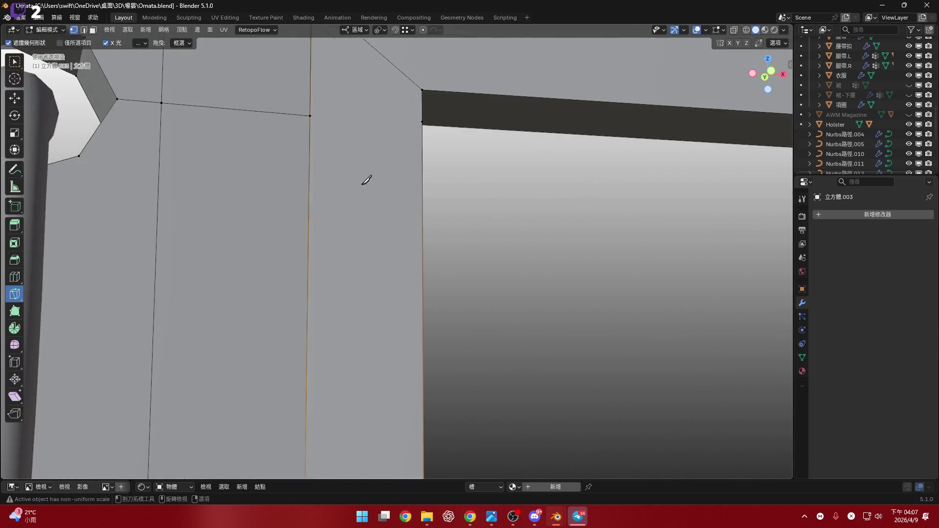
mouse_move(366, 179)
middle_down()
mouse_move(336, 272)
mouse_move(287, 254)
middle_up()
scroll(432, 241, up, 3)
click(423, 271)
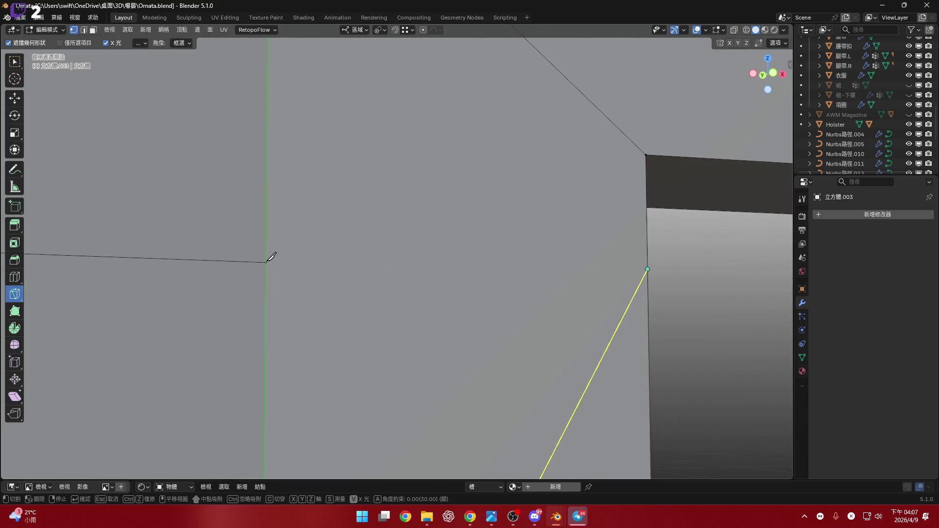
key(a)
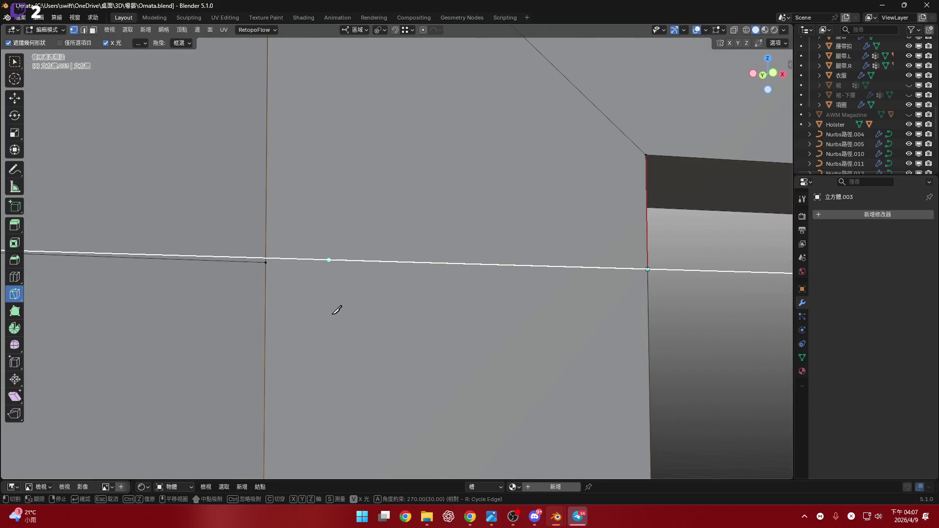
key(a)
key(Escape)
click(648, 268)
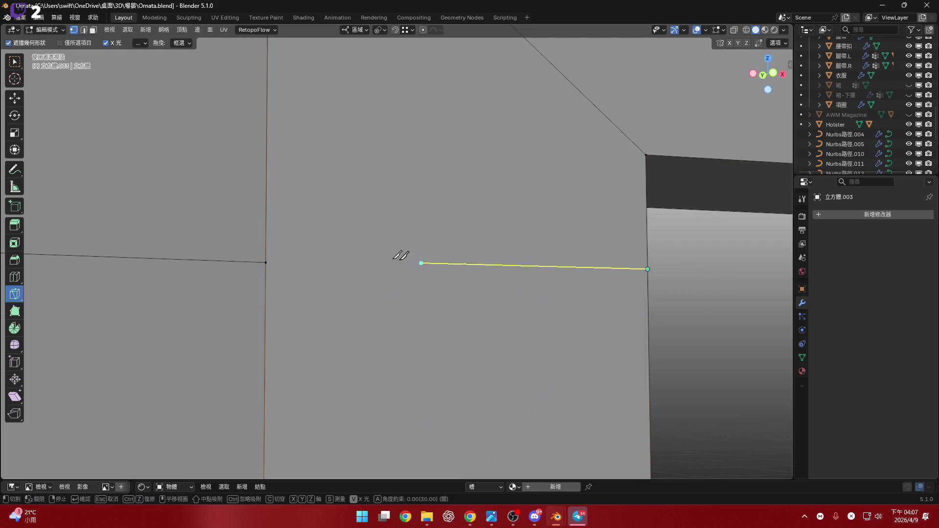
click(278, 263)
key(Return)
scroll(330, 271, down, 5)
scroll(353, 257, up, 2)
scroll(341, 206, down, 2)
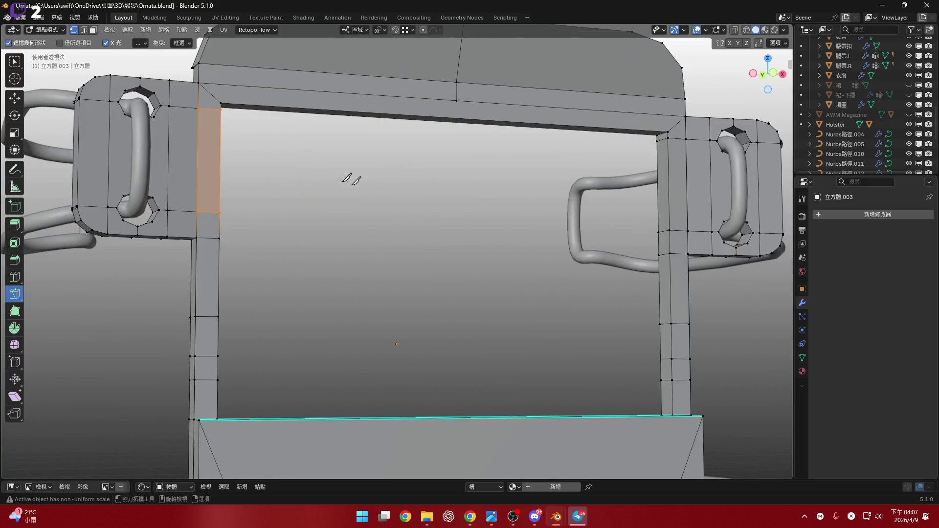
- Select the whole mesh and merge vertices by distance, then return to box select
key(a)
key(m)
click(358, 233)
mouse_move(359, 233)
middle_down()
mouse_move(403, 229)
mouse_move(328, 242)
middle_up()
scroll(296, 190, up, 3)
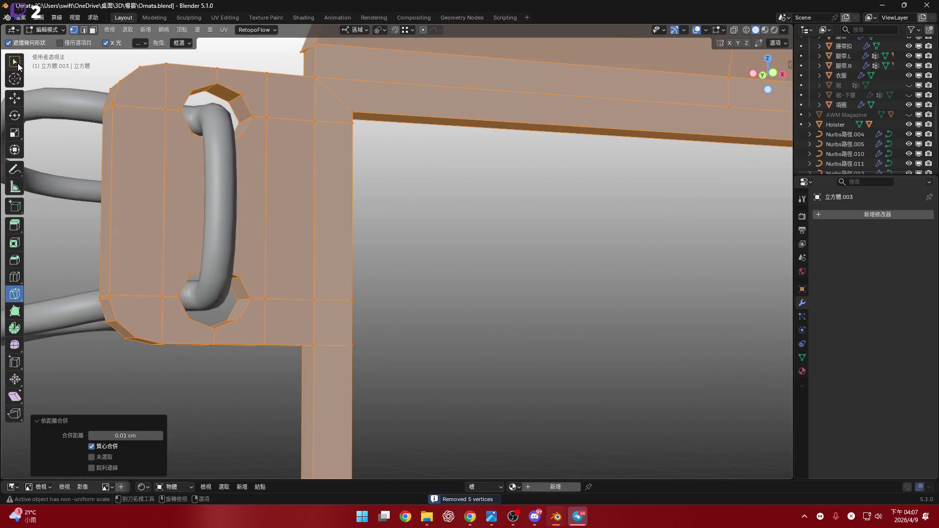
key(w)
scroll(312, 194, up, 3)
- Reposition a stray vertex on the column's left edge and reveal all hidden geometry
mouse_move(313, 193)
middle_down()
mouse_move(312, 225)
mouse_move(254, 222)
middle_up()
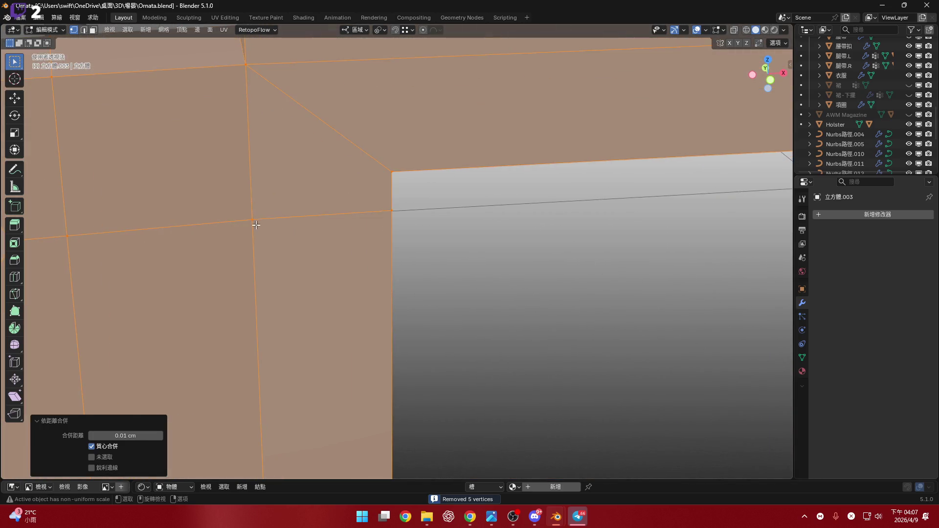
click(251, 220)
scroll(311, 145, down, 3)
mouse_move(305, 259)
middle_down()
mouse_move(311, 146)
mouse_move(351, 241)
mouse_move(306, 164)
mouse_move(235, 147)
mouse_move(451, 227)
mouse_move(288, 303)
mouse_move(315, 256)
middle_up()
click(310, 257)
key(g)
click(336, 254)
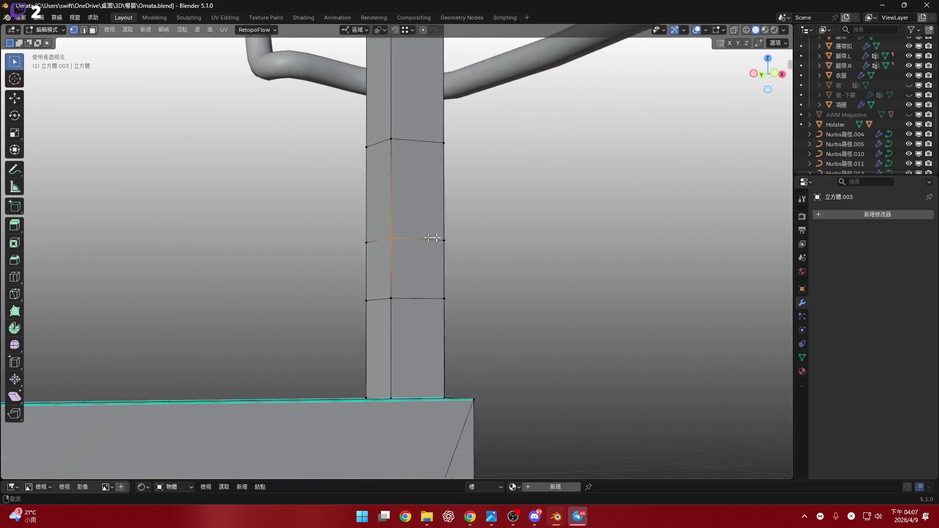
scroll(430, 237, down, 3)
shift+middle_drag(236, 271, 439, 276)
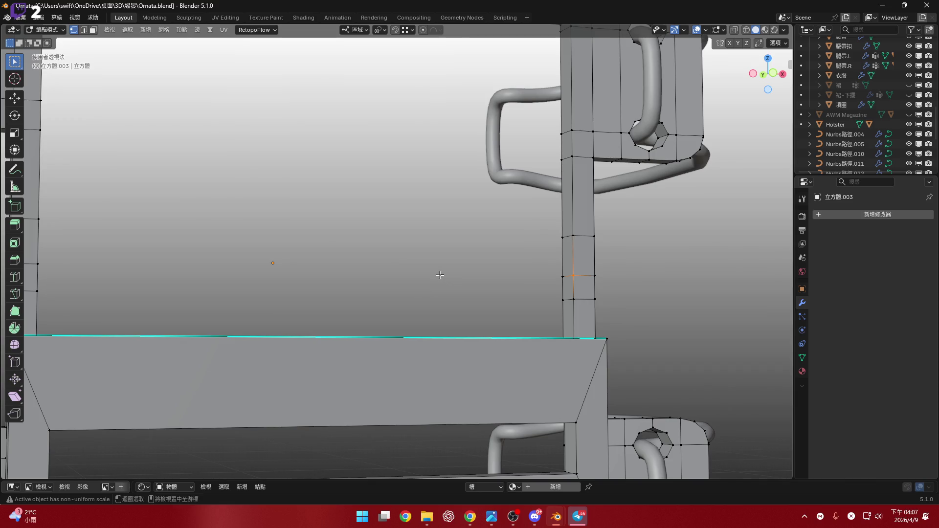
key(alt+h)
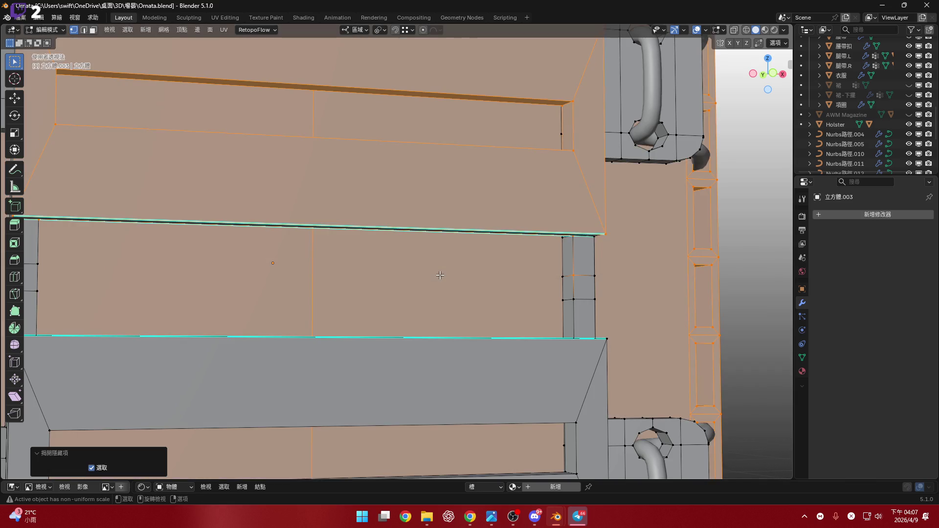
- Select the whole mesh again and run another merge by distance
mouse_move(439, 275)
middle_down()
mouse_move(457, 216)
mouse_move(358, 266)
middle_up()
scroll(466, 309, up, 4)
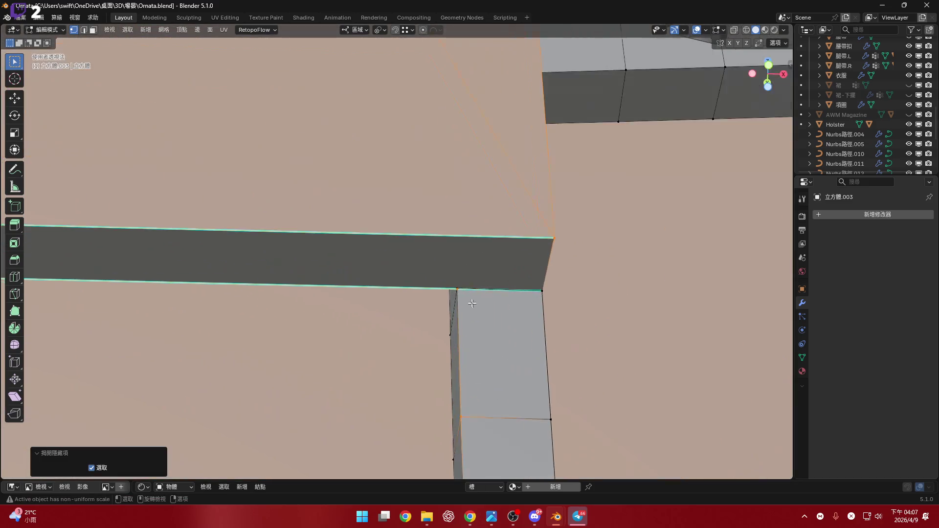
middle_drag(465, 309, 465, 245)
scroll(457, 329, up, 4)
scroll(457, 329, down, 5)
mouse_move(457, 329)
middle_down()
mouse_move(451, 308)
mouse_move(448, 319)
middle_up()
scroll(448, 319, up, 2)
scroll(448, 320, up, 3)
mouse_move(459, 286)
middle_down()
mouse_move(551, 294)
mouse_move(484, 272)
mouse_move(542, 300)
mouse_move(514, 316)
mouse_move(521, 335)
mouse_move(456, 285)
mouse_move(480, 328)
middle_up()
key(a)
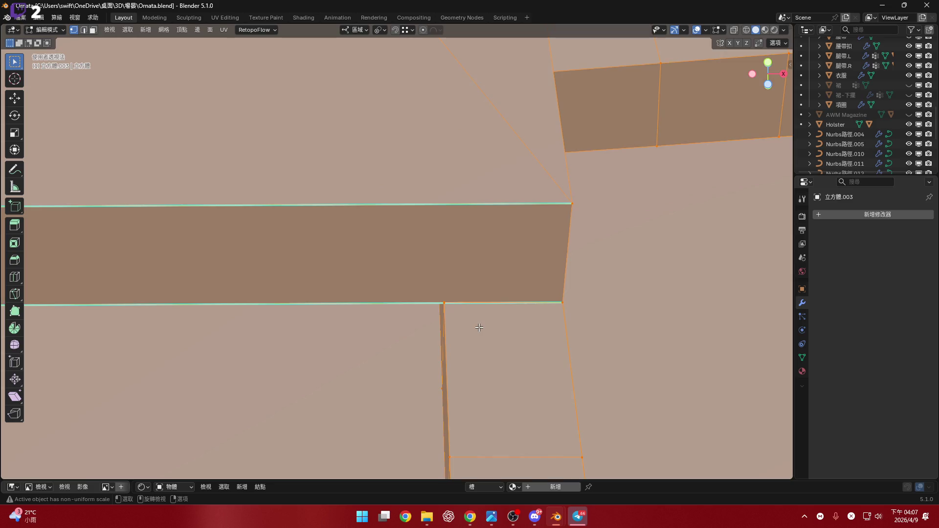
key(m)
click(479, 328)
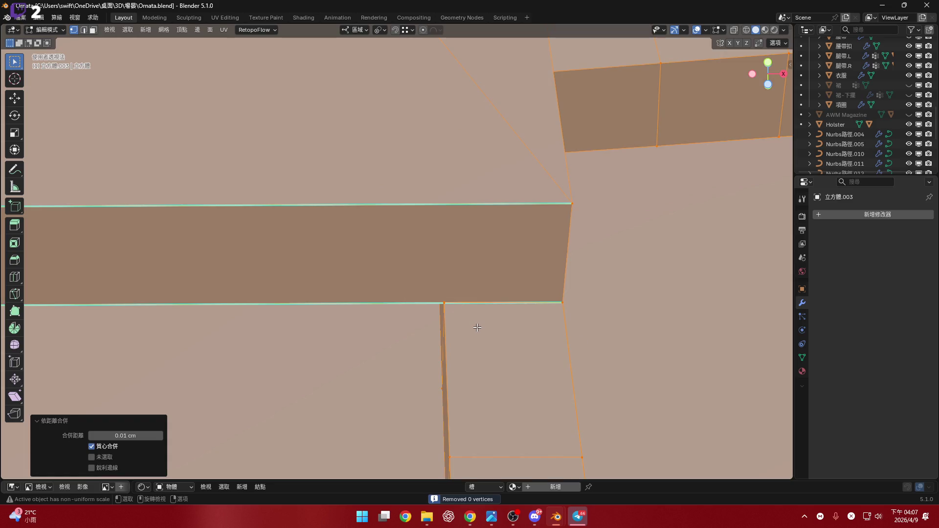
scroll(457, 309, up, 2)
- Move the vertex at the strip's lower corner into place
click(439, 283)
key(g)
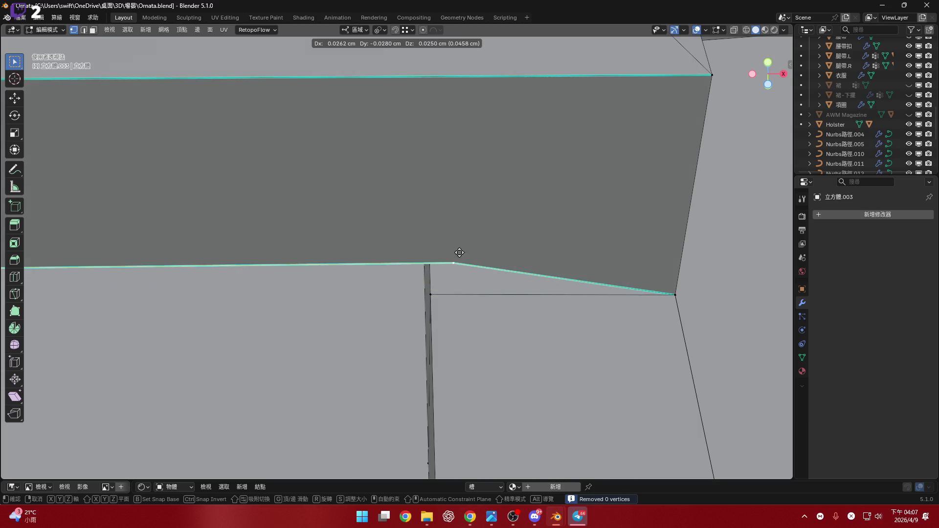
click(434, 282)
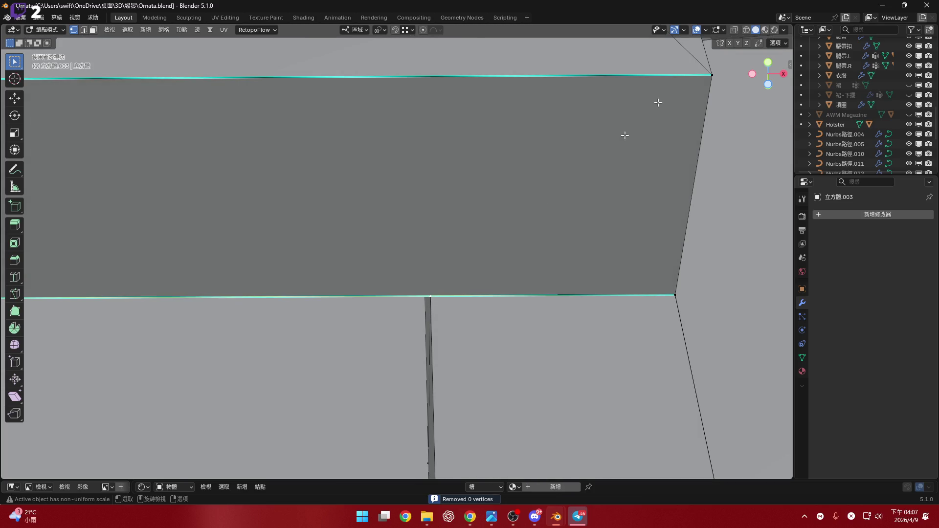
- In X-ray, merge the vertices of the edge behind the strip by distance, then go opaque front view
key(alt+z)
drag(424, 277, 455, 310)
key(m)
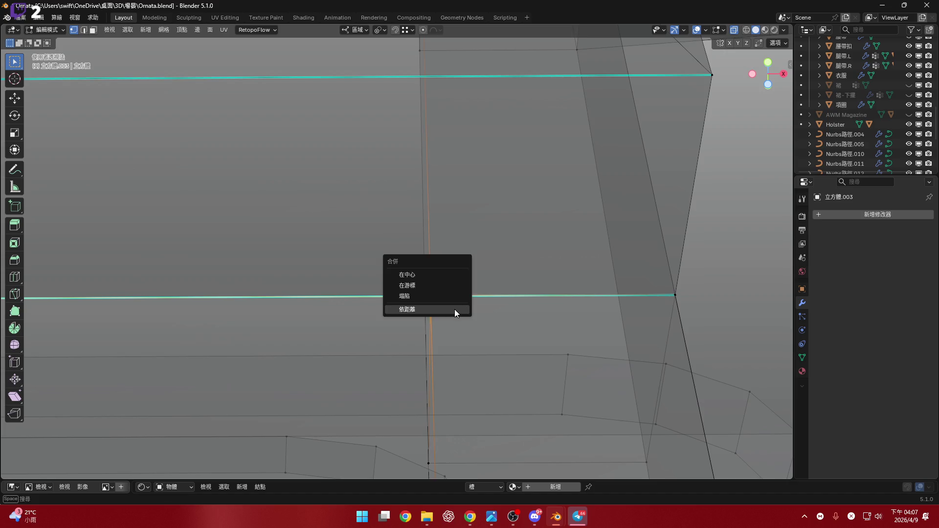
click(453, 309)
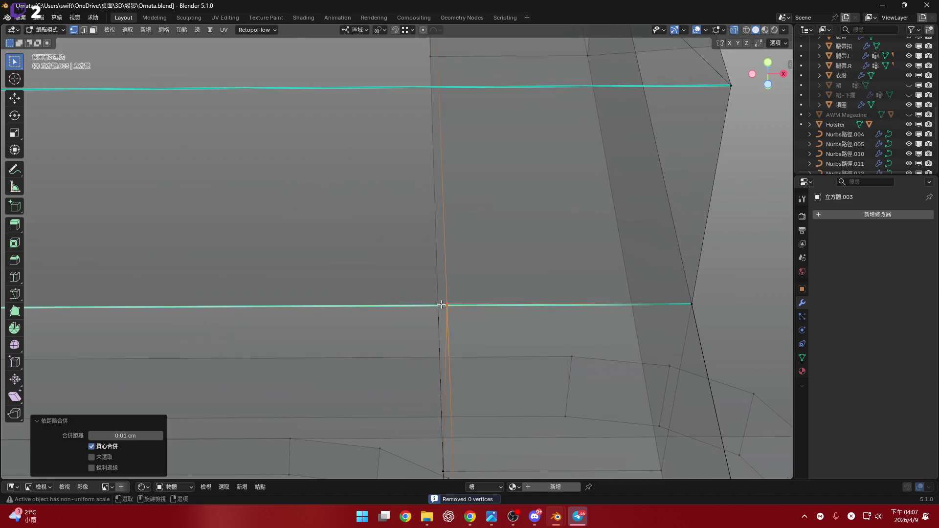
middle_drag(451, 301, 464, 302)
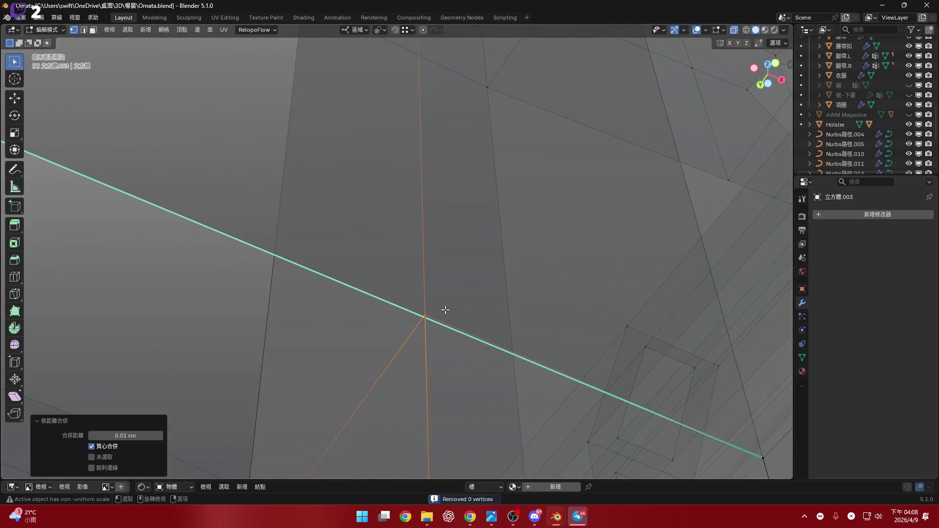
scroll(443, 310, up, 1)
scroll(426, 321, up, 3)
scroll(422, 332, down, 3)
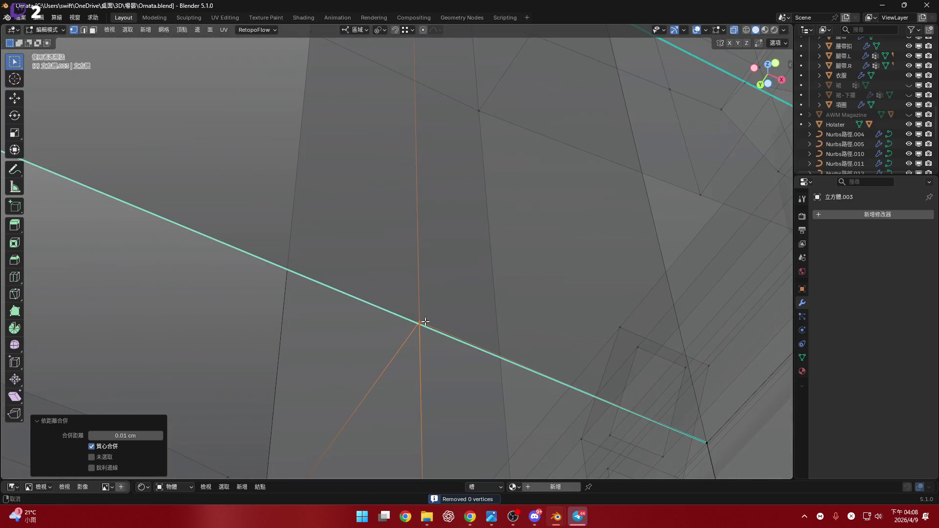
click(738, 30)
scroll(490, 281, down, 2)
key(KP_1)
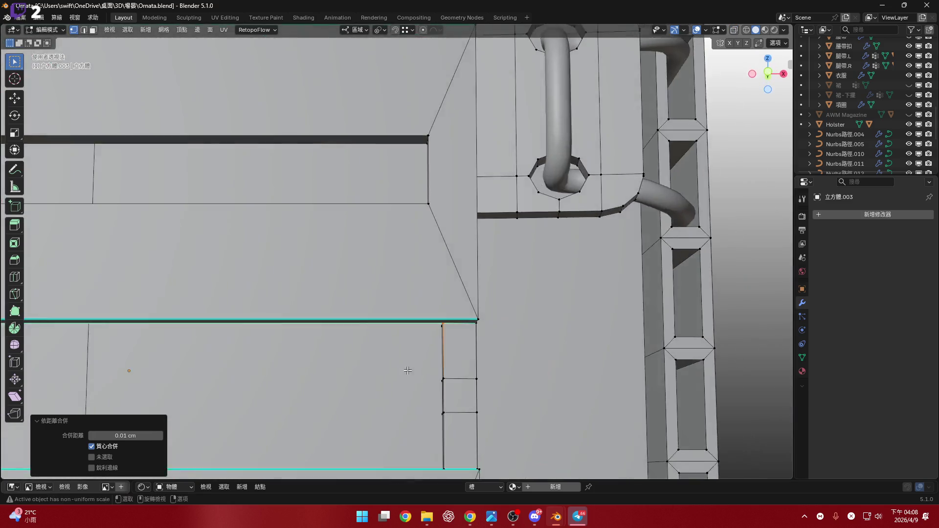
scroll(407, 371, down, 5)
scroll(440, 315, down, 2)
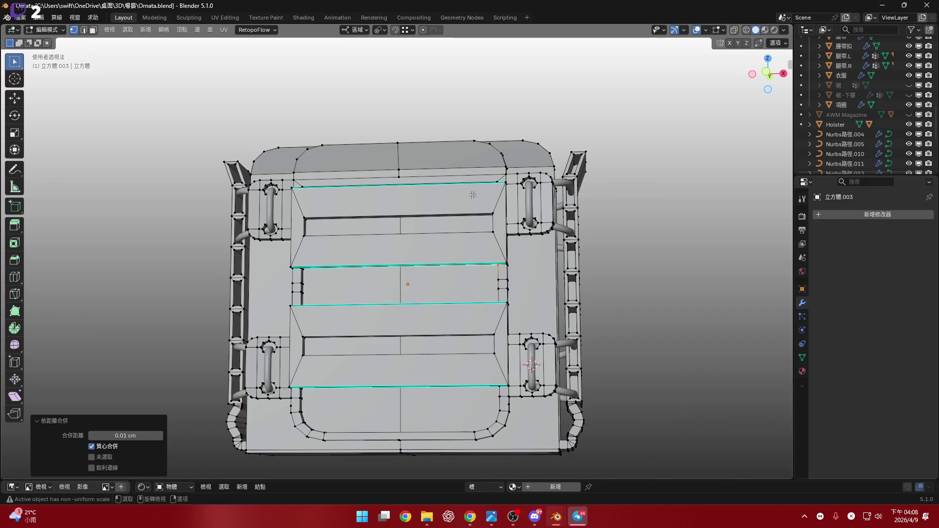
scroll(472, 194, up, 2)
scroll(484, 234, up, 4)
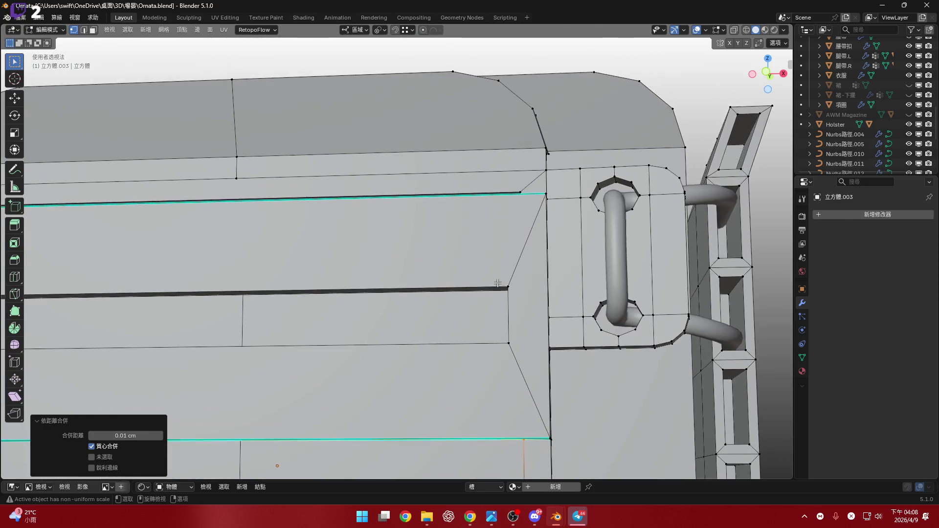
scroll(498, 284, up, 1)
mouse_move(498, 283)
middle_down()
mouse_move(499, 206)
mouse_move(427, 233)
mouse_move(478, 272)
middle_up()
scroll(500, 206, down, 3)
scroll(499, 206, up, 3)
scroll(478, 272, down, 3)
- Cancel a loop cut and delete the top strap strip's face
key(ctrl+r)
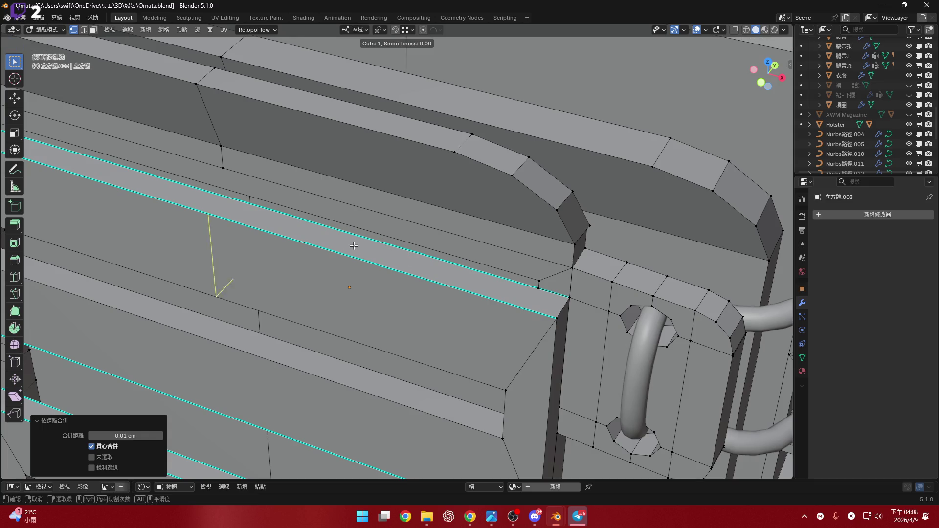
key(Escape)
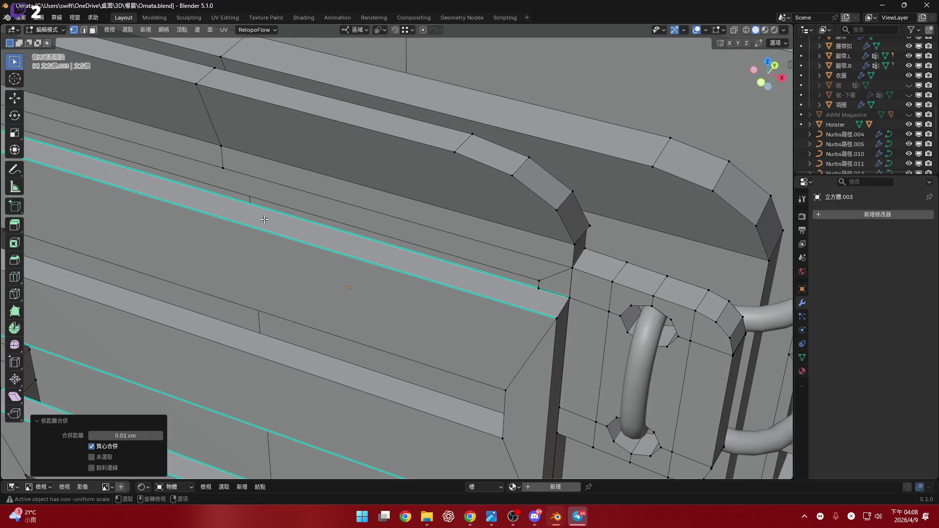
key(3)
click(264, 219)
scroll(420, 291, down, 4)
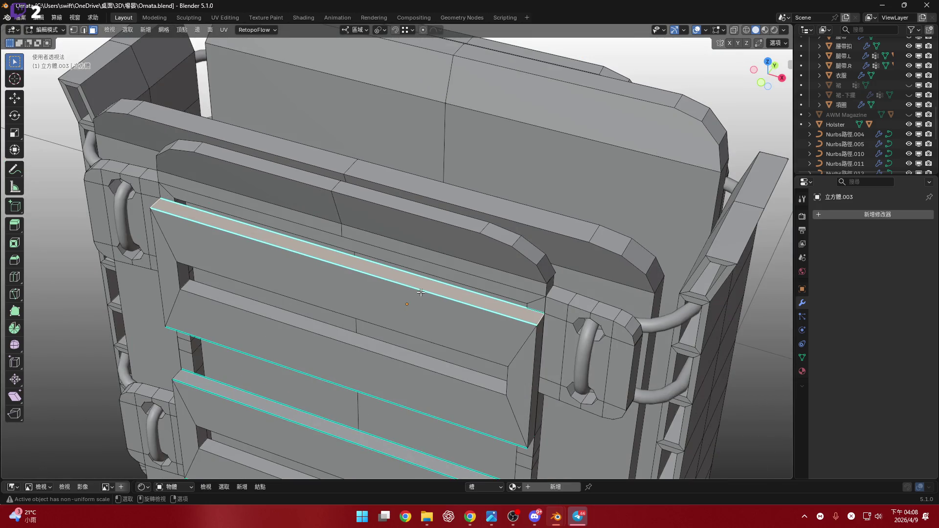
key(x)
click(409, 256)
middle_drag(409, 255, 464, 295)
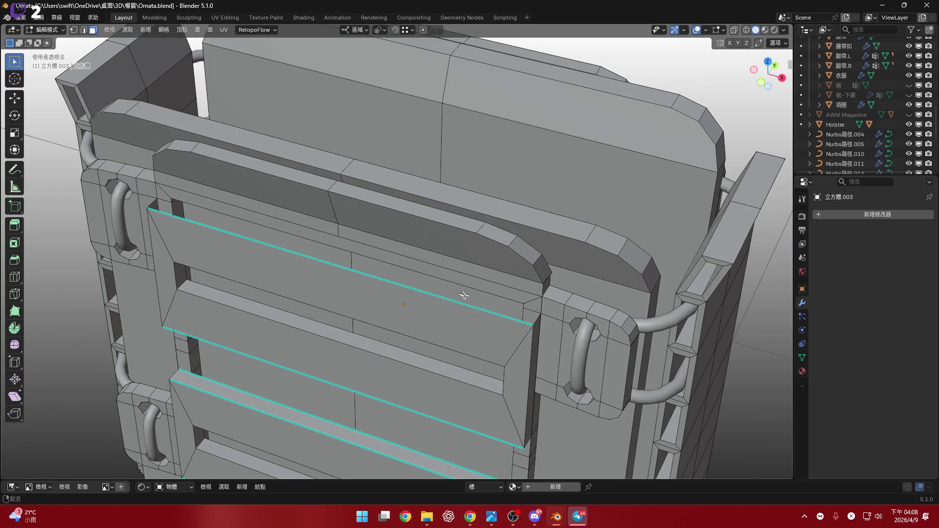
- Bridge the strip's two open long edges with a new face
key(2)
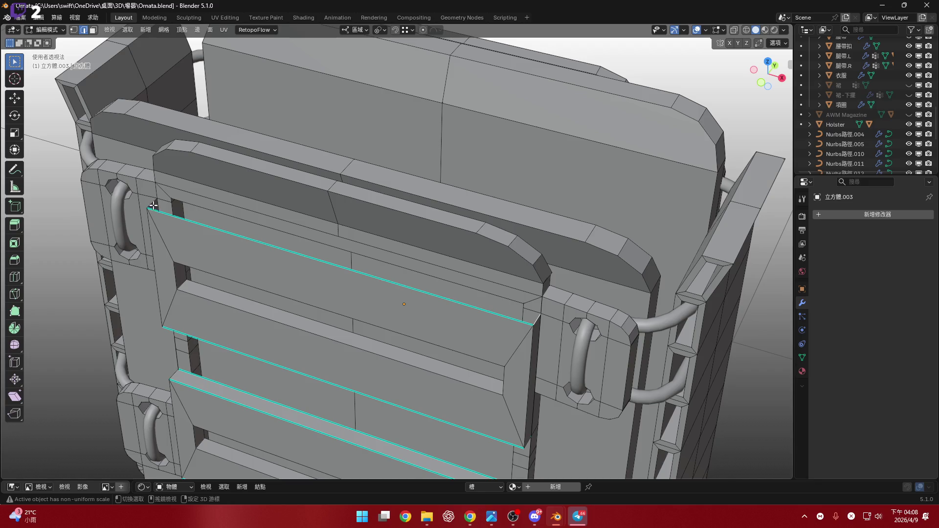
key(ctrl+e)
click(415, 271)
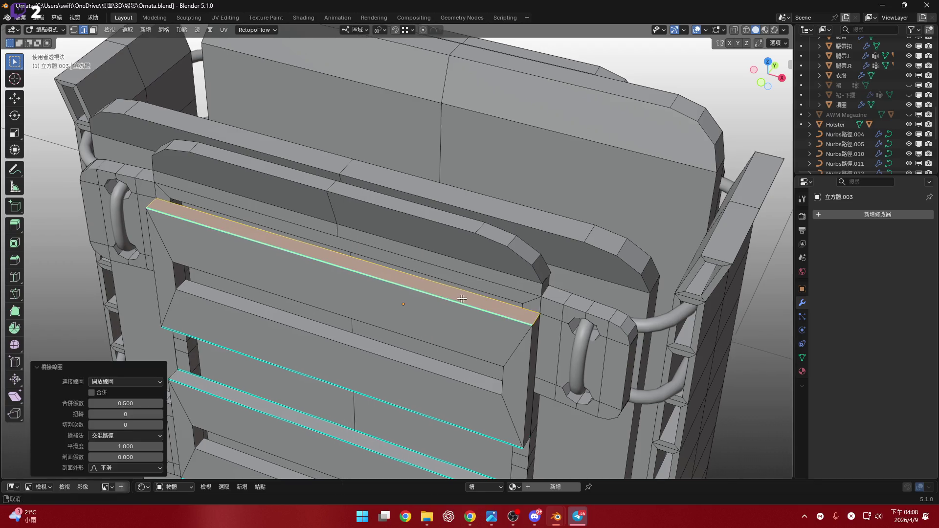
scroll(462, 299, up, 4)
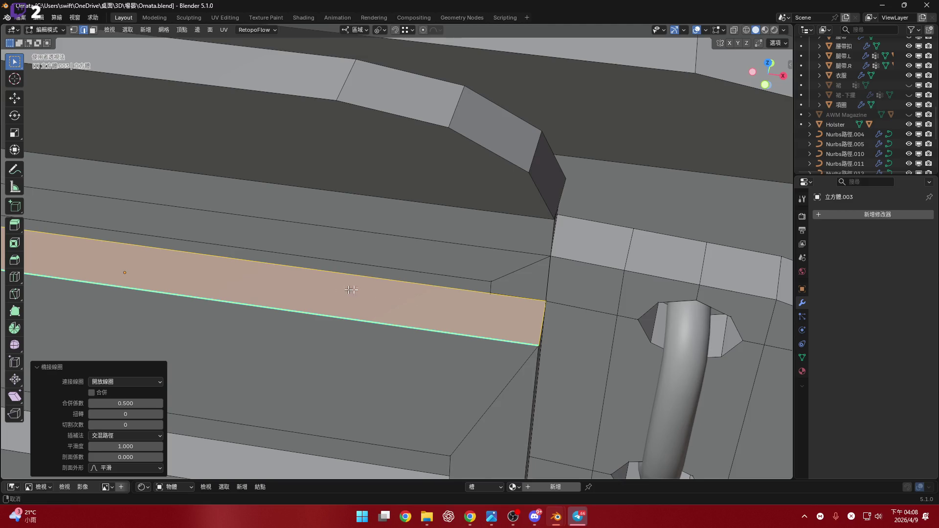
scroll(396, 298, down, 3)
middle_drag(359, 294, 440, 310)
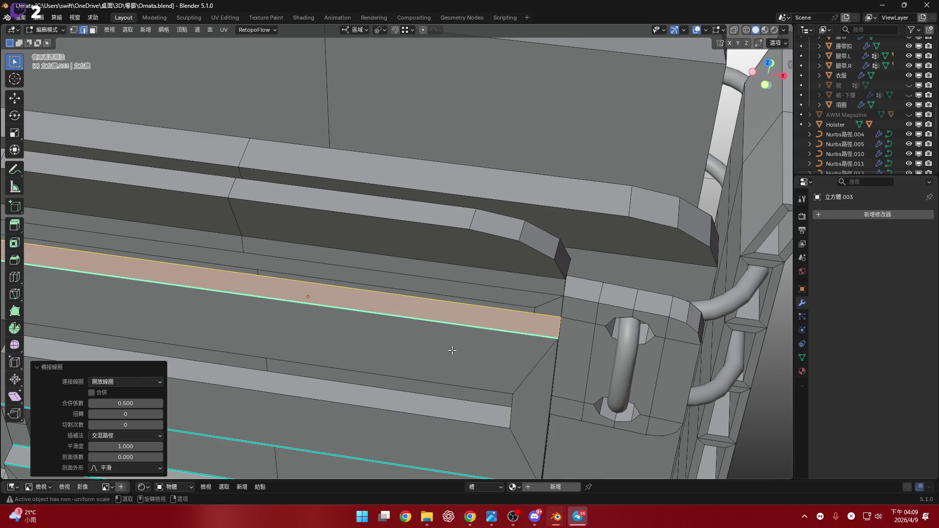
- Select the long strap strip face and delete it
middle_drag(453, 349, 536, 284)
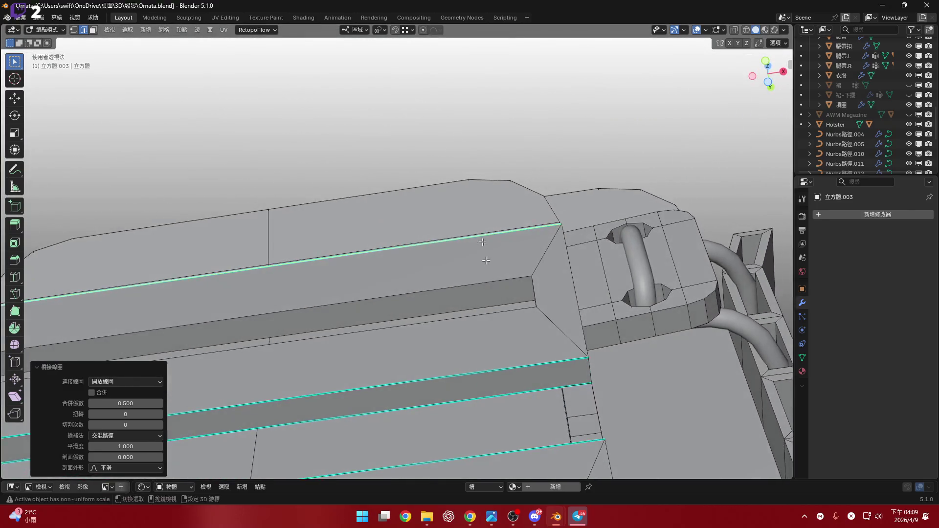
click(525, 315)
key(3)
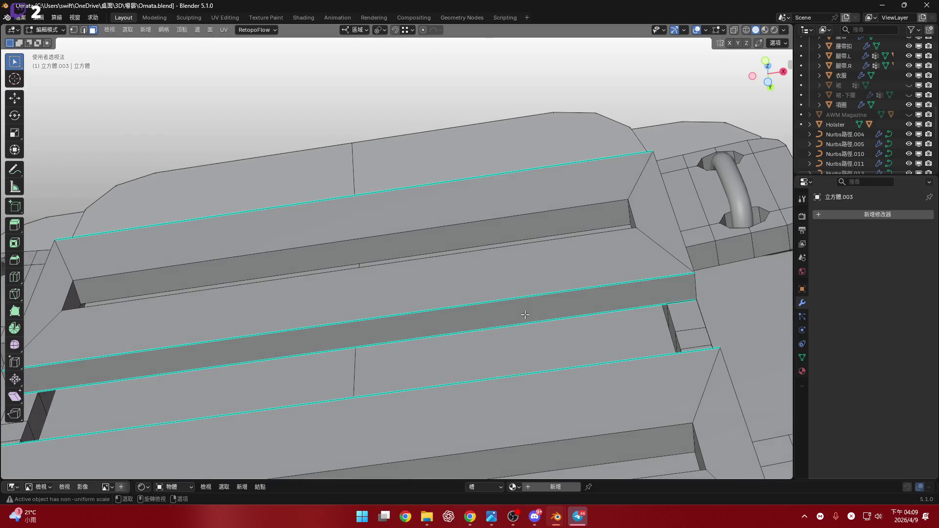
click(526, 315)
scroll(525, 315, down, 4)
middle_drag(525, 315, 529, 298)
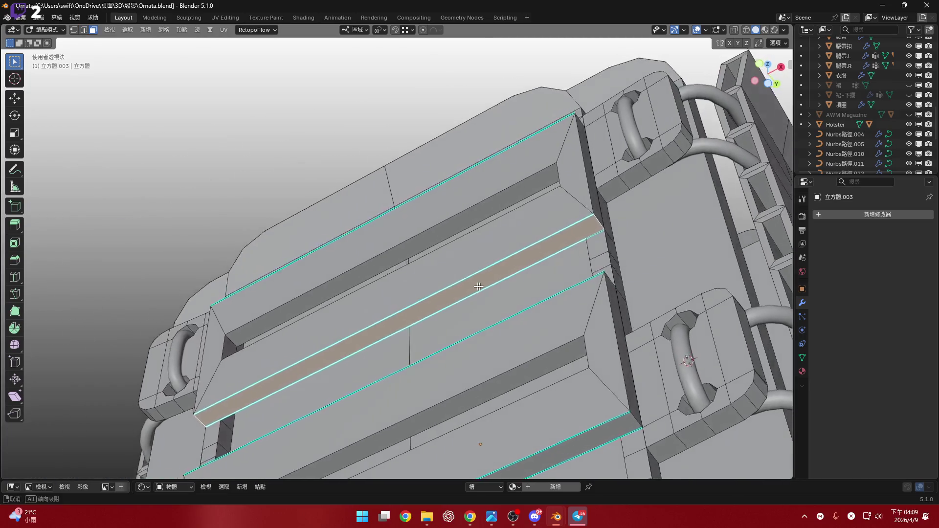
scroll(530, 298, up, 5)
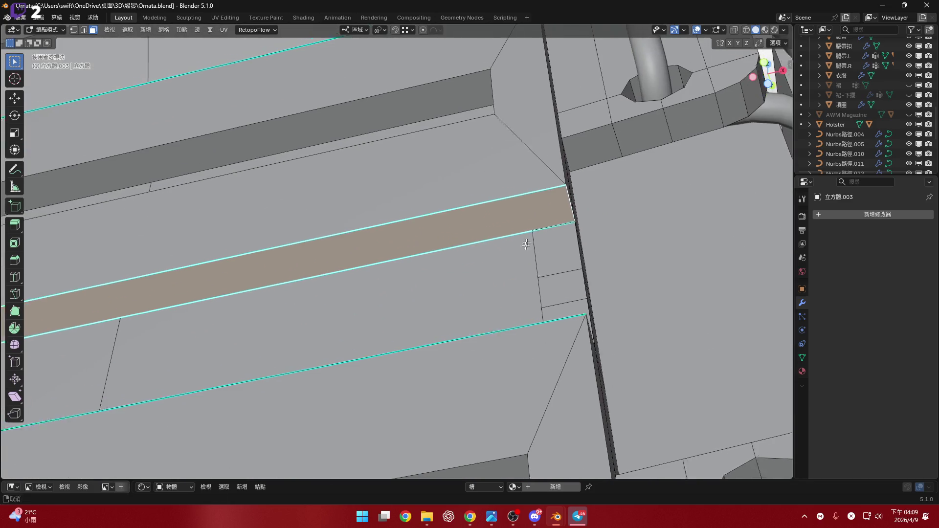
mouse_move(534, 229)
middle_down()
mouse_move(513, 248)
mouse_move(525, 309)
mouse_move(470, 408)
middle_up()
scroll(512, 247, down, 5)
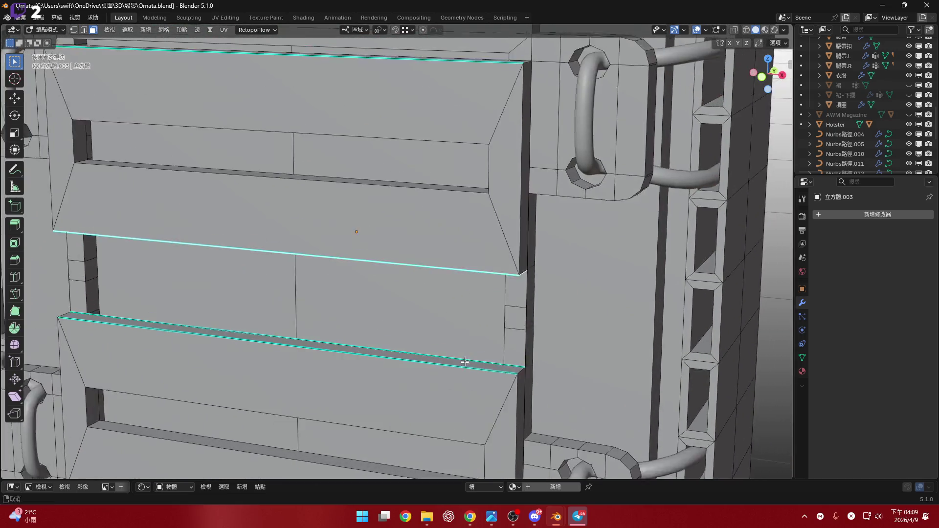
middle_drag(470, 407, 479, 260)
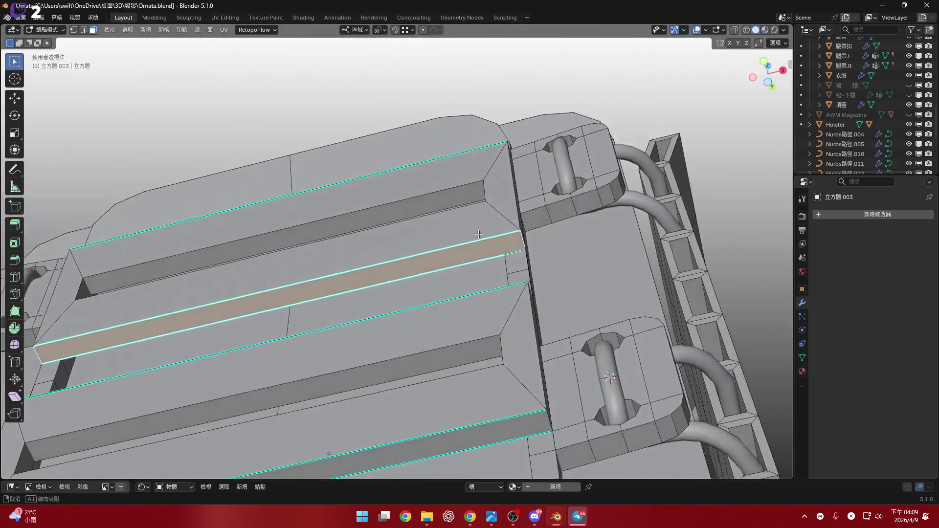
scroll(479, 260, up, 3)
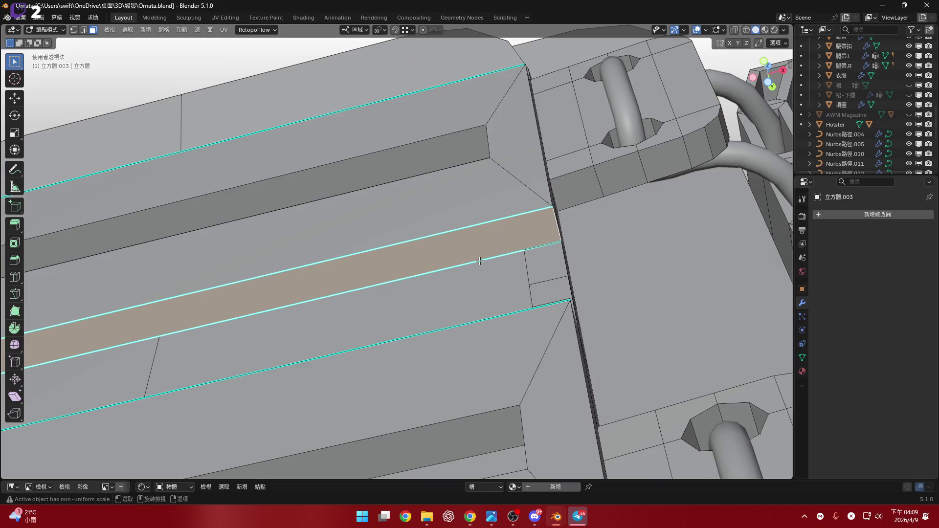
right_click(480, 260)
click(481, 262)
- Bridge the strip's two edge loops into a new face
key(2)
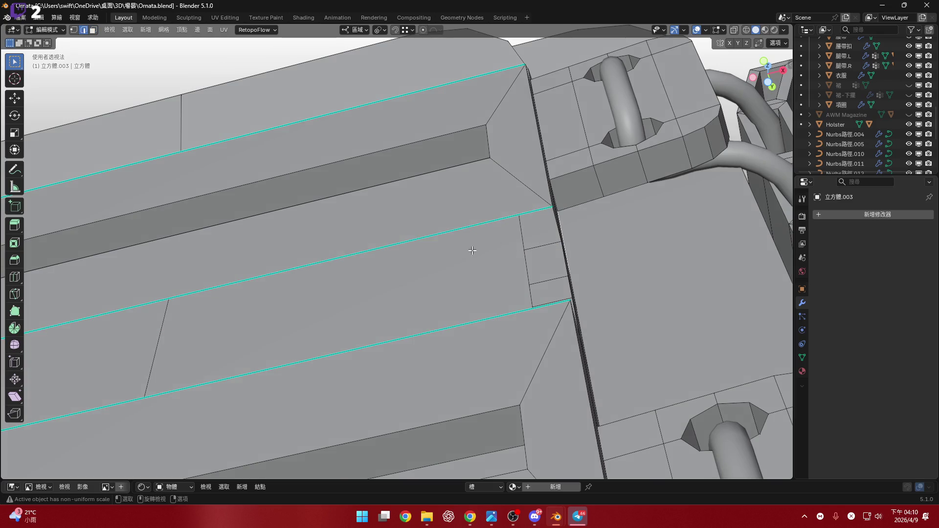
mouse_move(472, 249)
middle_down()
mouse_move(292, 318)
mouse_move(405, 256)
middle_up()
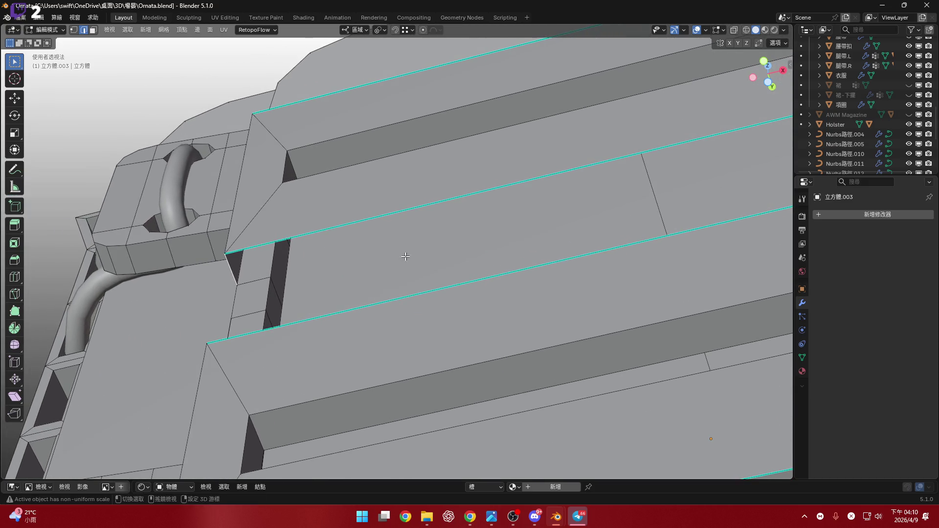
scroll(405, 257, down, 2)
right_click(368, 250)
click(366, 249)
mouse_move(366, 250)
middle_down()
mouse_move(396, 288)
mouse_move(419, 278)
mouse_move(367, 287)
mouse_move(372, 325)
middle_up()
scroll(424, 362, up, 3)
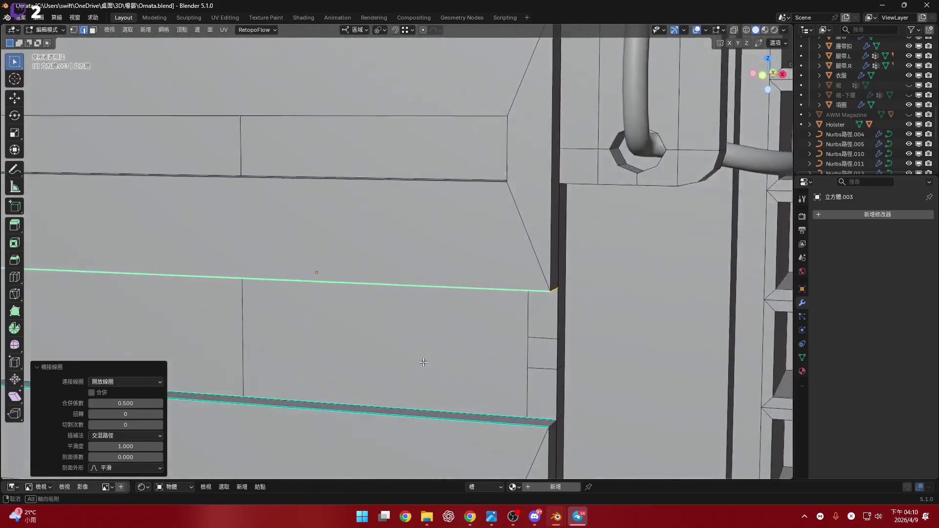
scroll(424, 362, down, 3)
- Select the slanted edge near the handle and bring the front panel into view
middle_drag(424, 361, 455, 331)
click(457, 329)
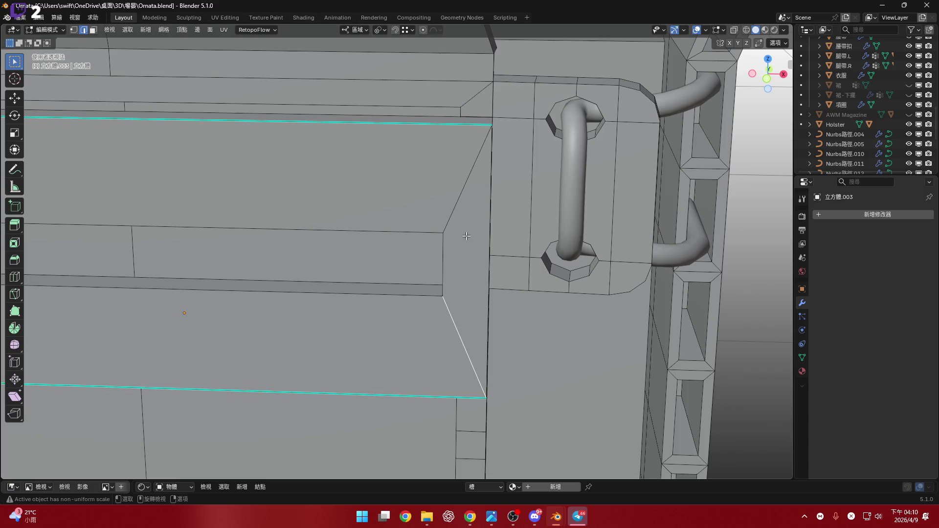
scroll(467, 235, down, 3)
scroll(466, 235, down, 2)
shift+middle_drag(466, 235, 394, 231)
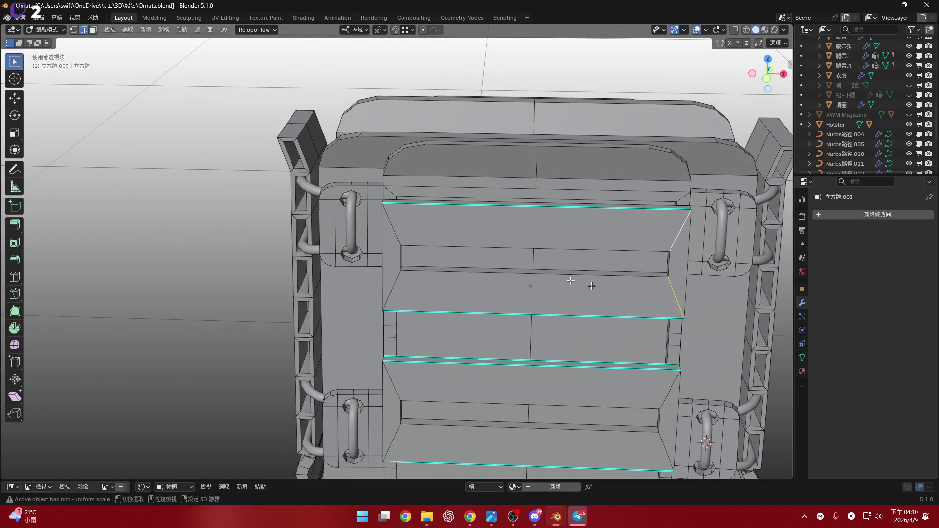
- Dissolve the five stray slanted edges across the left and lower-right of the strap panel
shift+click(393, 232)
shift+click(395, 293)
shift+middle_drag(411, 342, 380, 270)
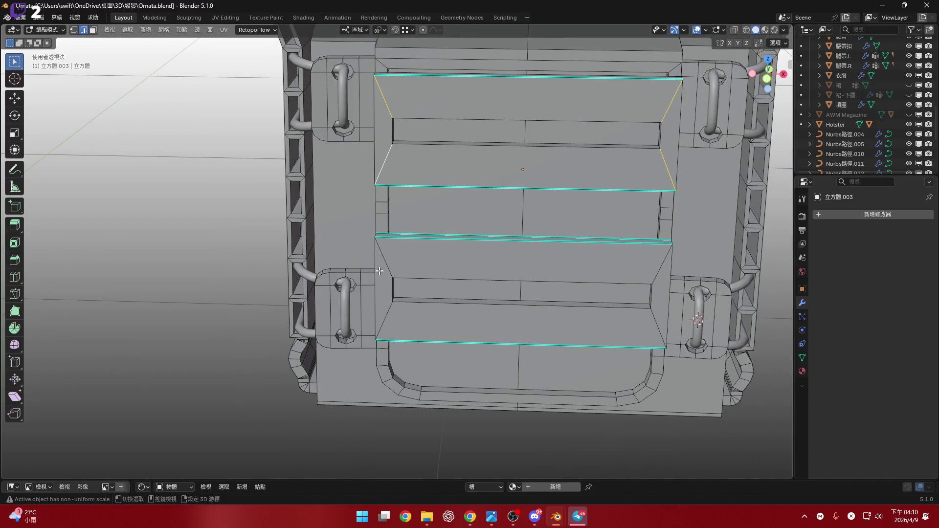
shift+click(380, 271)
shift+click(390, 322)
shift+middle_drag(554, 309, 454, 308)
shift+click(556, 322)
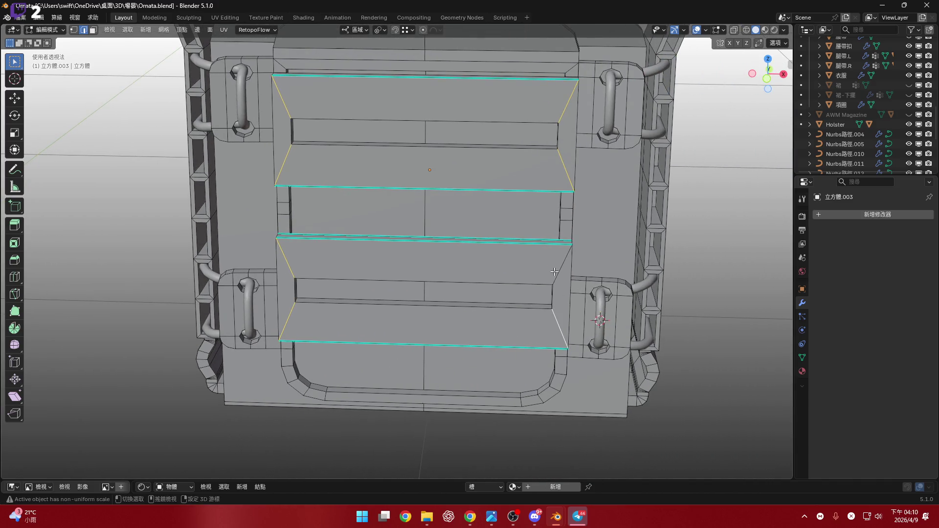
scroll(554, 272, up, 2)
scroll(554, 271, up, 2)
key(x)
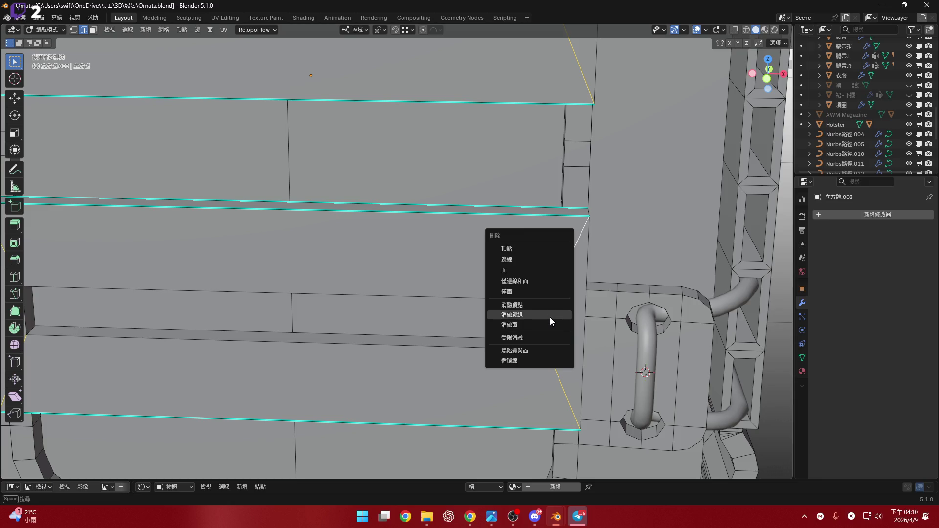
click(549, 318)
scroll(528, 322, down, 2)
scroll(517, 328, down, 2)
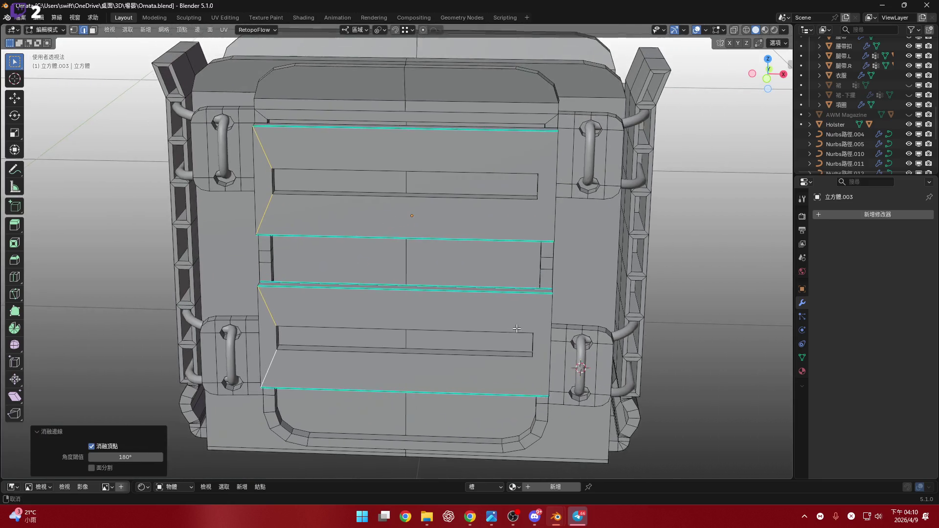
- Dissolve the loose vertices on a left slanted edge and start repositioning its corner vertex
mouse_move(516, 328)
middle_down()
mouse_move(423, 314)
mouse_move(411, 291)
mouse_move(399, 291)
middle_up()
shift+click(366, 310)
key(x)
click(421, 292)
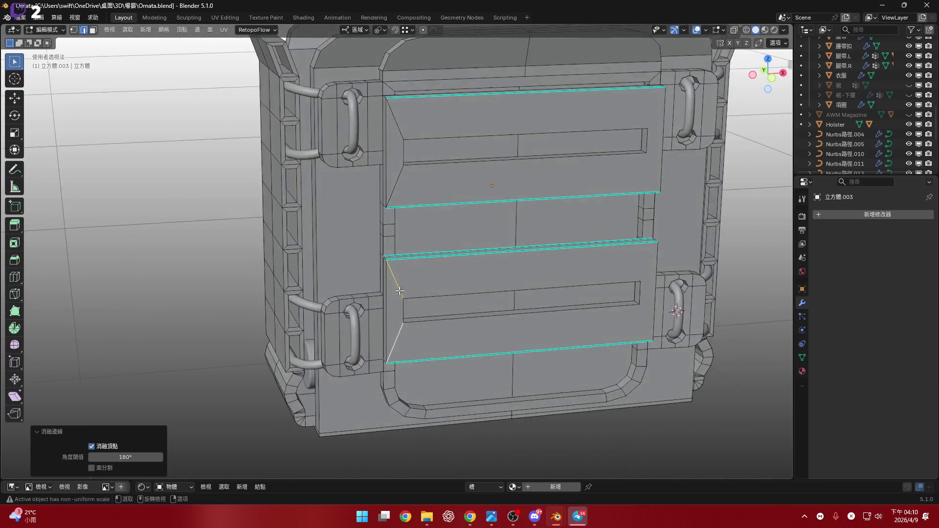
scroll(399, 292, up, 5)
click(428, 276)
key(g)
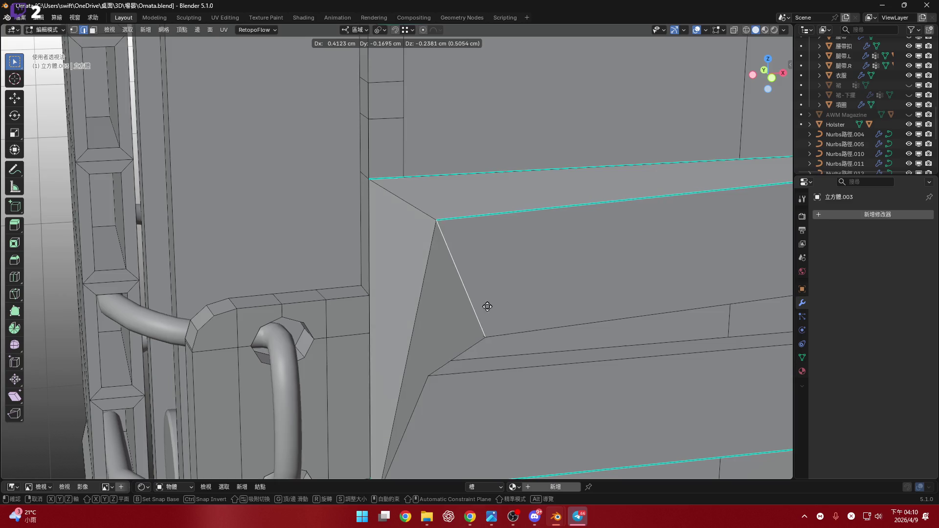
- Confirm the corner vertex's new position and select the slanted edge path in edge mode to inspect it
mouse_move(484, 310)
middle_down()
mouse_move(384, 237)
mouse_move(536, 277)
mouse_move(419, 256)
mouse_move(397, 270)
mouse_move(444, 307)
mouse_move(478, 279)
middle_up()
click(536, 276)
key(2)
scroll(434, 287, down, 5)
scroll(478, 279, up, 5)
middle_drag(377, 304, 573, 314)
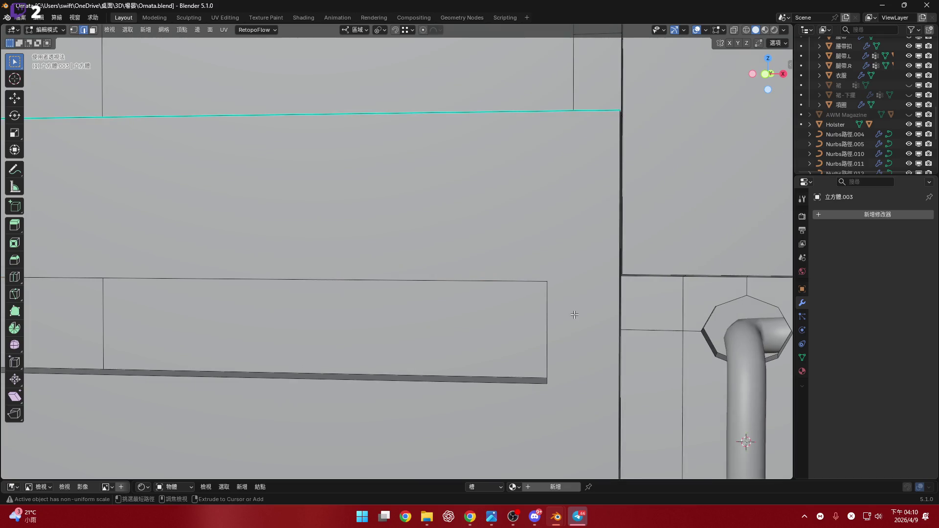
ctrl+click(575, 314)
scroll(573, 314, down, 4)
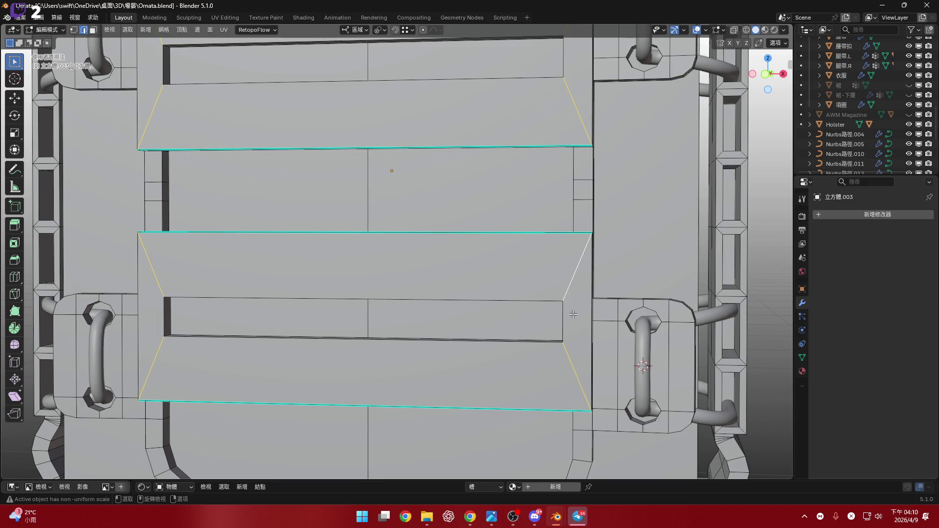
scroll(511, 253, down, 2)
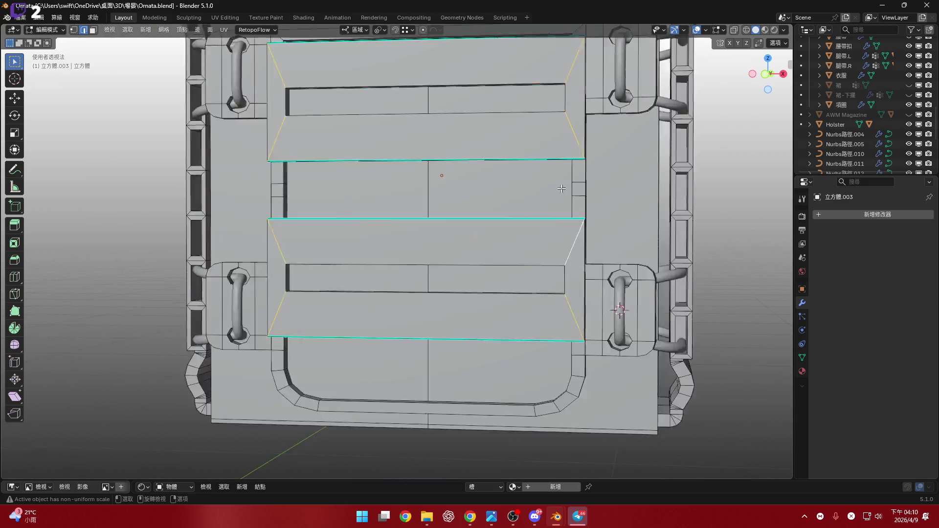
scroll(512, 254, down, 3)
scroll(511, 254, up, 3)
mouse_move(511, 253)
middle_down()
mouse_move(529, 286)
mouse_move(530, 235)
middle_up()
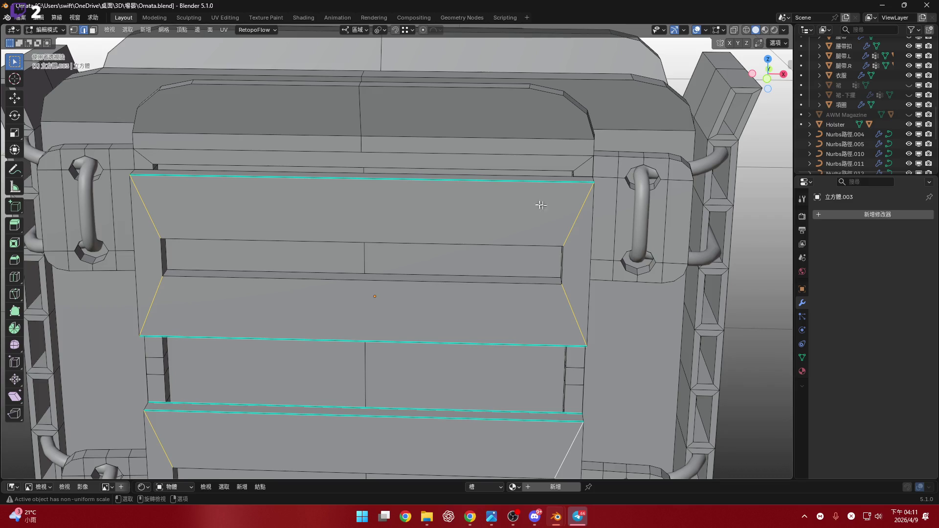
mouse_move(540, 205)
ctrl+middle_down()
mouse_move(510, 186)
mouse_move(499, 210)
mouse_move(765, 88)
ctrl+middle_up()
scroll(510, 186, down, 3)
scroll(478, 217, up, 2)
drag(765, 87, 781, 94)
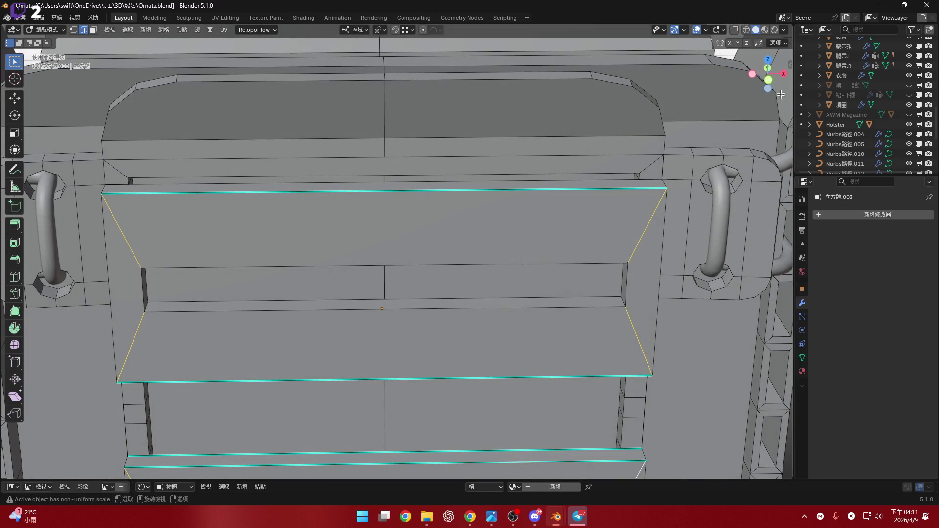
key(KP_1)
shift+middle_drag(577, 212, 430, 241)
scroll(441, 210, up, 3)
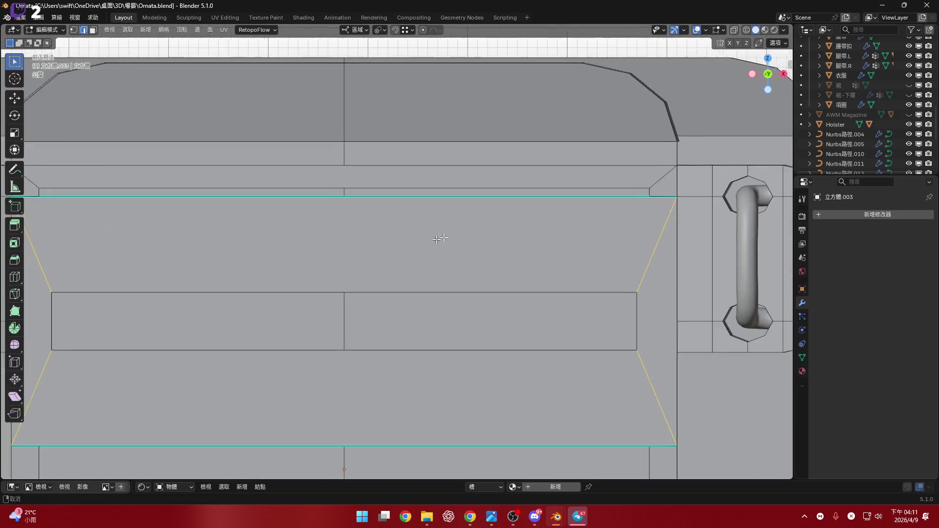
key(ctrl+r)
scroll(440, 197, up, 1)
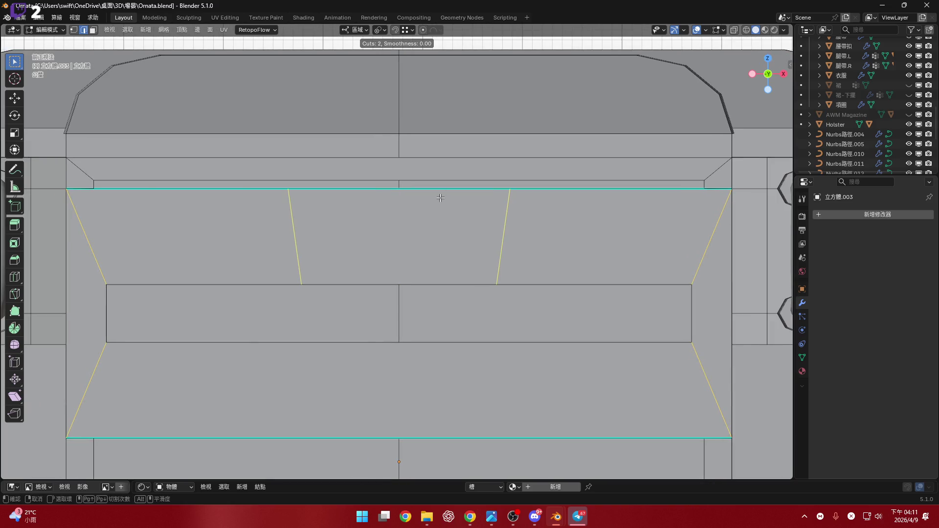
scroll(440, 198, down, 1)
scroll(440, 200, up, 1)
key(Escape)
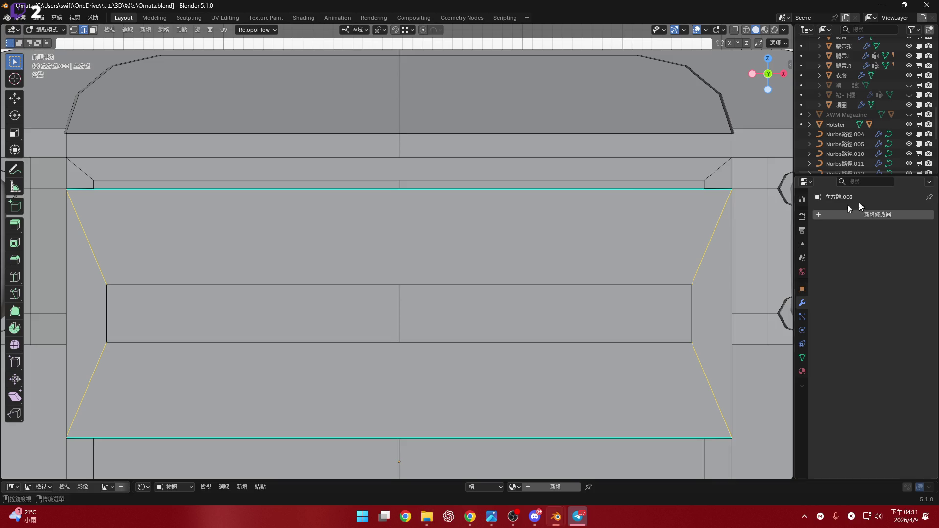
mouse_move(725, 160)
middle_down()
mouse_move(621, 181)
mouse_move(610, 205)
middle_up()
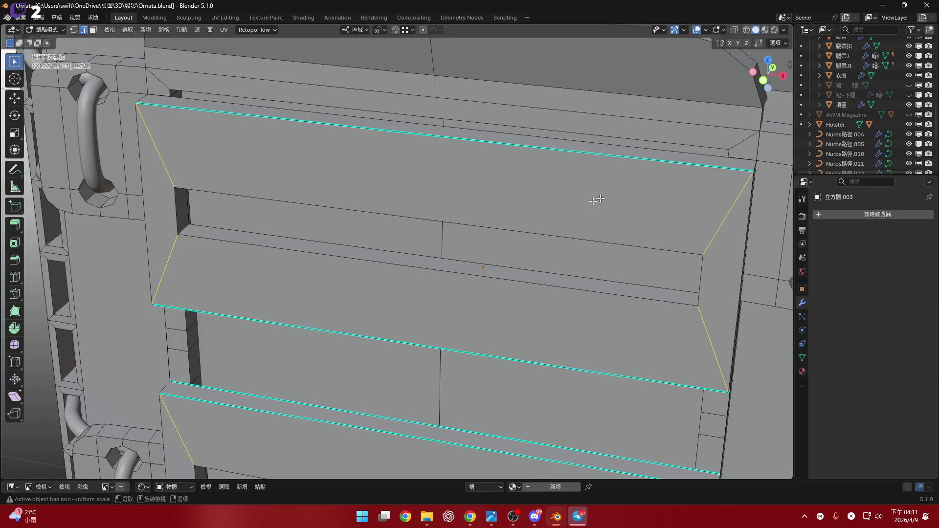
scroll(593, 201, down, 5)
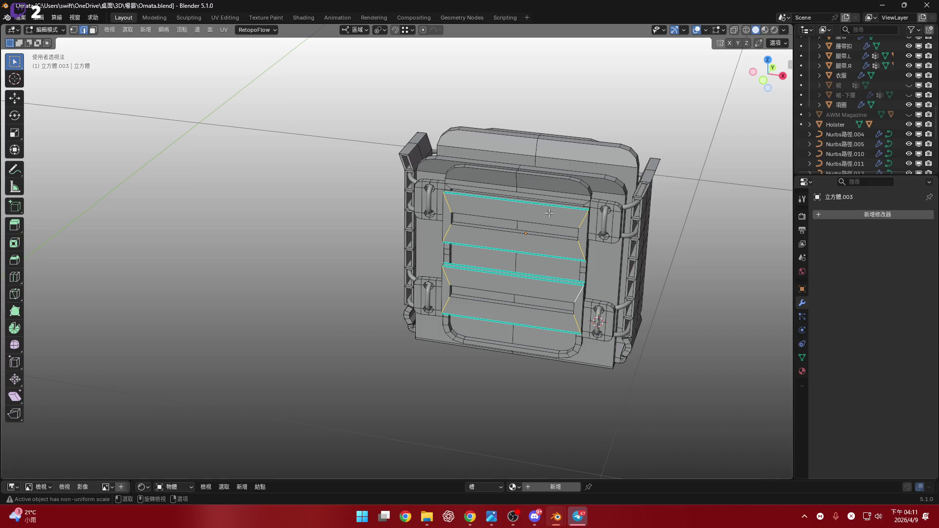
middle_drag(549, 213, 506, 267)
scroll(540, 227, up, 3)
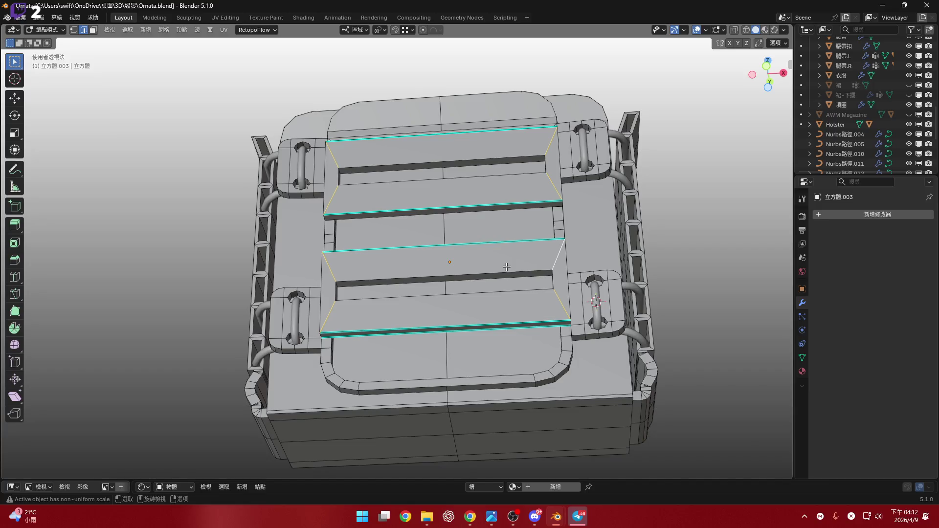
- Grow the slat face selection onto neighbouring faces, then clear it and orbit to an oblique view of the slats
key(ctrl+KP_Add)
key(ctrl+KP_Add)
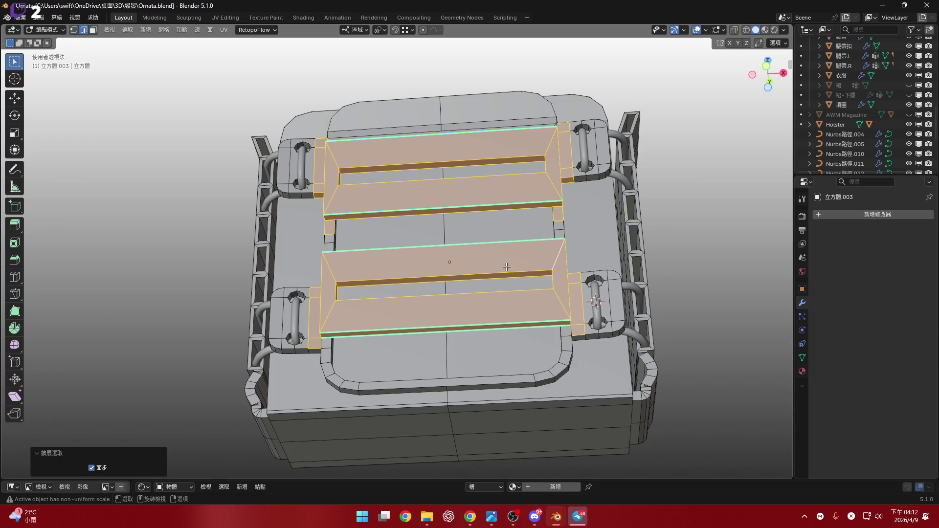
key(ctrl+KP_Add)
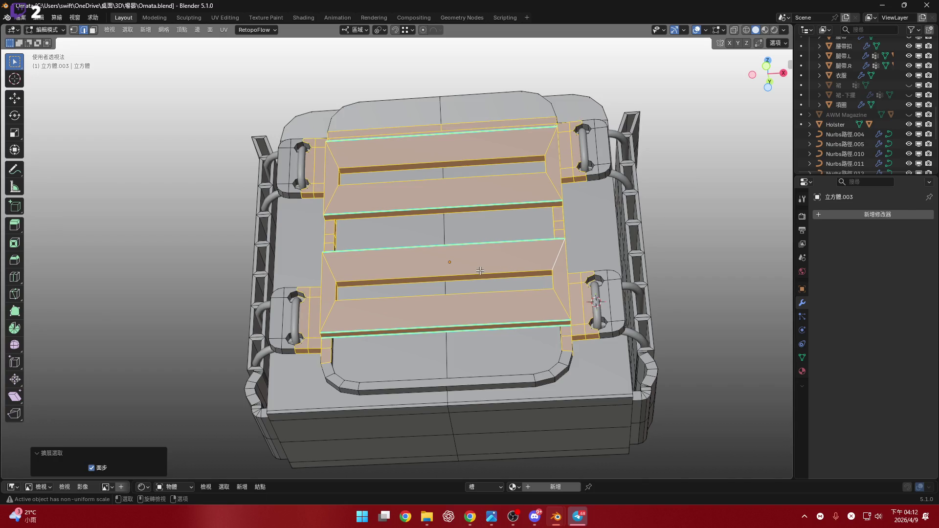
mouse_move(480, 271)
ctrl+middle_down()
mouse_move(503, 324)
mouse_move(437, 381)
ctrl+middle_up()
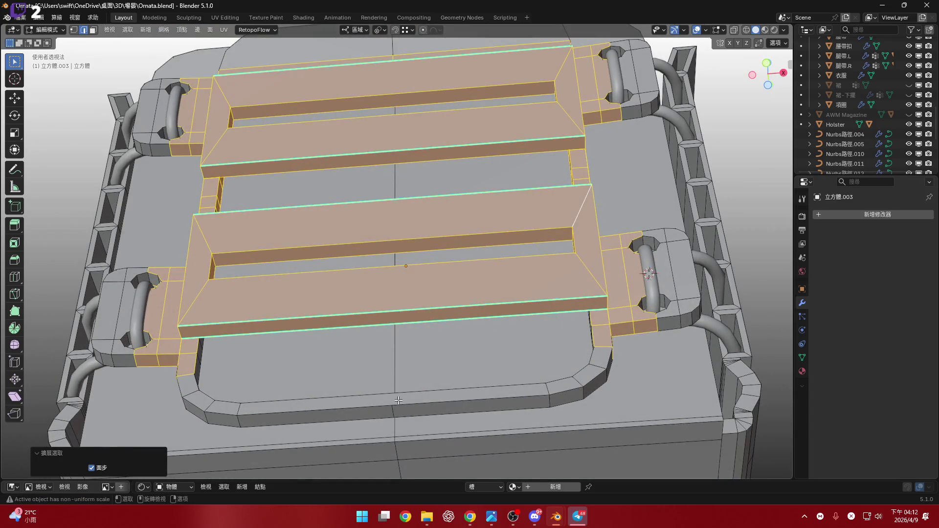
click(431, 389)
mouse_move(432, 389)
middle_down()
mouse_move(408, 399)
mouse_move(416, 409)
middle_up()
scroll(415, 397, up, 3)
scroll(408, 399, down, 3)
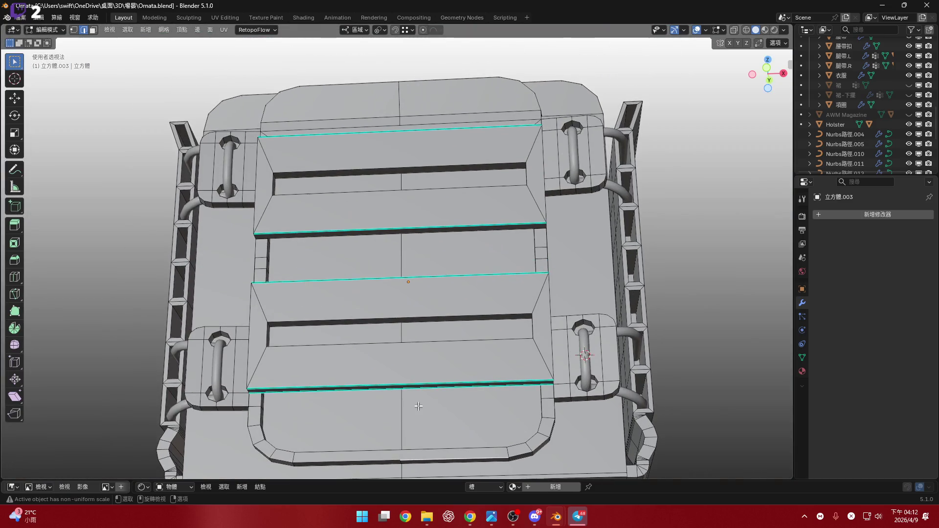
scroll(444, 352, up, 3)
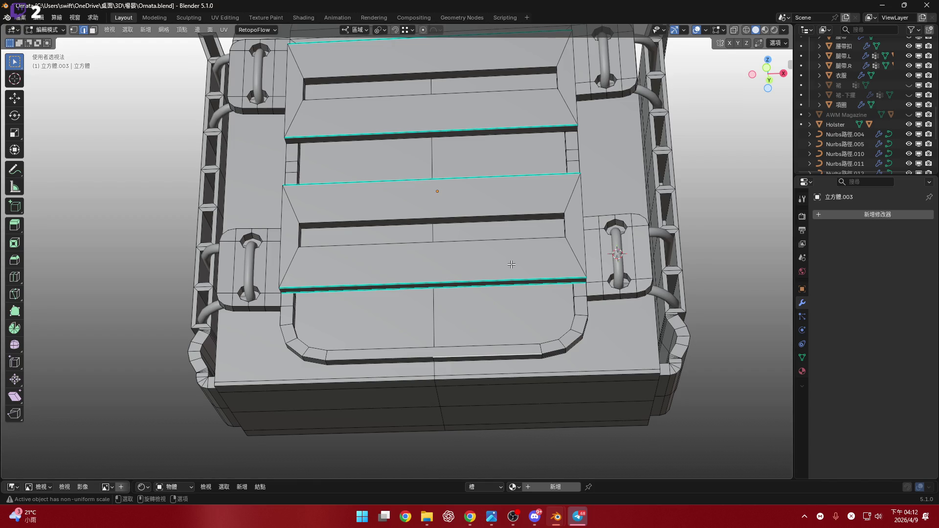
key(shift)
middle_drag(442, 239, 501, 286)
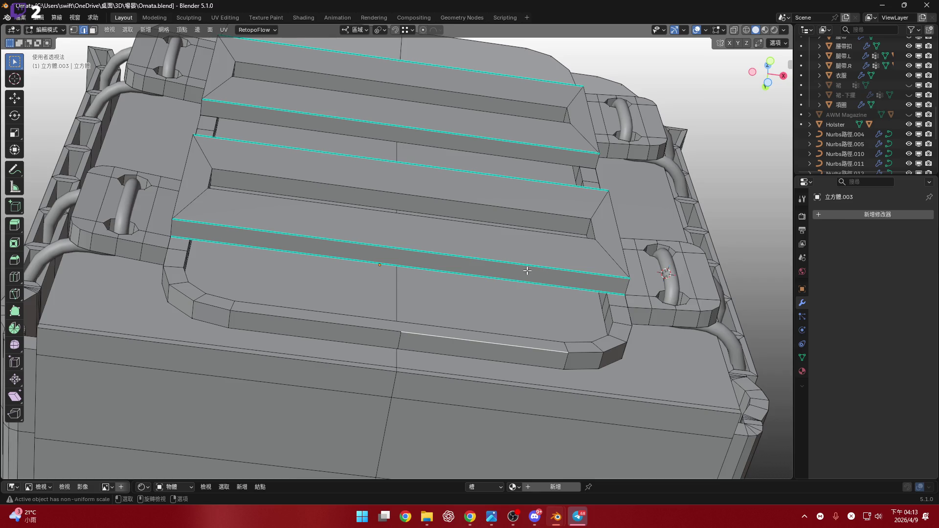
middle_drag(497, 270, 514, 366)
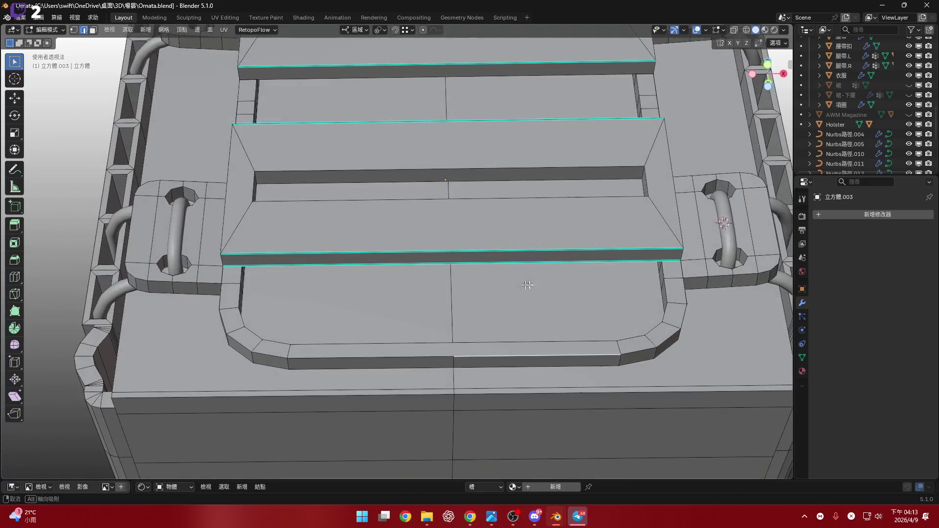
scroll(514, 366, up, 1)
scroll(526, 346, up, 1)
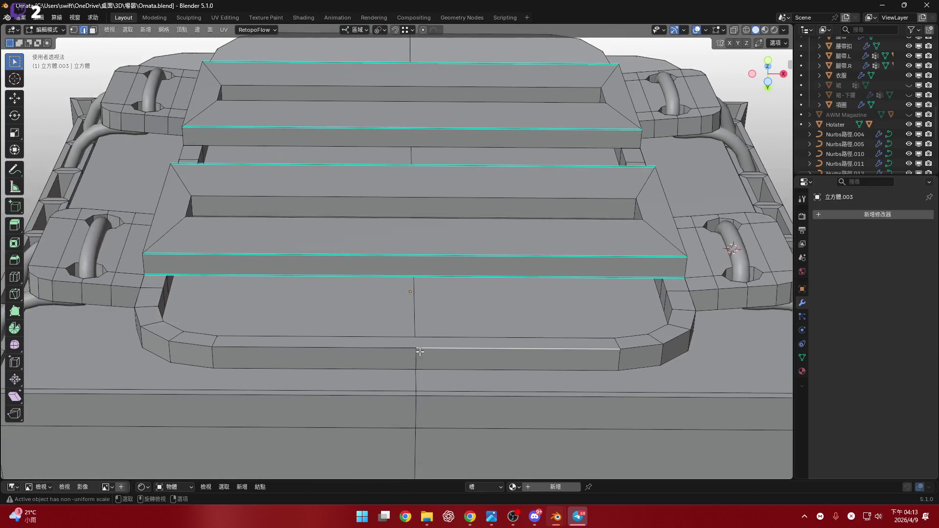
scroll(664, 376, up, 1)
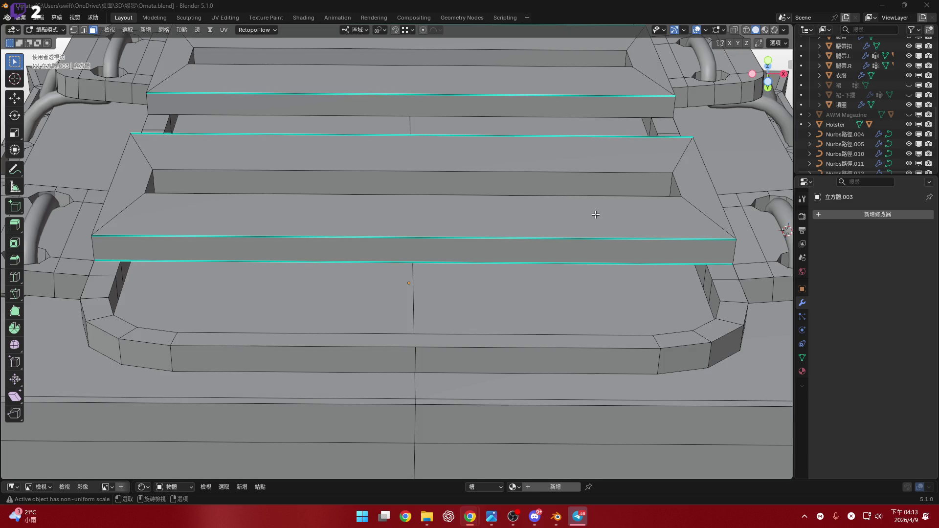
mouse_move(315, 283)
middle_down()
mouse_move(478, 325)
mouse_move(450, 329)
mouse_move(459, 273)
mouse_move(438, 295)
mouse_move(440, 308)
mouse_move(450, 302)
mouse_move(448, 440)
mouse_move(450, 227)
mouse_move(458, 221)
mouse_move(485, 236)
mouse_move(489, 266)
mouse_move(326, 263)
middle_up()
- Try several face loops and face strips across the back panel, undoing the last loop selection
alt+click(449, 328)
click(459, 273)
alt+click(440, 309)
click(444, 313)
ctrl+click(448, 440)
scroll(458, 220, up, 3)
scroll(467, 232, up, 3)
click(468, 233)
scroll(467, 232, up, 3)
scroll(489, 266, down, 5)
scroll(326, 263, up, 2)
alt+click(325, 264)
key(ctrl+z)
- Select the curved corner face loop and extend it as a shortest-path strip to a far face
mouse_move(487, 230)
middle_down()
mouse_move(442, 224)
mouse_move(550, 240)
mouse_move(372, 199)
mouse_move(415, 184)
middle_up()
alt+click(363, 201)
scroll(415, 185, up, 3)
scroll(355, 266, down, 5)
mouse_move(354, 266)
middle_down()
mouse_move(335, 220)
mouse_move(314, 241)
mouse_move(602, 145)
middle_up()
scroll(334, 220, up, 3)
scroll(314, 242, down, 4)
scroll(601, 146, up, 4)
ctrl+click(602, 146)
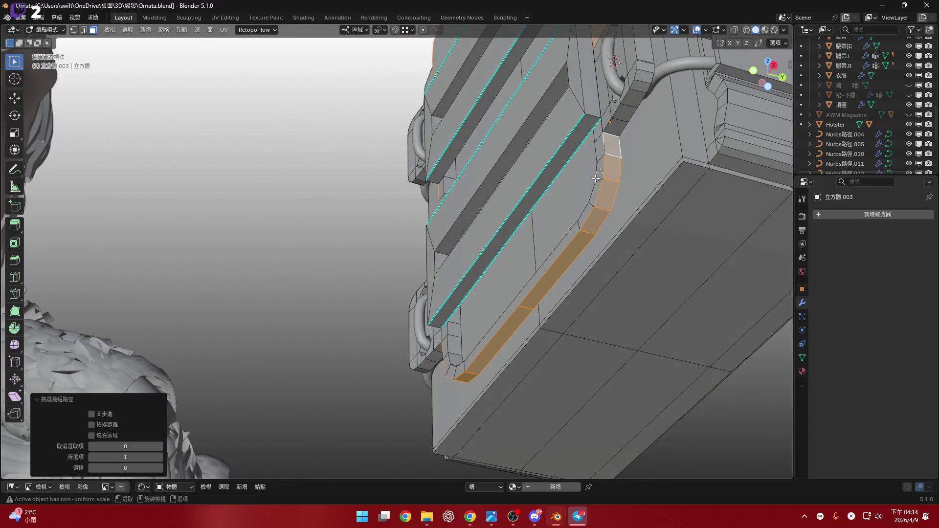
- Delete the selected curved face strip from the mesh and inspect the result
middle_drag(599, 233, 617, 227)
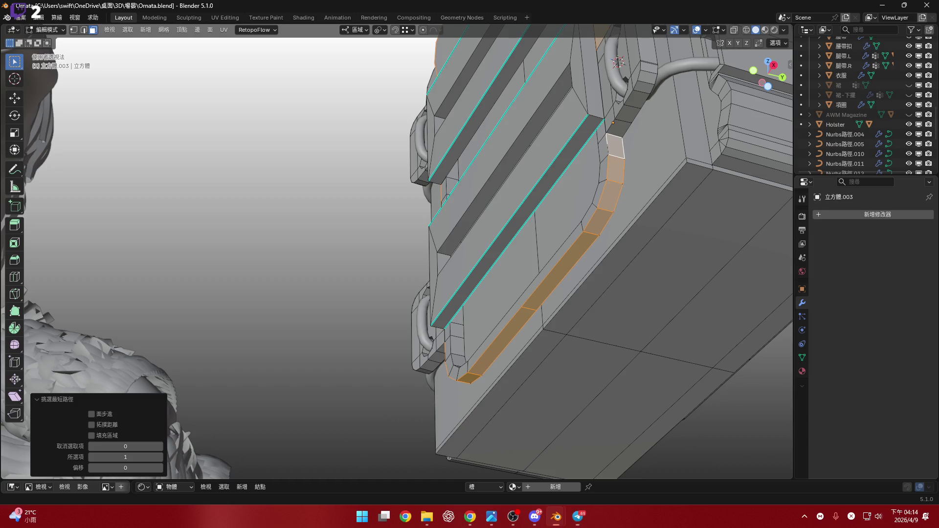
mouse_move(576, 256)
middle_down()
mouse_move(504, 288)
mouse_move(524, 299)
middle_up()
key(x)
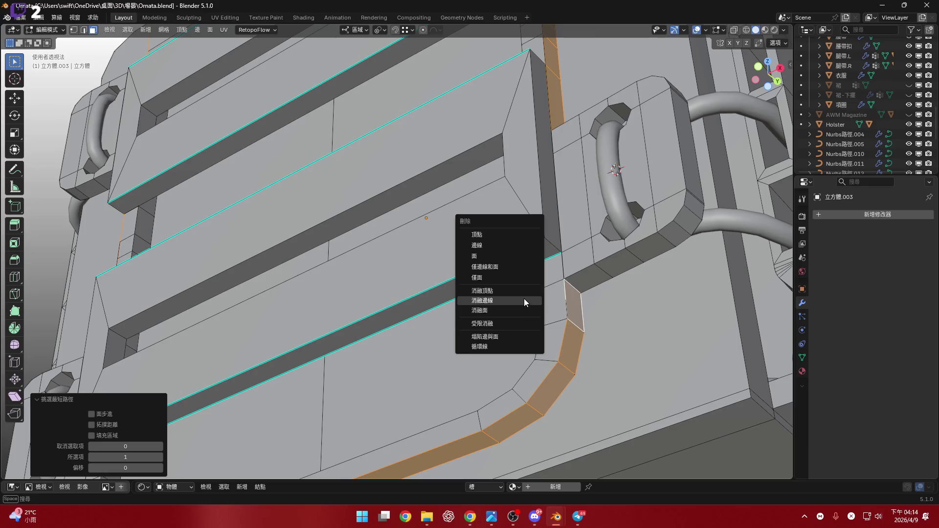
click(516, 257)
mouse_move(515, 258)
middle_down()
mouse_move(571, 277)
mouse_move(566, 384)
mouse_move(639, 237)
mouse_move(461, 342)
middle_up()
scroll(569, 310, down, 3)
scroll(556, 392, up, 2)
scroll(521, 401, up, 5)
scroll(634, 223, down, 4)
scroll(461, 343, up, 2)
- Reselect the face loop along the curved corner and extend it along the strip
alt+click(473, 380)
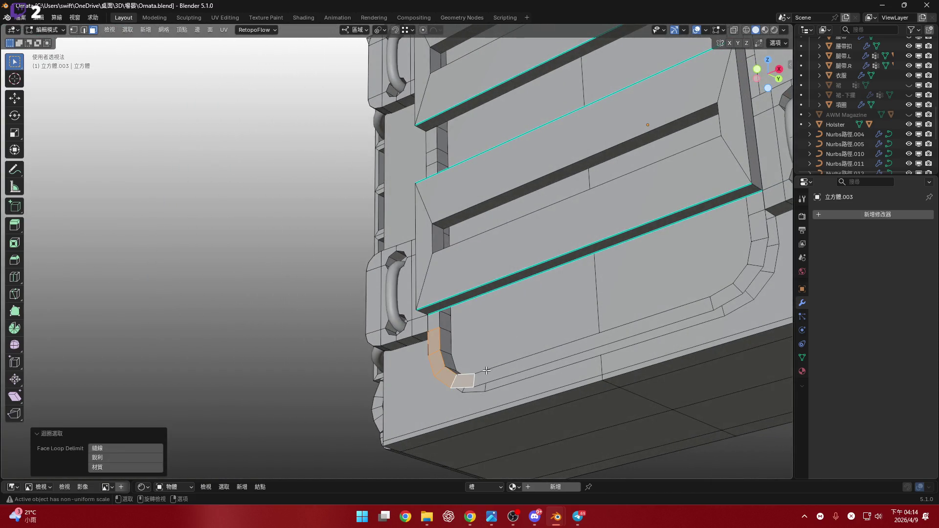
alt+click(681, 311)
mouse_move(681, 311)
middle_down()
mouse_move(670, 385)
mouse_move(590, 371)
middle_up()
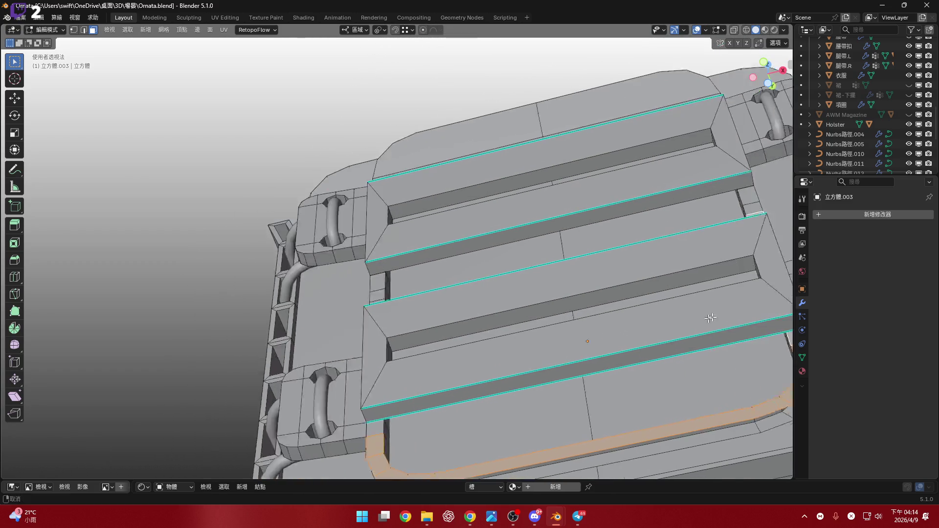
mouse_move(575, 290)
middle_down()
mouse_move(418, 382)
mouse_move(562, 372)
middle_up()
alt+click(422, 376)
scroll(512, 360, up, 1)
scroll(521, 331, up, 1)
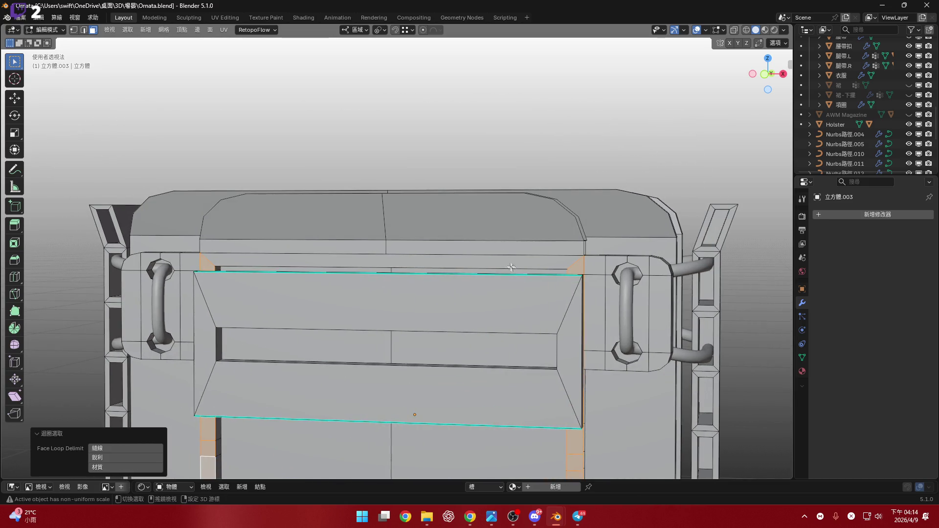
scroll(539, 278, up, 1)
scroll(549, 255, up, 1)
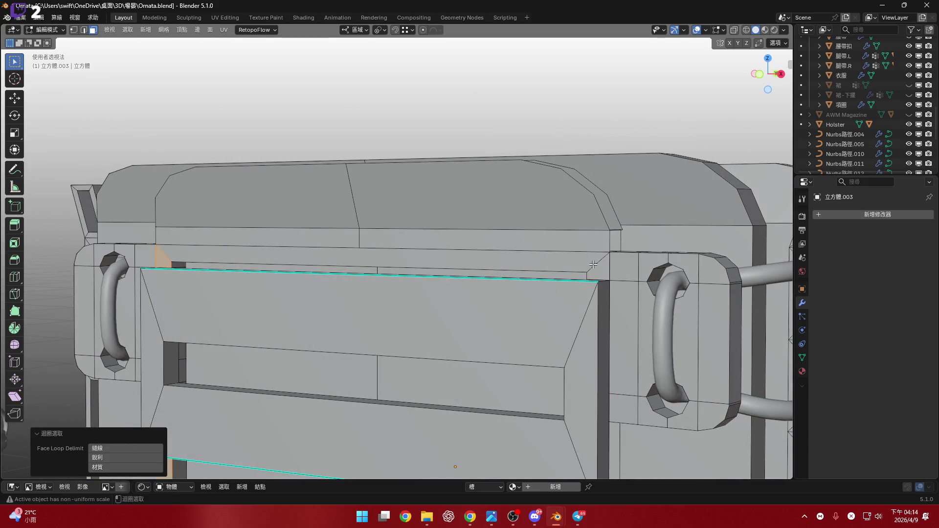
- Toggle face loops on the upper and lower panels, then clear the selection
alt+shift+click(361, 230)
alt+shift+click(355, 236)
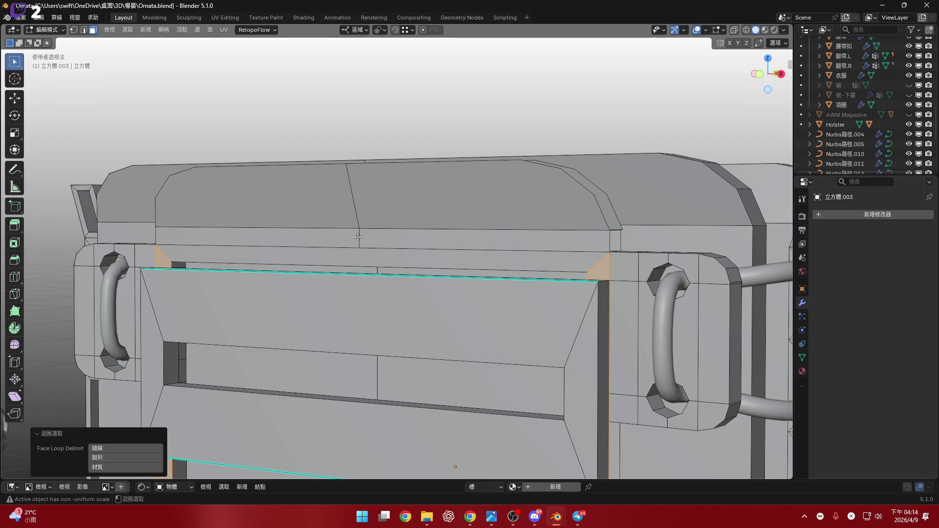
alt+shift+click(352, 226)
scroll(465, 268, down, 4)
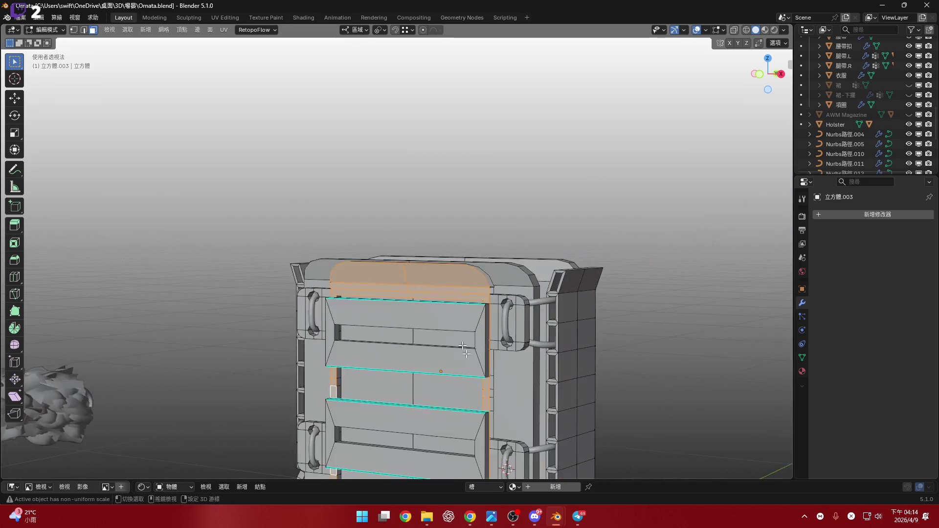
scroll(465, 269, down, 1)
scroll(465, 269, up, 3)
middle_drag(465, 268, 553, 267)
right_click(553, 267)
click(553, 266)
scroll(553, 267, up, 1)
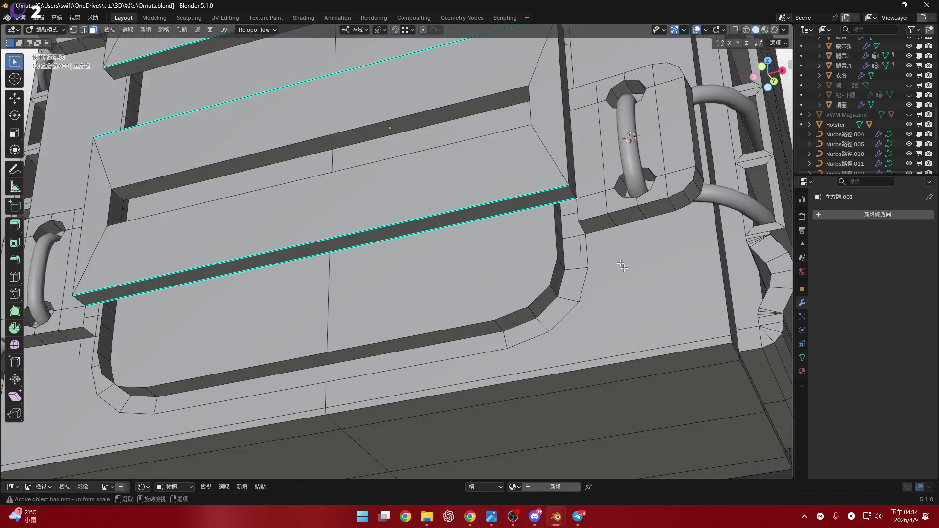
scroll(558, 270, up, 1)
alt+shift+click(567, 278)
scroll(552, 259, down, 1)
click(565, 253)
- Briefly switch to edge select, then select the whole bevel strip face loop around the recessed panel
key(2)
middle_drag(309, 323, 253, 347)
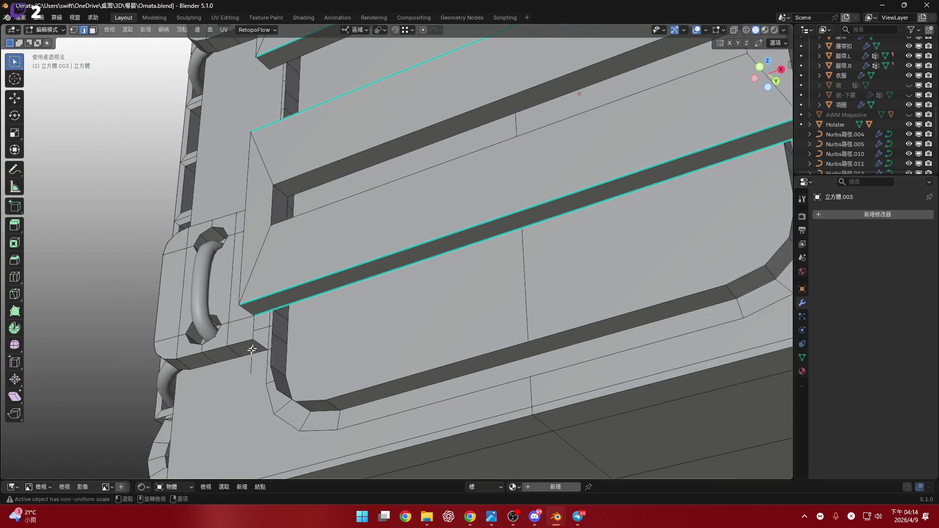
right_click(384, 339)
shift+middle_drag(385, 325, 536, 311)
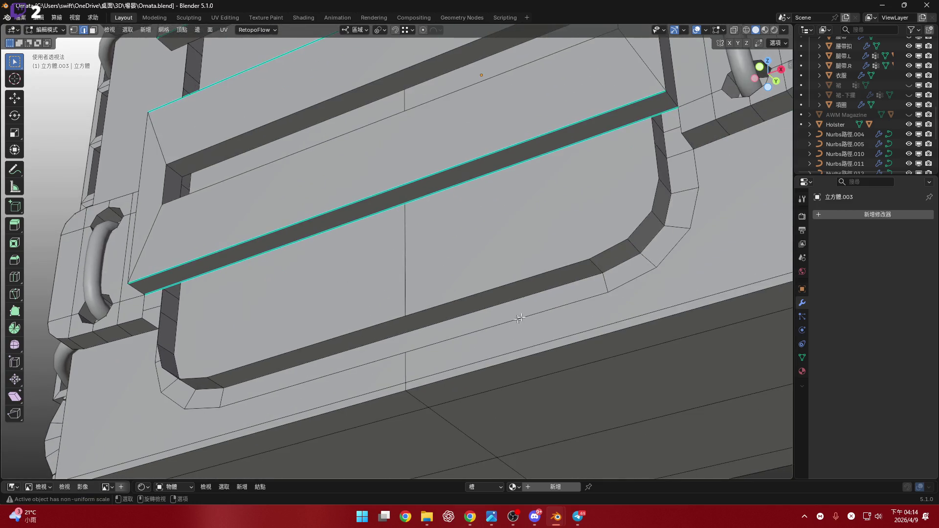
scroll(600, 265, down, 5)
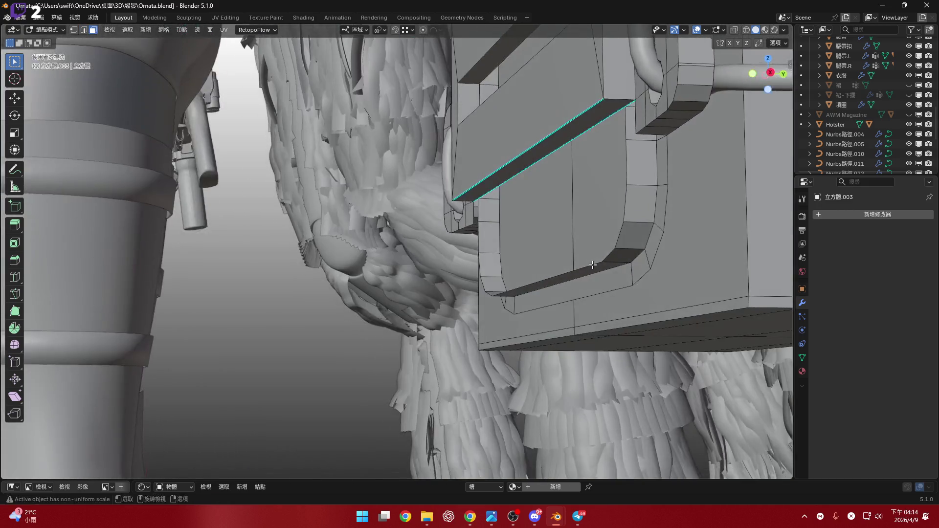
middle_drag(599, 264, 558, 257)
scroll(548, 254, up, 5)
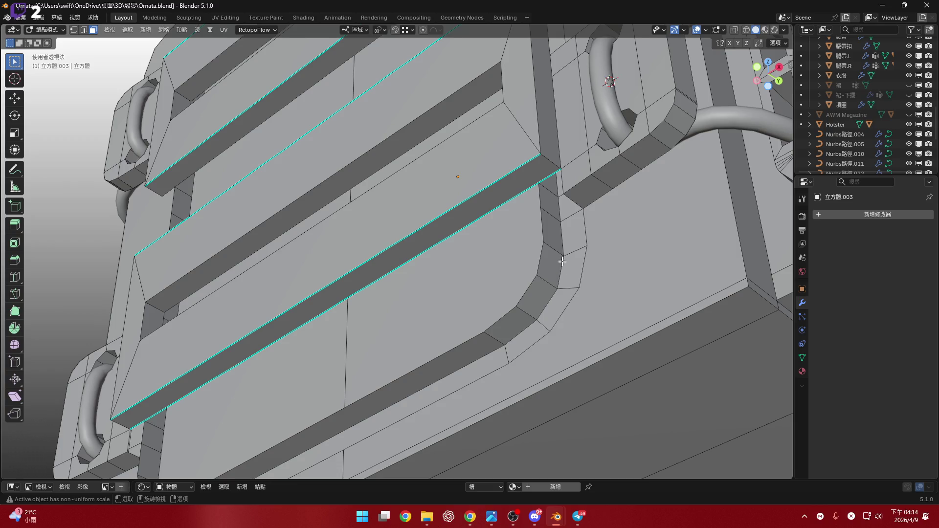
alt+click(562, 268)
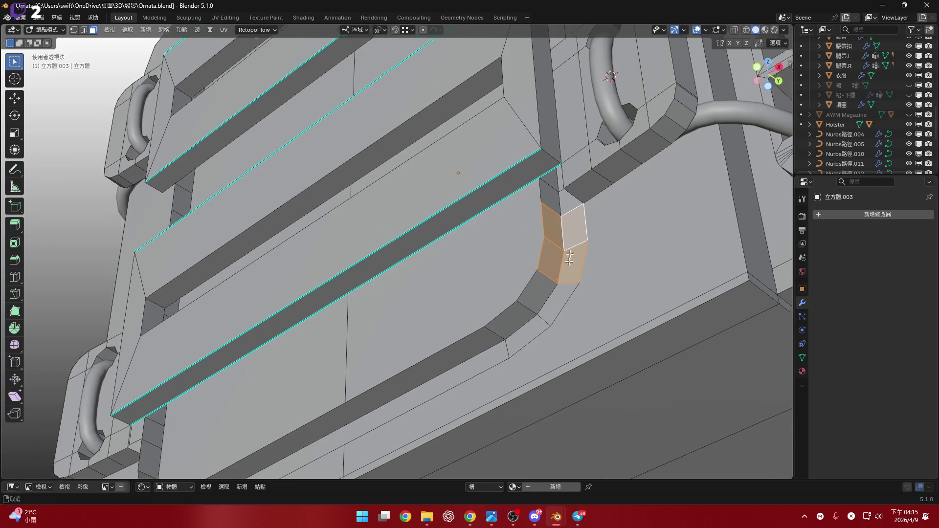
scroll(551, 267, up, 1)
shift+click(555, 244)
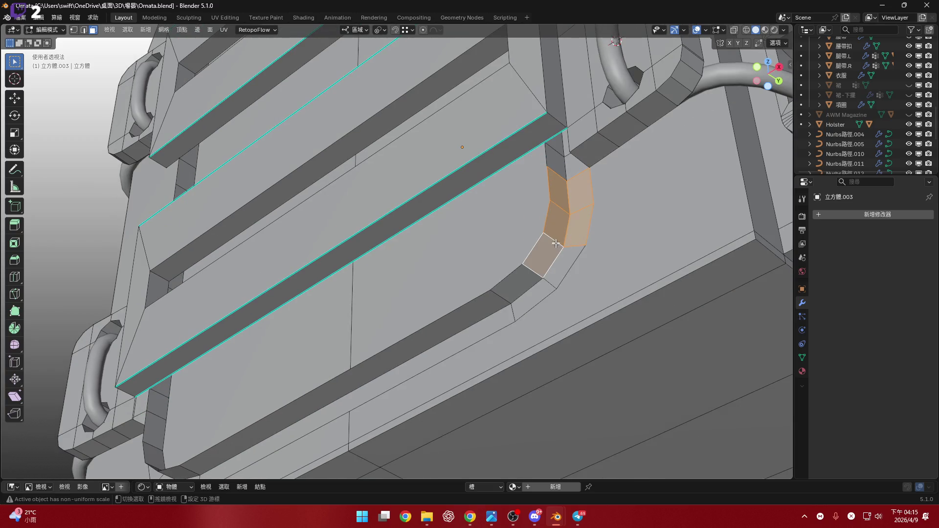
alt+shift+click(532, 264)
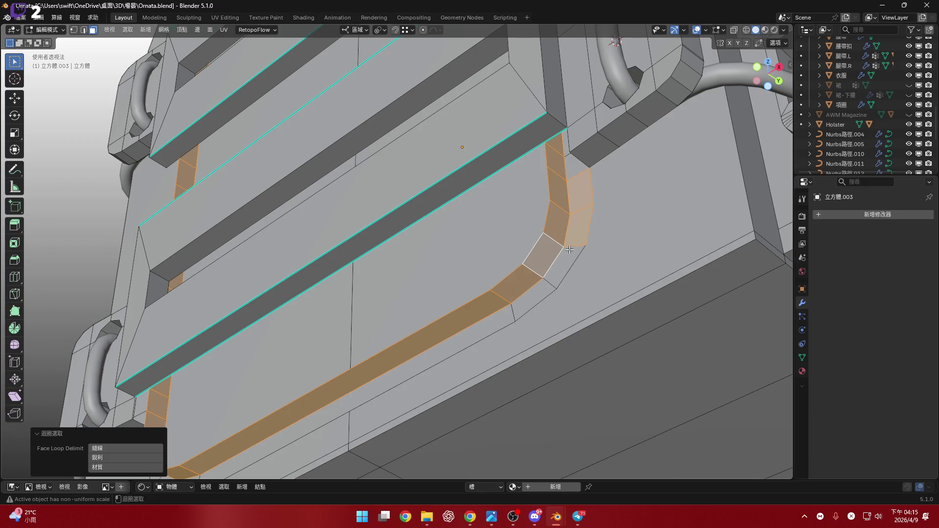
middle_drag(471, 318, 315, 372)
scroll(315, 371, up, 3)
scroll(382, 370, down, 5)
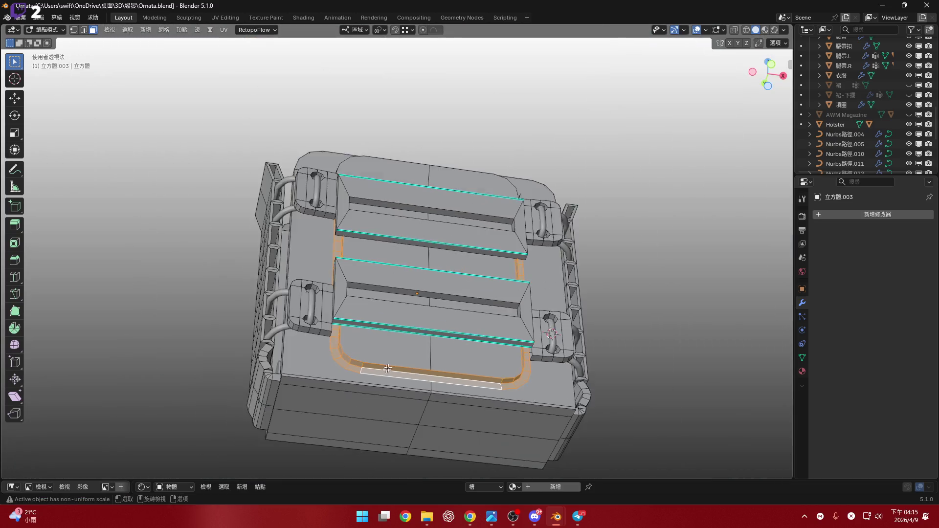
middle_drag(382, 370, 499, 283)
scroll(498, 283, up, 2)
scroll(500, 283, down, 2)
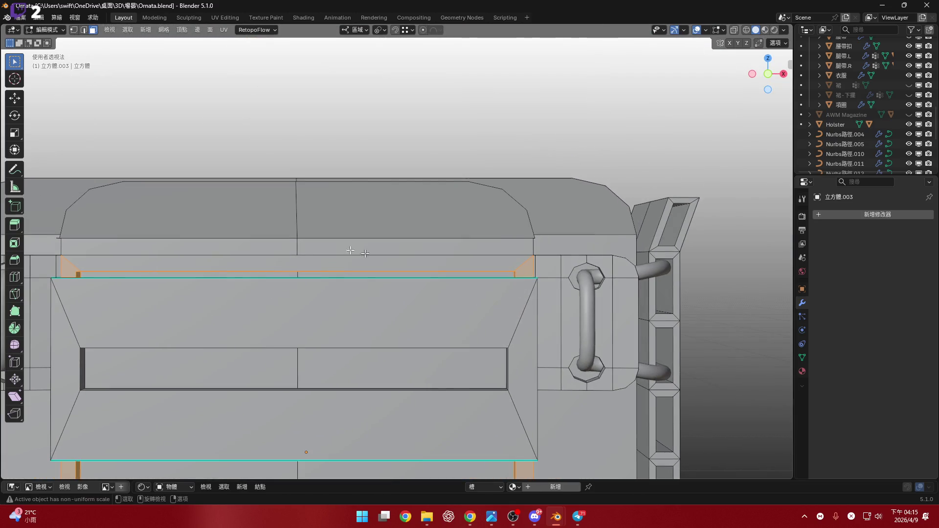
scroll(346, 252, down, 2)
mouse_move(346, 251)
middle_down()
mouse_move(448, 286)
mouse_move(384, 287)
mouse_move(437, 280)
mouse_move(374, 275)
mouse_move(577, 287)
middle_up()
shift+click(377, 272)
key(x)
click(374, 275)
key(ctrl+z)
key(x)
click(579, 299)
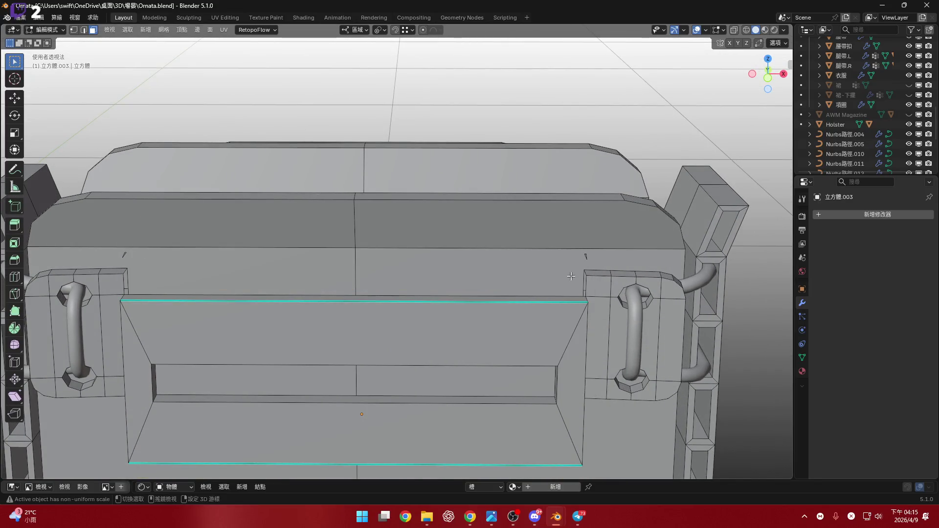
mouse_move(589, 260)
middle_down()
mouse_move(608, 252)
mouse_move(450, 272)
mouse_move(577, 244)
middle_up()
key(f)
key(2)
mouse_move(456, 185)
middle_down()
mouse_move(534, 215)
mouse_move(488, 316)
middle_up()
right_click(534, 213)
key(Escape)
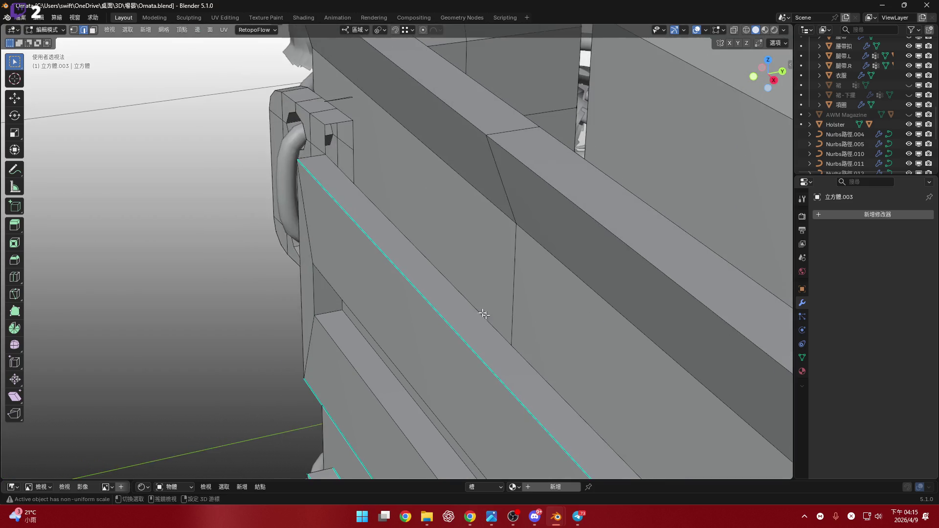
right_click(370, 118)
key(Escape)
mouse_move(371, 118)
middle_down()
mouse_move(505, 129)
mouse_move(470, 192)
middle_up()
scroll(470, 191, up, 3)
scroll(446, 225, up, 2)
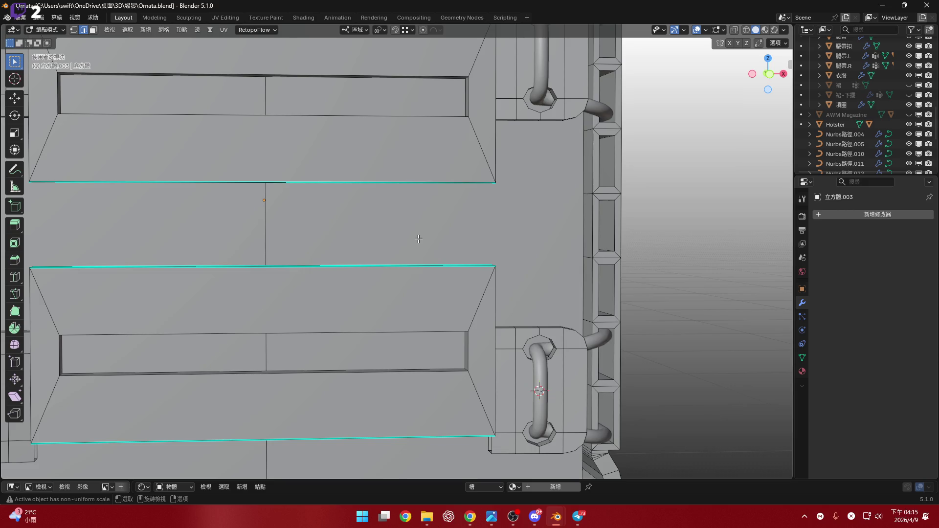
mouse_move(427, 255)
middle_down()
mouse_move(427, 227)
mouse_move(445, 227)
mouse_move(508, 285)
mouse_move(480, 276)
middle_up()
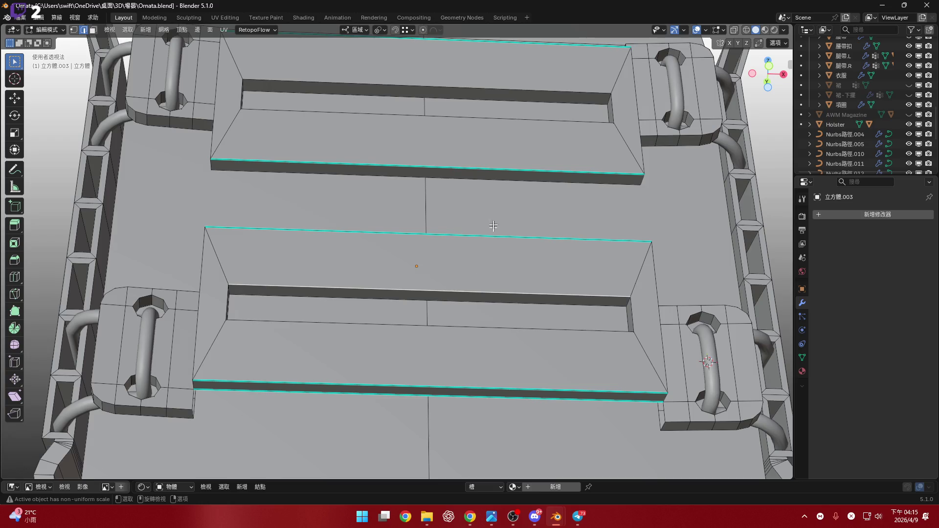
- In face mode, select the slats' slanted faces and everything linked to them
key(ctrl+3)
shift+click(505, 136)
key(ctrl+l)
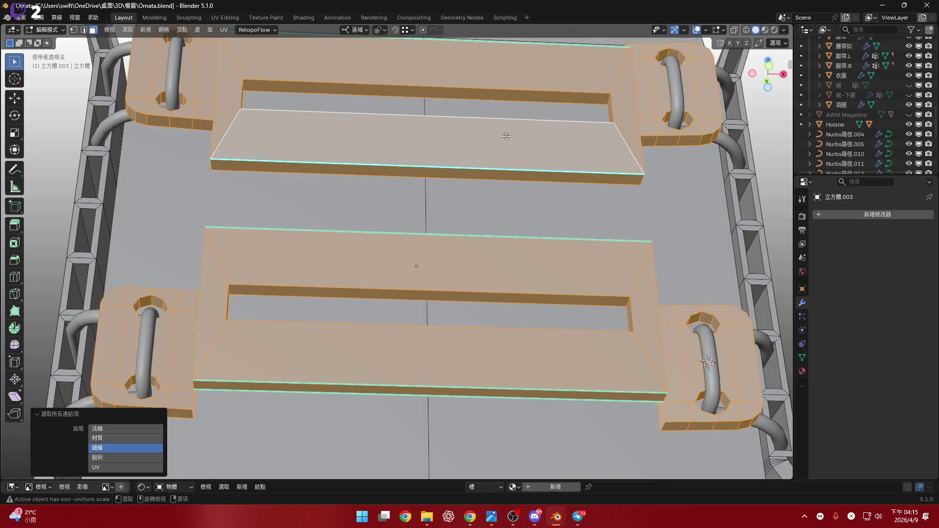
click(471, 282)
shift+click(490, 150)
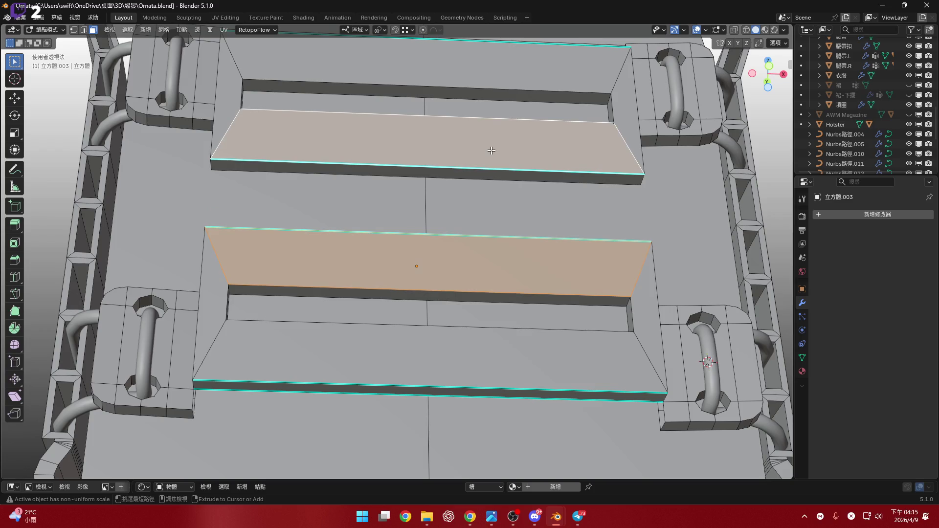
mouse_move(538, 220)
middle_down()
mouse_move(567, 260)
mouse_move(567, 292)
mouse_move(592, 262)
middle_up()
scroll(551, 235, up, 4)
scroll(565, 290, down, 5)
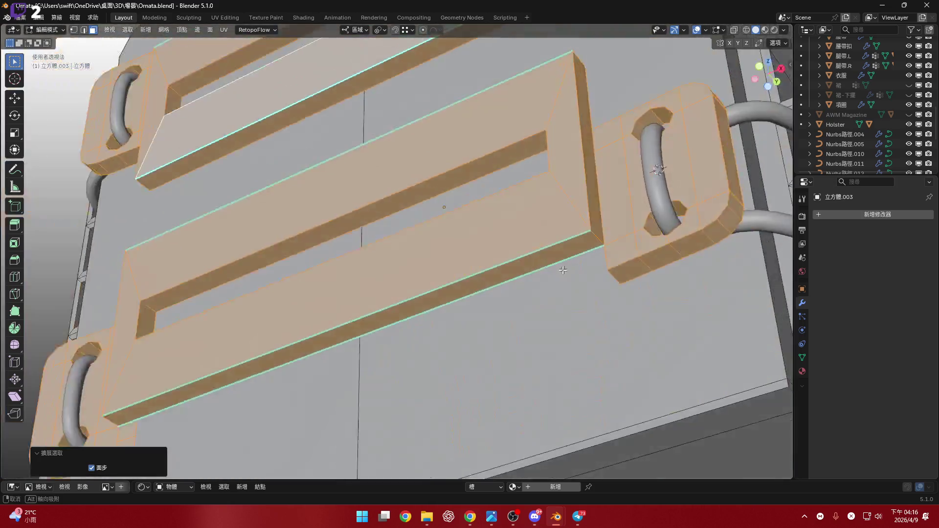
middle_drag(592, 261, 546, 286)
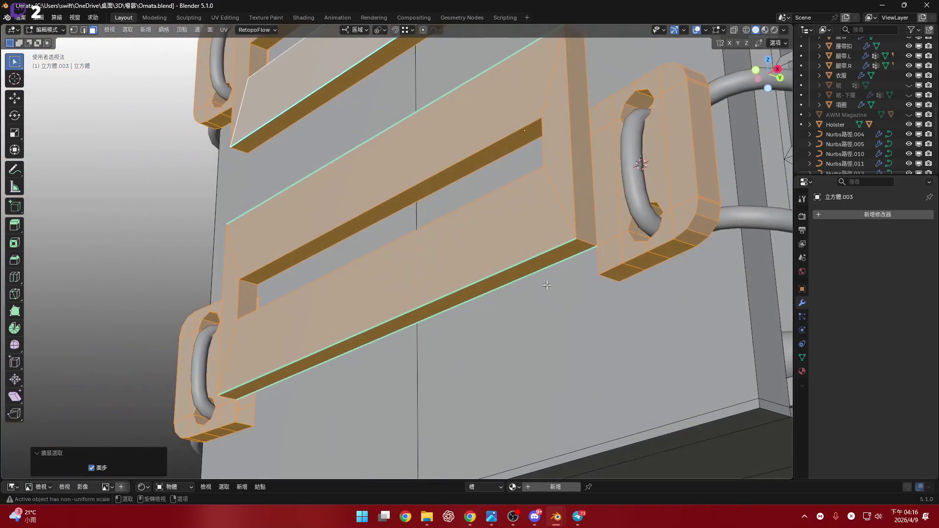
middle_drag(580, 232, 541, 309)
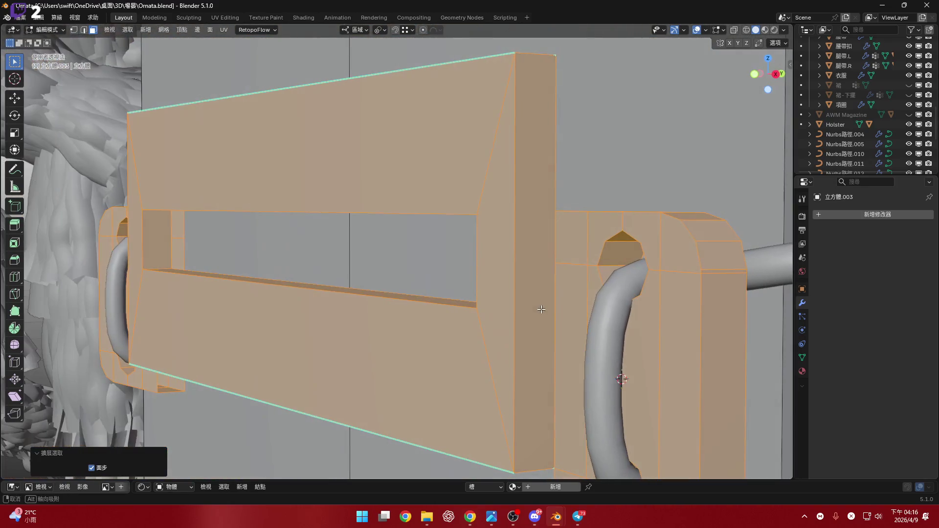
- Clear the faces and select the edge loops at the lower slat's right end
click(558, 244)
alt+click(550, 192)
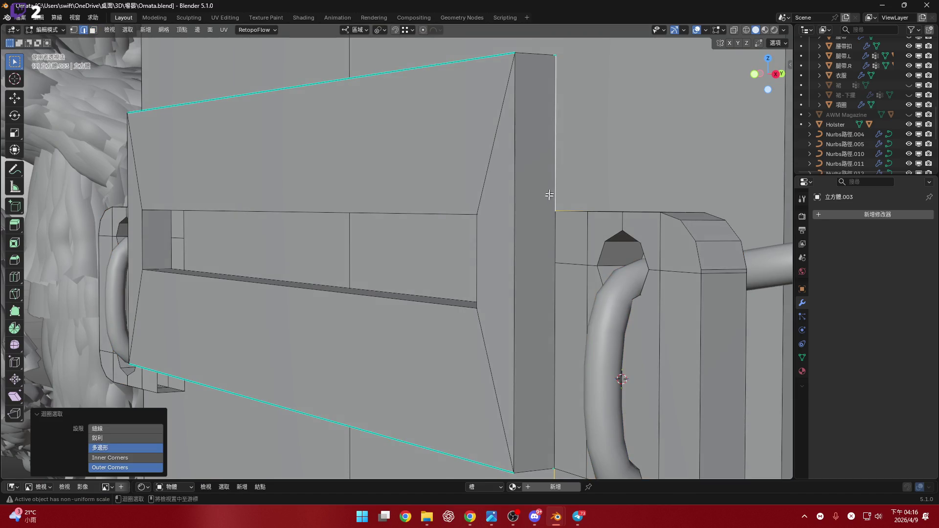
ctrl+click(558, 287)
mouse_move(558, 286)
middle_down()
mouse_move(514, 283)
mouse_move(396, 190)
middle_up()
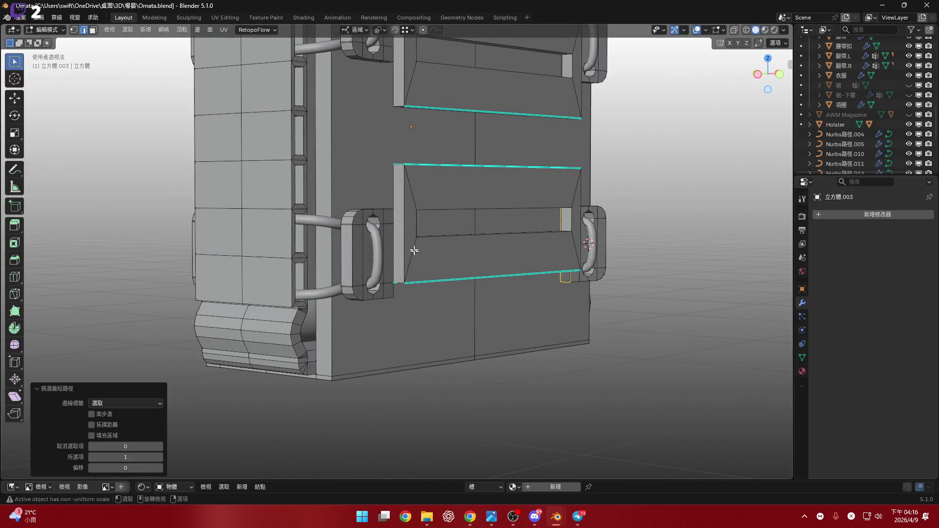
scroll(411, 249, up, 3)
- Add the shortest-path edges and the vertical end edges on the slat's left side
middle_drag(408, 245, 380, 252)
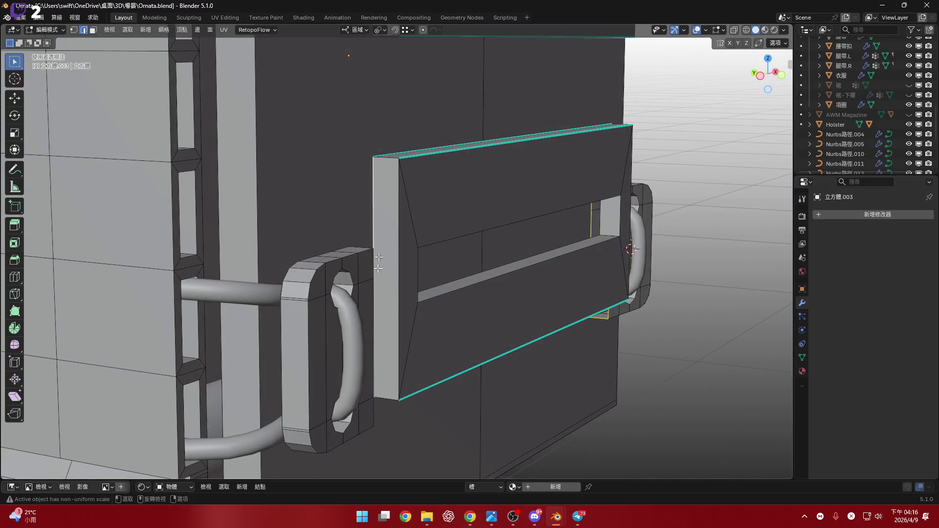
ctrl+click(378, 336)
scroll(378, 336, down, 3)
middle_drag(379, 337, 361, 189)
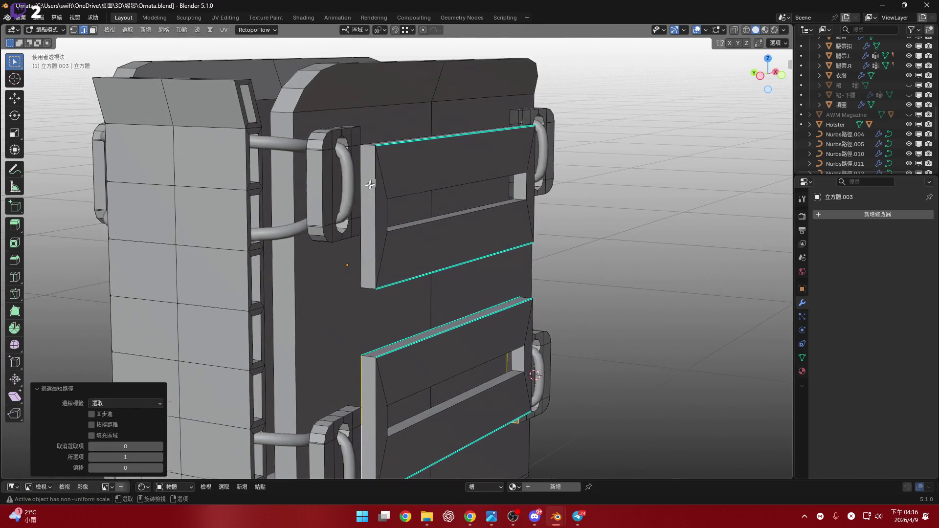
scroll(362, 189, up, 3)
shift+click(357, 212)
ctrl+click(355, 313)
- Select the far end edges, cancel a test move, and pick the diagonal end edges of both slats
mouse_move(355, 313)
middle_down()
mouse_move(560, 254)
mouse_move(565, 275)
mouse_move(551, 215)
middle_up()
shift+click(575, 192)
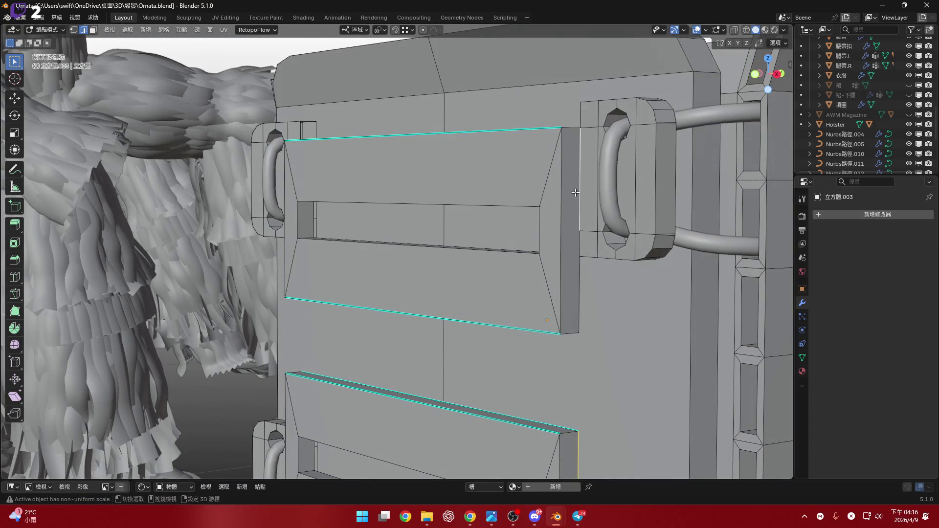
ctrl+click(579, 274)
middle_drag(579, 275, 571, 226)
key(g)
click(571, 242)
scroll(572, 225, down, 3)
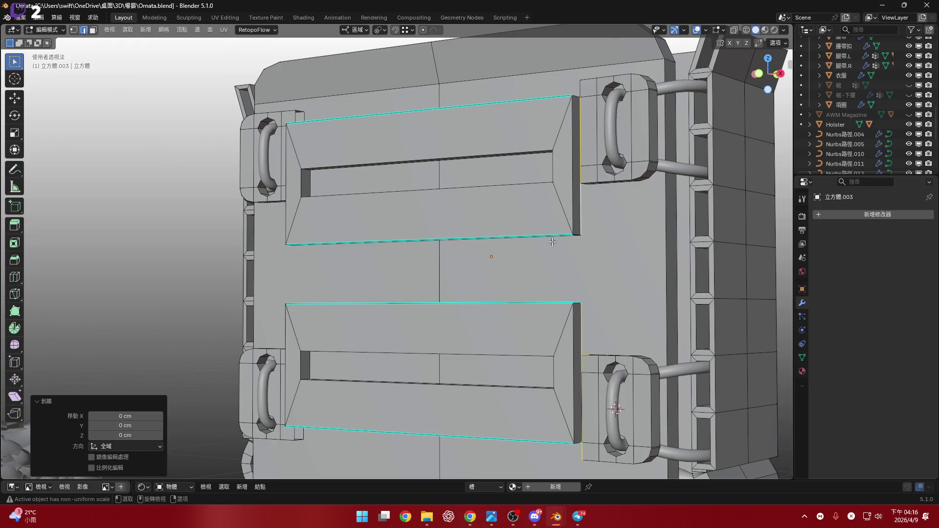
ctrl+click(552, 242)
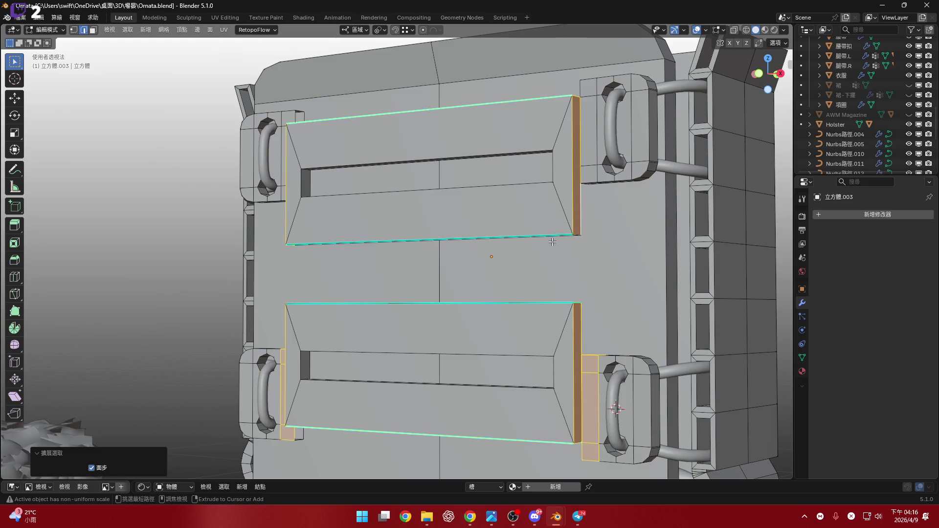
click(557, 343)
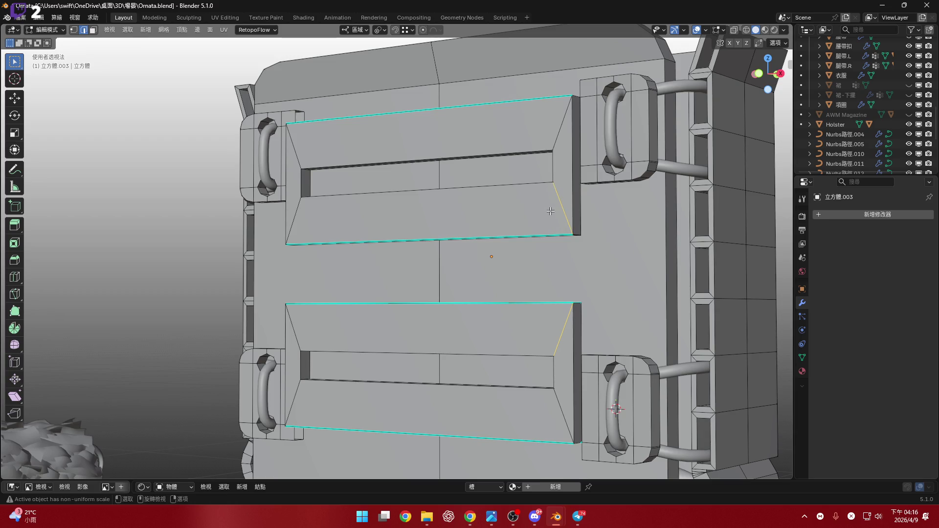
- Grow the selection over both slatted panels and hide them, exposing the flat back panel
key(ctrl+KP_Add)
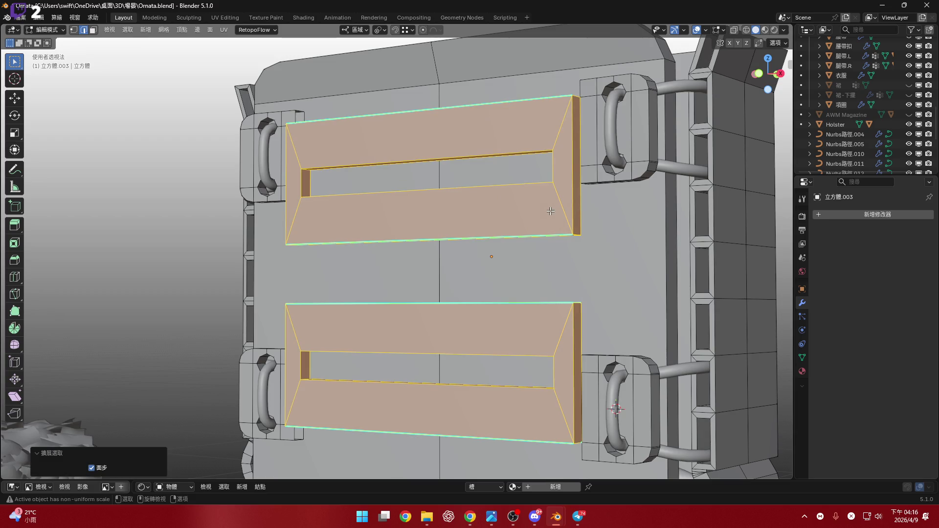
key(h)
middle_drag(551, 211, 510, 315)
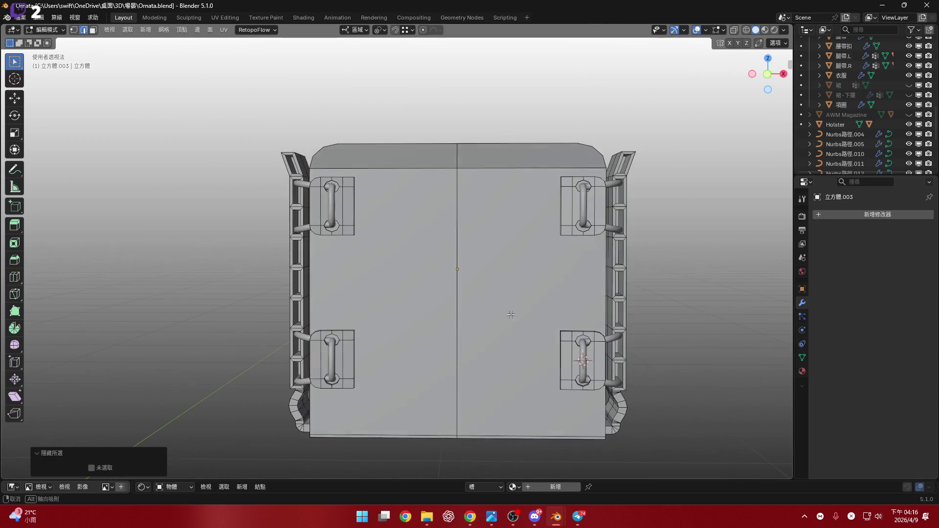
- Select both back face halves and the two top bevel faces, then cancel a started duplicate move
click(430, 287)
shift+click(497, 284)
scroll(472, 290, up, 2)
mouse_move(472, 290)
shift+middle_down()
mouse_move(481, 236)
mouse_move(472, 253)
shift+middle_up()
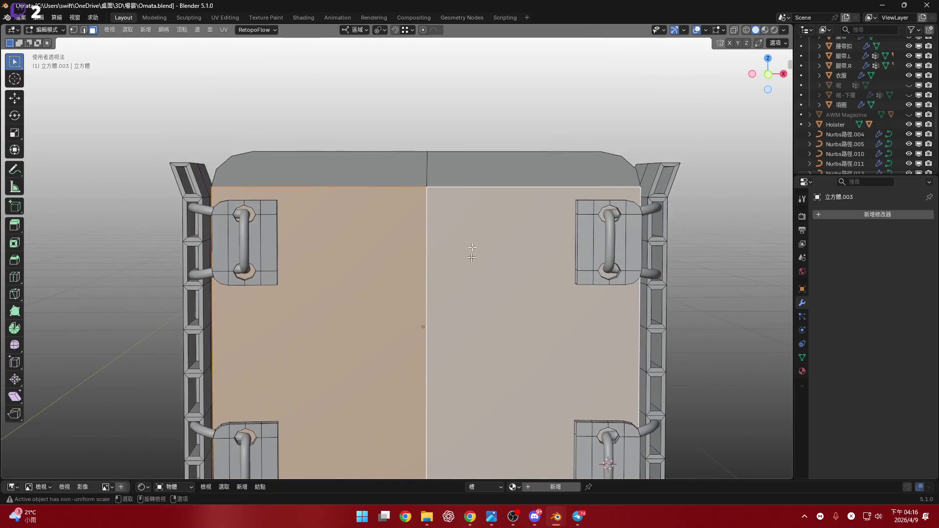
shift+click(515, 169)
shift+click(316, 168)
middle_drag(470, 220, 718, 83)
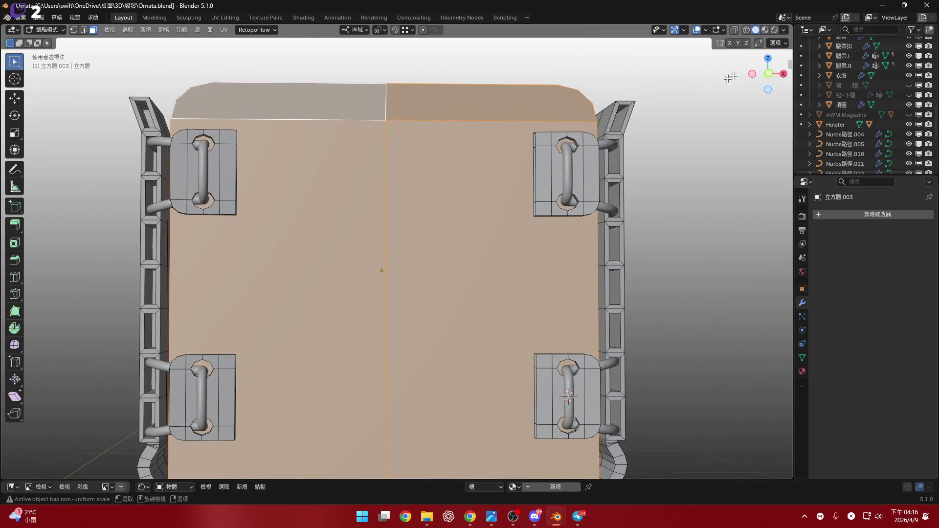
click(767, 77)
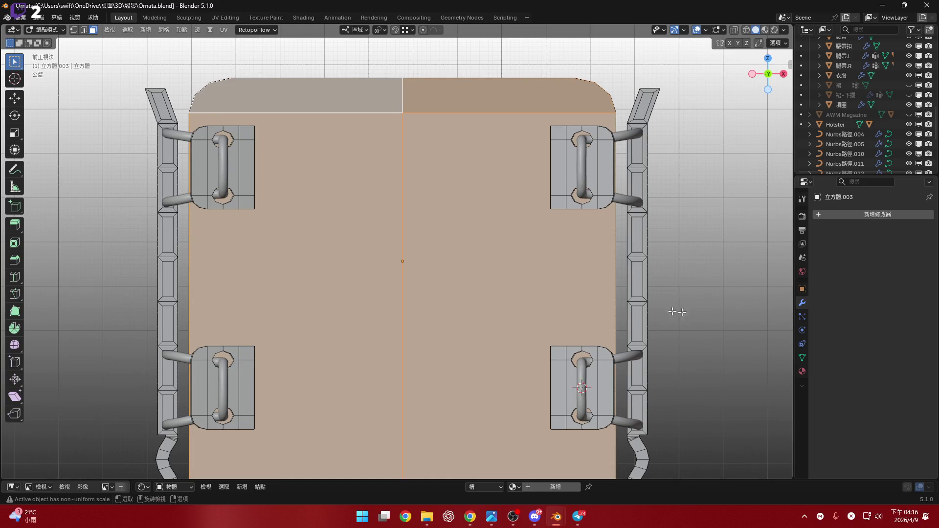
key(shift+d)
right_click(619, 307)
- Reselect the right back face and add the top bevel and left back face loop
mouse_move(618, 307)
middle_down()
mouse_move(527, 279)
mouse_move(517, 292)
mouse_move(576, 355)
mouse_move(572, 338)
middle_up()
key(ctrl+KP_Add)
key(ctrl+KP_Add)
scroll(565, 346, down, 3)
scroll(573, 351, up, 3)
click(571, 339)
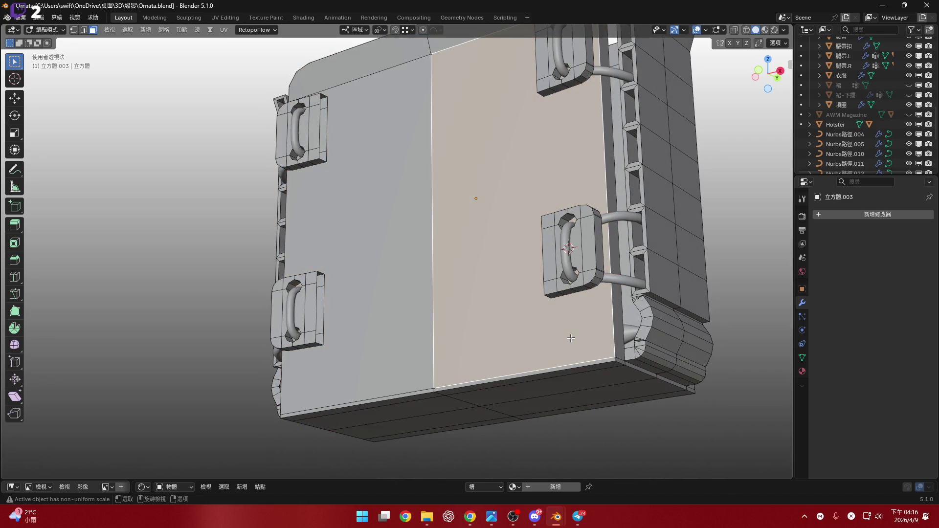
middle_drag(529, 307, 565, 303)
alt+click(609, 289)
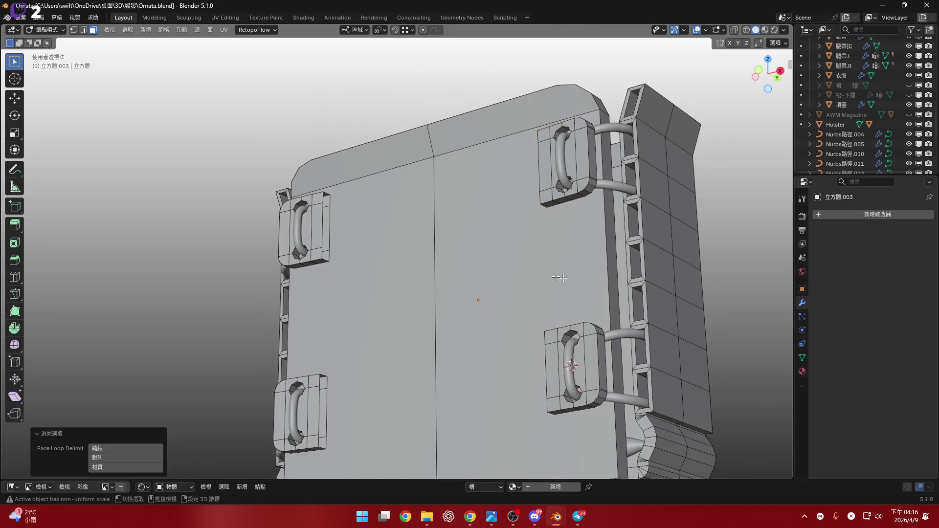
alt+click(608, 287)
mouse_move(609, 288)
middle_down()
mouse_move(433, 168)
mouse_move(600, 251)
mouse_move(408, 287)
middle_up()
alt+shift+click(450, 161)
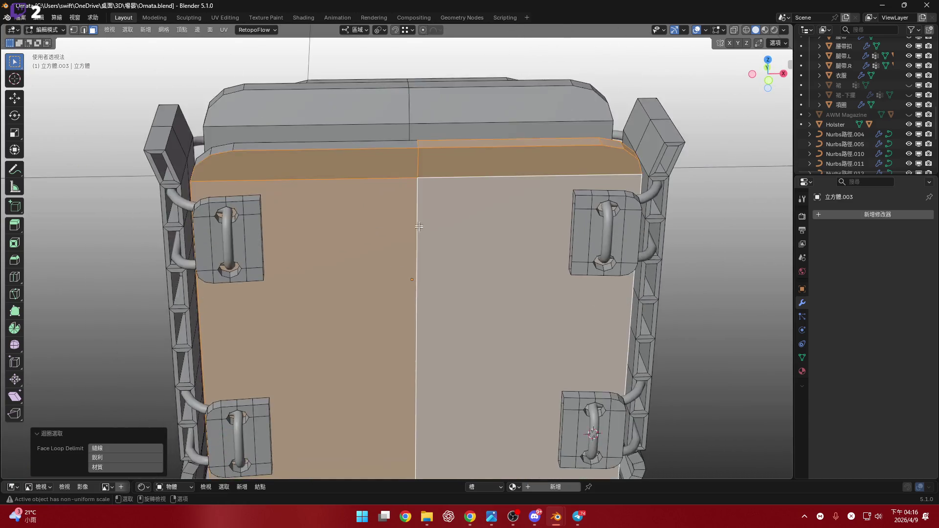
- Grow and shrink the face selection, try circle select and the face menu without committing a command
middle_drag(396, 192, 451, 306)
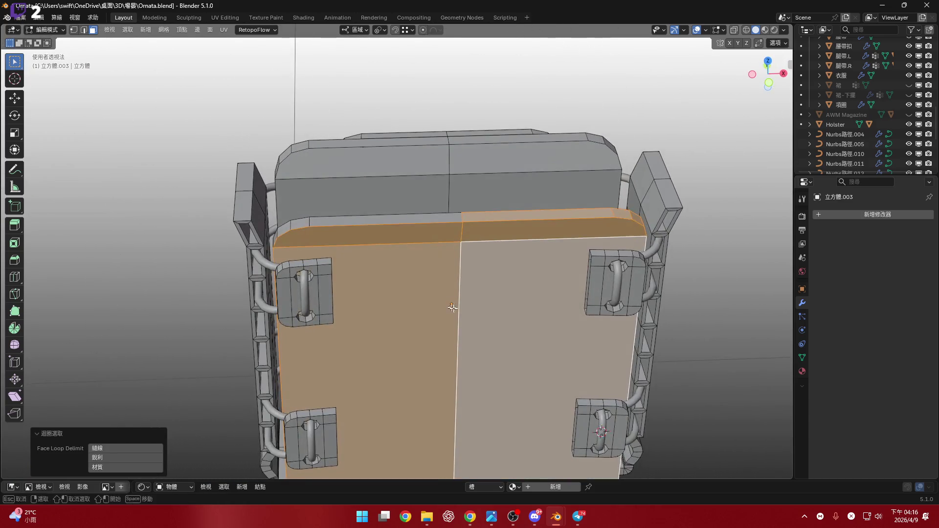
key(ctrl+KP_Add)
key(ctrl+KP_Subtract)
shift+middle_drag(495, 338, 455, 339)
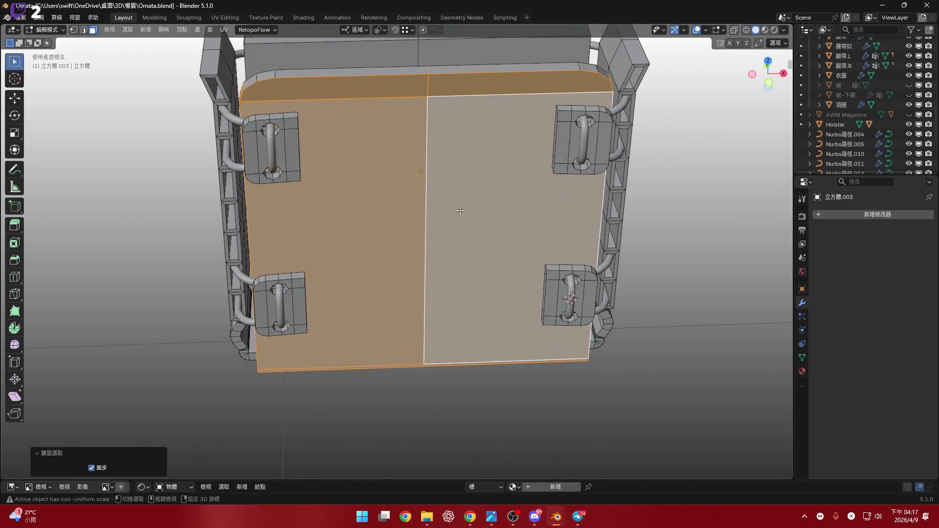
mouse_move(434, 377)
middle_down()
mouse_move(462, 332)
mouse_move(445, 326)
mouse_move(438, 335)
middle_up()
scroll(461, 332, down, 5)
scroll(459, 338, up, 6)
key(c)
key(Escape)
right_click(419, 333)
key(Escape)
mouse_move(350, 325)
middle_down()
mouse_move(342, 305)
mouse_move(384, 308)
middle_up()
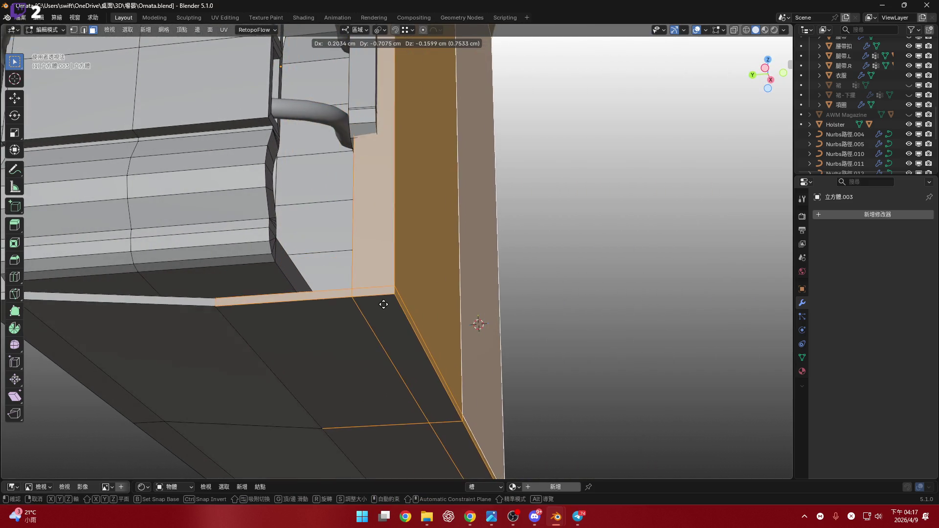
key(g)
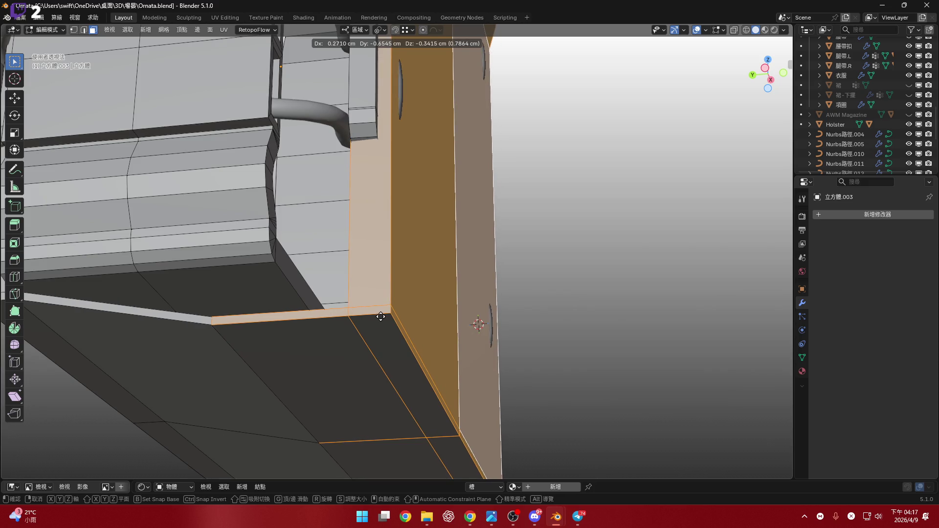
click(381, 317)
scroll(377, 314, down, 3)
middle_drag(377, 314, 336, 289)
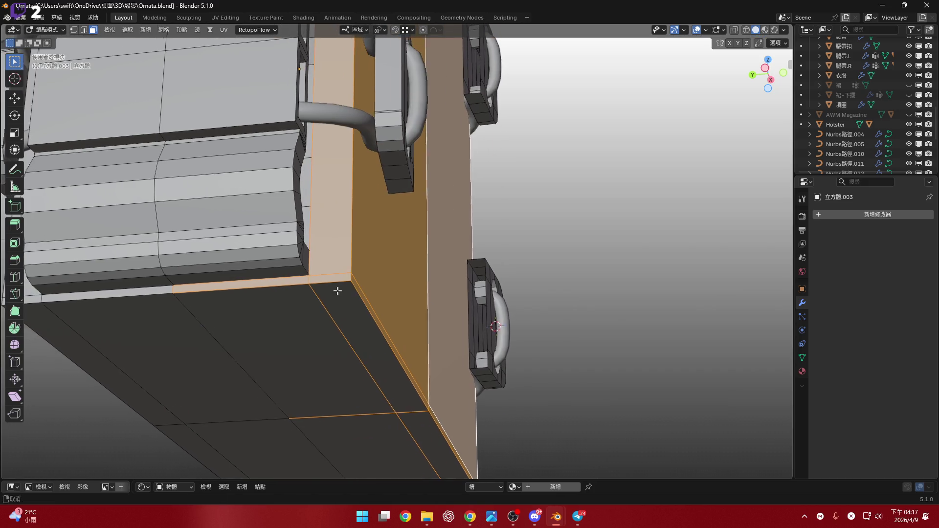
scroll(314, 283, up, 4)
shift+click(310, 289)
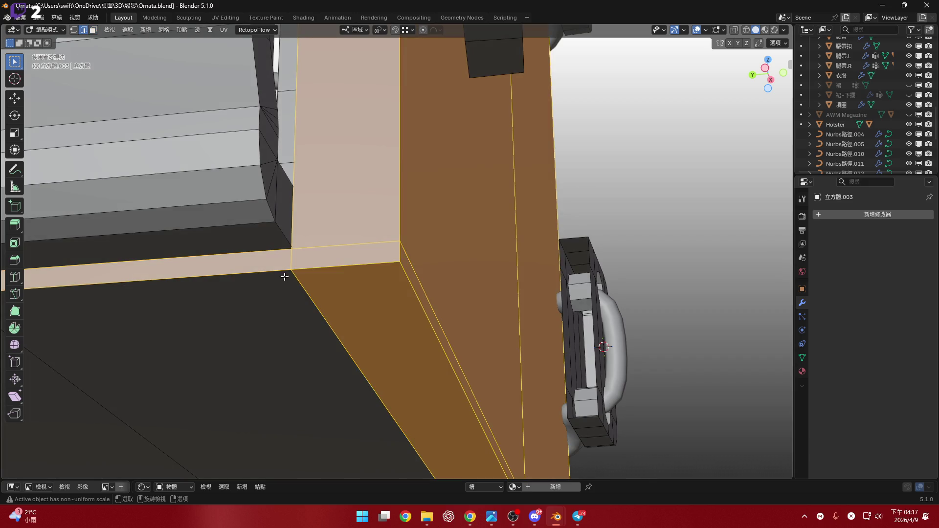
shift+click(363, 339)
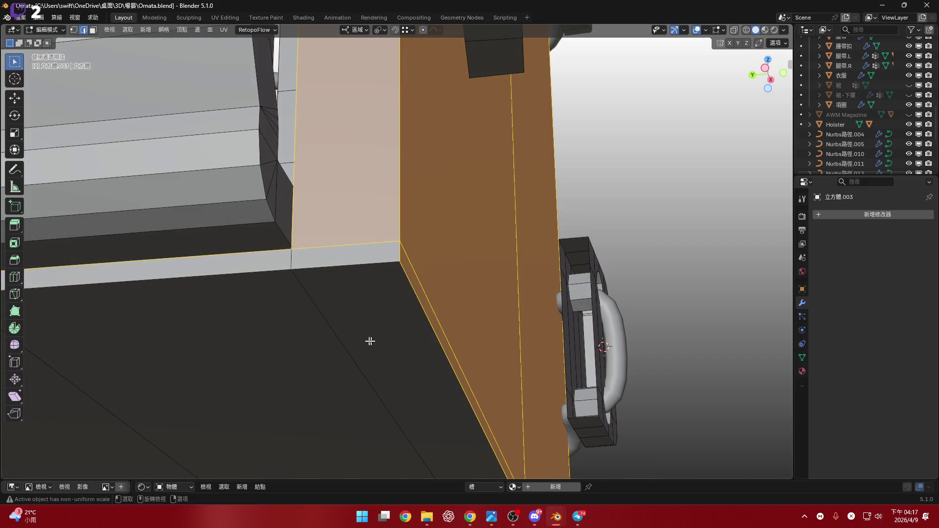
middle_drag(362, 339, 396, 326)
scroll(493, 348, up, 3)
mouse_move(494, 348)
middle_down()
mouse_move(373, 330)
mouse_move(344, 287)
middle_up()
shift+click(373, 330)
shift+click(356, 315)
shift+click(409, 350)
mouse_move(409, 350)
middle_down()
mouse_move(430, 332)
mouse_move(578, 302)
mouse_move(541, 292)
mouse_move(519, 331)
mouse_move(671, 146)
middle_up()
shift+click(548, 277)
scroll(507, 337, down, 3)
scroll(506, 334, up, 4)
click(736, 29)
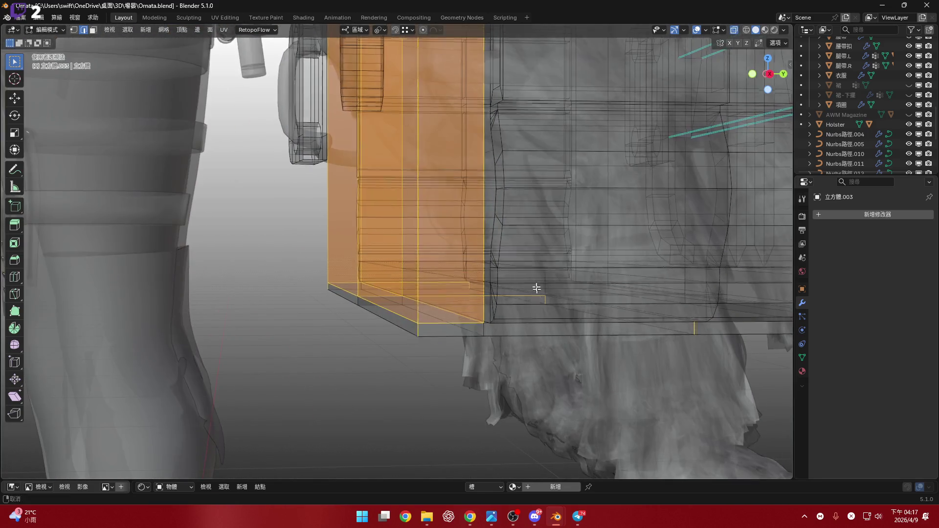
middle_drag(470, 242, 481, 308)
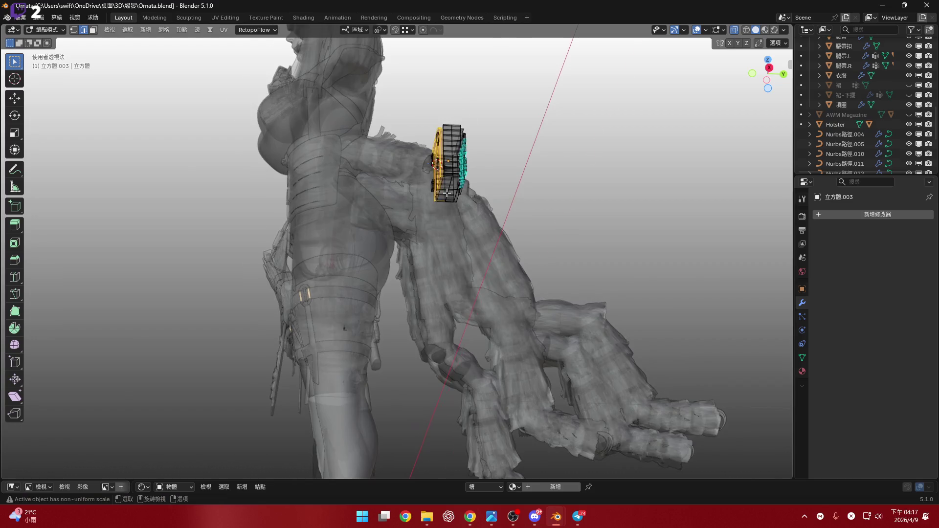
scroll(481, 309, up, 5)
middle_drag(481, 309, 756, 91)
click(770, 88)
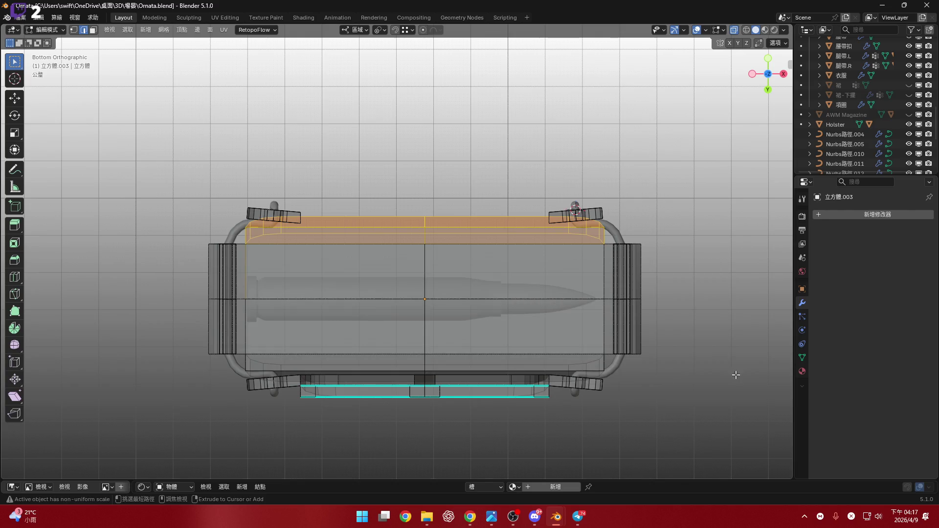
mouse_move(377, 258)
middle_down()
mouse_move(463, 343)
mouse_move(346, 247)
mouse_move(480, 353)
middle_up()
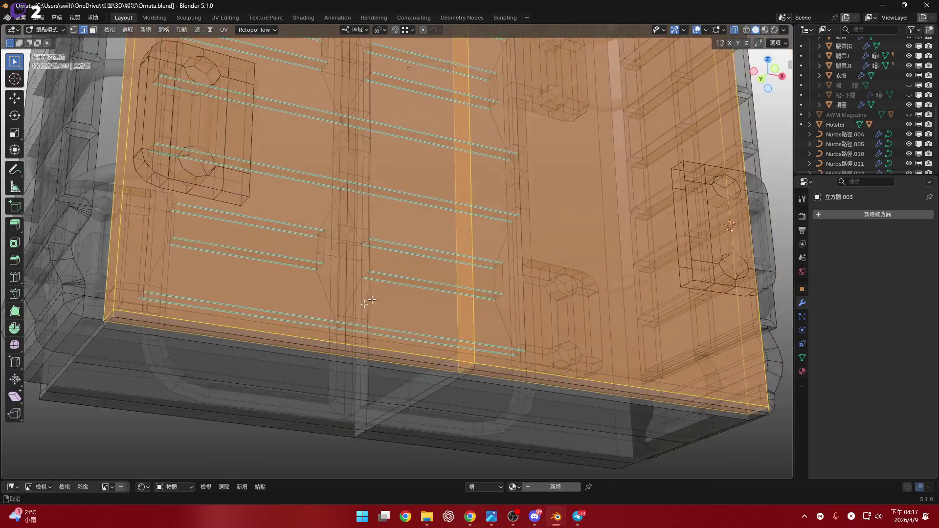
scroll(481, 353, down, 5)
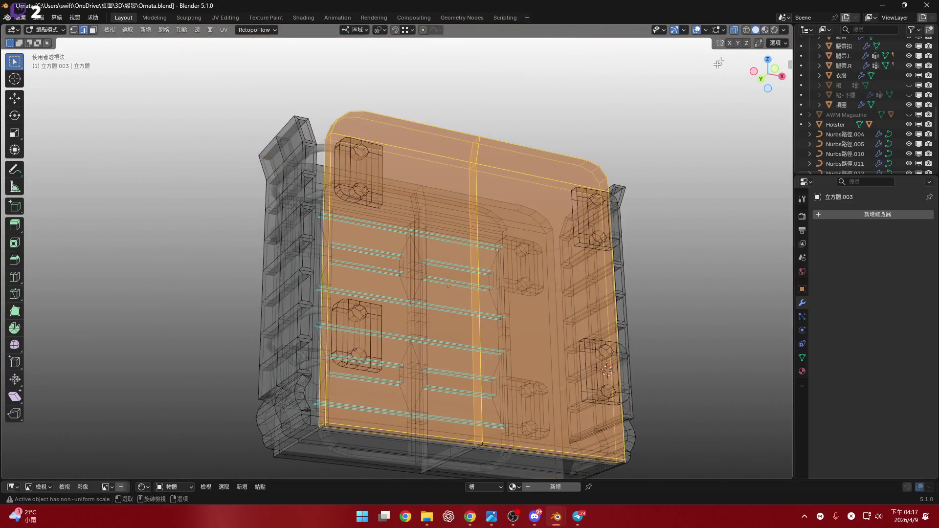
click(732, 29)
mouse_move(453, 218)
middle_down()
mouse_move(453, 245)
mouse_move(452, 237)
mouse_move(468, 254)
middle_up()
key(e)
- Push the extruded back face out along Y by about -0.467 cm and view it from the front
key(Escape)
middle_drag(462, 306, 487, 301)
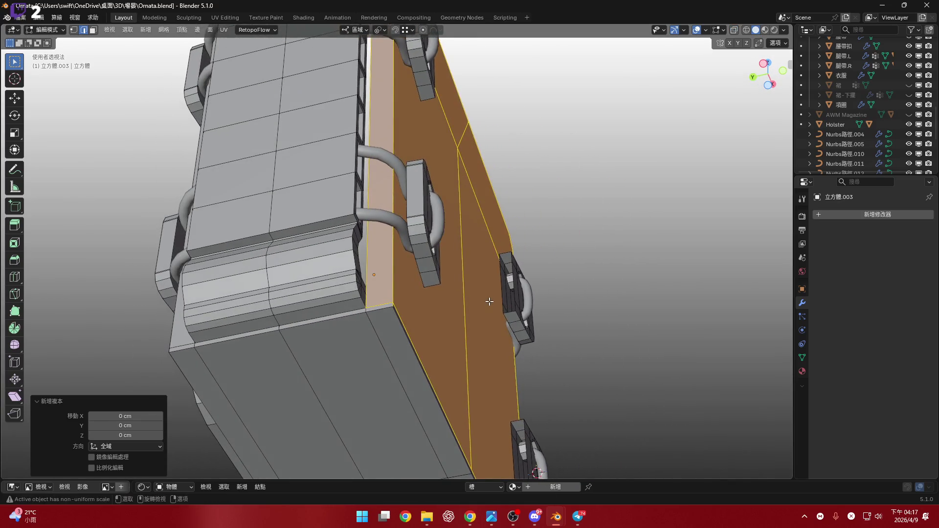
key(g)
key(y)
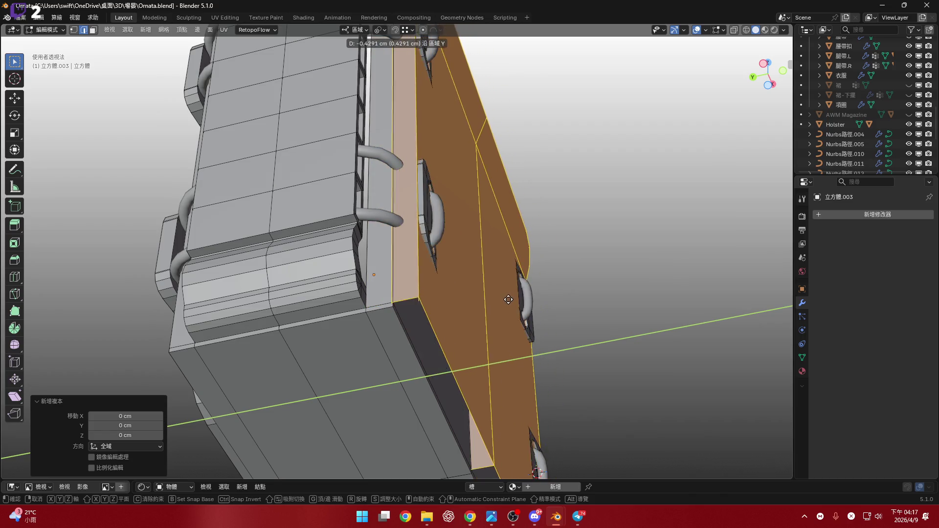
click(508, 300)
middle_drag(509, 300, 475, 271)
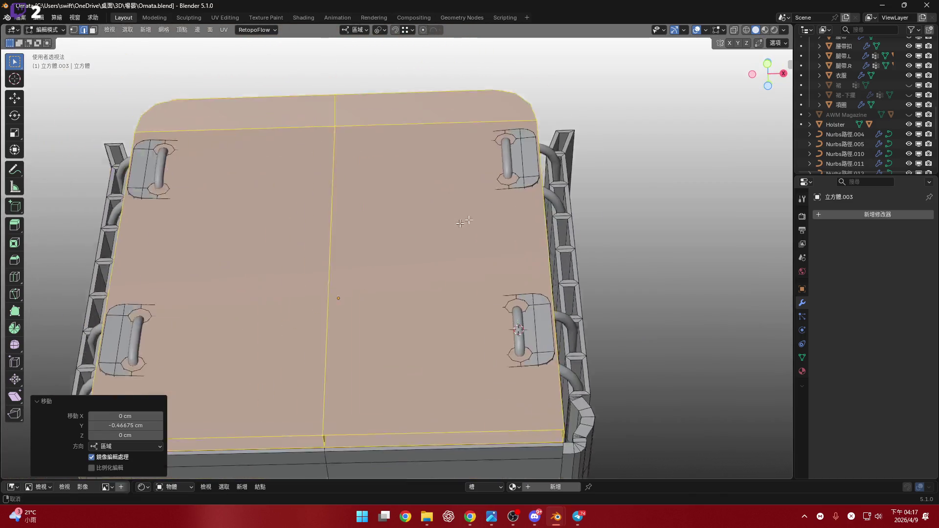
click(763, 74)
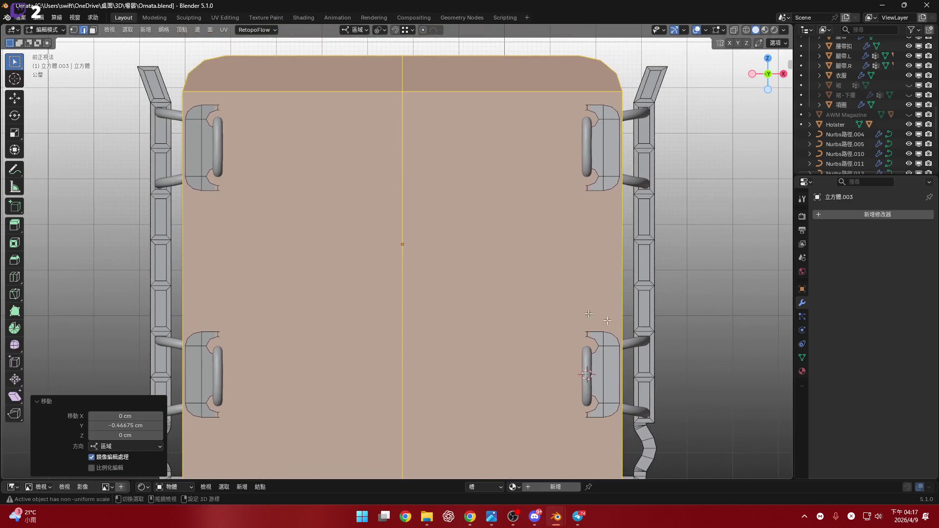
- Set the transform pivot to Median Point and scale the face down to 0.83
key(s)
key(Escape)
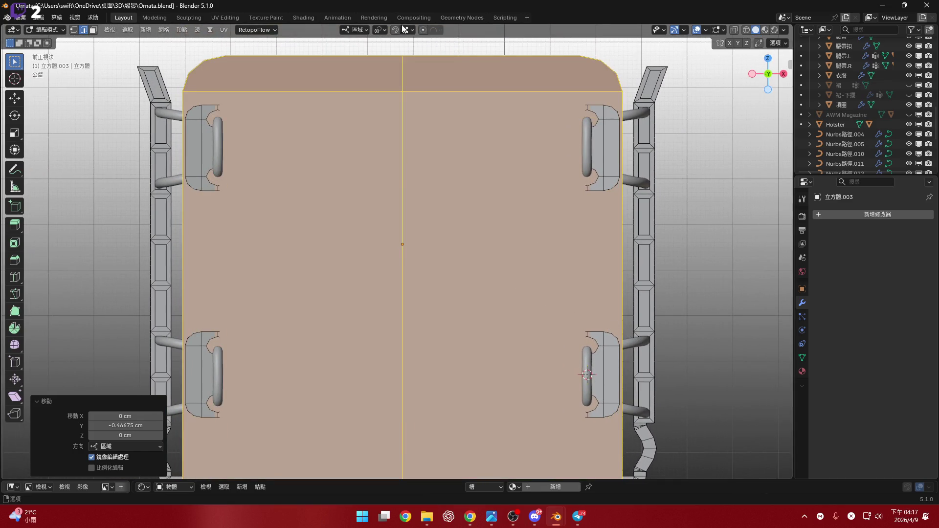
click(380, 30)
click(406, 86)
key(s)
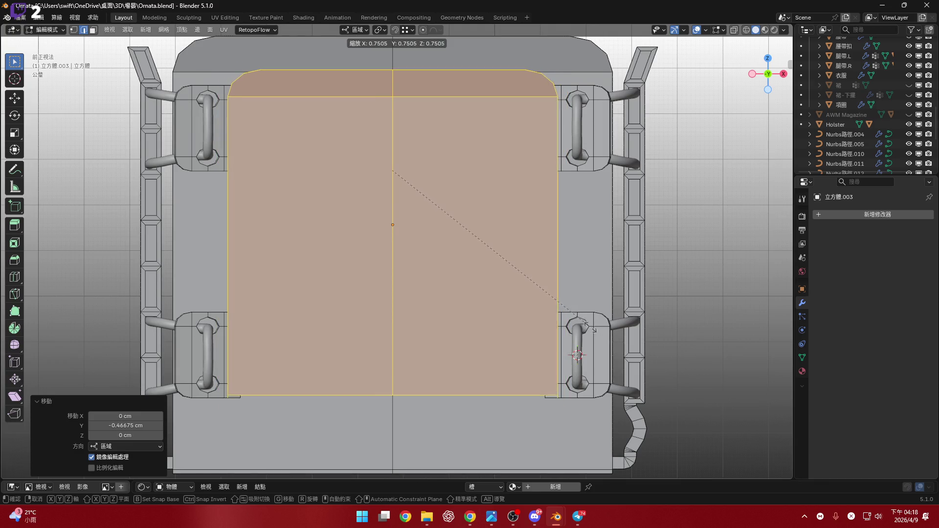
click(619, 343)
- Narrow the raised panel to 0.831 along the X axis
shift+middle_drag(481, 255, 500, 318)
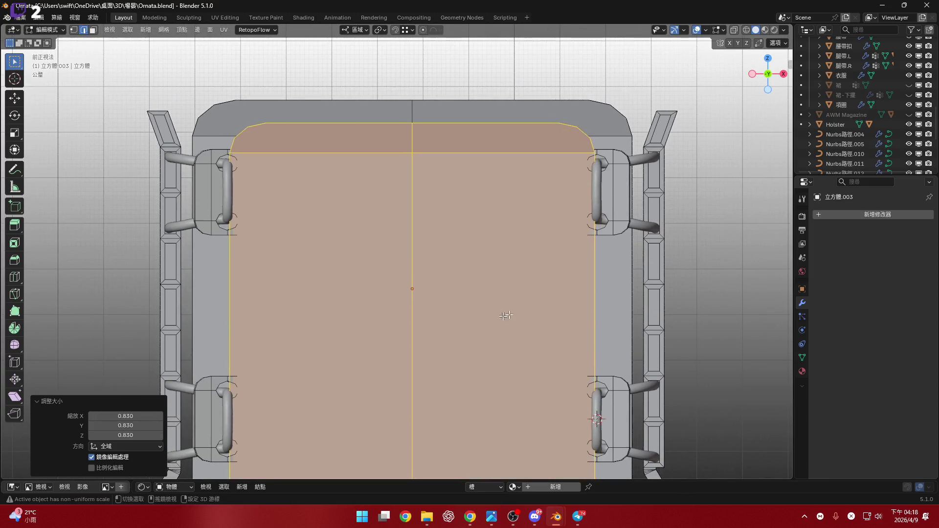
shift+middle_drag(645, 338, 643, 302)
key(s)
key(x)
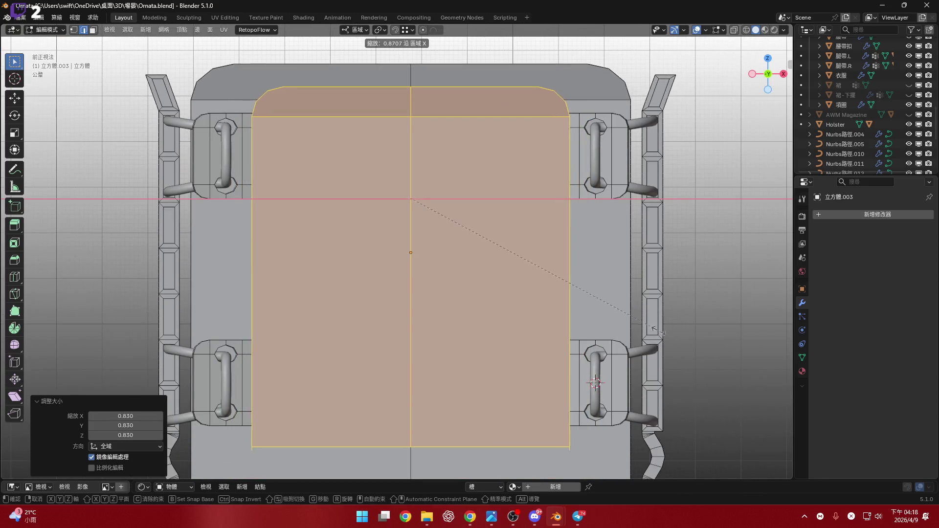
click(635, 331)
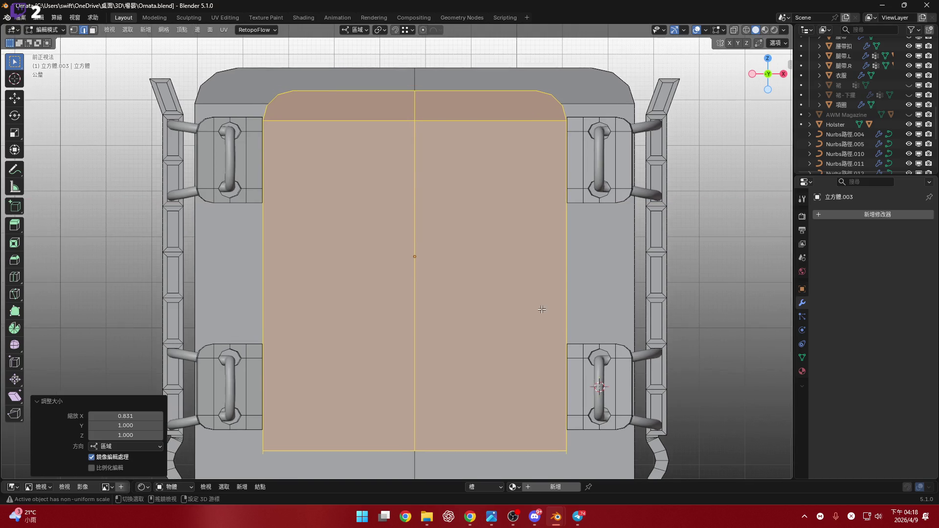
scroll(541, 310, up, 2)
scroll(528, 338, up, 3)
scroll(510, 362, up, 2)
scroll(510, 352, down, 2)
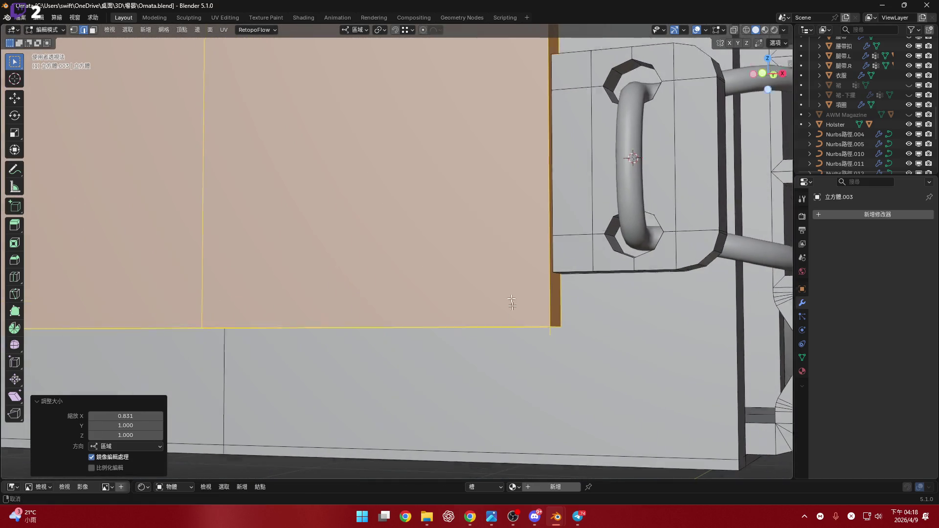
scroll(510, 345, down, 3)
scroll(511, 342, down, 1)
- Raise the panel face about 0.07 cm along Z
shift+middle_drag(514, 323, 517, 360)
scroll(517, 341, up, 2)
scroll(518, 341, up, 2)
scroll(519, 341, up, 1)
key(g)
key(z)
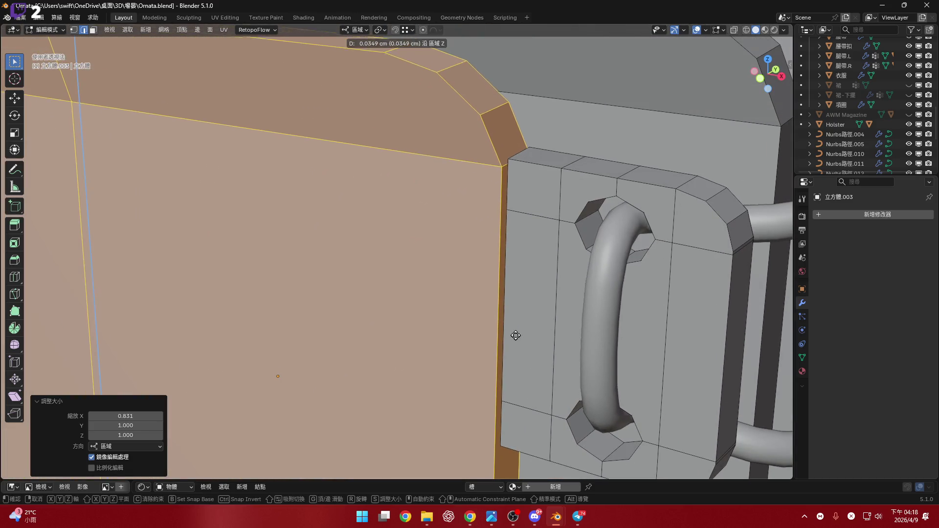
click(516, 326)
scroll(485, 242, up, 2)
scroll(485, 242, up, 2)
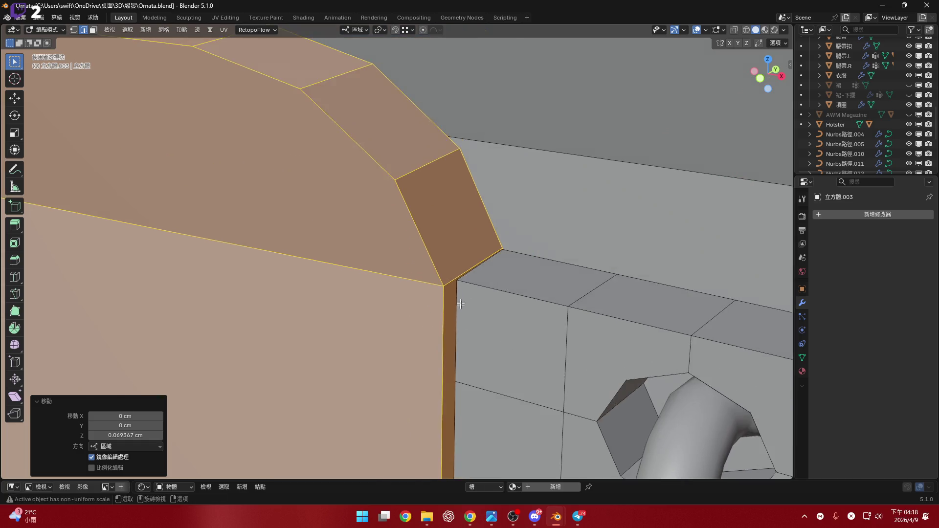
scroll(485, 243, up, 1)
- Set the snap target to Edge and move the face along Z to align flush with the block edge
middle_drag(485, 243, 475, 59)
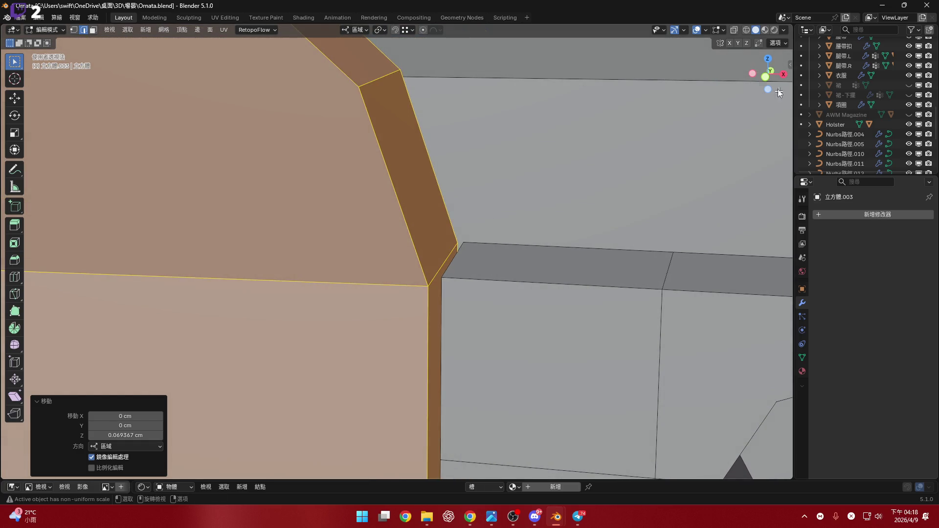
click(768, 81)
scroll(488, 249, down, 1)
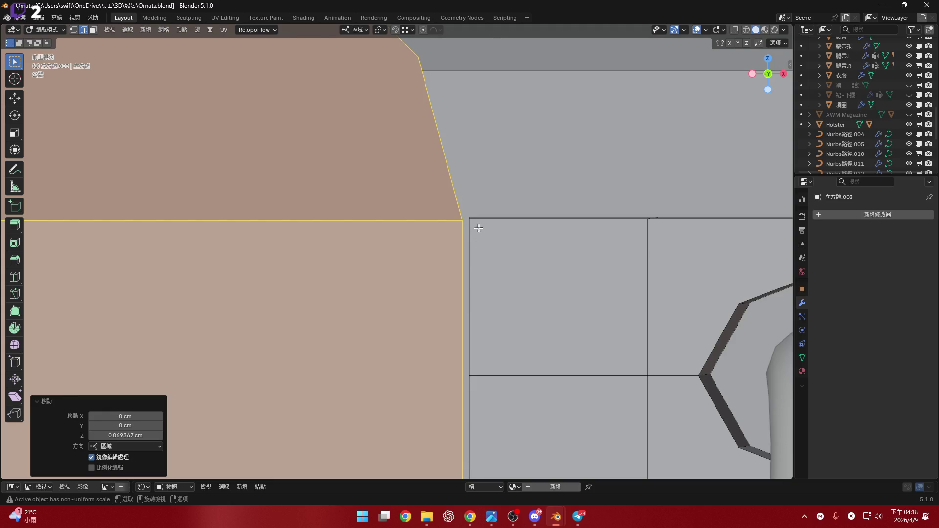
click(405, 30)
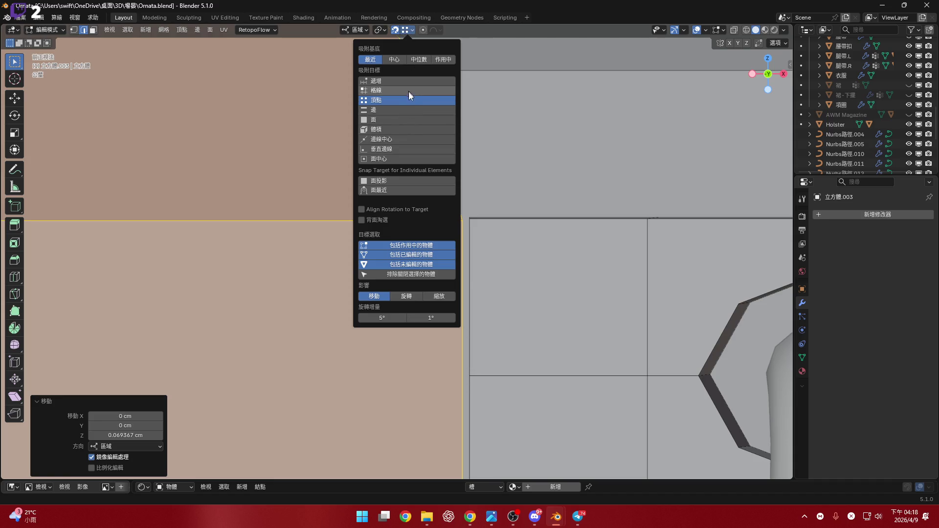
click(411, 108)
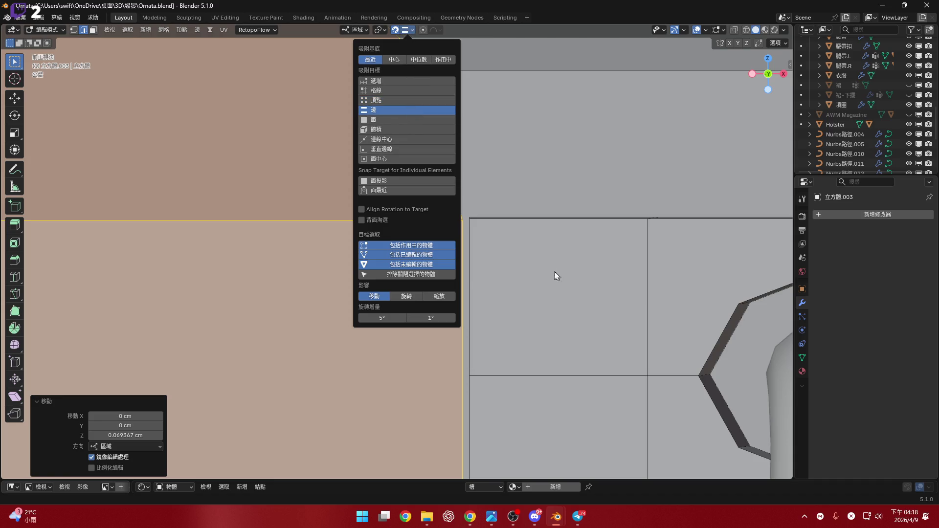
key(g)
key(z)
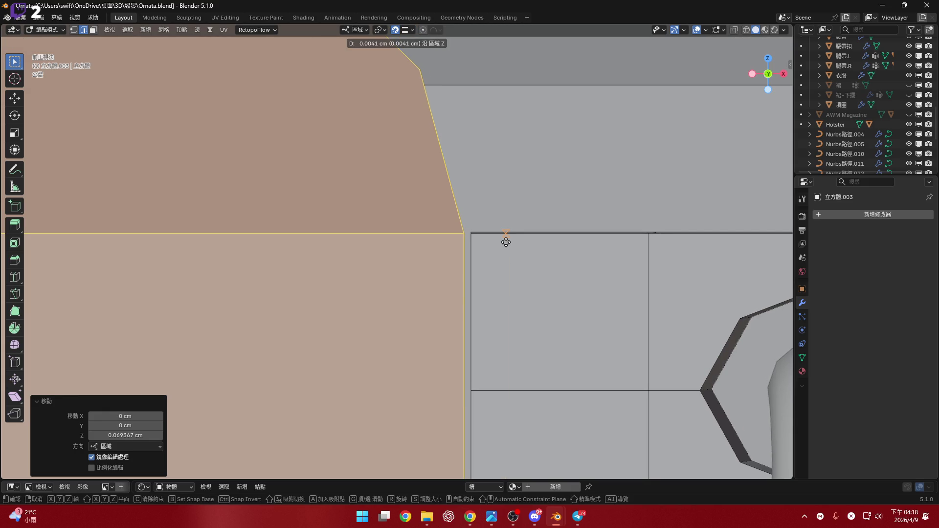
click(506, 243)
scroll(489, 260, down, 5)
- Orbit around the panel's lower corner and view it from the side
shift+middle_drag(489, 260, 404, 33)
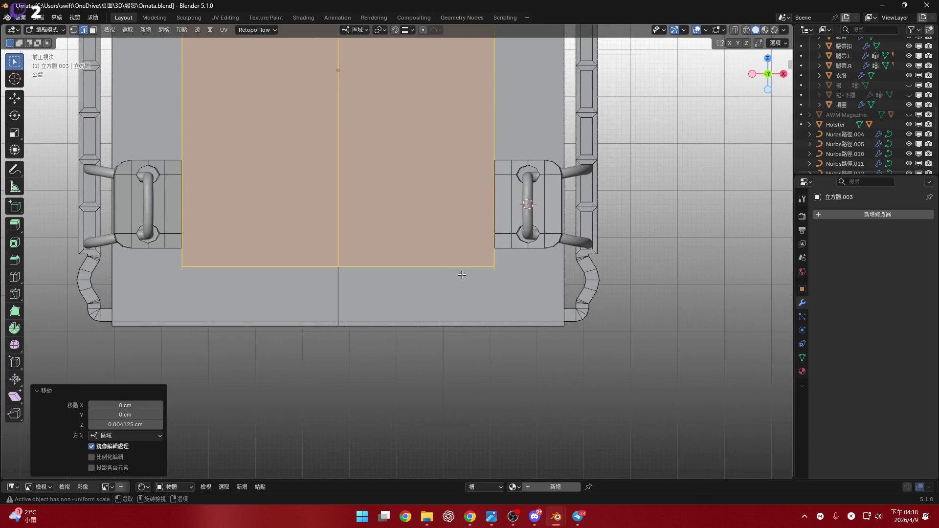
middle_drag(431, 266, 420, 254)
scroll(421, 253, up, 4)
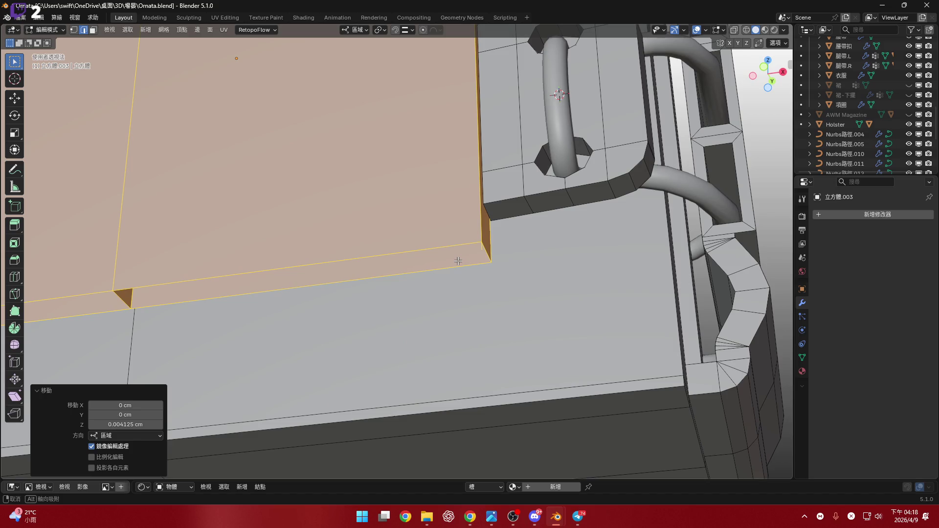
middle_drag(458, 261, 434, 258)
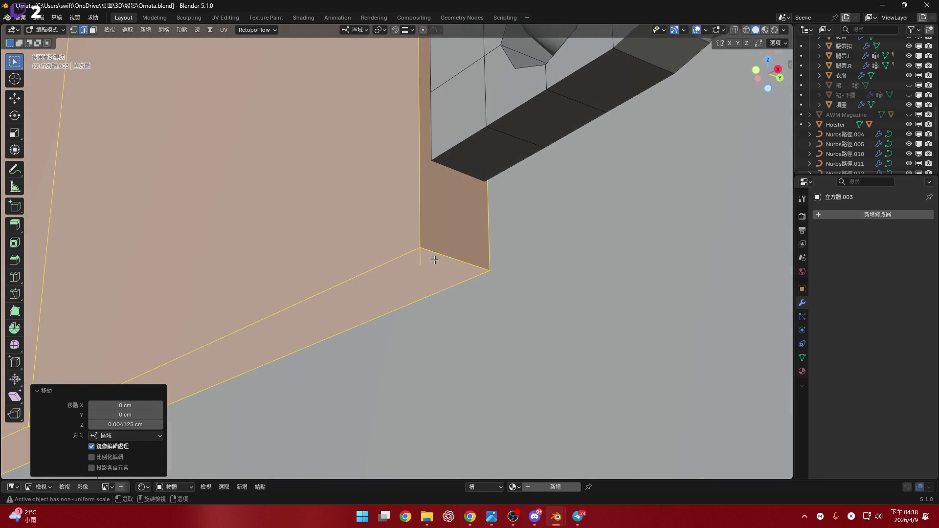
key(KP_3)
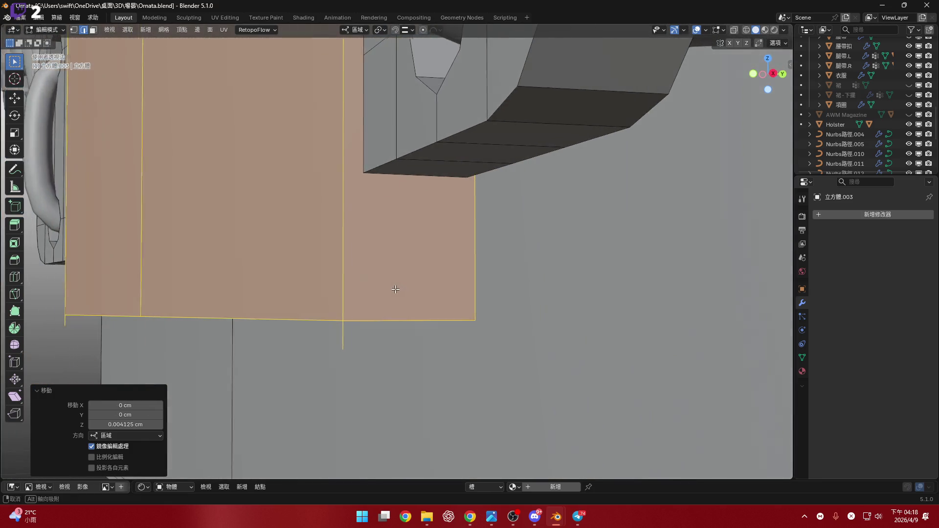
- Delete the two stray edges left below and on the back panel
click(339, 341)
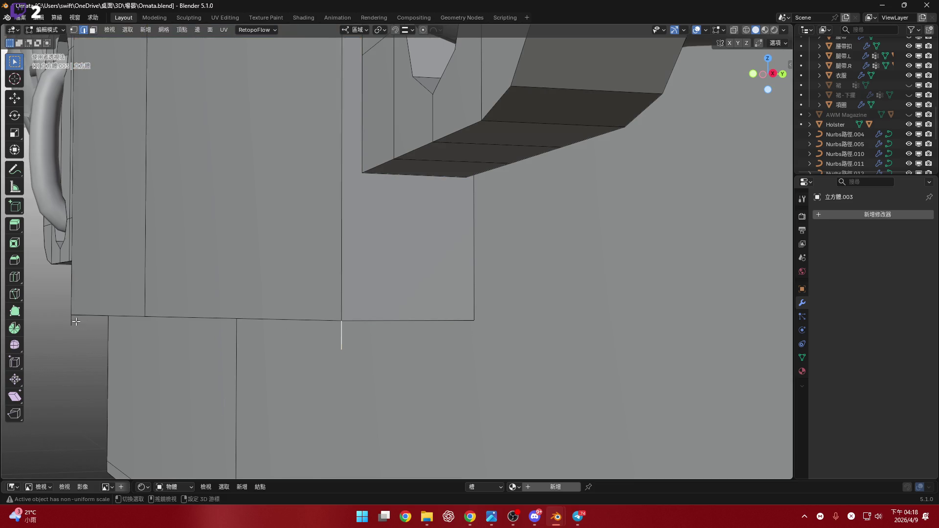
key(x)
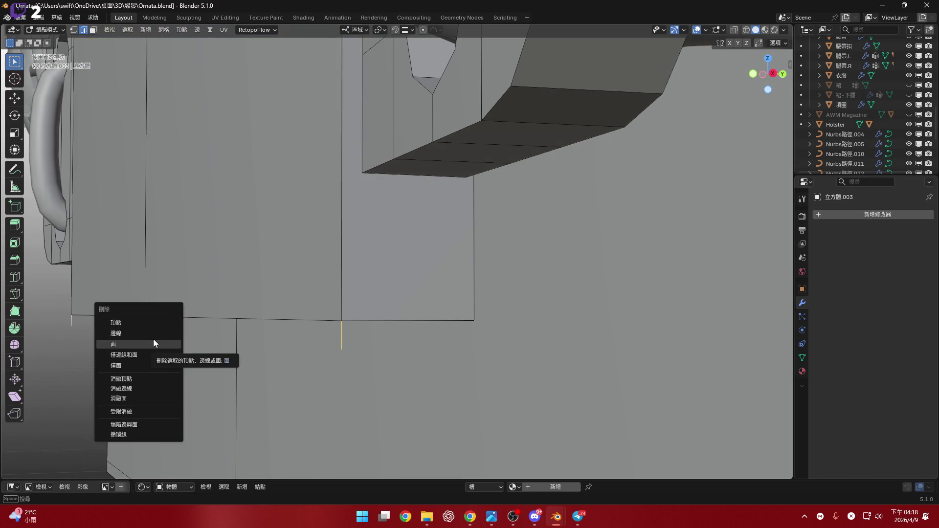
click(151, 334)
mouse_move(151, 334)
middle_down()
mouse_move(308, 309)
mouse_move(282, 273)
mouse_move(293, 253)
middle_up()
click(269, 286)
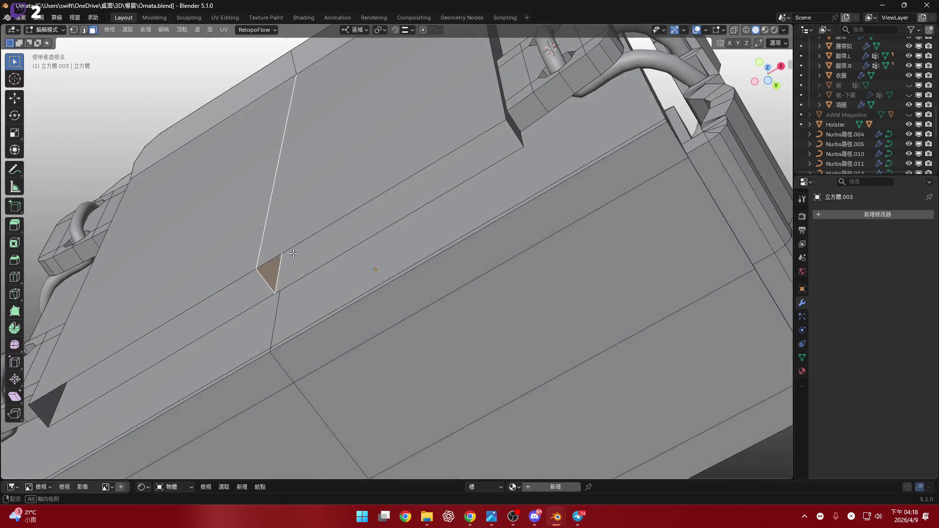
key(x)
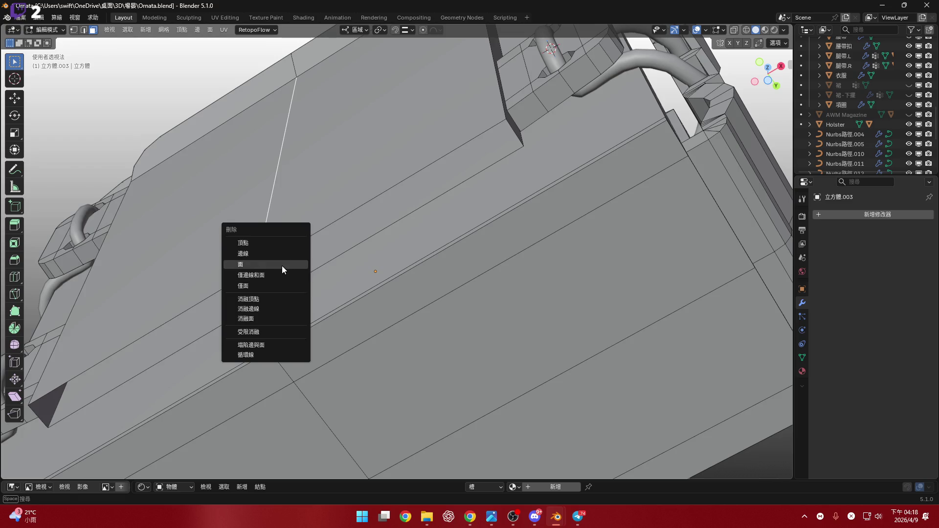
click(282, 265)
mouse_move(282, 264)
middle_down()
mouse_move(232, 372)
mouse_move(353, 298)
mouse_move(325, 319)
mouse_move(367, 310)
mouse_move(359, 274)
mouse_move(410, 225)
mouse_move(373, 294)
mouse_move(352, 281)
mouse_move(387, 260)
middle_up()
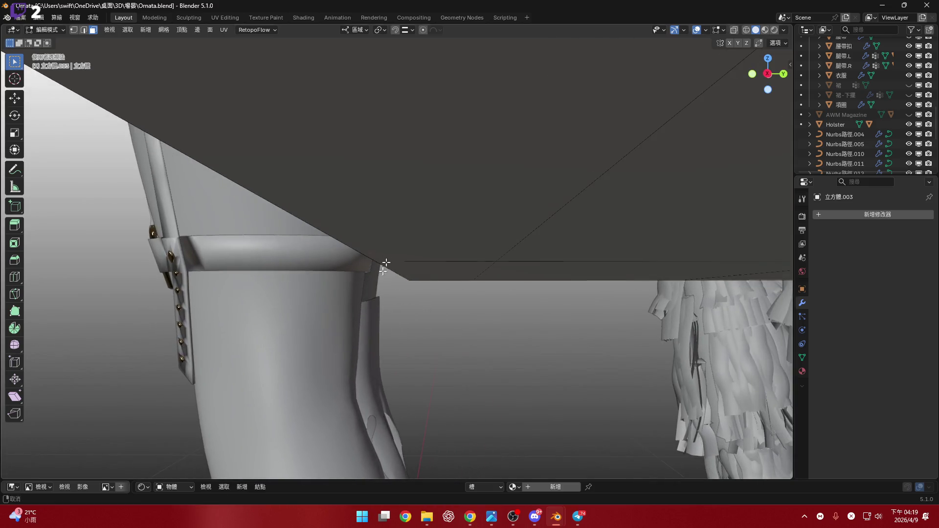
scroll(410, 256, up, 3)
scroll(453, 283, down, 2)
mouse_move(424, 310)
middle_down()
mouse_move(426, 287)
mouse_move(387, 327)
mouse_move(404, 321)
mouse_move(352, 332)
middle_up()
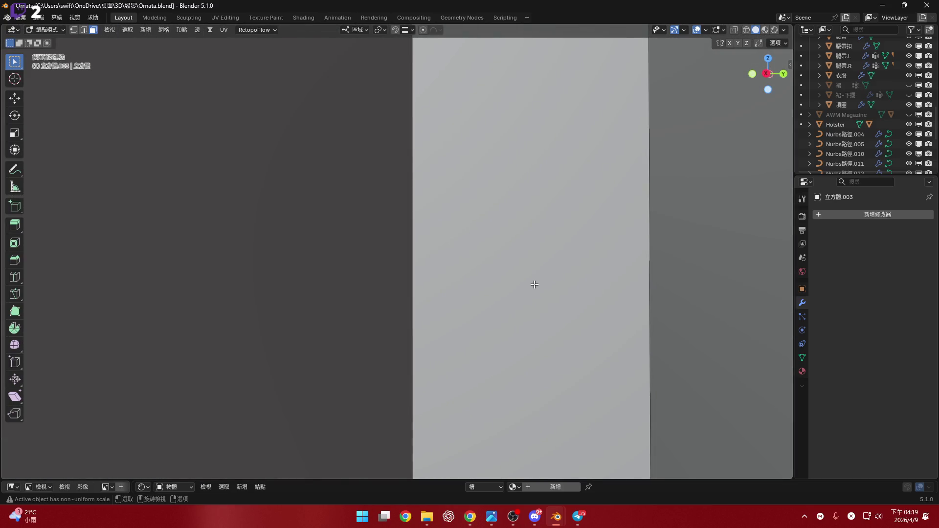
mouse_move(534, 283)
middle_down()
mouse_move(511, 272)
mouse_move(728, 53)
middle_up()
scroll(512, 272, down, 4)
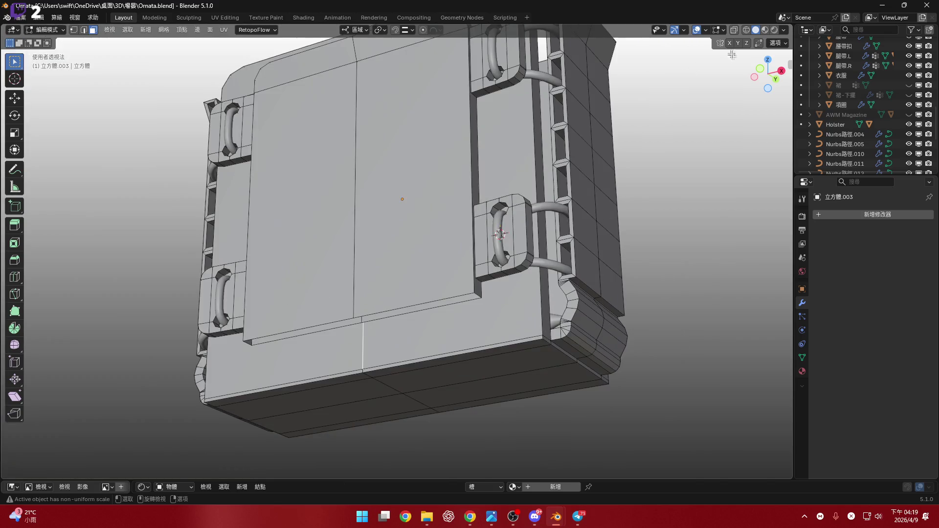
- Delete the strip of faces on the back panel with X-ray on, leaving an open gap
click(735, 30)
middle_drag(440, 243, 387, 201)
shift+click(386, 201)
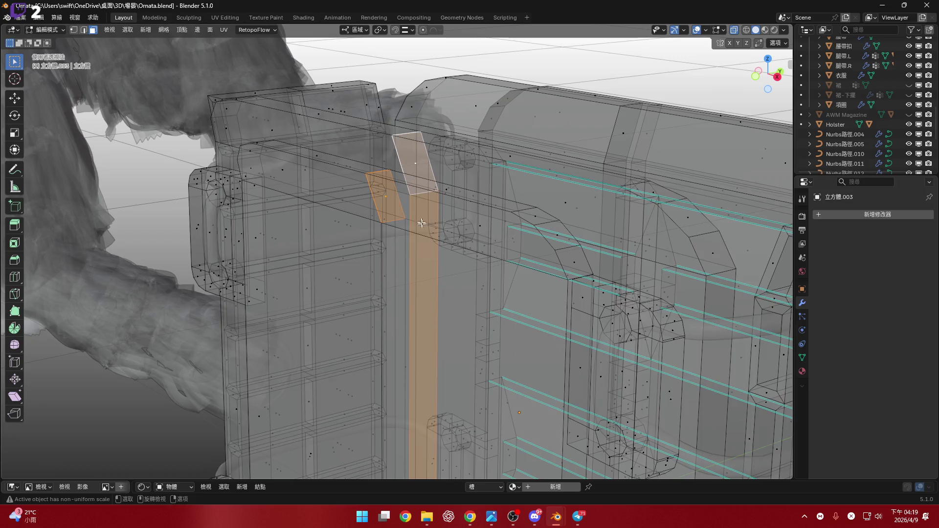
scroll(421, 220, down, 3)
key(x)
click(435, 216)
scroll(391, 154, down, 4)
mouse_move(391, 154)
middle_down()
mouse_move(429, 199)
mouse_move(416, 221)
mouse_move(415, 176)
mouse_move(381, 220)
mouse_move(466, 238)
mouse_move(533, 265)
middle_up()
scroll(415, 226, up, 4)
key(alt+z)
scroll(466, 237, down, 5)
scroll(533, 265, up, 5)
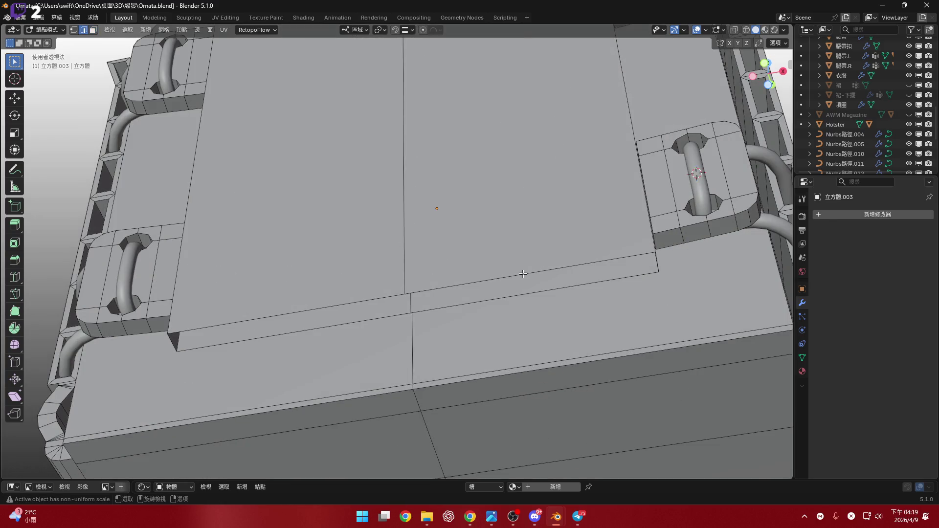
- Try selecting the panel's edge loop, undo it, and bring up the edge tools
alt+click(526, 268)
key(ctrl+z)
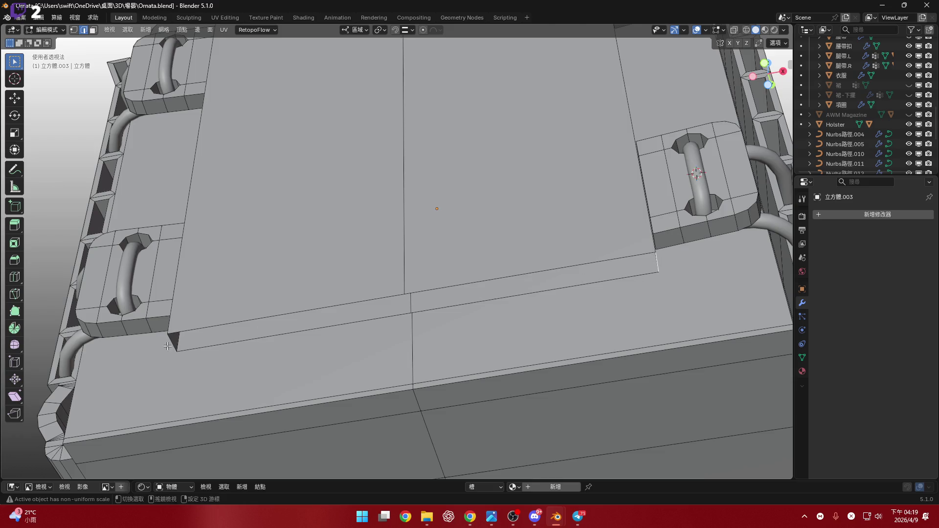
right_click(391, 255)
- Bridge the two edge loops to fill the gap and add an edge loop across the new strip
click(395, 255)
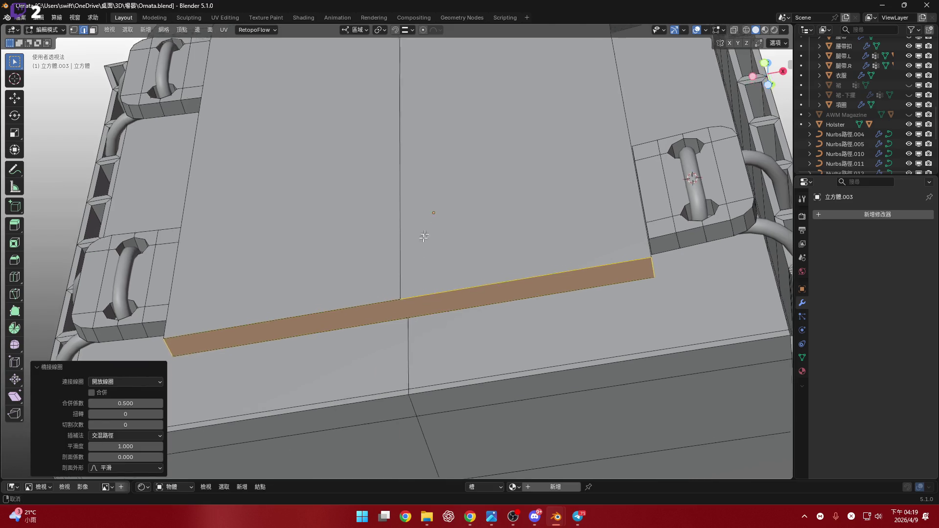
scroll(389, 326, up, 4)
middle_drag(389, 326, 390, 346)
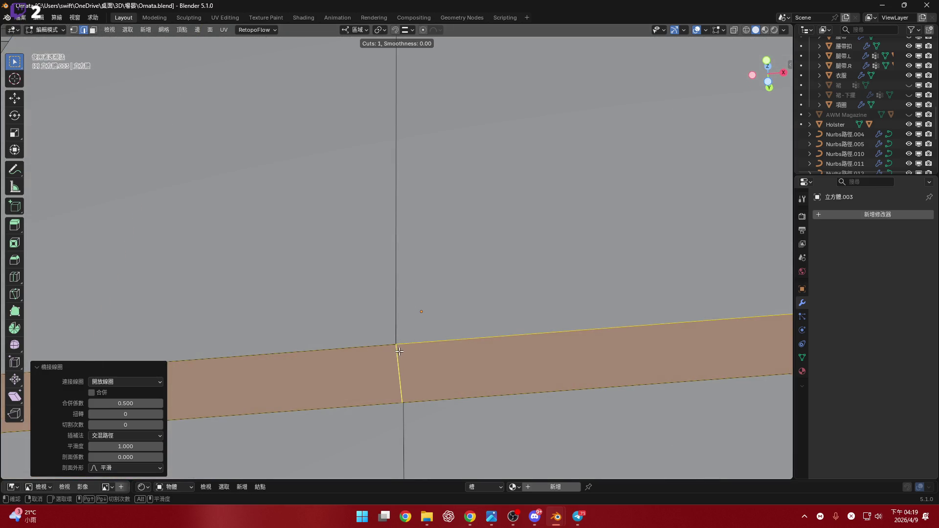
click(399, 351)
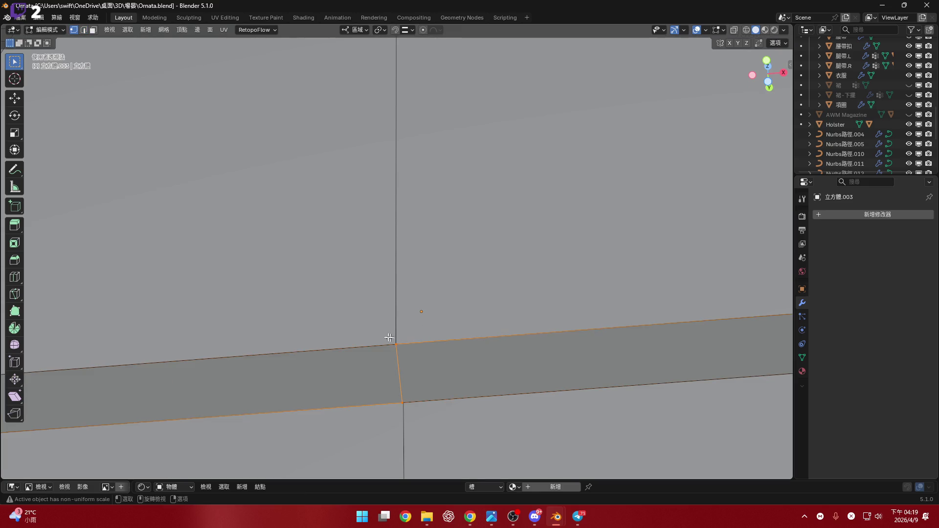
shift+scroll(421, 351, down, 2)
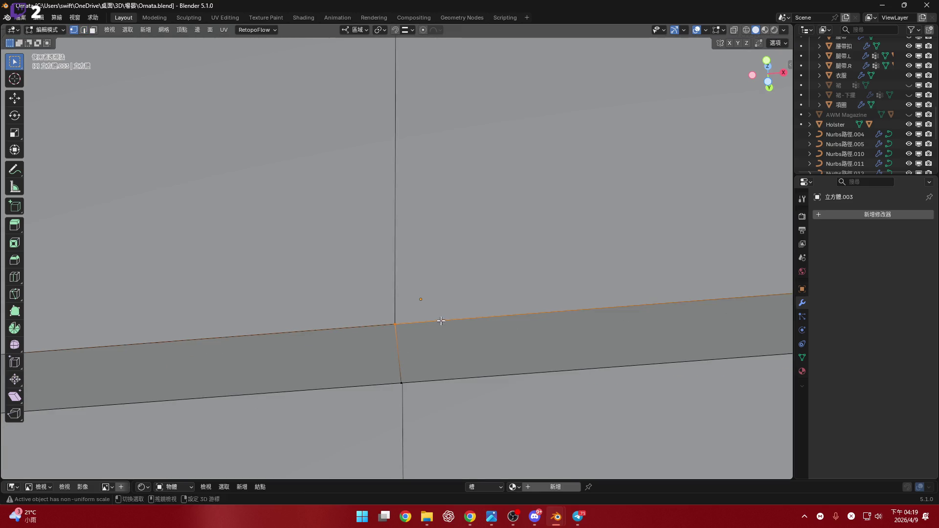
shift+scroll(440, 322, down, 2)
- Merge the overlapping vertices at both corners of the strip by distance
click(734, 32)
middle_drag(398, 280, 382, 272)
drag(374, 277, 399, 297)
key(m)
click(407, 308)
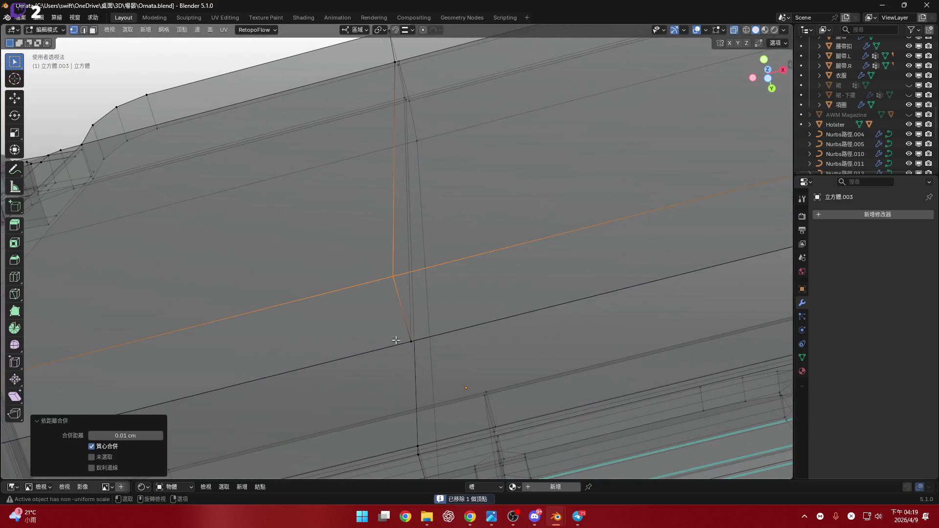
drag(394, 330, 425, 351)
key(m)
click(425, 351)
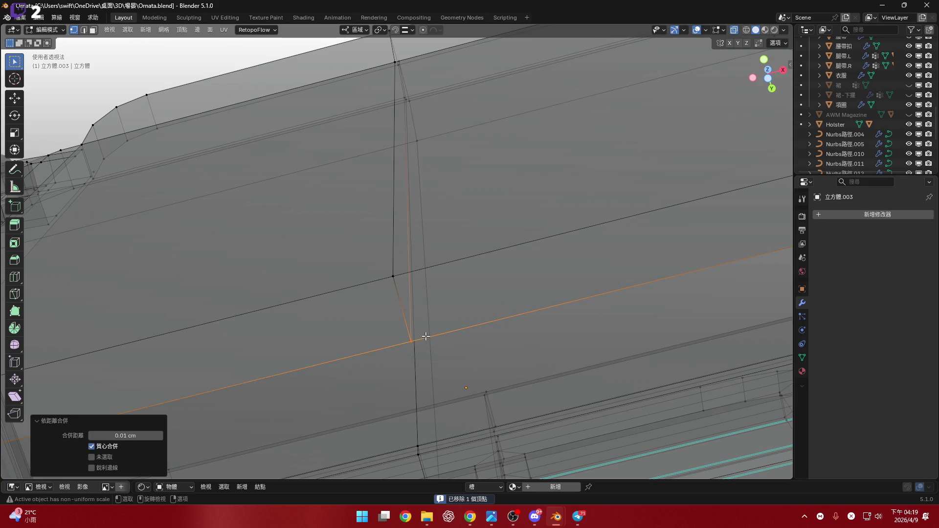
scroll(434, 286, down, 1)
scroll(435, 286, down, 3)
scroll(609, 160, down, 2)
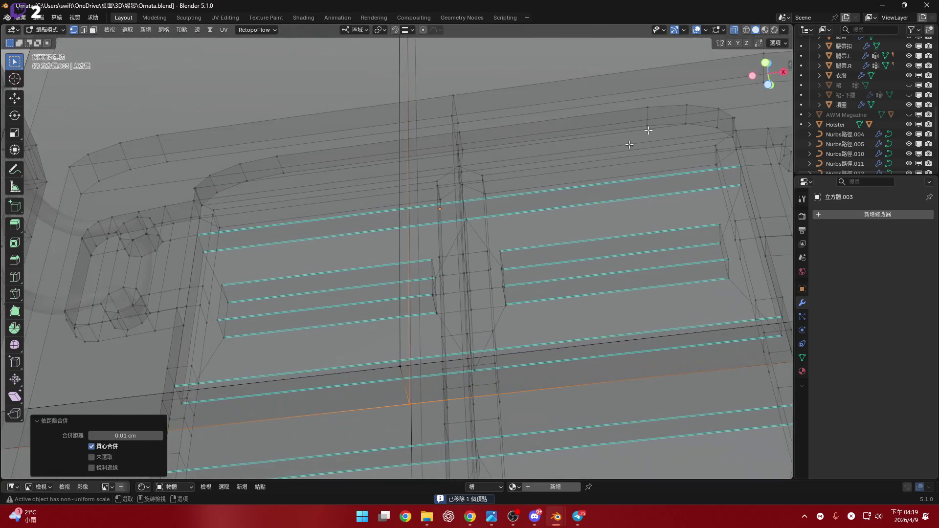
click(734, 31)
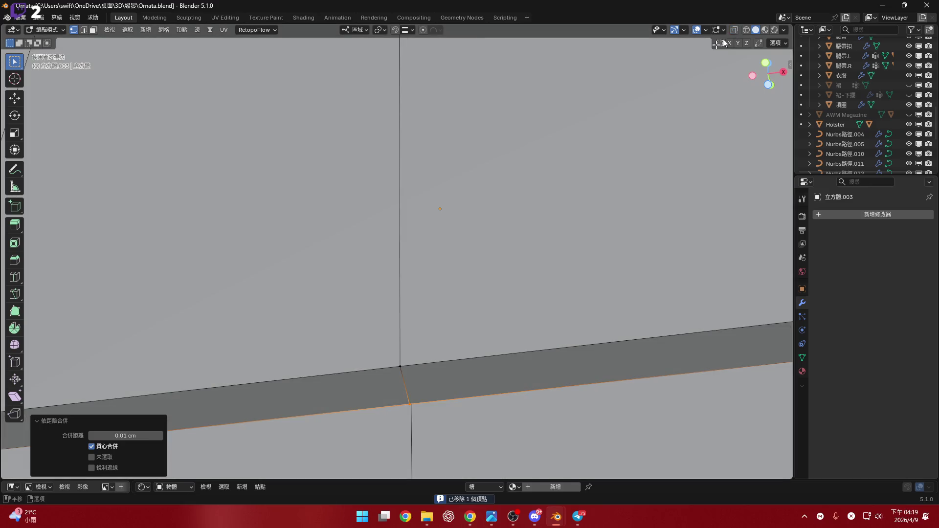
scroll(400, 363, down, 1)
scroll(460, 335, down, 4)
scroll(440, 279, down, 3)
scroll(410, 272, up, 2)
middle_drag(410, 272, 391, 318)
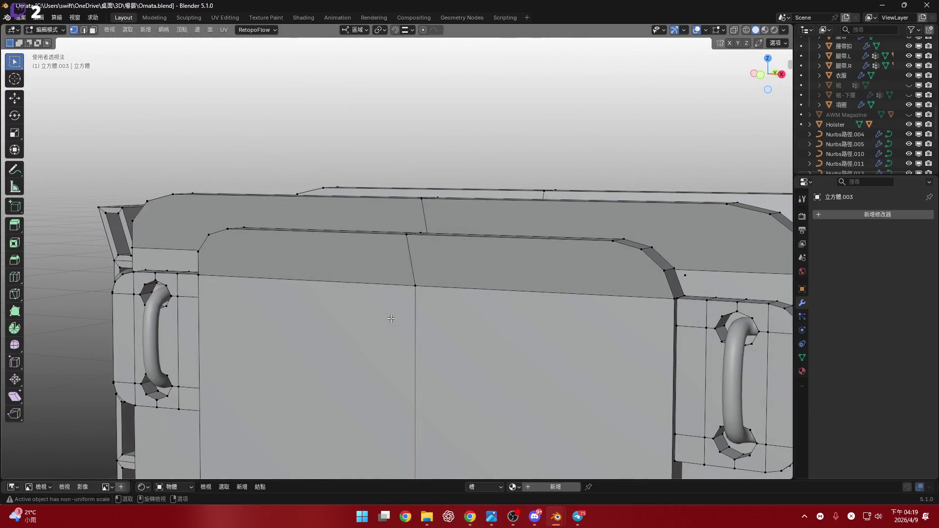
- Dissolve the vertical centre edge loop running down the raised back panel from front view
key(KP_1)
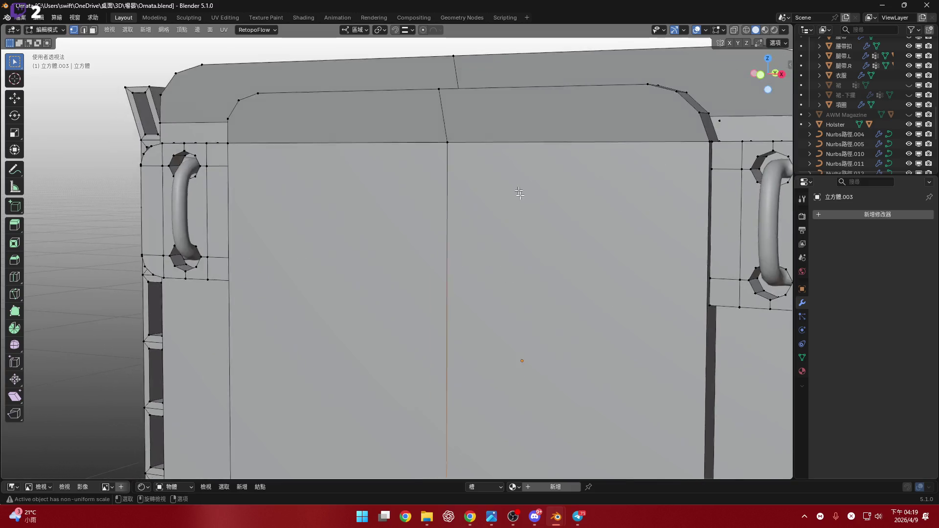
scroll(593, 202, down, 1)
click(766, 75)
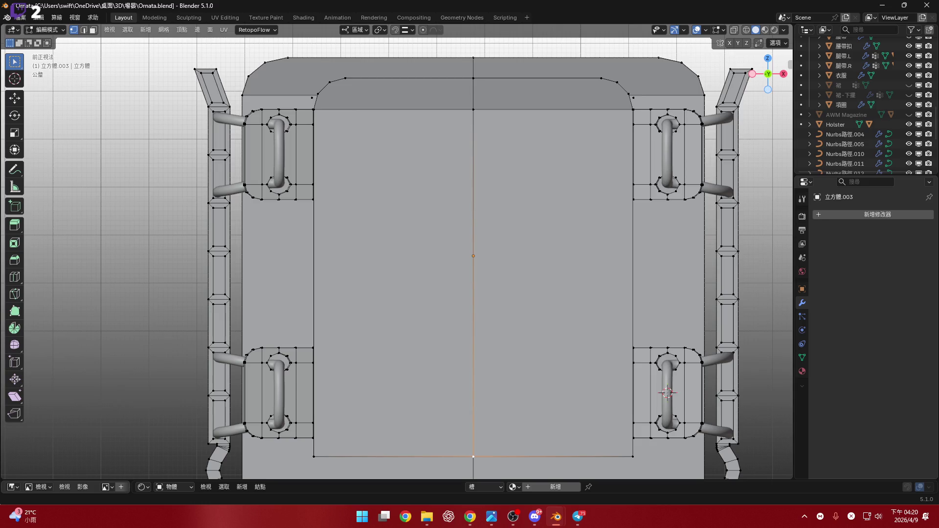
mouse_move(647, 261)
shift+middle_down()
mouse_move(677, 257)
mouse_move(613, 240)
shift+middle_up()
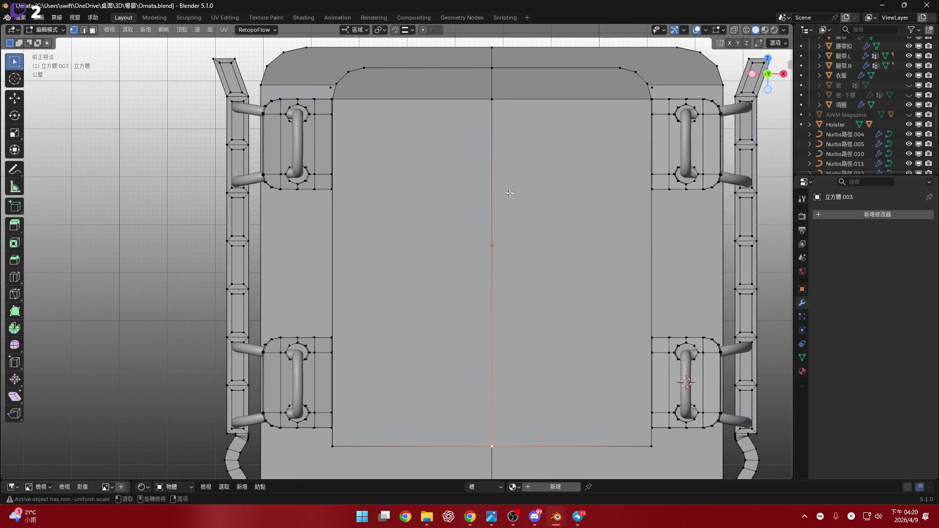
alt+click(484, 198)
mouse_move(484, 198)
middle_down()
mouse_move(560, 238)
mouse_move(538, 225)
mouse_move(476, 313)
middle_up()
right_click(559, 238)
click(560, 236)
right_click(476, 313)
click(473, 312)
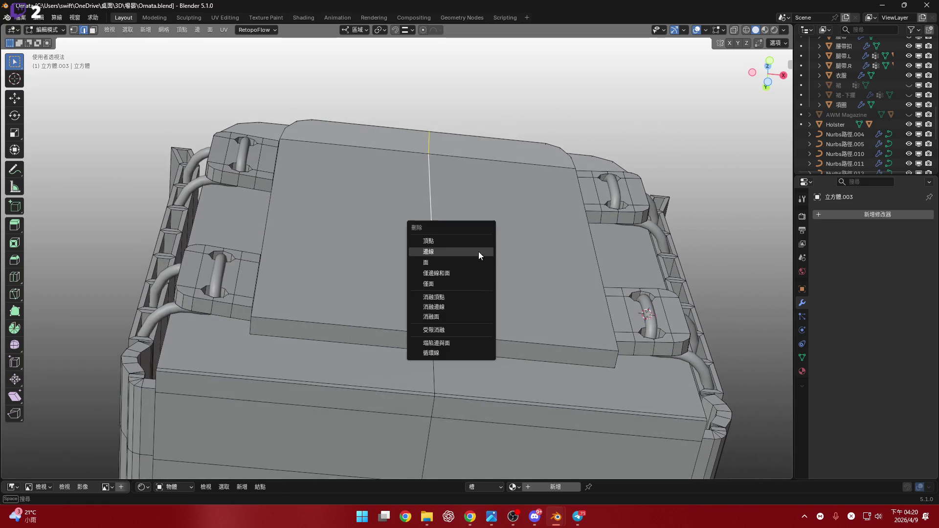
- Select the raised panel's top face and view it from above in X-ray
middle_drag(496, 277, 494, 256)
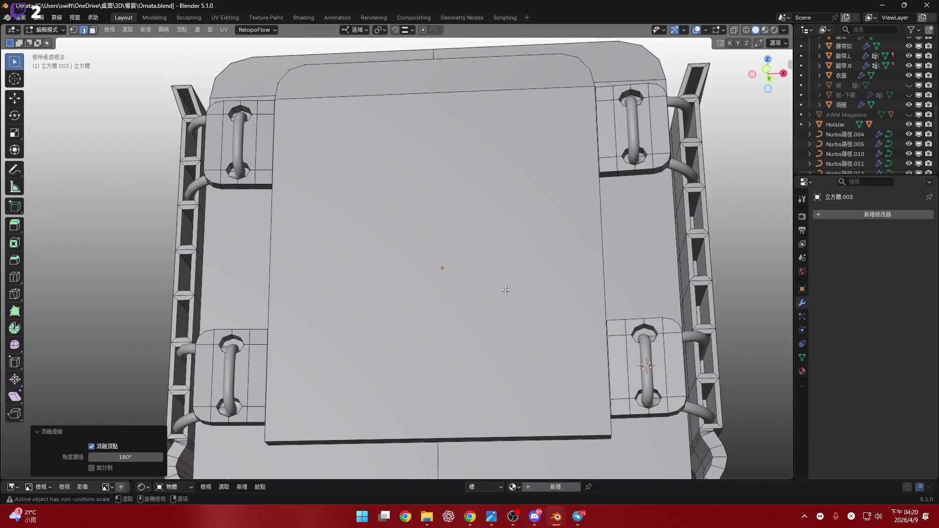
click(494, 256)
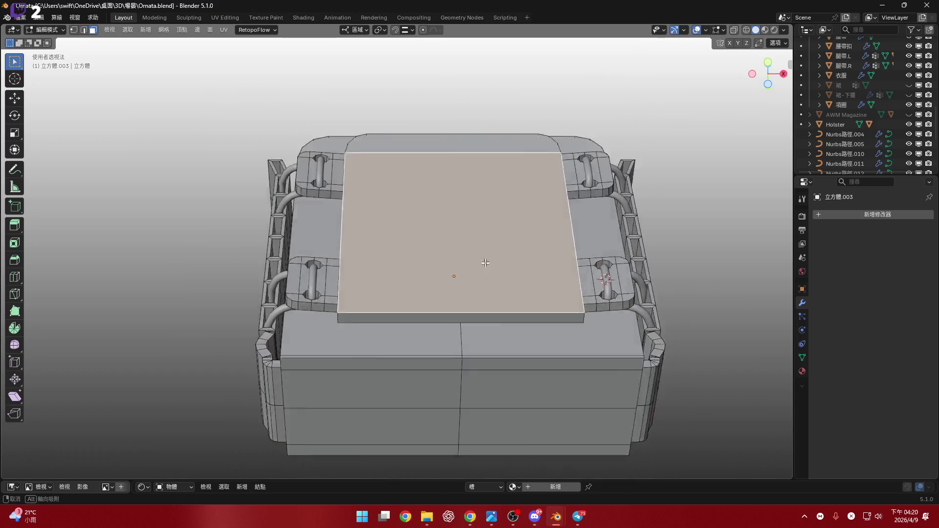
middle_drag(474, 252, 453, 204)
key(alt+z)
scroll(668, 72, up, 2)
mouse_move(668, 72)
middle_down()
mouse_move(517, 209)
mouse_move(692, 54)
middle_up()
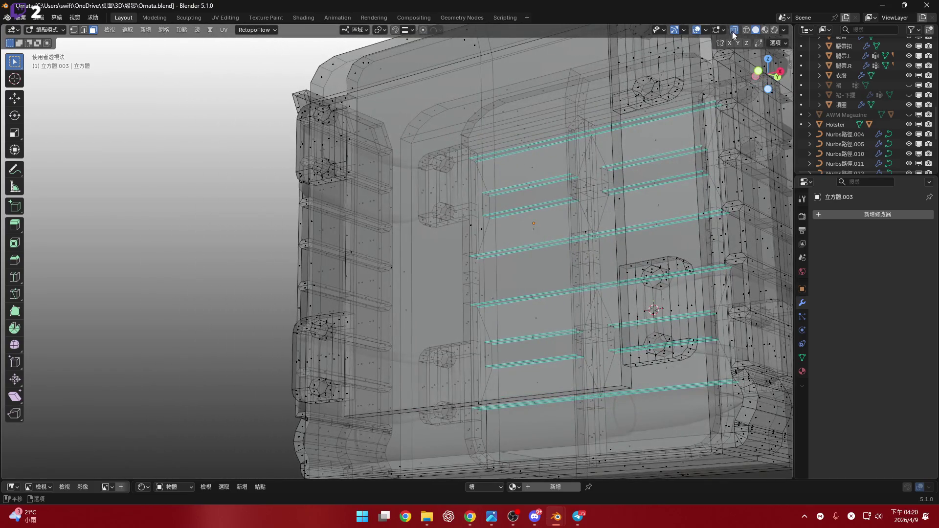
- Add an edge loop along the lower part of the raised back panel, kept centred
click(734, 31)
scroll(541, 300, up, 3)
mouse_move(535, 315)
middle_down()
mouse_move(488, 275)
mouse_move(538, 308)
mouse_move(533, 333)
mouse_move(544, 336)
middle_up()
scroll(533, 334, down, 3)
scroll(534, 334, up, 3)
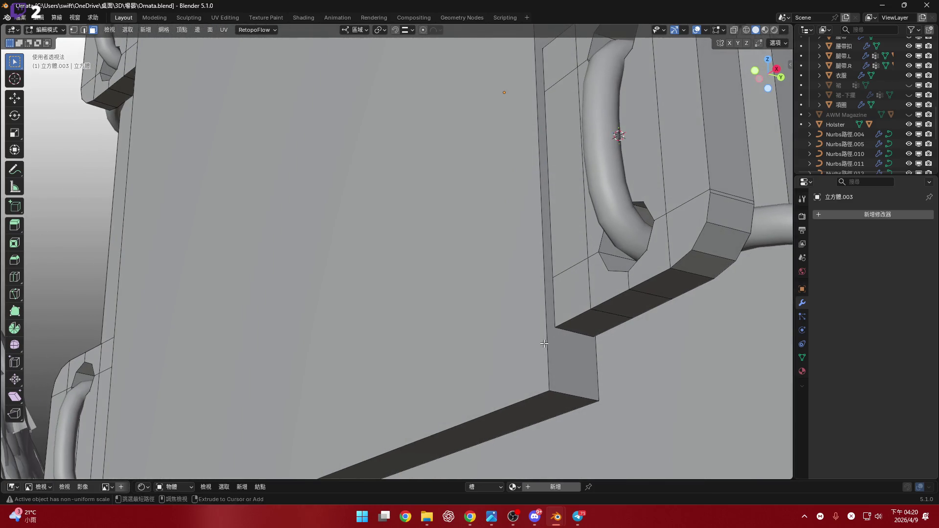
key(ctrl+r)
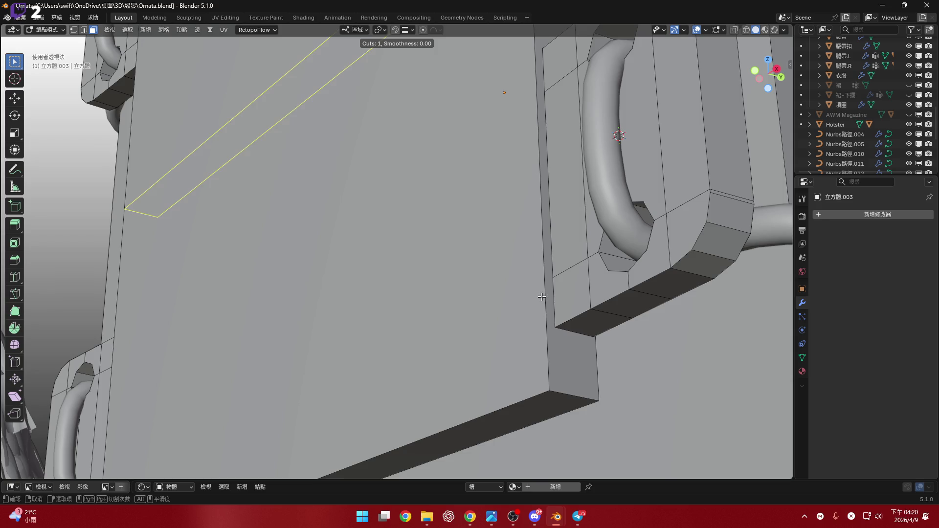
click(541, 296)
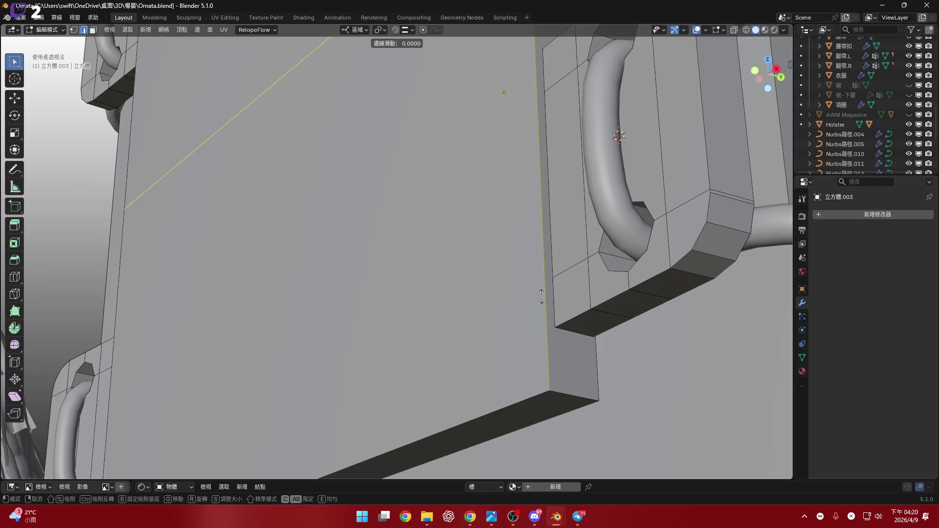
right_click(528, 46)
middle_drag(529, 46, 414, 47)
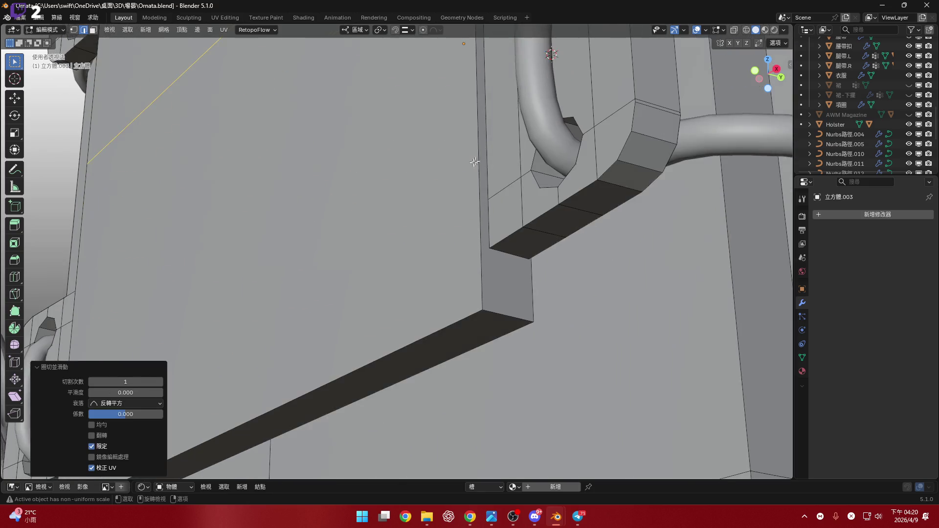
scroll(498, 220, up, 3)
scroll(498, 221, up, 2)
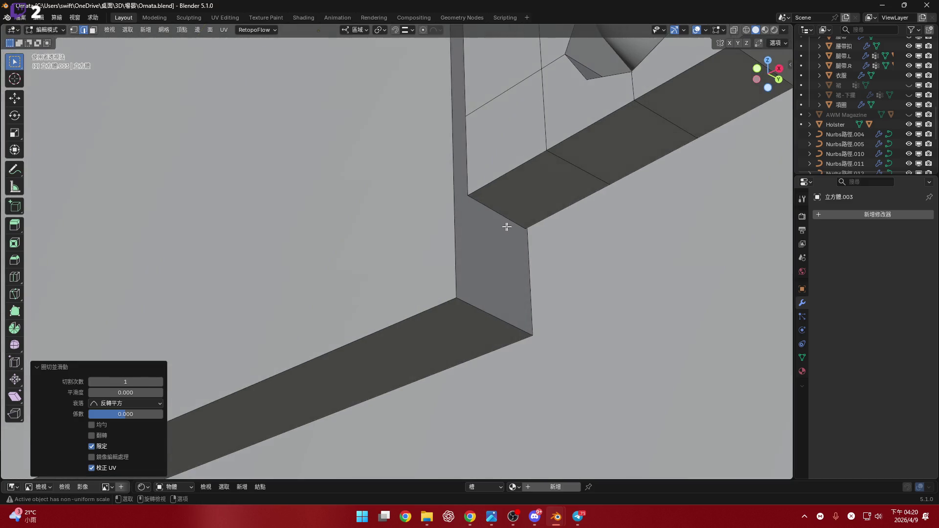
- Move the new edge loop about 3.2 cm down along Z with snapping
key(g)
key(z)
key(z)
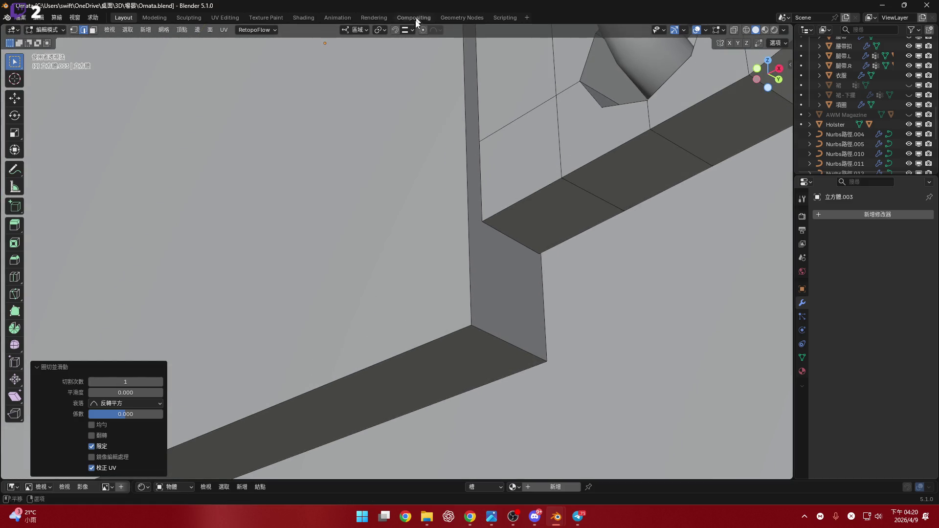
key(ctrl)
key(z)
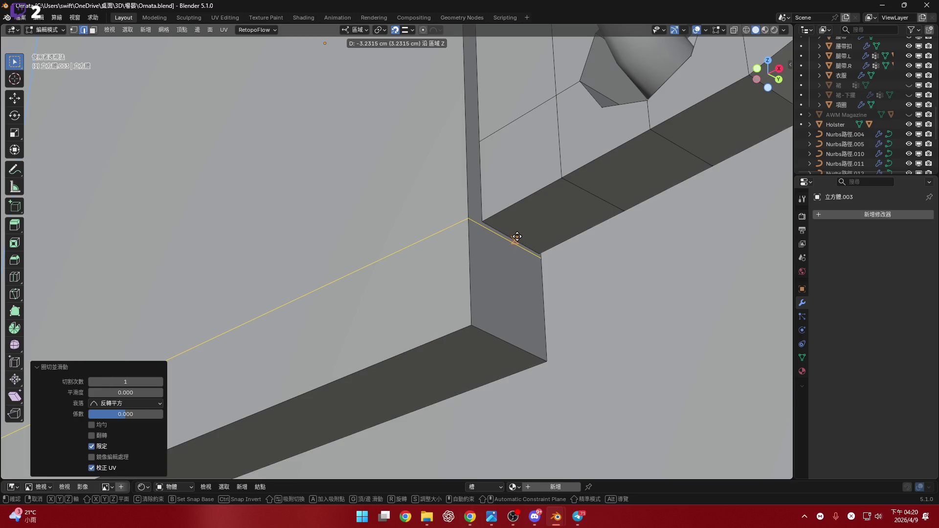
scroll(506, 258, down, 3)
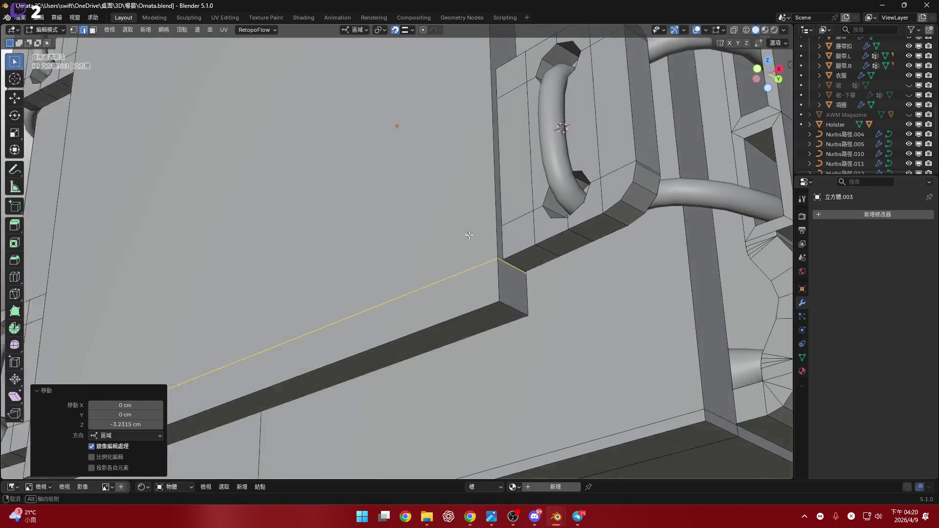
scroll(506, 259, down, 3)
scroll(507, 259, down, 3)
mouse_move(506, 258)
middle_down()
mouse_move(479, 253)
mouse_move(478, 239)
middle_up()
scroll(477, 238, up, 1)
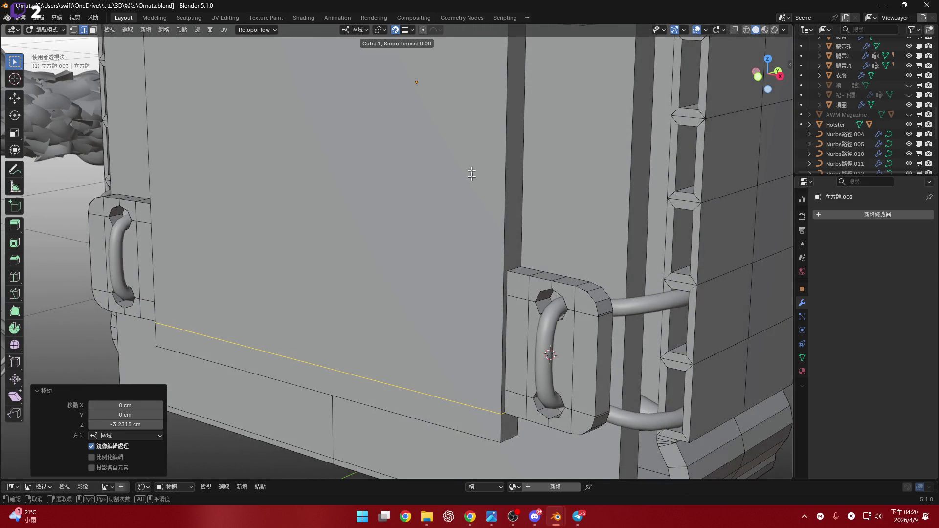
- Lower the first back-panel edge loop along Z and add a second centred loop cut
right_click(497, 123)
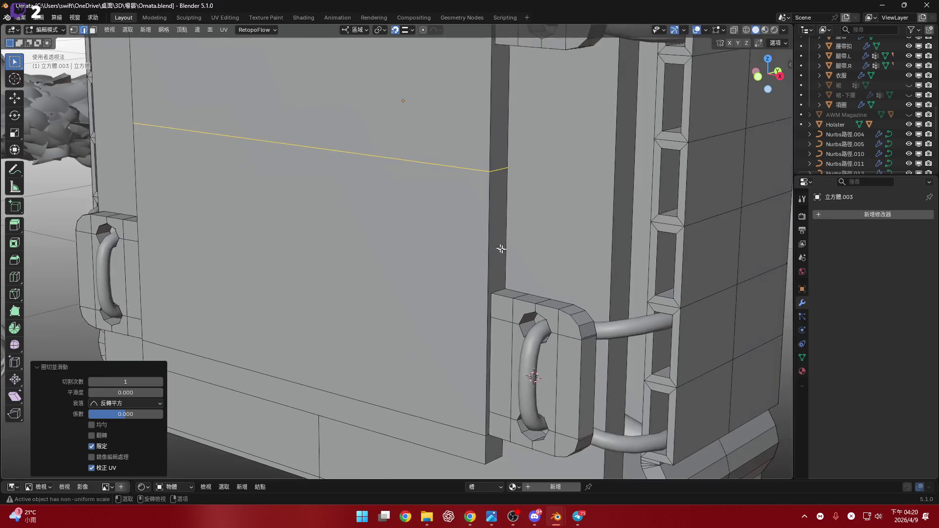
scroll(499, 306, up, 5)
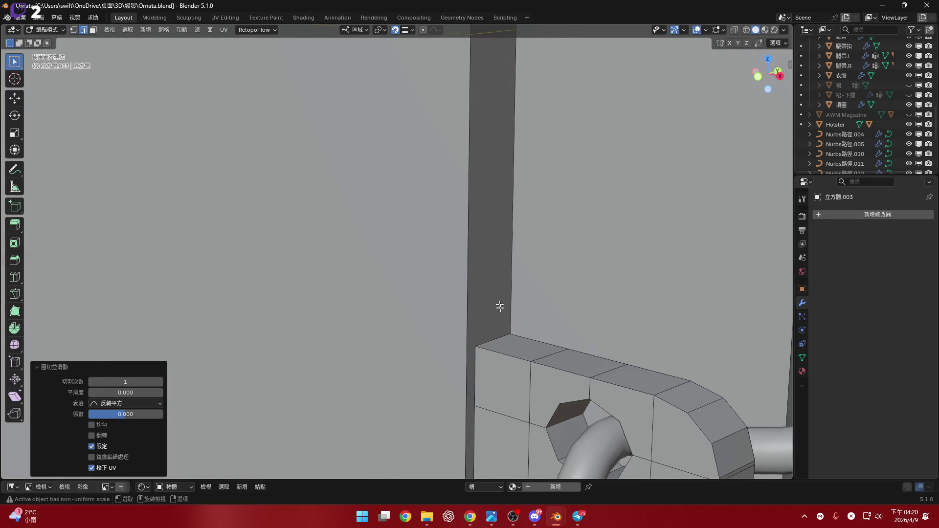
click(497, 336)
scroll(480, 264, down, 2)
scroll(477, 272, down, 3)
scroll(471, 283, down, 3)
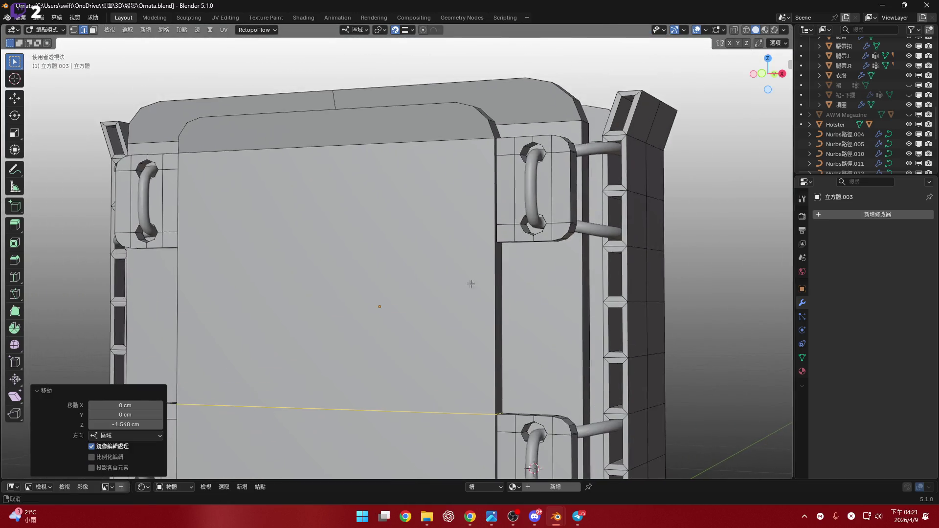
scroll(470, 283, up, 1)
key(ctrl+r)
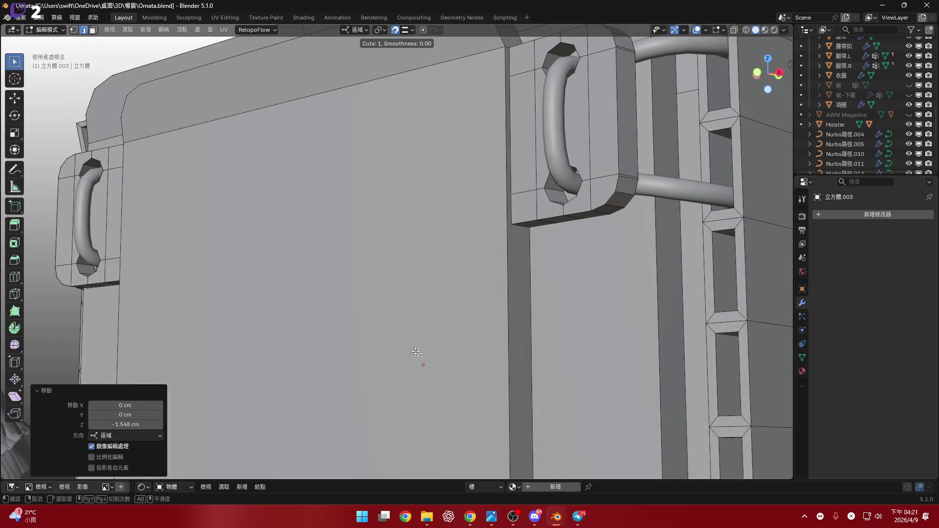
right_click(502, 365)
scroll(501, 365, up, 3)
scroll(504, 261, up, 3)
- Raise the second loop along Z to about 0.61 cm, aligned with the hinge blocks' lower edges
key(g)
key(z)
click(504, 261)
scroll(503, 260, down, 2)
scroll(491, 257, down, 3)
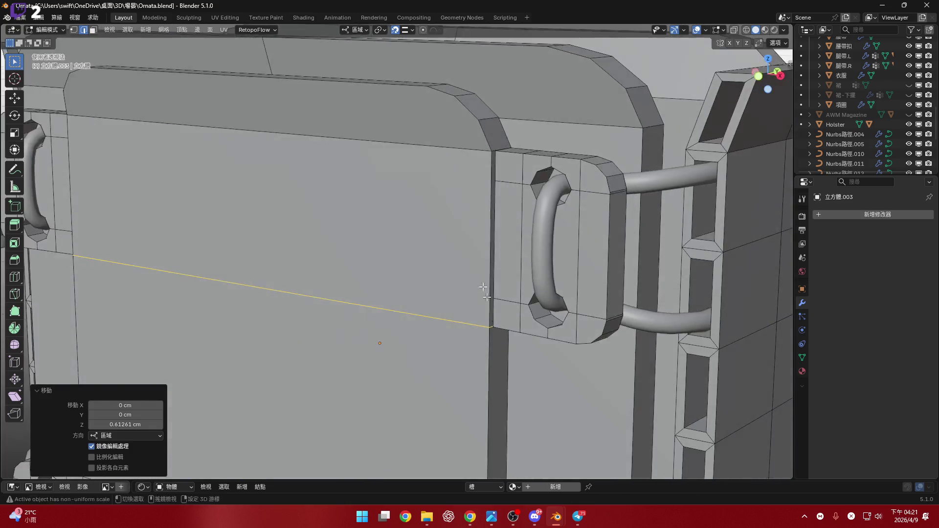
scroll(487, 253, down, 1)
scroll(487, 253, up, 3)
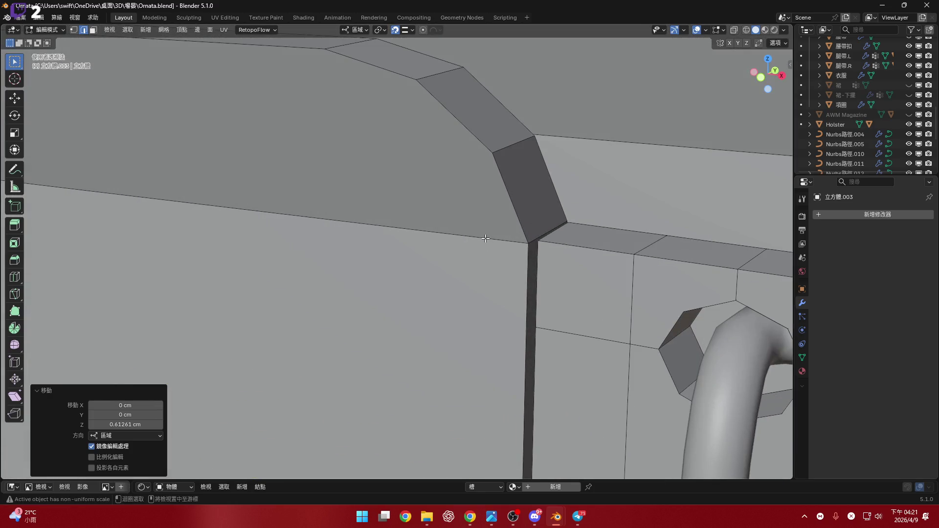
scroll(483, 256, down, 5)
mouse_move(401, 325)
middle_down()
mouse_move(419, 341)
mouse_move(444, 318)
middle_up()
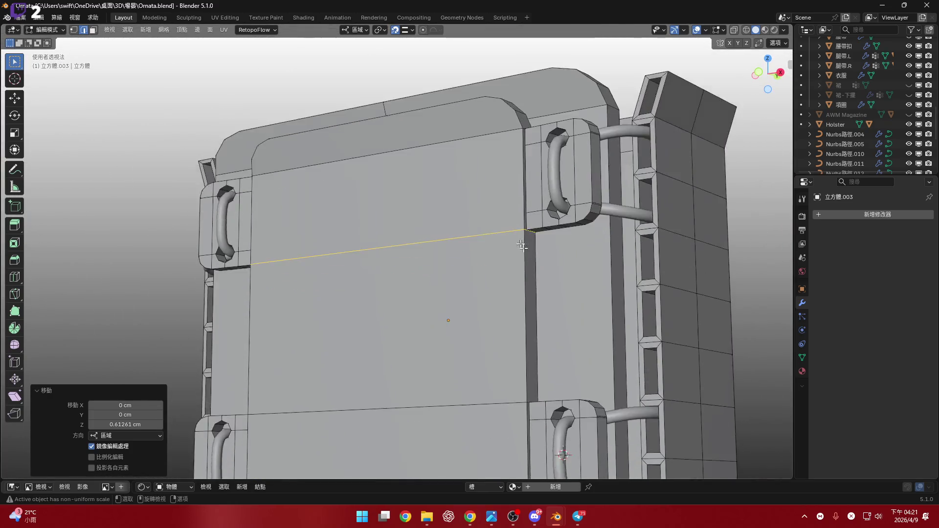
scroll(526, 222, up, 5)
mouse_move(525, 222)
middle_down()
mouse_move(470, 171)
mouse_move(478, 174)
mouse_move(446, 177)
mouse_move(470, 175)
mouse_move(528, 203)
mouse_move(492, 226)
mouse_move(517, 227)
mouse_move(501, 269)
mouse_move(480, 266)
middle_up()
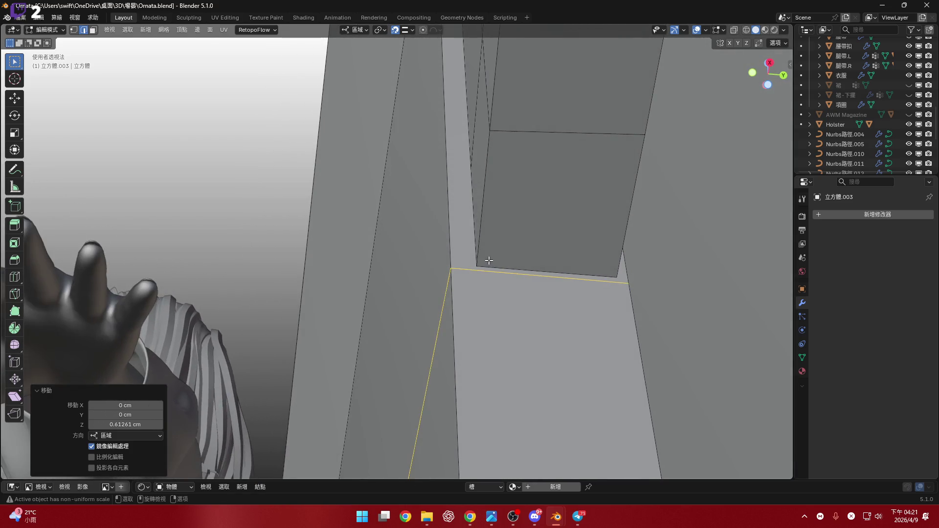
- Merge the first stray corner vertices between back panel and strap blocks at last selected
key(1)
click(479, 267)
key(m)
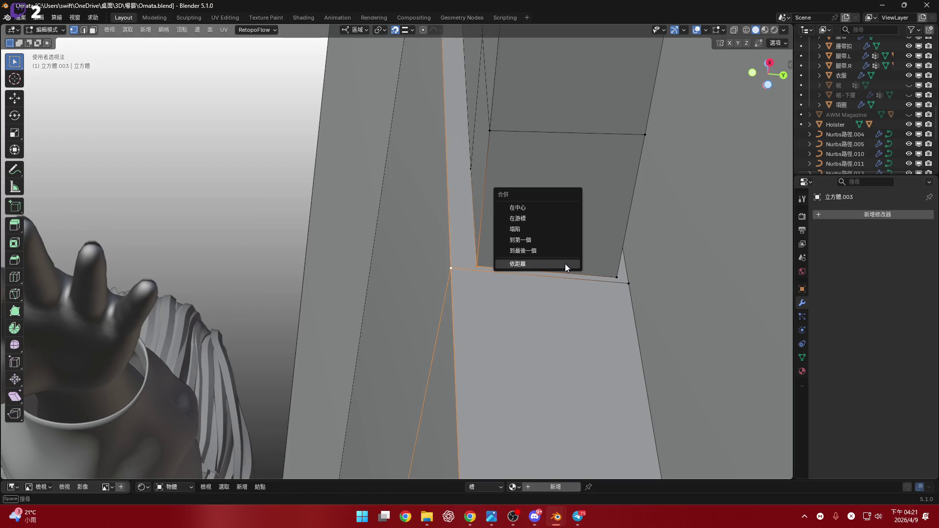
click(564, 249)
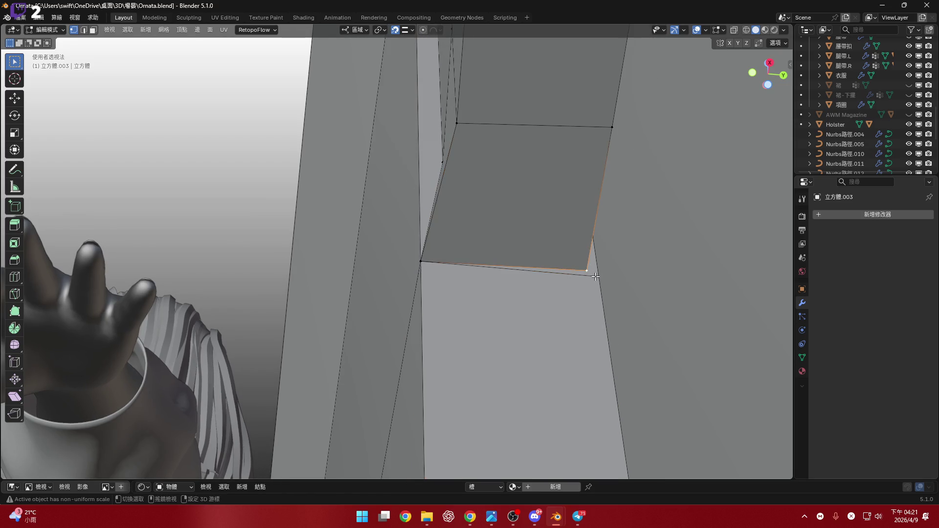
click(587, 265)
mouse_move(528, 245)
middle_down()
mouse_move(479, 279)
mouse_move(479, 332)
mouse_move(489, 222)
middle_up()
scroll(473, 329, down, 2)
scroll(489, 223, up, 3)
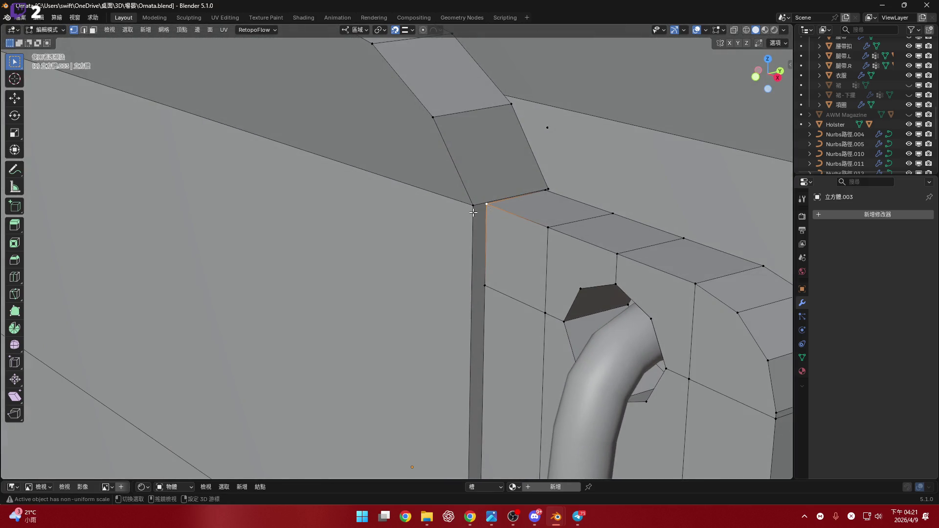
key(m)
click(525, 195)
mouse_move(524, 195)
middle_down()
mouse_move(553, 190)
mouse_move(509, 197)
mouse_move(514, 206)
middle_up()
click(566, 192)
scroll(565, 191, down, 3)
scroll(510, 197, up, 3)
scroll(509, 197, down, 3)
scroll(503, 247, up, 3)
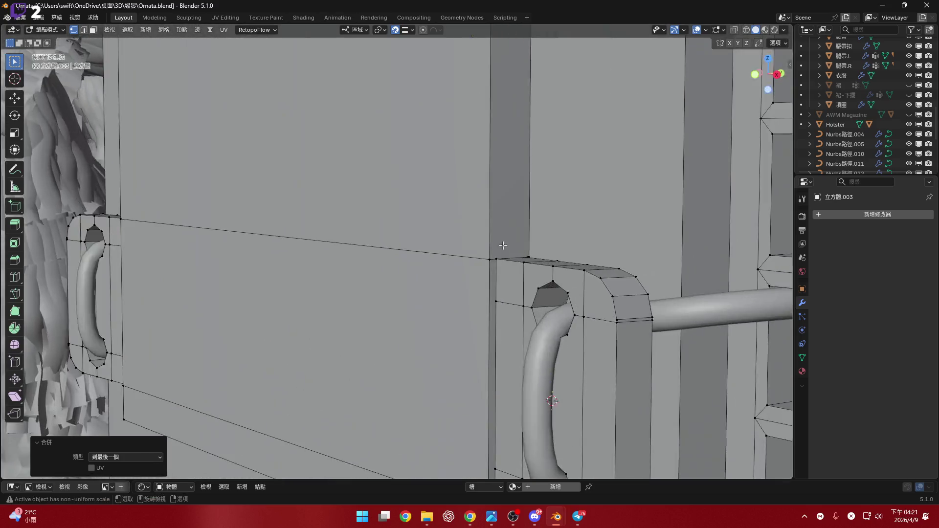
scroll(491, 276, up, 2)
scroll(480, 262, down, 2)
- Merge the remaining corner vertex pairs at the other strap corners at last selected
key(m)
click(501, 251)
middle_drag(501, 252, 565, 250)
scroll(565, 250, up, 2)
scroll(517, 276, down, 3)
mouse_move(518, 276)
middle_down()
mouse_move(536, 267)
mouse_move(570, 280)
middle_up()
scroll(535, 268, up, 2)
scroll(516, 271, up, 1)
click(516, 270)
key(m)
click(554, 272)
key(m)
click(580, 273)
scroll(580, 273, down, 3)
- Add a vertical edge loop beside the ring on the side block and dissolve its vertices
mouse_move(580, 273)
middle_down()
mouse_move(485, 270)
mouse_move(513, 254)
middle_up()
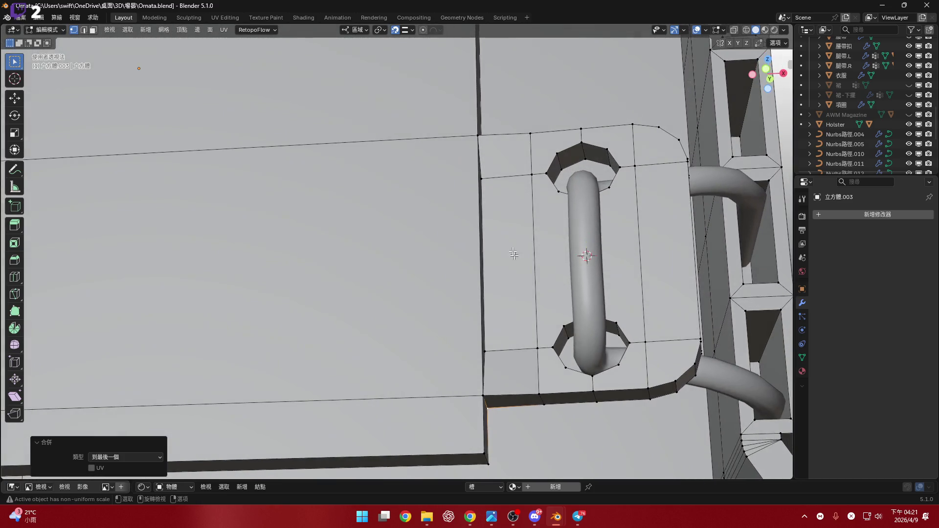
click(501, 149)
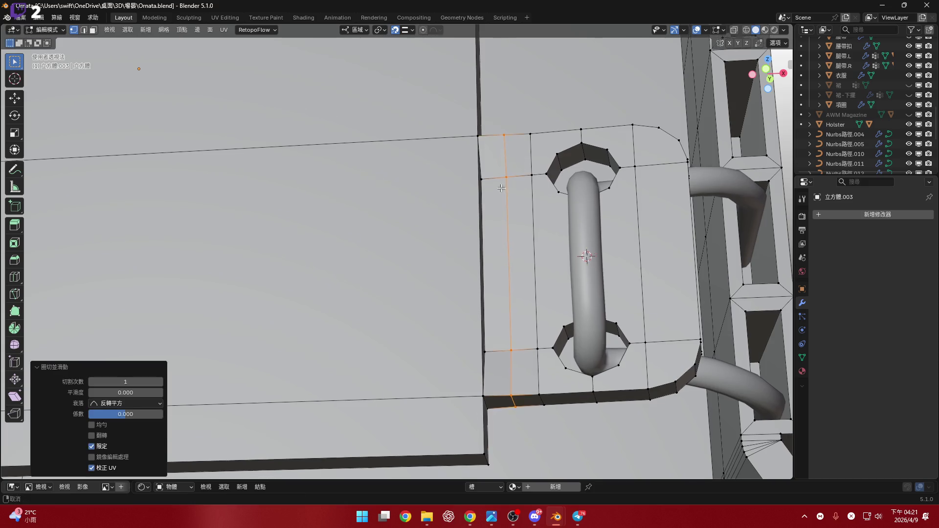
scroll(499, 169, up, 1)
scroll(492, 189, up, 1)
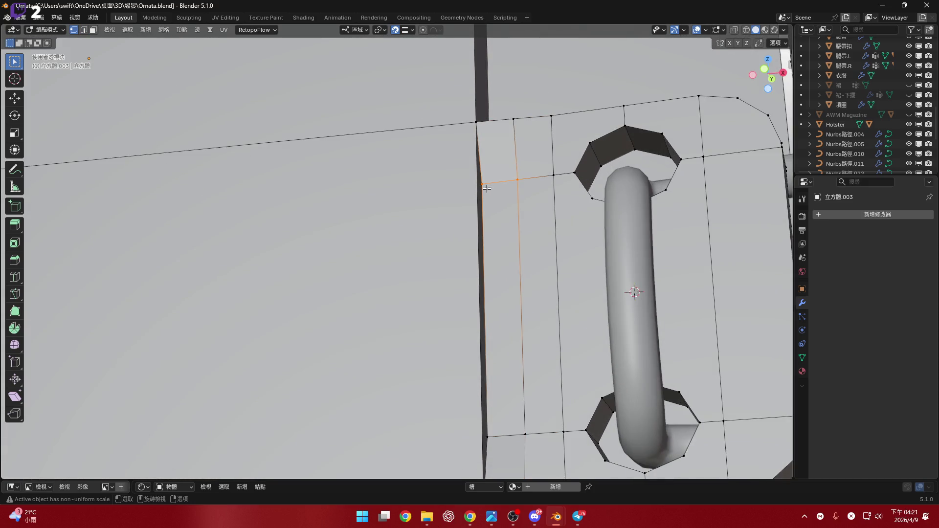
shift+scroll(490, 213, down, 1)
shift+scroll(493, 331, down, 1)
key(x)
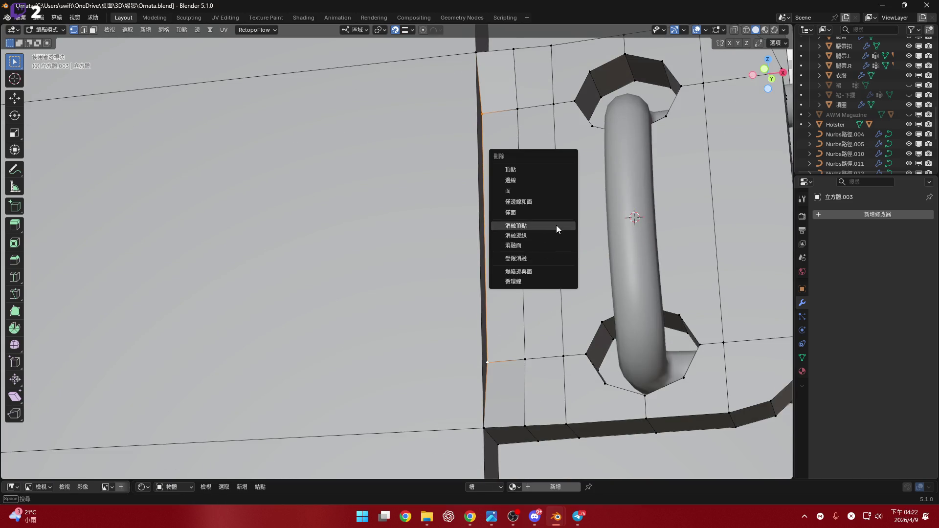
click(557, 227)
mouse_move(556, 226)
middle_down()
mouse_move(522, 278)
mouse_move(608, 195)
mouse_move(484, 284)
mouse_move(635, 225)
mouse_move(687, 261)
middle_up()
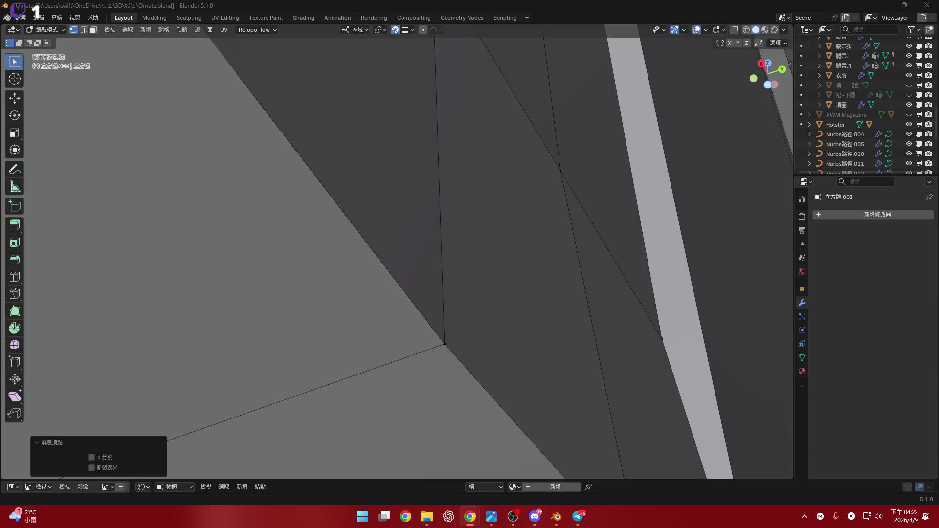
scroll(571, 252, down, 5)
mouse_move(531, 258)
middle_down()
mouse_move(518, 256)
mouse_move(542, 295)
middle_up()
scroll(540, 287, down, 5)
scroll(553, 303, down, 3)
scroll(554, 304, down, 2)
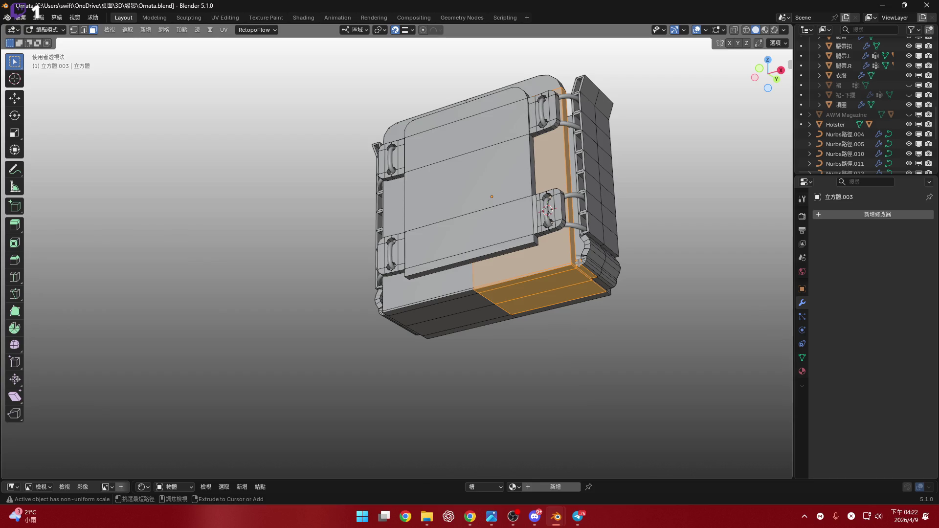
- Hide the linked pouch geometry and dissolve the vertical edge beside the buckle ring
key(ctrl+l)
key(h)
scroll(579, 262, up, 5)
mouse_move(579, 262)
middle_down()
mouse_move(508, 218)
mouse_move(493, 268)
middle_up()
click(509, 218)
scroll(493, 268, up, 5)
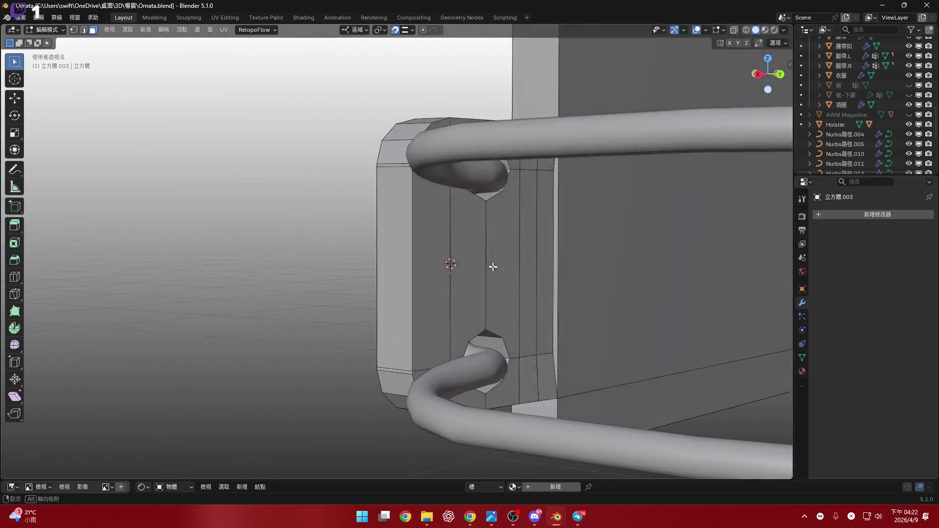
scroll(493, 268, up, 3)
scroll(550, 184, up, 2)
click(546, 187)
scroll(545, 188, up, 2)
scroll(545, 188, down, 1)
key(x)
click(613, 210)
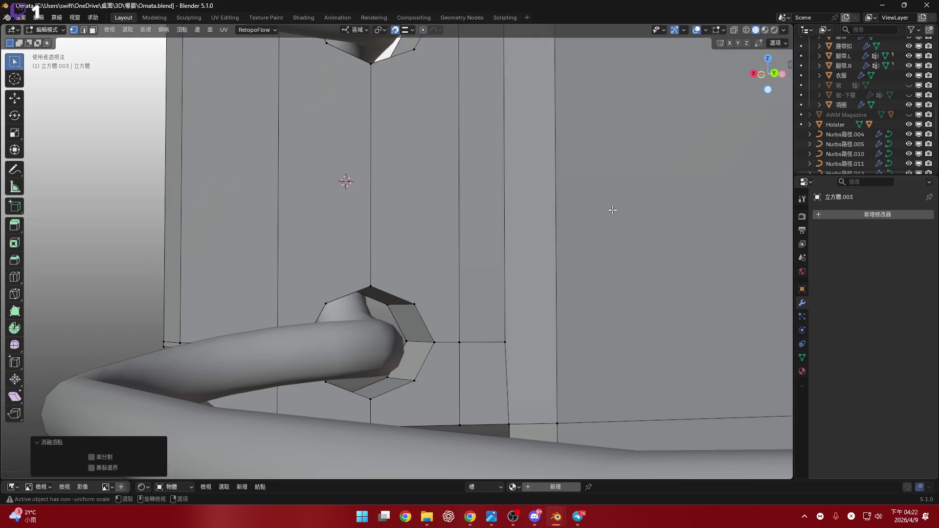
- Loop cut the buckle block vertically and dissolve the unneeded vertices
mouse_move(613, 210)
middle_down()
mouse_move(597, 221)
mouse_move(606, 168)
mouse_move(547, 325)
mouse_move(542, 224)
mouse_move(535, 255)
mouse_move(527, 180)
middle_up()
scroll(542, 225, down, 4)
scroll(536, 242, up, 3)
key(ctrl+r)
double_click(521, 145)
scroll(482, 193, up, 3)
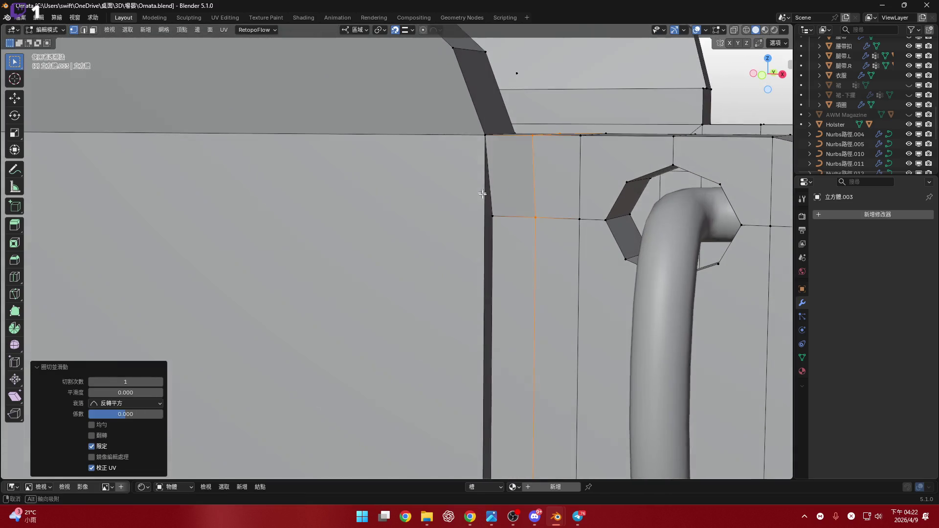
scroll(499, 219, down, 3)
click(525, 185)
key(x)
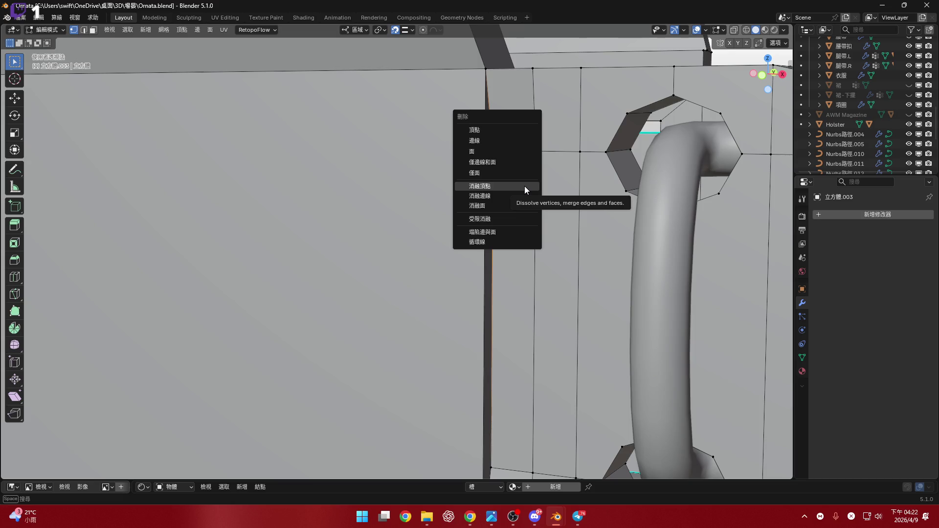
middle_drag(571, 308, 530, 171)
mouse_move(541, 264)
middle_down()
mouse_move(489, 272)
mouse_move(550, 209)
mouse_move(557, 168)
middle_up()
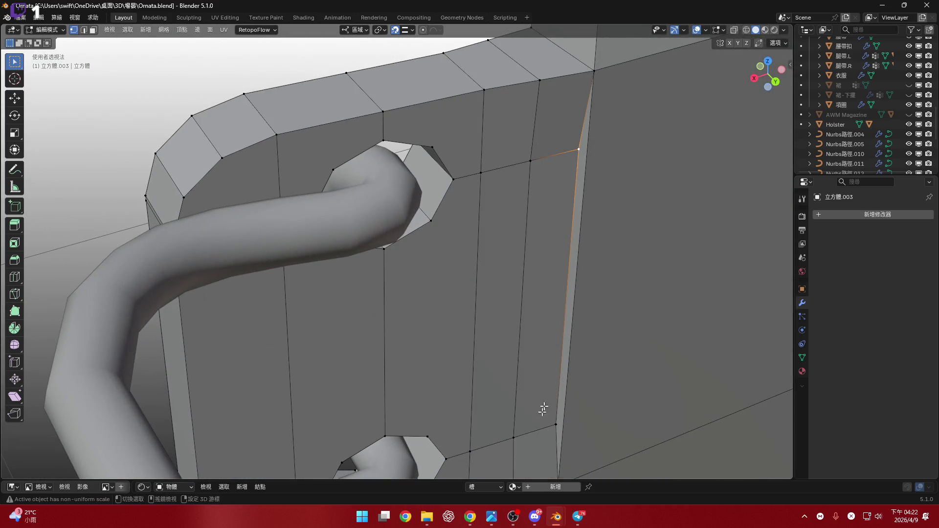
mouse_move(548, 424)
middle_down()
mouse_move(614, 283)
mouse_move(565, 232)
middle_up()
key(x)
click(610, 282)
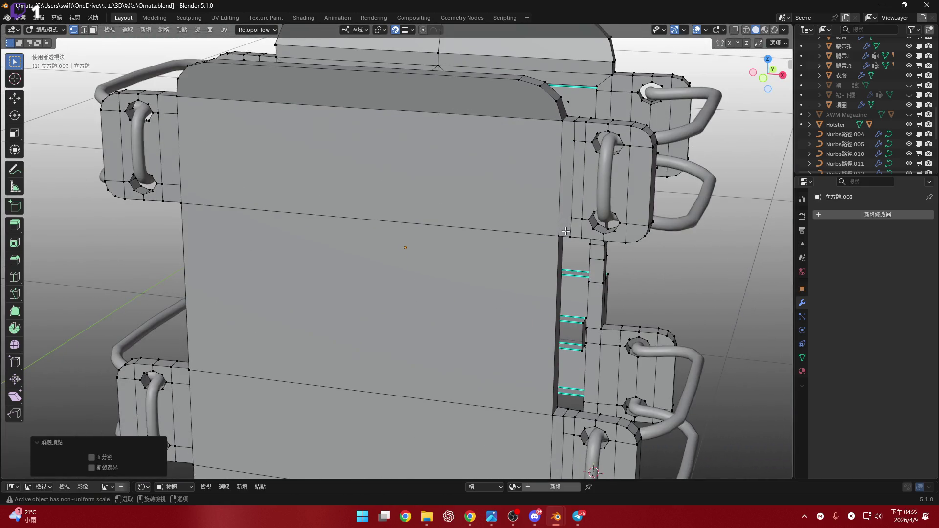
scroll(572, 215, down, 3)
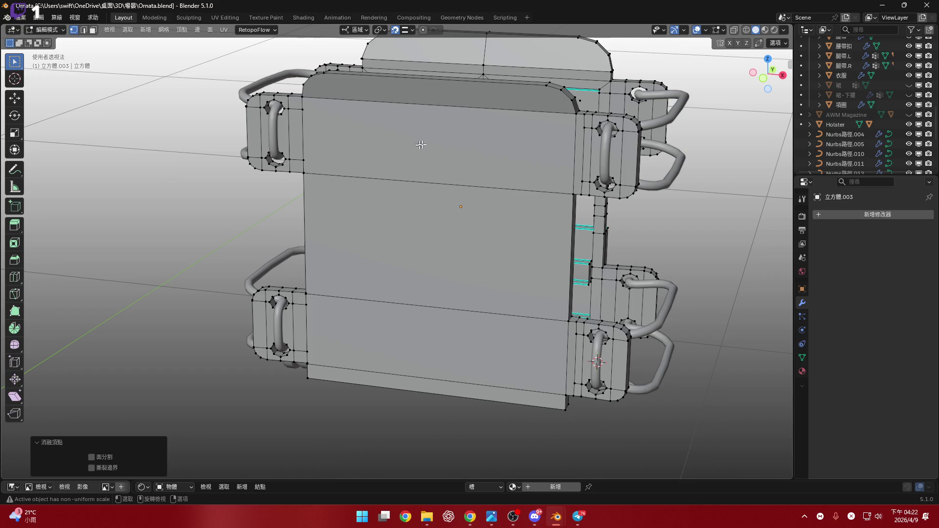
- Inspect the panel, reveal the hidden geometry with Alt+H and clear the selection
middle_drag(414, 145, 463, 128)
scroll(317, 181, up, 5)
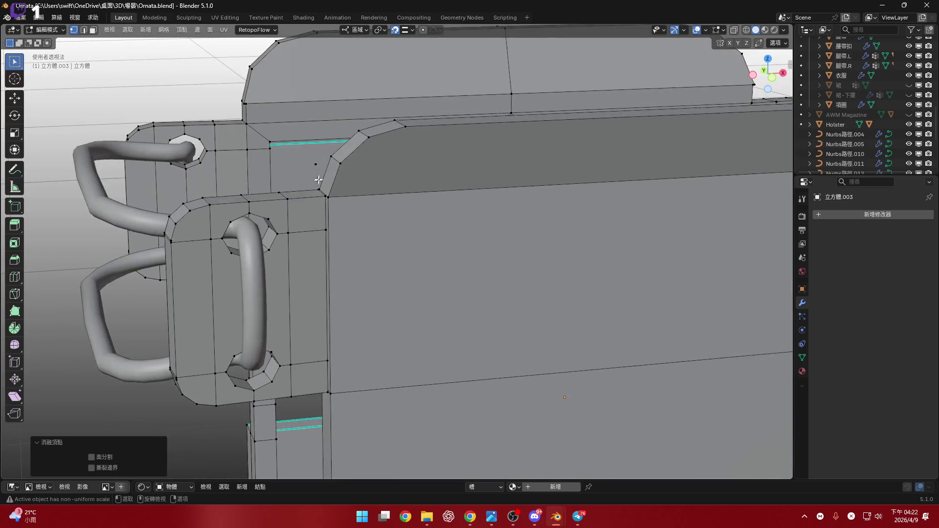
scroll(317, 181, up, 2)
scroll(317, 182, down, 3)
mouse_move(518, 179)
middle_down()
mouse_move(439, 171)
mouse_move(459, 162)
middle_up()
mouse_move(548, 157)
middle_down()
mouse_move(509, 176)
mouse_move(529, 151)
middle_up()
key(shift+a)
key(Escape)
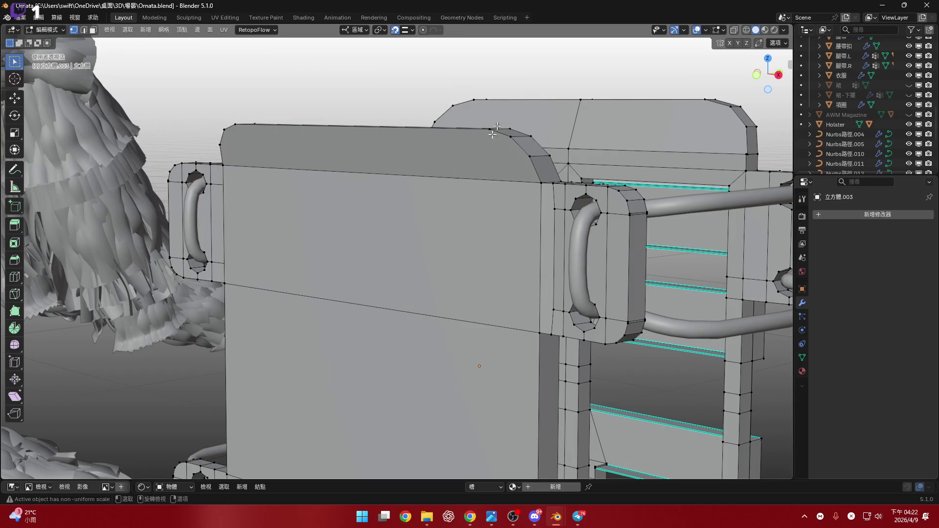
middle_drag(507, 113, 494, 185)
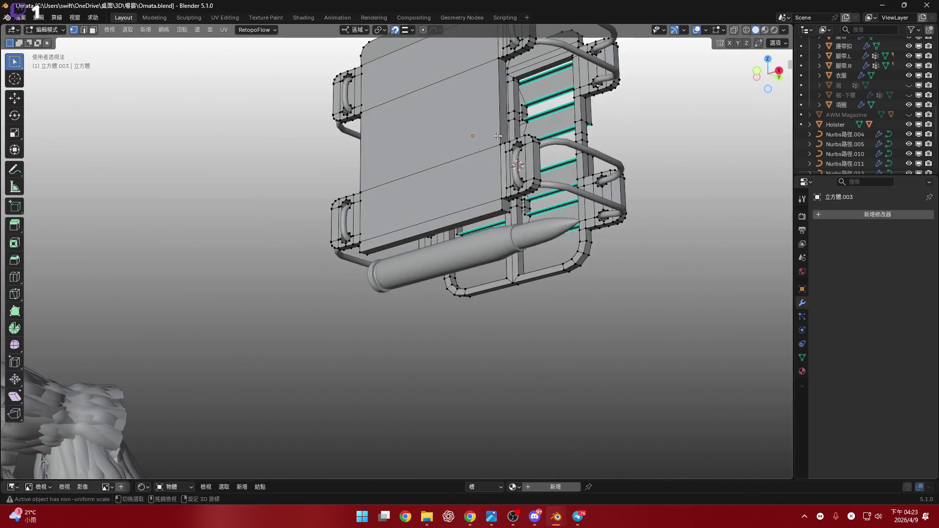
middle_drag(497, 141, 494, 176)
scroll(493, 190, up, 3)
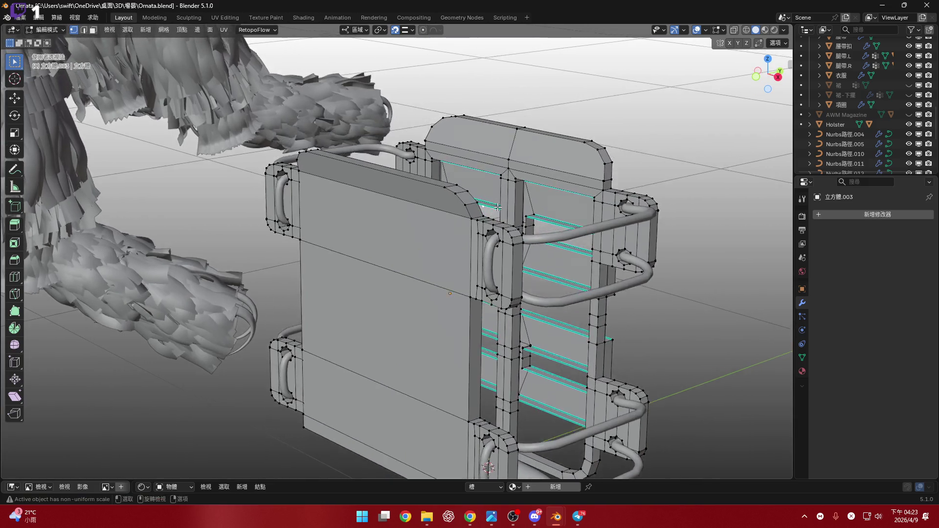
scroll(495, 198, up, 3)
key(alt+h)
scroll(477, 205, up, 3)
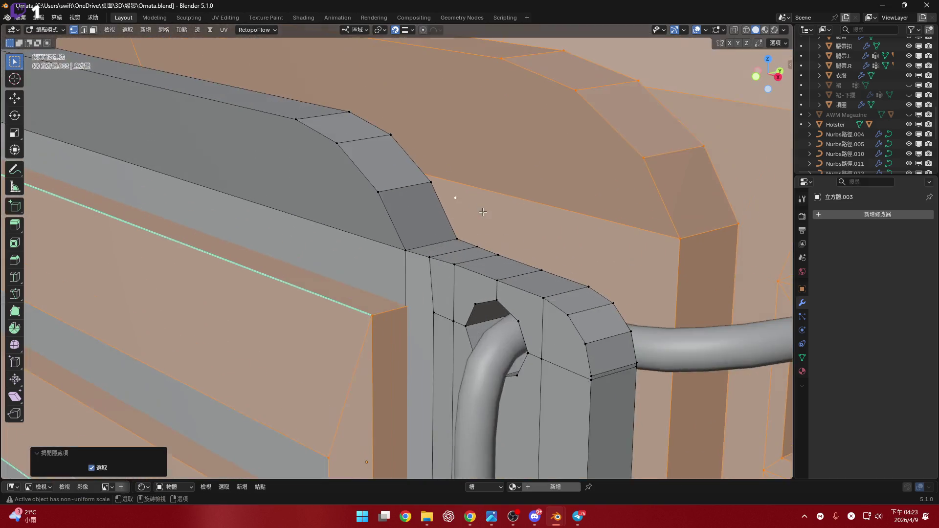
mouse_move(477, 206)
middle_down()
mouse_move(467, 211)
mouse_move(519, 168)
mouse_move(556, 157)
middle_up()
key(alt+a)
scroll(466, 211, down, 3)
right_click(466, 212)
key(Escape)
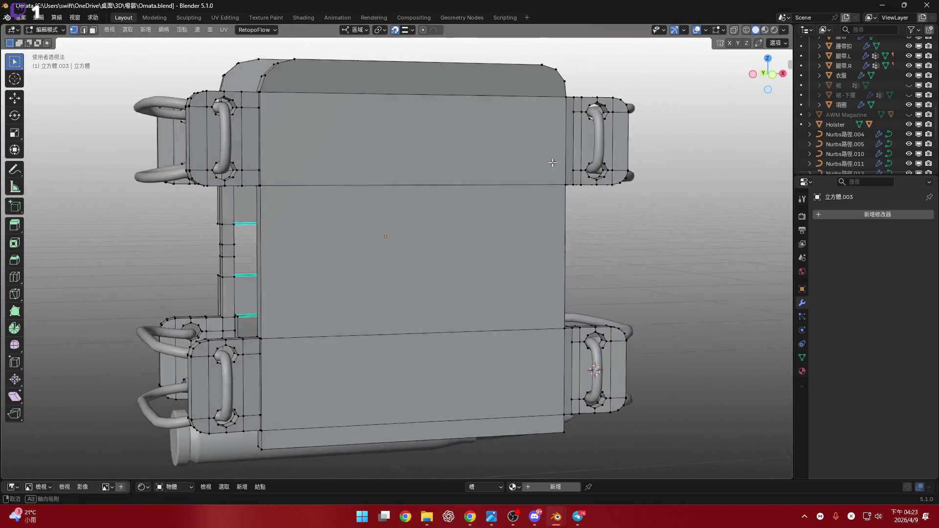
scroll(238, 109, up, 5)
scroll(237, 109, down, 4)
- Add the loop cut across the handle block and merge its first stray vertices At Last
mouse_move(367, 174)
middle_down()
mouse_move(349, 171)
mouse_move(359, 156)
middle_up()
scroll(359, 157, up, 2)
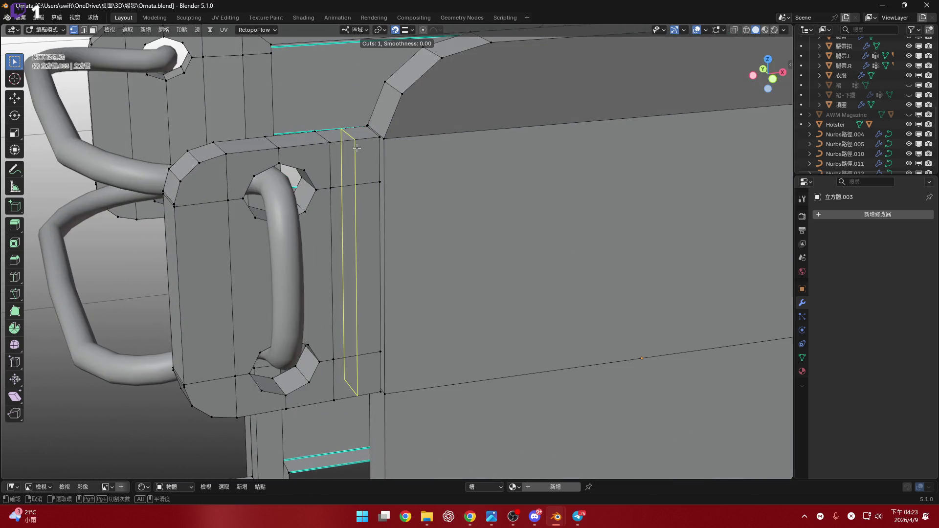
click(355, 148)
scroll(382, 184, up, 3)
scroll(385, 146, up, 2)
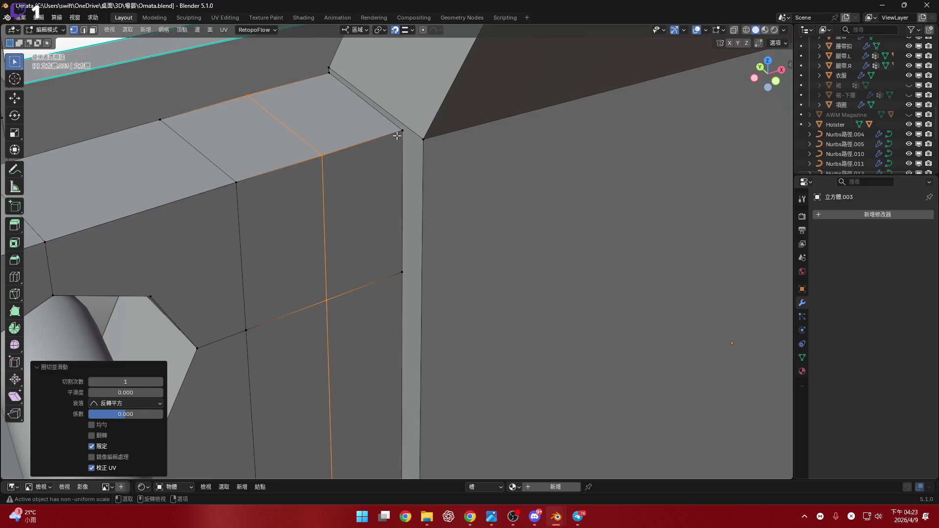
click(397, 135)
shift+click(434, 147)
key(m)
click(436, 152)
middle_drag(436, 152, 301, 167)
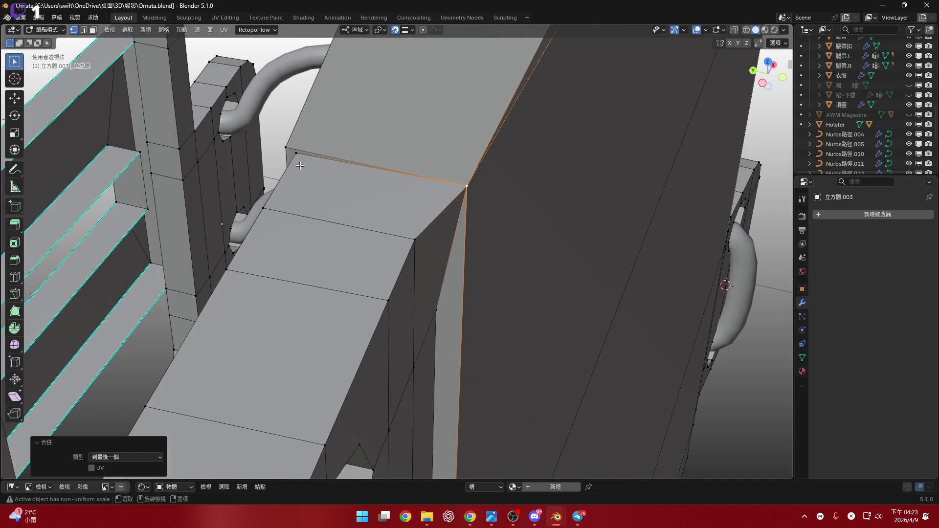
key(m)
click(331, 153)
scroll(361, 210, up, 3)
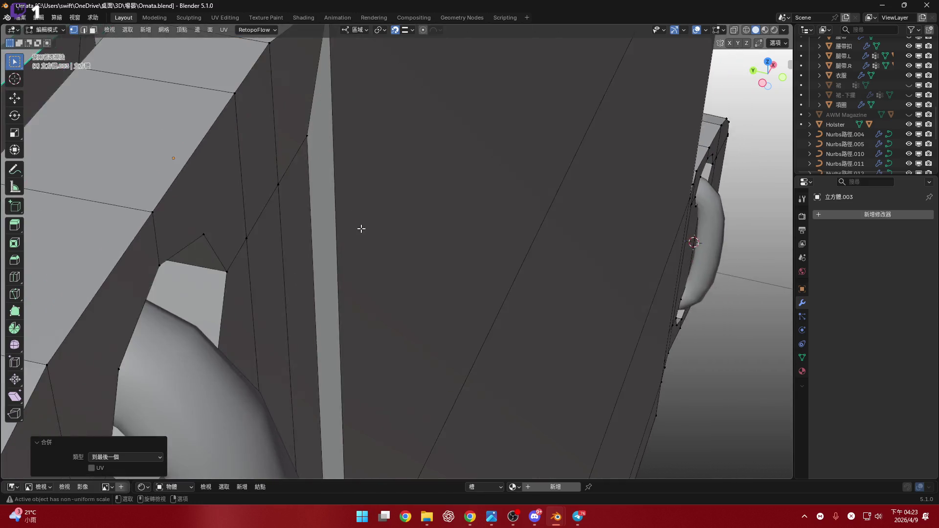
scroll(310, 256, up, 3)
scroll(352, 185, up, 1)
- Merge the dark face band's vertices into the corner and dissolve the stray vertex under the box
mouse_move(352, 184)
middle_down()
mouse_move(360, 240)
mouse_move(314, 250)
middle_up()
key(m)
click(360, 252)
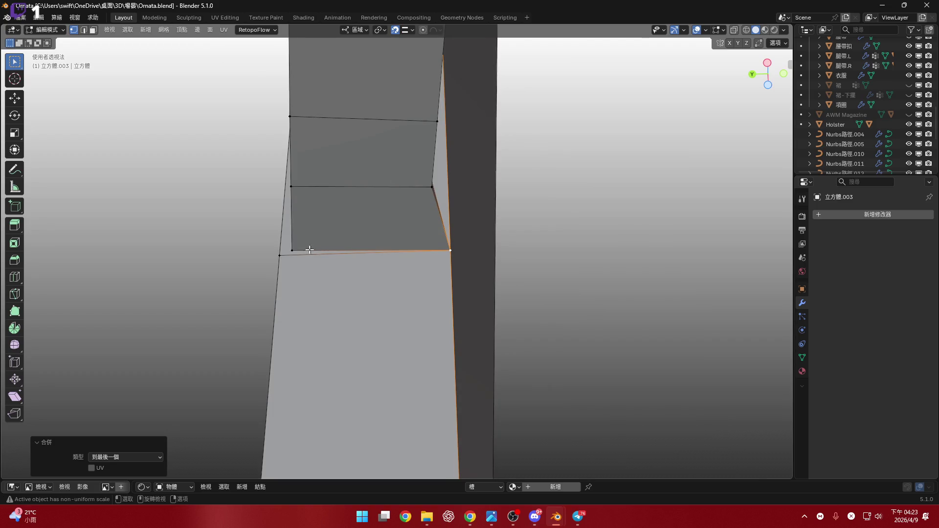
key(m)
click(300, 224)
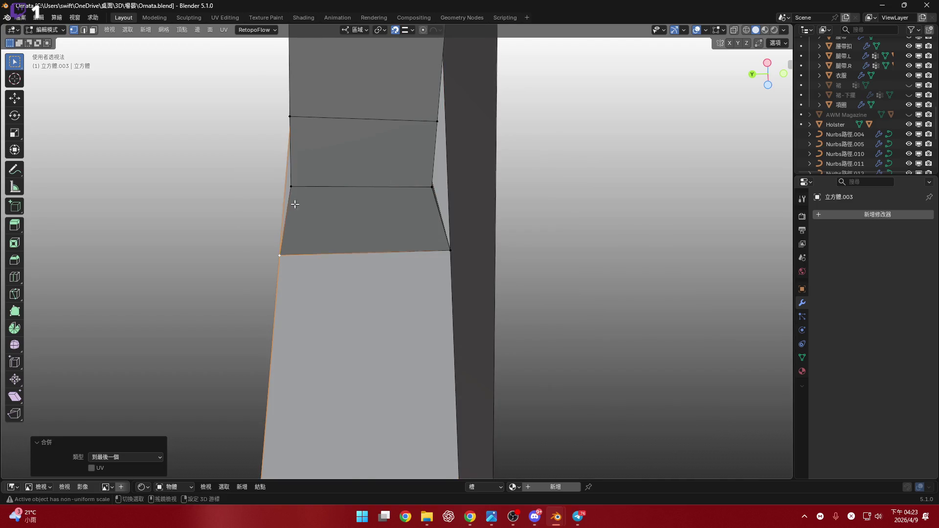
middle_drag(299, 223, 341, 299)
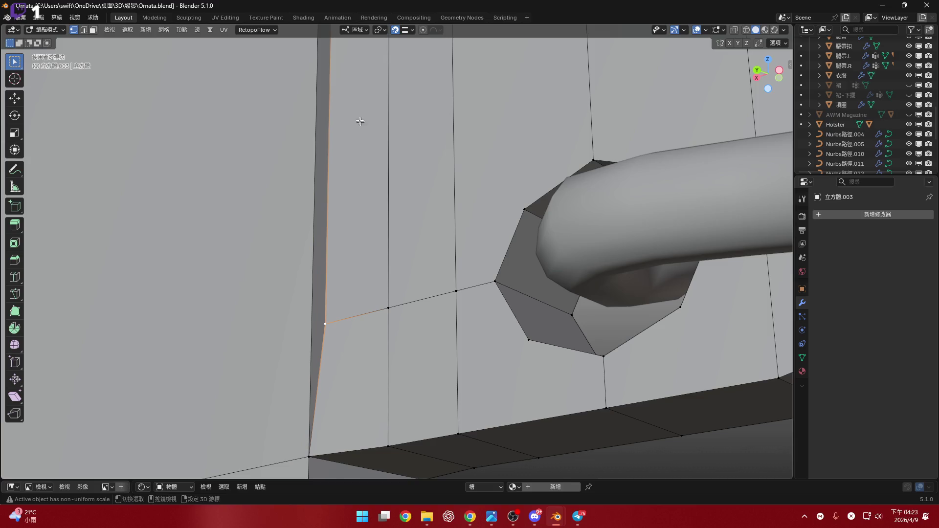
scroll(361, 122, down, 5)
middle_drag(360, 122, 333, 257)
scroll(333, 258, up, 3)
scroll(333, 258, down, 3)
mouse_move(462, 125)
middle_down()
mouse_move(294, 146)
mouse_move(415, 204)
middle_up()
scroll(294, 145, down, 3)
scroll(414, 204, up, 3)
scroll(415, 204, down, 3)
scroll(514, 169, up, 3)
key(x)
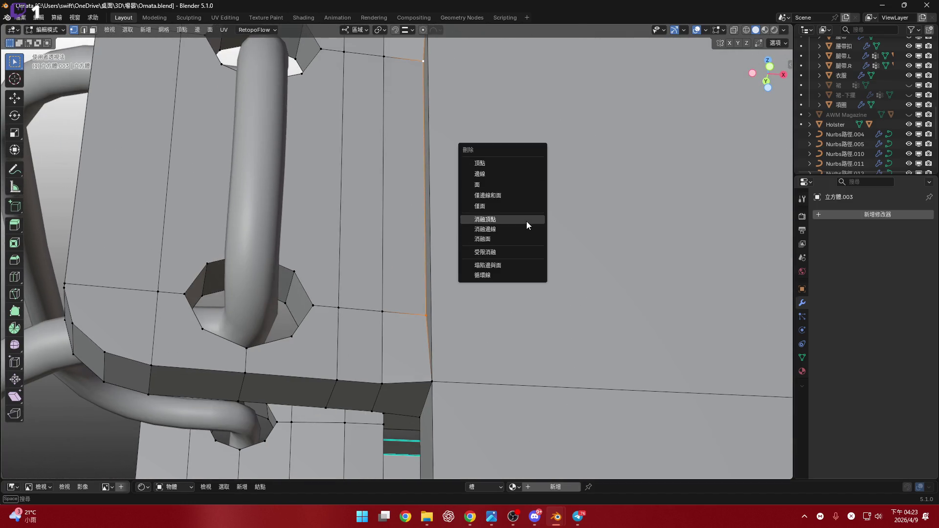
click(526, 221)
scroll(479, 310, down, 3)
- Merge the remaining vertex pairs around the handle block into their corners At Last
mouse_move(478, 311)
middle_down()
mouse_move(407, 226)
mouse_move(470, 185)
middle_up()
scroll(408, 226, up, 3)
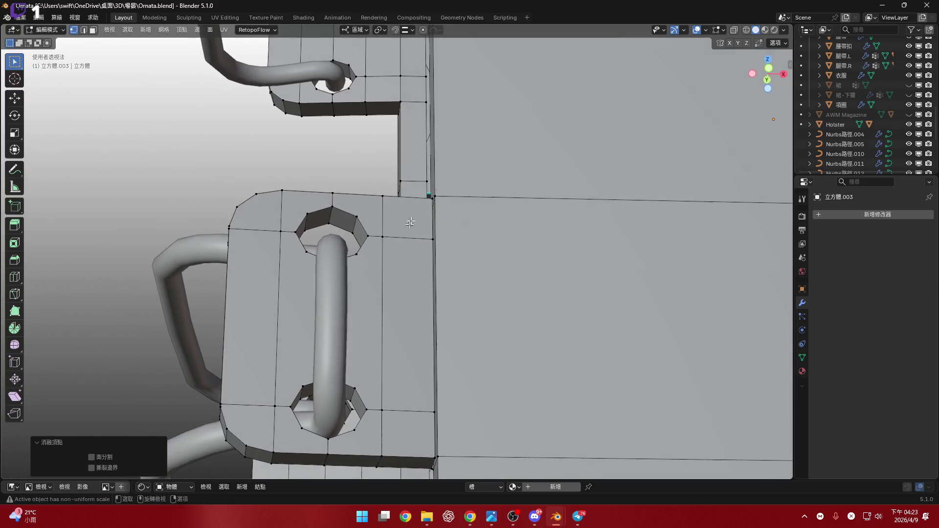
click(415, 212)
scroll(416, 213, down, 3)
scroll(470, 184, up, 3)
click(454, 139)
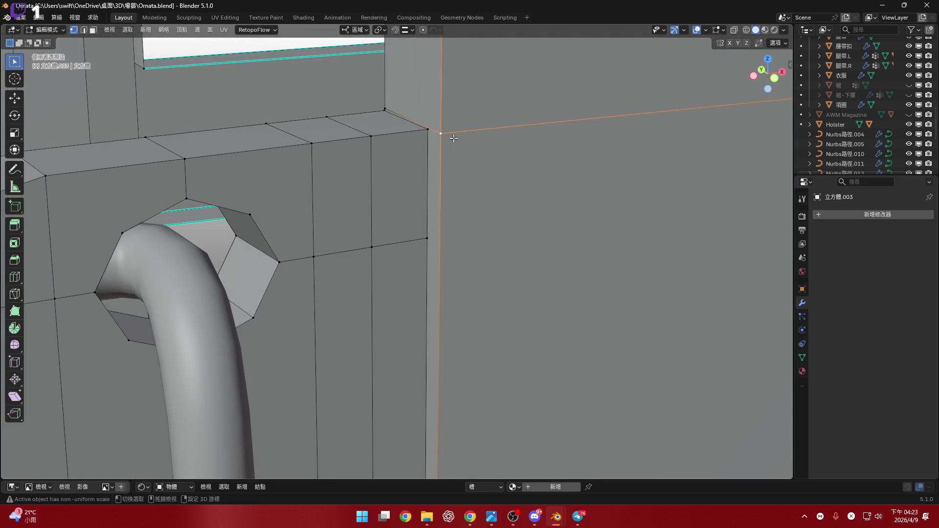
key(m)
click(433, 132)
middle_drag(433, 132, 293, 158)
scroll(293, 159, up, 3)
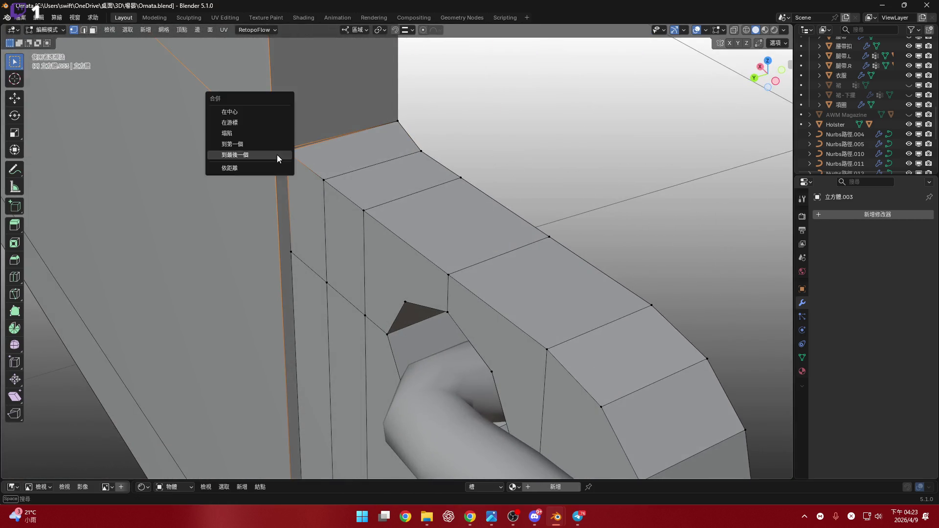
click(277, 155)
scroll(277, 155, down, 3)
middle_drag(277, 155, 344, 289)
scroll(343, 290, up, 3)
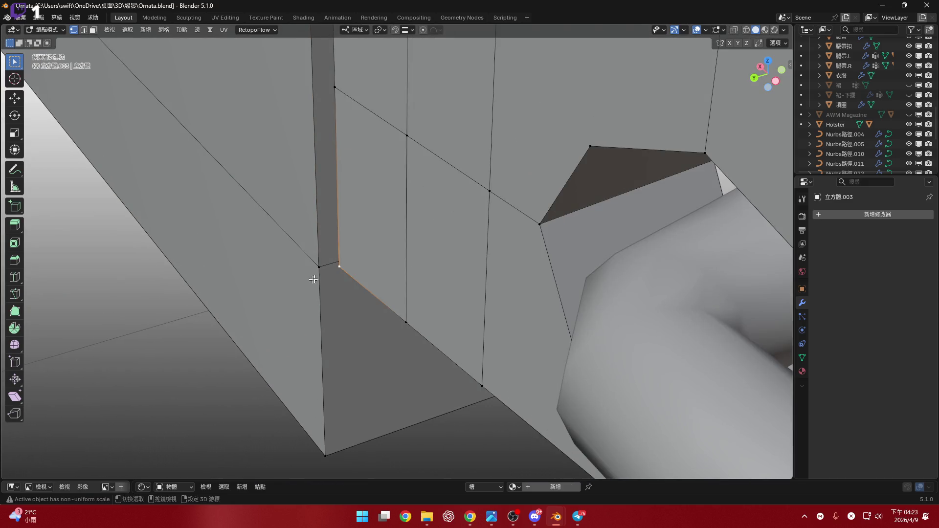
key(m)
click(317, 264)
scroll(315, 263, down, 3)
middle_drag(315, 263, 403, 260)
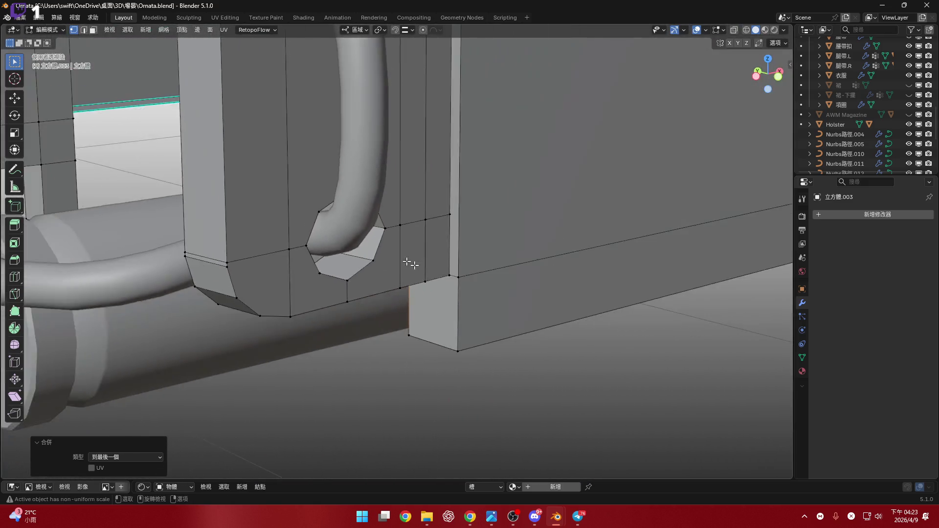
scroll(439, 265, up, 3)
key(m)
click(467, 273)
- Dissolve the stray vertex beside the tube hole to finish cleaning the topology
mouse_move(466, 274)
middle_down()
mouse_move(448, 242)
mouse_move(562, 211)
mouse_move(441, 242)
middle_up()
scroll(453, 233, up, 2)
scroll(453, 233, down, 2)
scroll(445, 245, up, 2)
click(346, 312)
key(x)
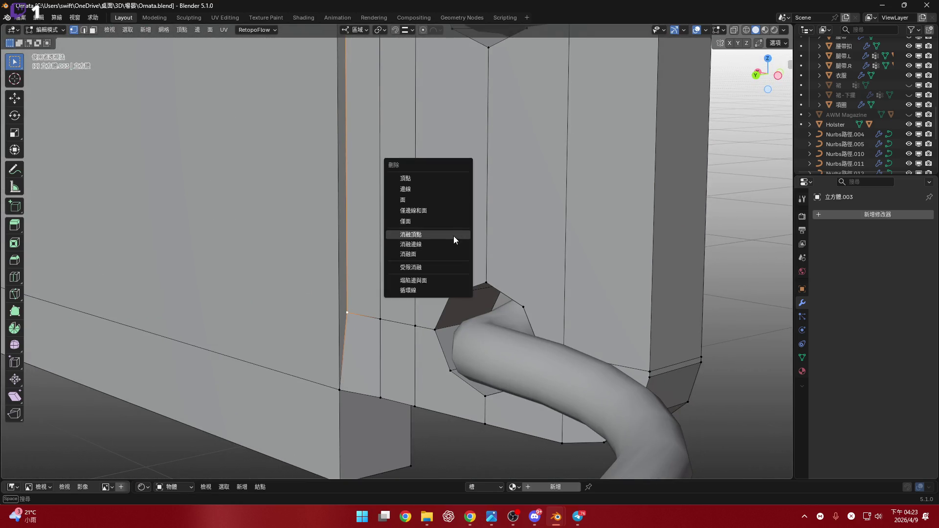
click(454, 236)
mouse_move(454, 236)
middle_down()
mouse_move(342, 261)
mouse_move(353, 320)
middle_up()
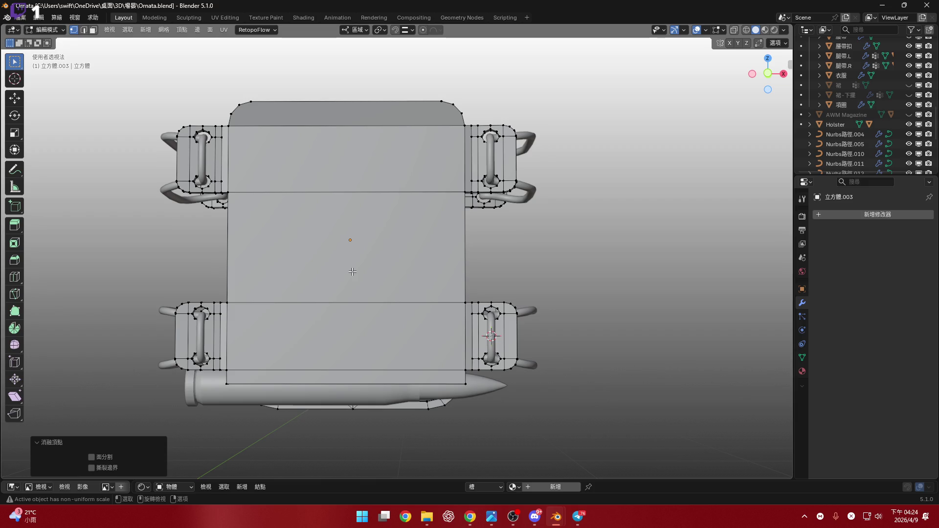
- Cut two vertical edge loops down the back panel and view it from front ortho
mouse_move(391, 249)
shift+middle_down()
mouse_move(381, 285)
mouse_move(403, 263)
shift+middle_up()
shift+click(386, 300)
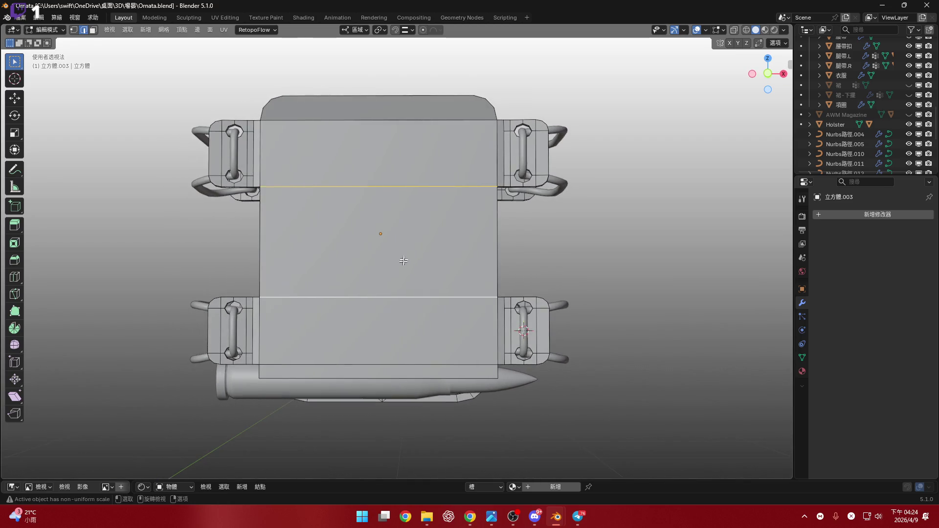
scroll(402, 262, up, 1)
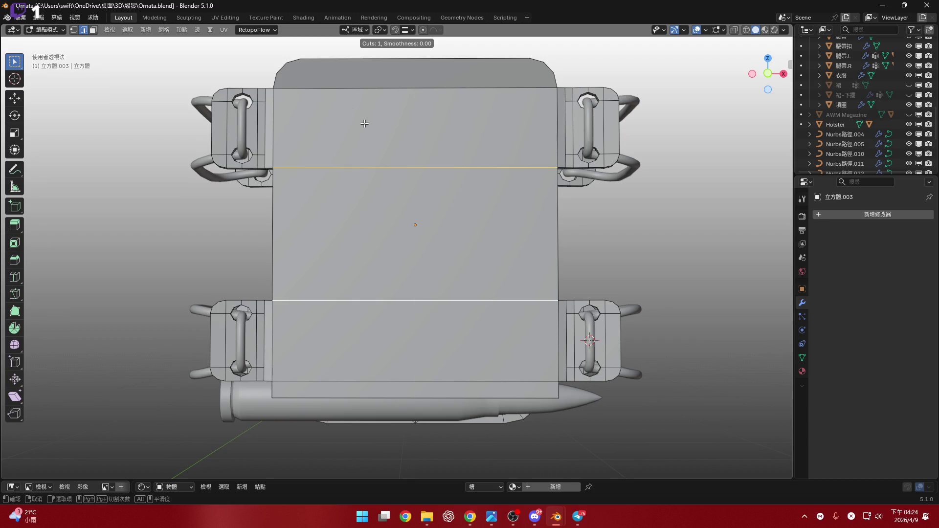
click(422, 94)
middle_drag(422, 95, 766, 74)
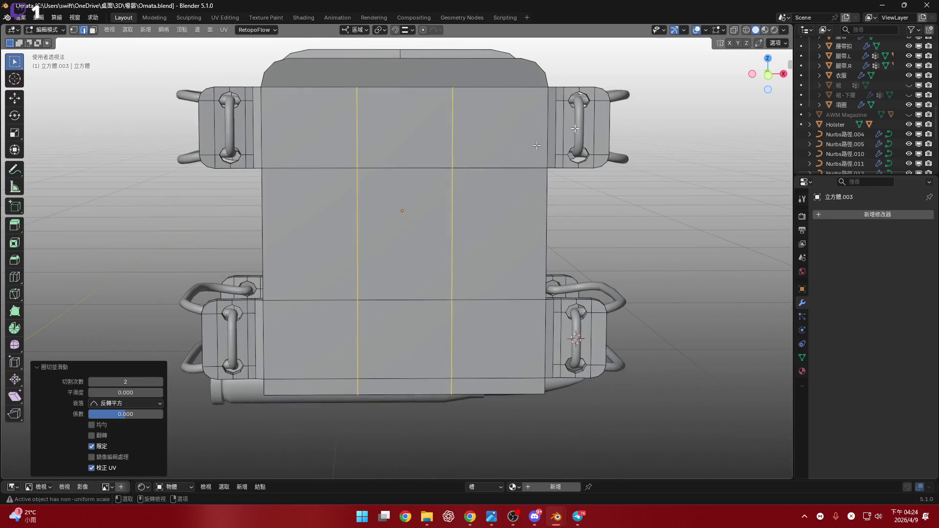
click(769, 76)
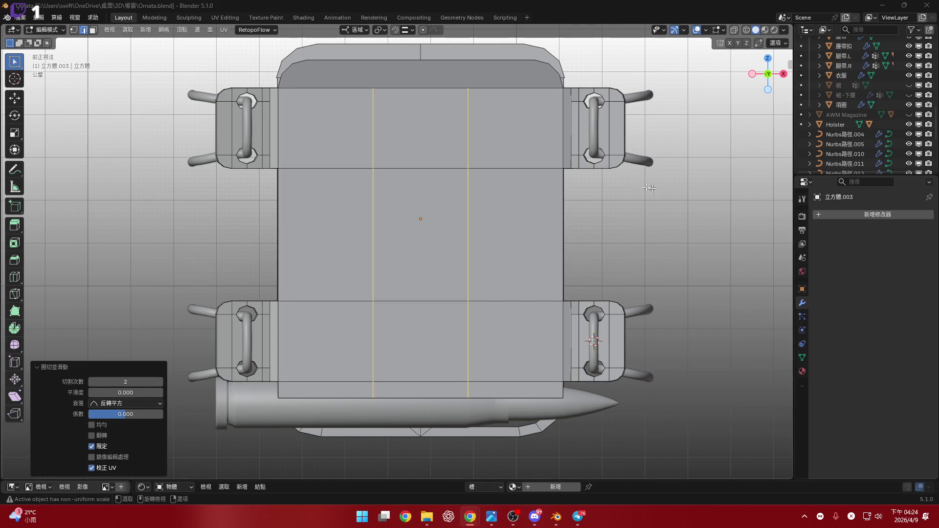
- Scale the two new loops 2.3 along X to spread them toward the panel's sides
key(s)
key(x)
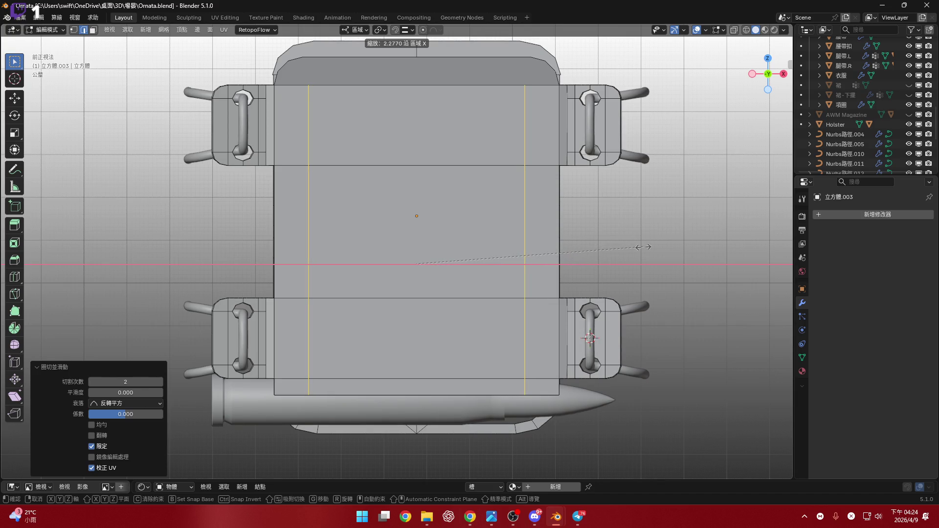
text(2.3)
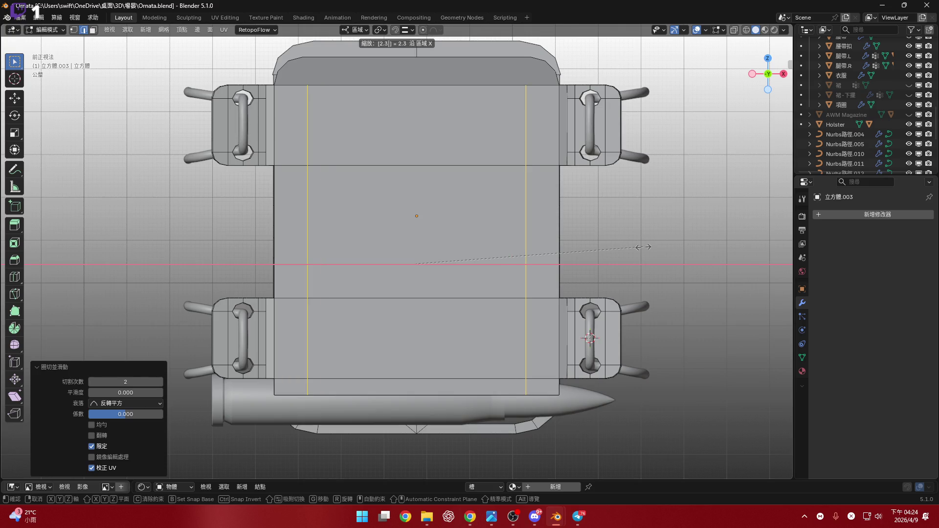
key(Return)
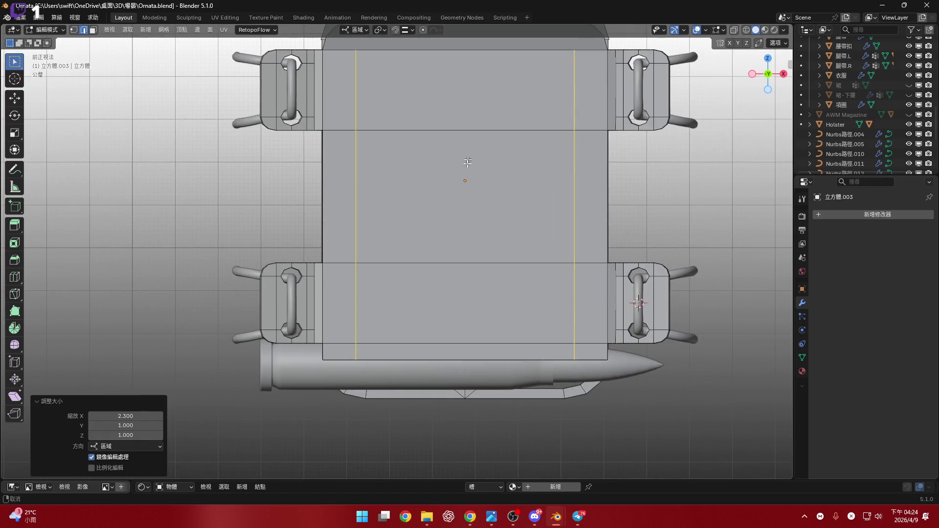
- Select two edges on the back panel for the next operation
shift+middle_drag(422, 208, 459, 250)
click(459, 205)
shift+middle_drag(460, 207, 460, 164)
shift+click(456, 306)
mouse_move(456, 306)
middle_down()
mouse_move(520, 196)
mouse_move(482, 241)
mouse_move(557, 170)
mouse_move(537, 167)
middle_up()
- Bridge the back panel's selected faces and edge loops, then convert the tris to quads
click(557, 169)
click(537, 167)
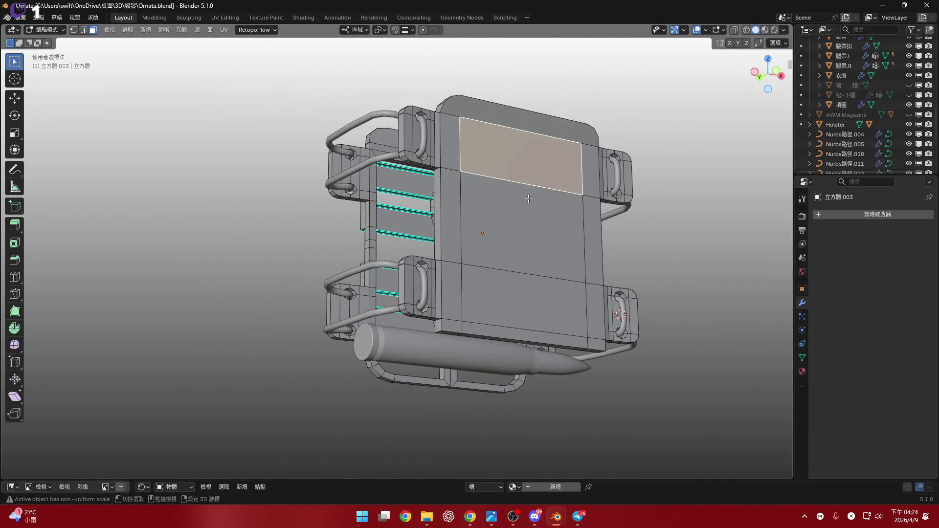
shift+click(525, 221)
shift+click(524, 308)
middle_drag(525, 308, 532, 183)
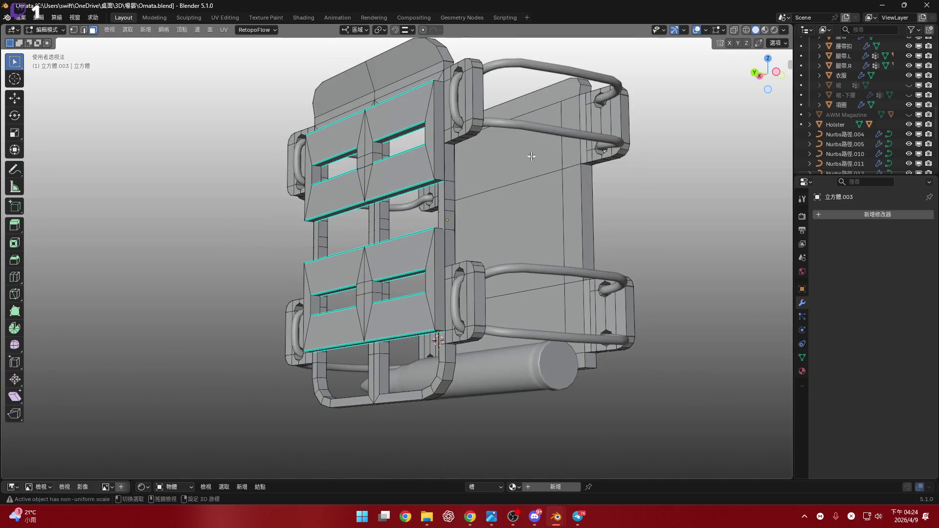
click(533, 183)
shift+click(528, 256)
mouse_move(528, 257)
middle_down()
mouse_move(491, 233)
mouse_move(606, 304)
mouse_move(520, 318)
mouse_move(582, 325)
mouse_move(611, 287)
middle_up()
key(ctrl+e)
click(507, 235)
scroll(605, 303, up, 3)
scroll(606, 304, up, 1)
scroll(605, 305, down, 3)
scroll(605, 304, down, 2)
scroll(610, 286, up, 2)
key(alt+j)
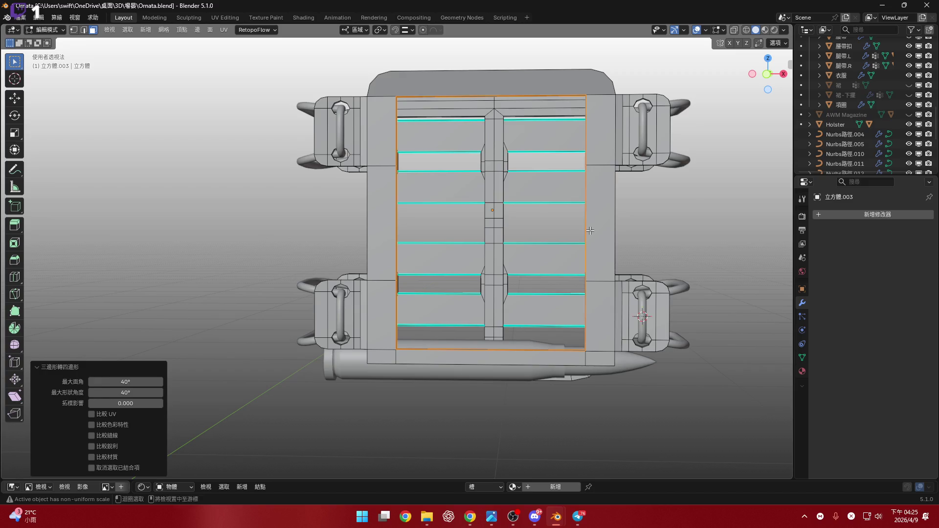
- Invert the selection and reveal the hidden slatted frame geometry
middle_drag(590, 230, 581, 261)
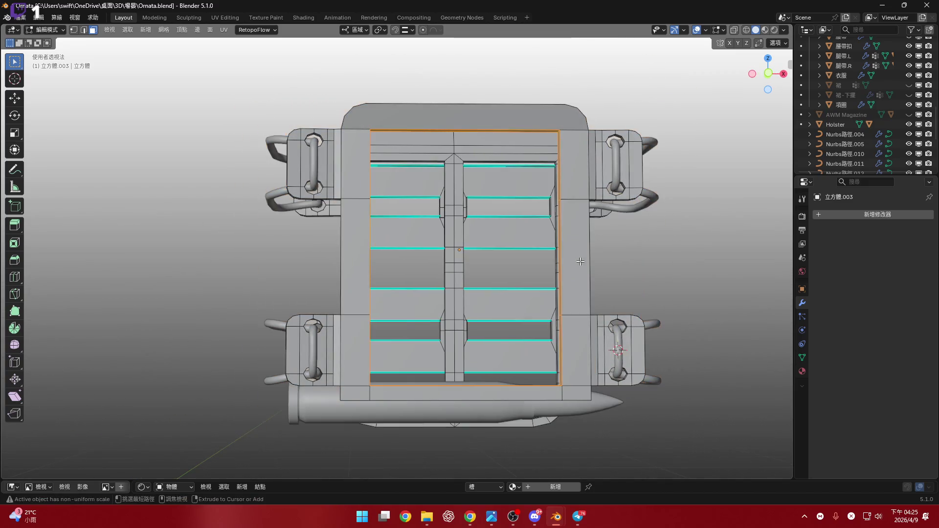
key(ctrl+i)
key(ctrl+i)
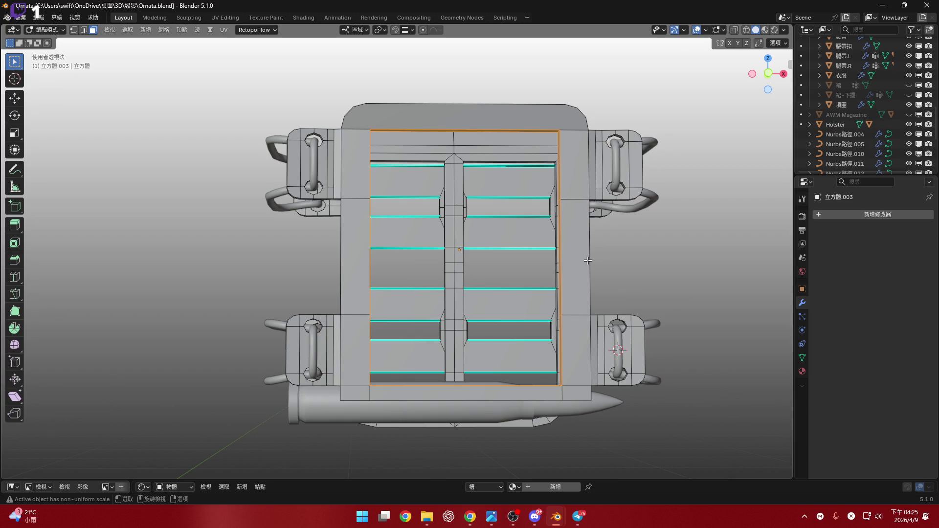
key(alt+h)
mouse_move(588, 259)
middle_down()
mouse_move(509, 251)
mouse_move(605, 302)
mouse_move(671, 240)
middle_up()
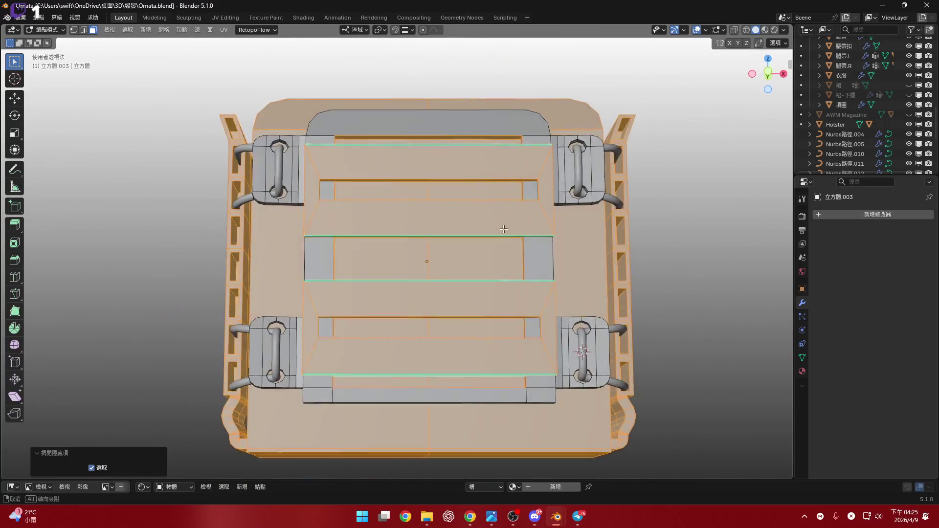
scroll(670, 240, up, 1)
scroll(682, 240, up, 1)
scroll(697, 239, up, 1)
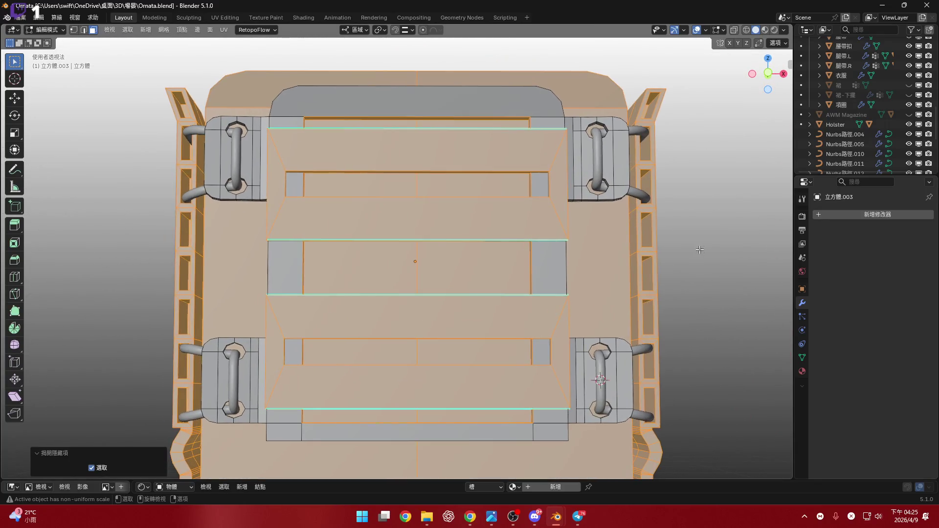
scroll(722, 240, up, 1)
scroll(722, 240, down, 1)
- Select the slats' trapezoid faces and all linked frame geometry
click(758, 262)
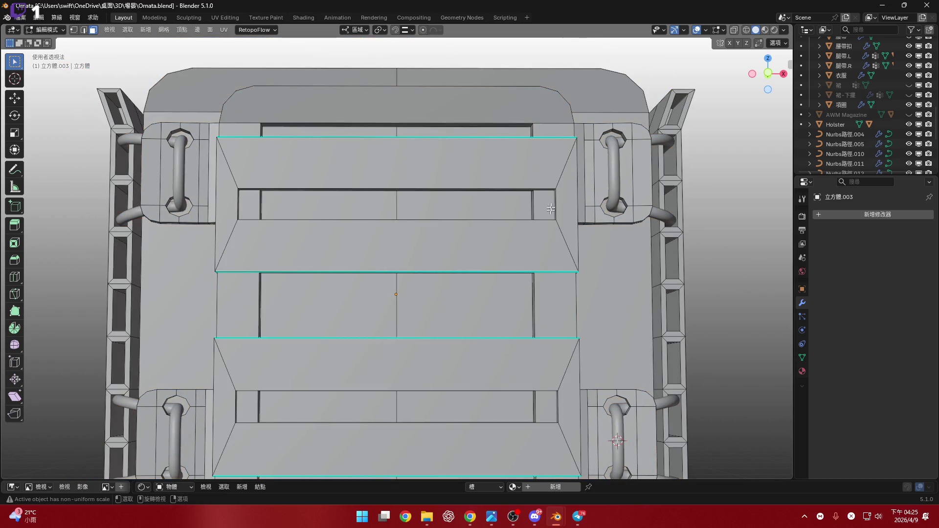
click(543, 173)
shift+click(502, 230)
shift+scroll(501, 231, down, 1)
shift+scroll(493, 235, down, 1)
shift+click(474, 308)
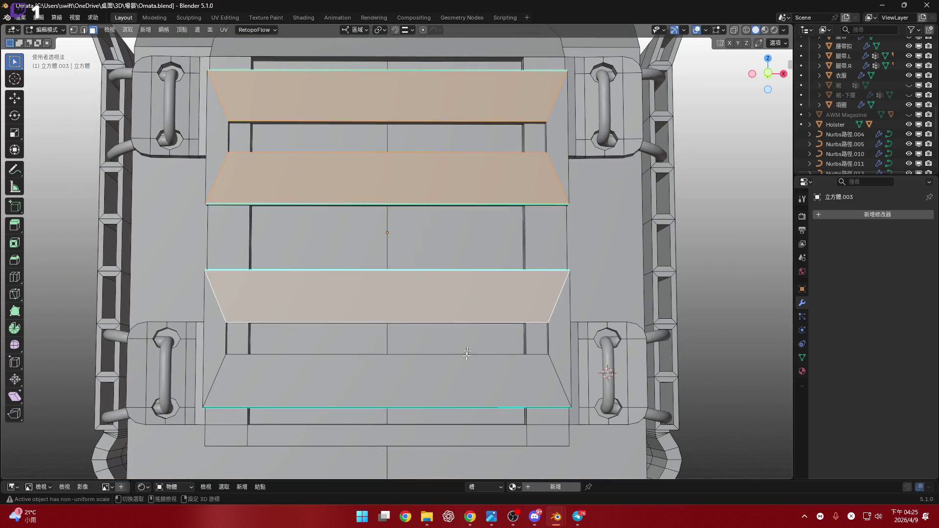
shift+click(464, 362)
key(ctrl+l)
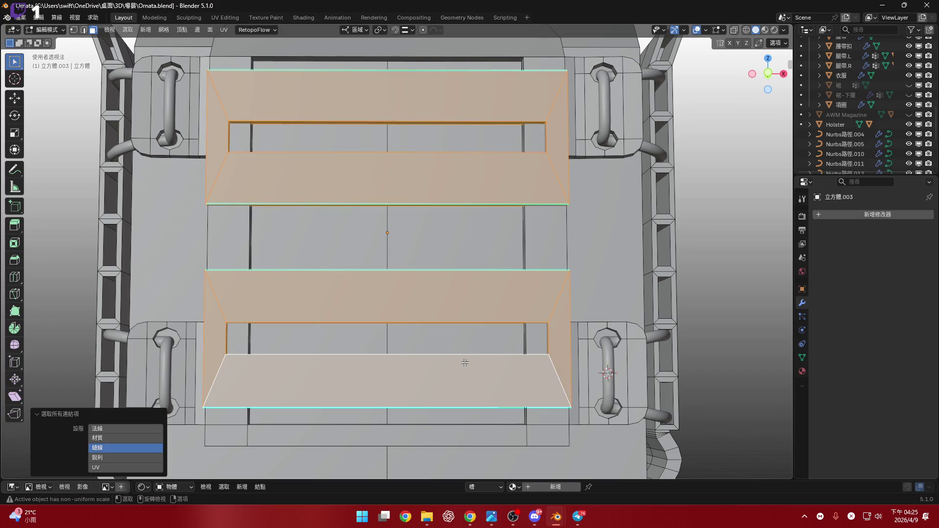
- Scale both slatted frames to 0.764 along X in front ortho view
shift+middle_drag(733, 54, 740, 68)
click(767, 73)
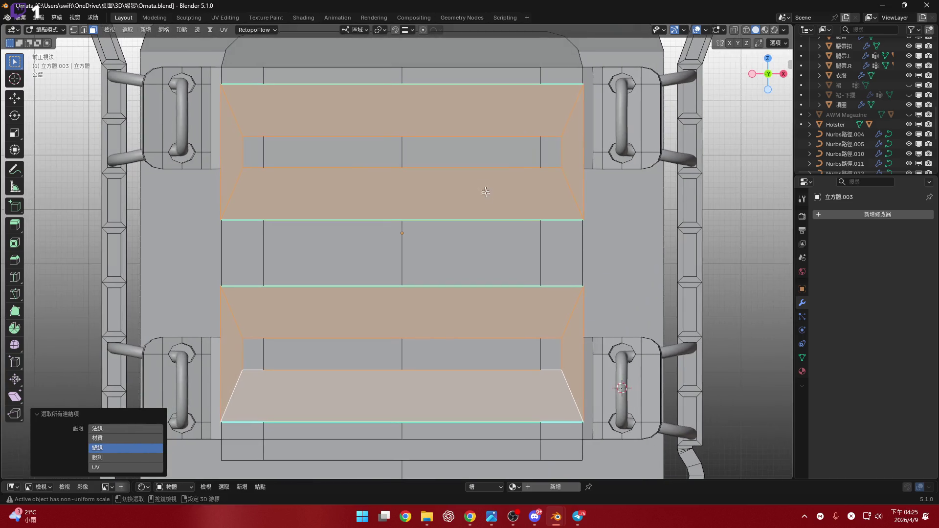
scroll(620, 246, up, 1)
shift+middle_drag(620, 246, 638, 334)
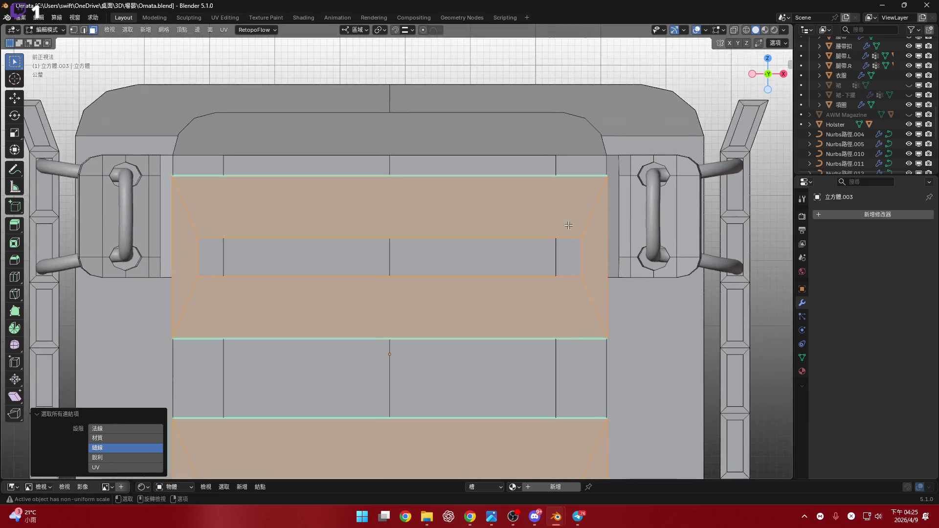
scroll(765, 300, up, 1)
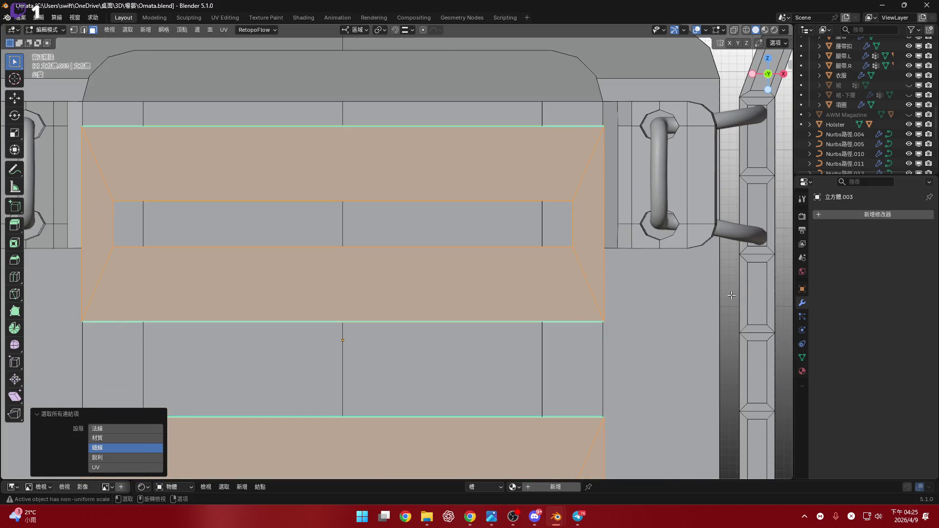
key(s)
key(x)
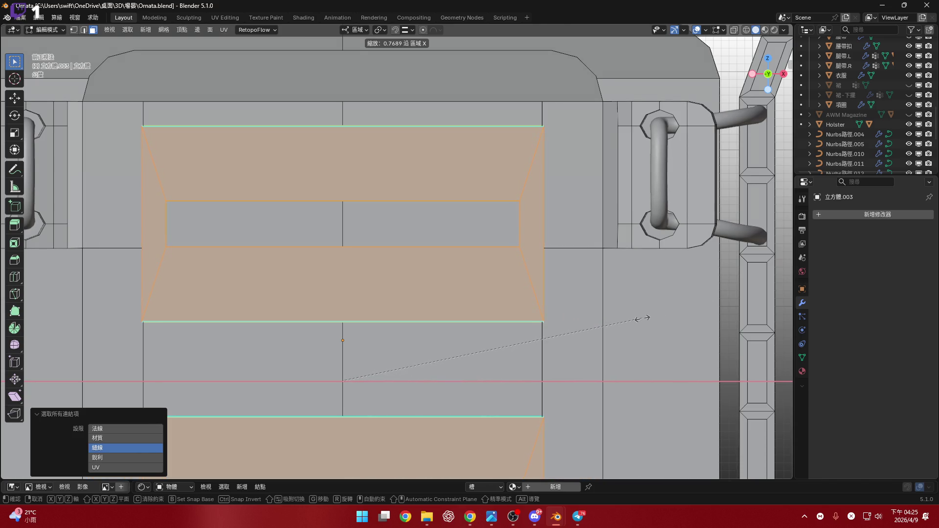
click(638, 319)
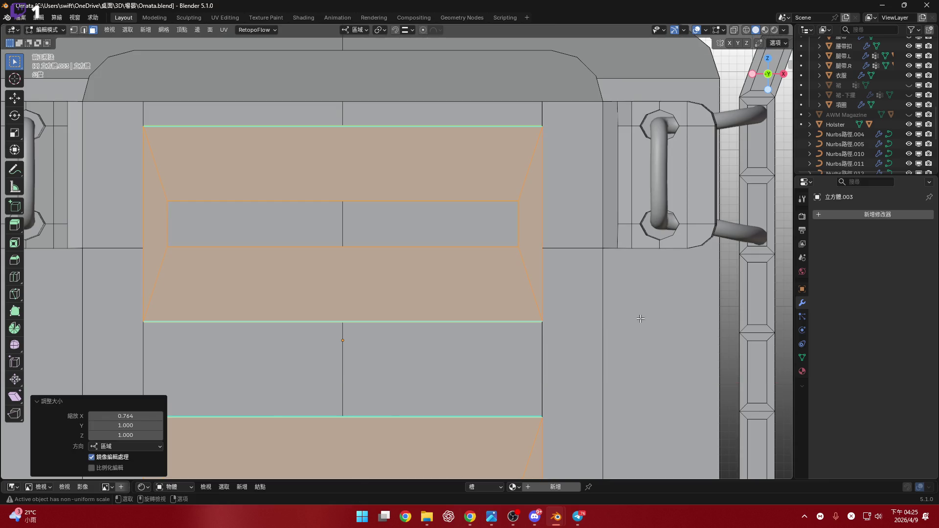
scroll(506, 181, up, 1)
scroll(505, 182, down, 5)
mouse_move(506, 181)
middle_down()
mouse_move(498, 329)
mouse_move(487, 290)
mouse_move(507, 294)
mouse_move(524, 318)
mouse_move(529, 276)
mouse_move(569, 264)
mouse_move(540, 256)
mouse_move(578, 266)
mouse_move(491, 256)
mouse_move(484, 294)
mouse_move(477, 267)
mouse_move(498, 310)
mouse_move(506, 260)
mouse_move(565, 205)
mouse_move(601, 209)
mouse_move(585, 204)
mouse_move(570, 264)
mouse_move(520, 262)
mouse_move(560, 266)
mouse_move(558, 294)
middle_up()
scroll(504, 220, up, 4)
scroll(505, 269, up, 2)
scroll(497, 329, down, 3)
scroll(498, 329, up, 1)
scroll(493, 279, down, 2)
scroll(523, 319, up, 4)
scroll(528, 276, up, 2)
scroll(558, 294, down, 3)
scroll(495, 339, down, 2)
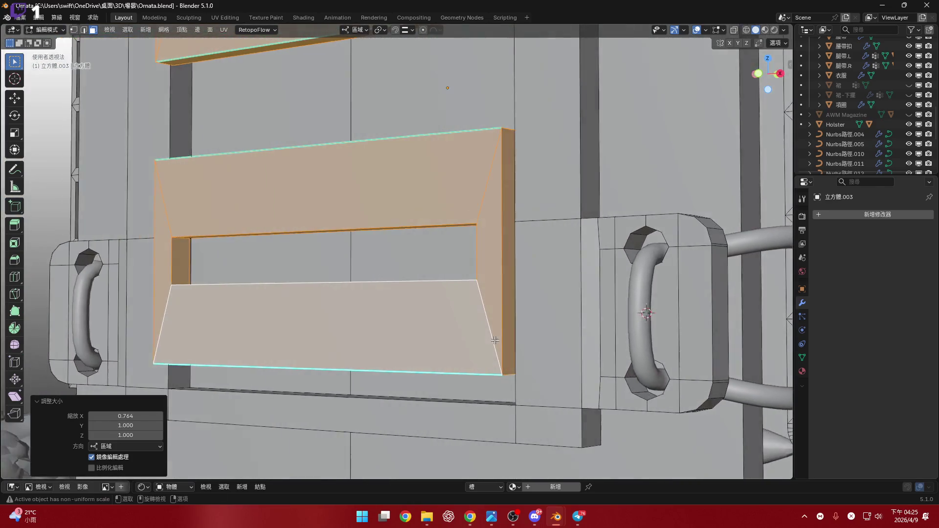
scroll(494, 340, up, 3)
- Grab the frame faces and move them about -0.197 cm along Y onto the back panel
middle_drag(495, 340, 505, 309)
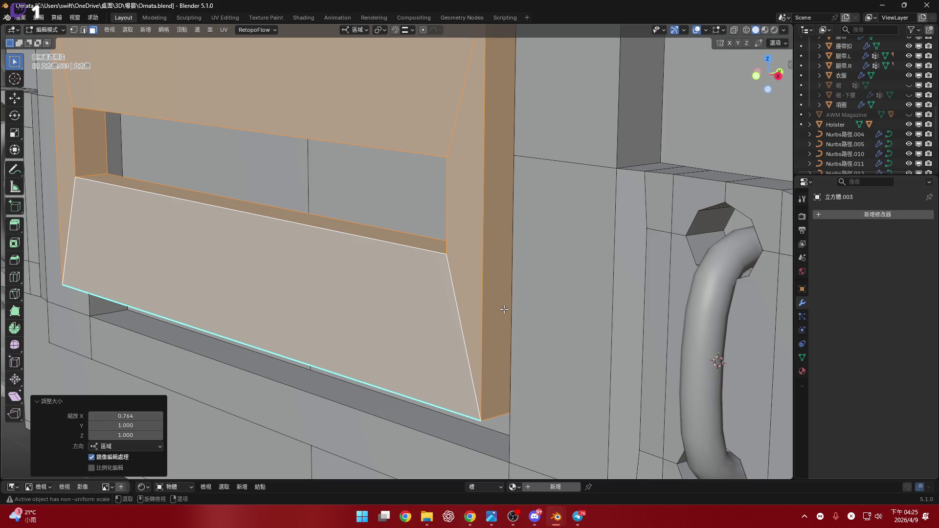
scroll(476, 268, down, 5)
scroll(476, 269, up, 5)
mouse_move(476, 268)
middle_down()
mouse_move(524, 240)
mouse_move(493, 272)
middle_up()
scroll(525, 240, down, 3)
scroll(492, 271, up, 4)
key(g)
drag(492, 272, 474, 273)
click(474, 273)
scroll(520, 310, up, 5)
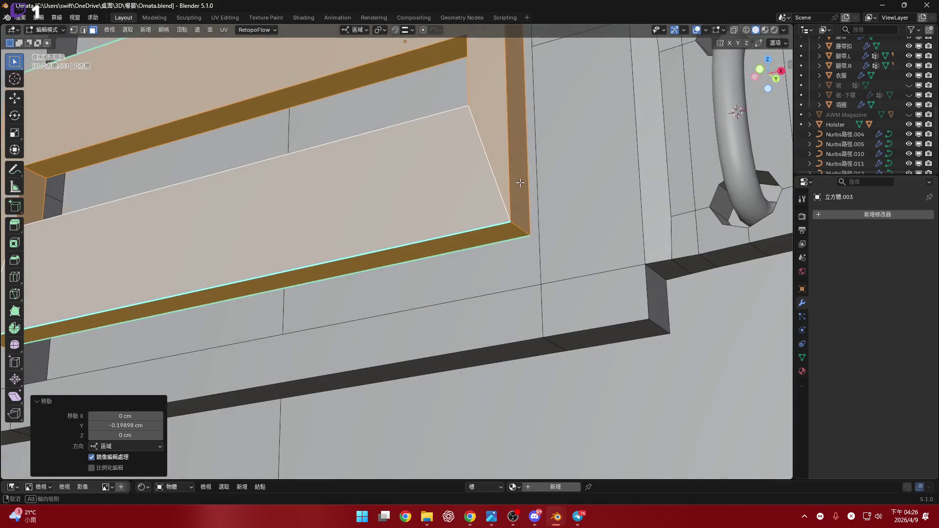
scroll(567, 242, down, 5)
mouse_move(568, 242)
middle_down()
mouse_move(480, 290)
mouse_move(476, 302)
middle_up()
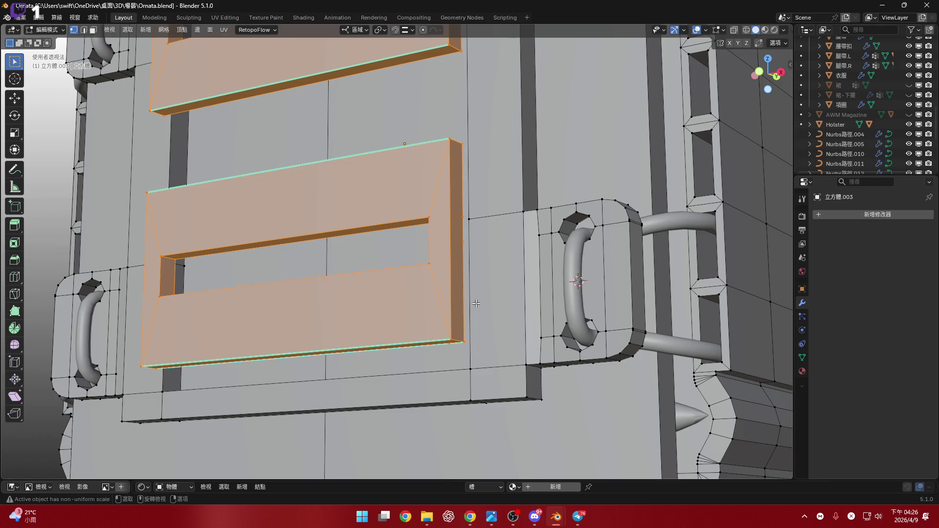
scroll(479, 323, up, 2)
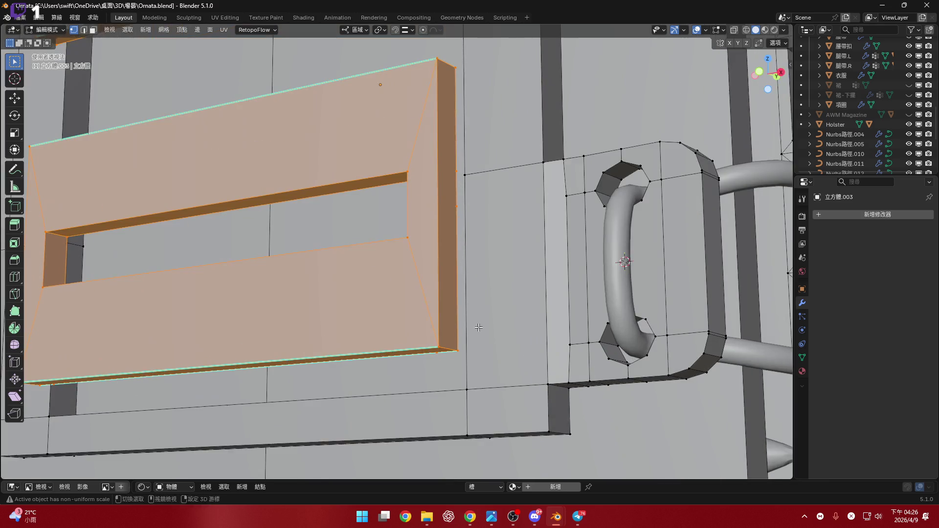
scroll(479, 322, up, 2)
scroll(473, 324, up, 2)
middle_drag(465, 331, 474, 314)
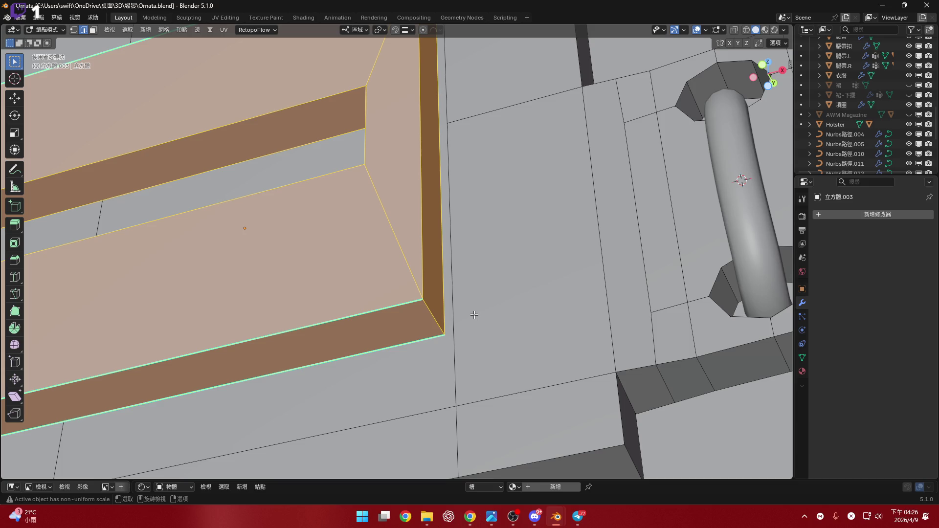
scroll(506, 257, down, 1)
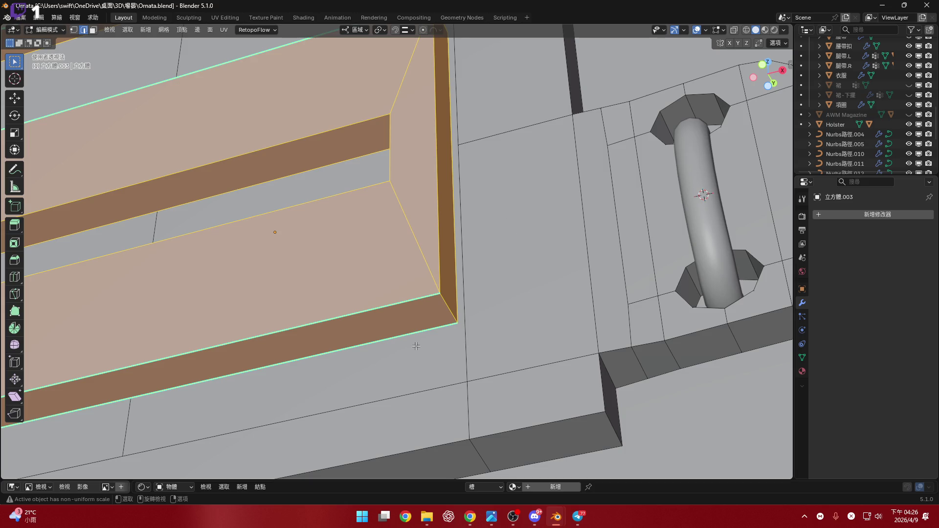
scroll(416, 346, down, 5)
middle_drag(416, 346, 532, 350)
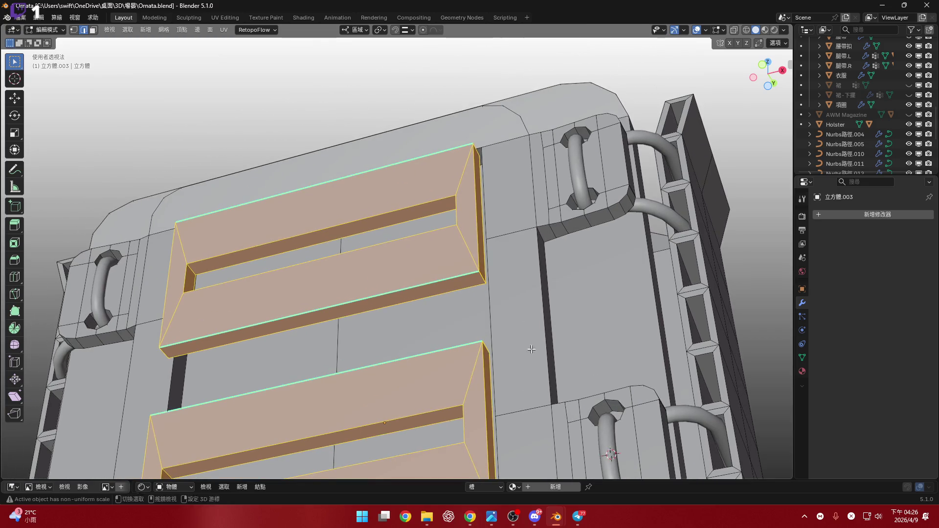
scroll(531, 350, down, 4)
scroll(468, 357, up, 4)
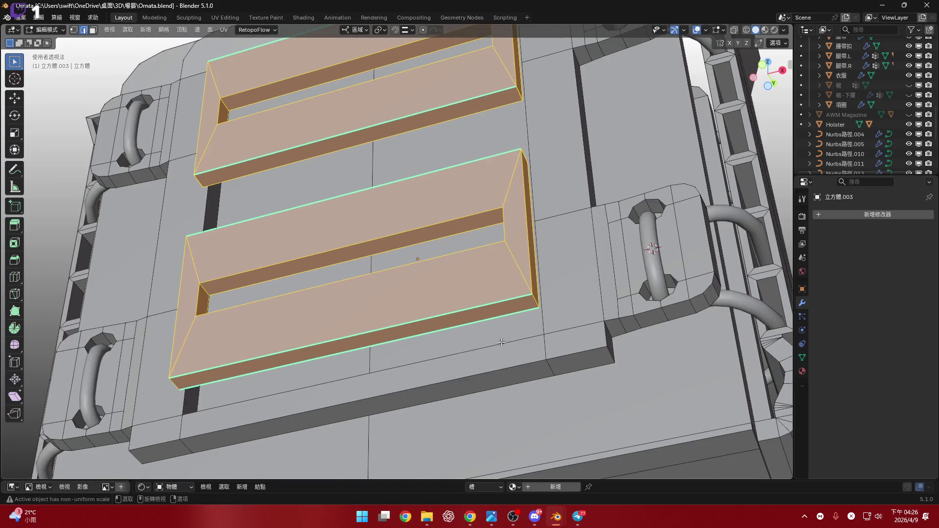
- Hide the slatted frames and select the panel's two vertical groove edge lines in front ortho
key(Delete)
scroll(261, 262, up, 1)
scroll(261, 262, up, 1)
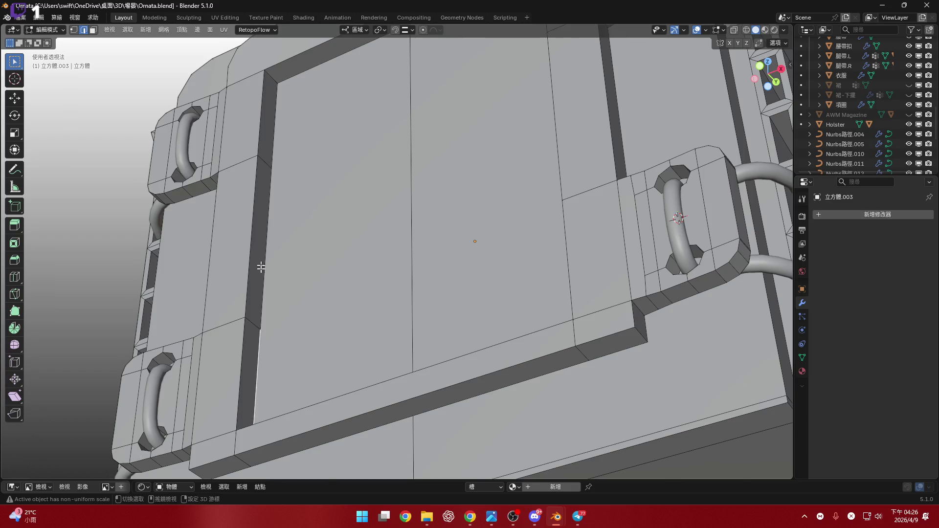
scroll(262, 263, down, 1)
click(251, 404)
shift+click(264, 153)
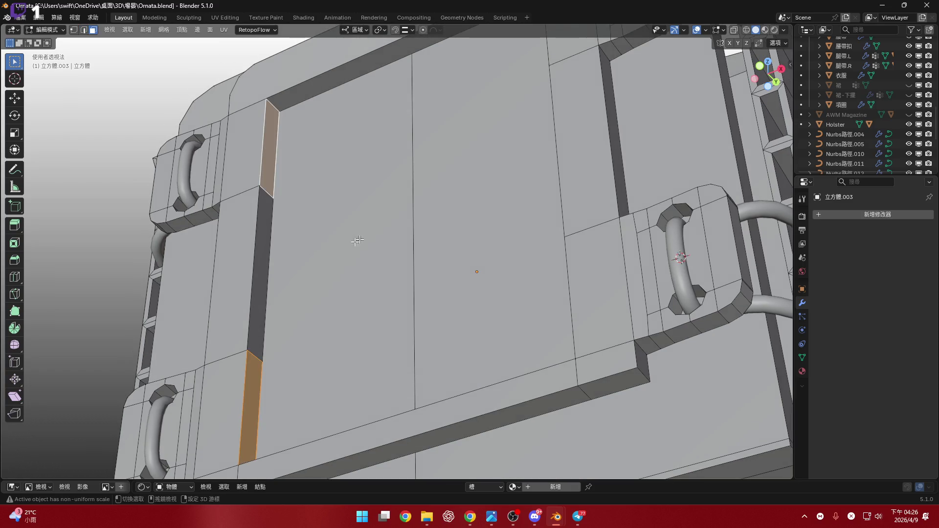
scroll(264, 241, down, 3)
middle_drag(265, 242, 513, 147)
scroll(512, 147, up, 3)
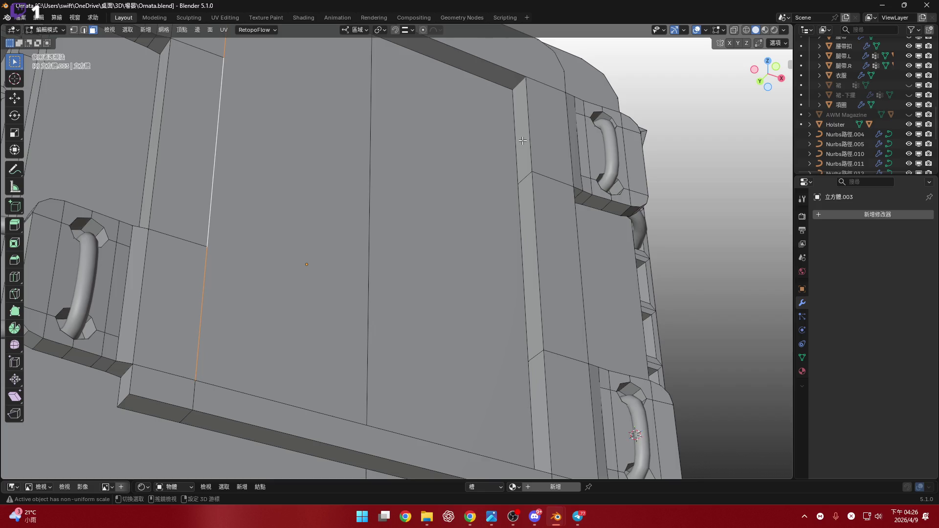
ctrl+click(525, 316)
middle_drag(525, 316, 704, 186)
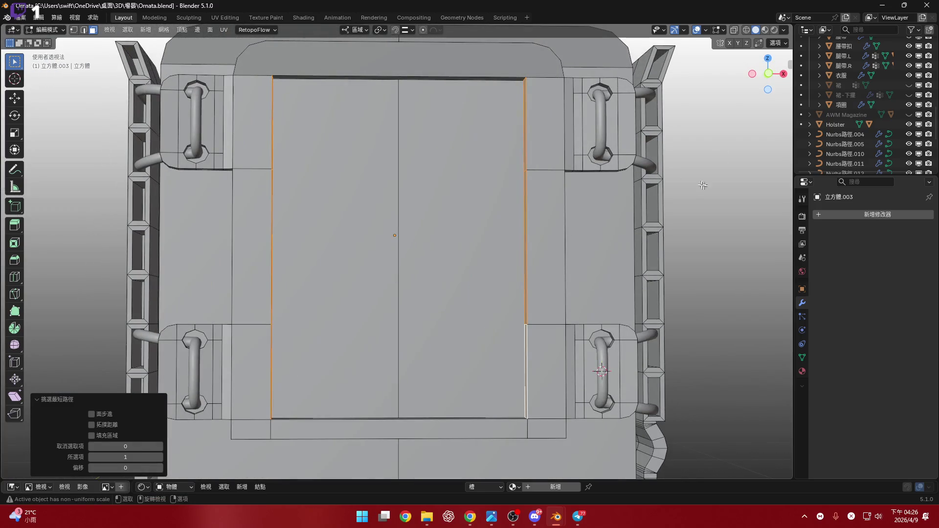
click(768, 74)
scroll(486, 215, up, 2)
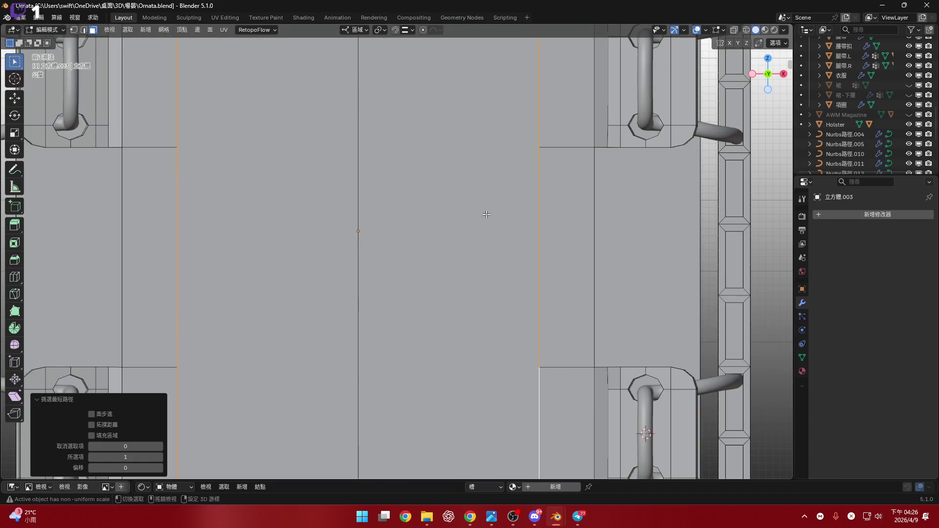
scroll(510, 269, down, 3)
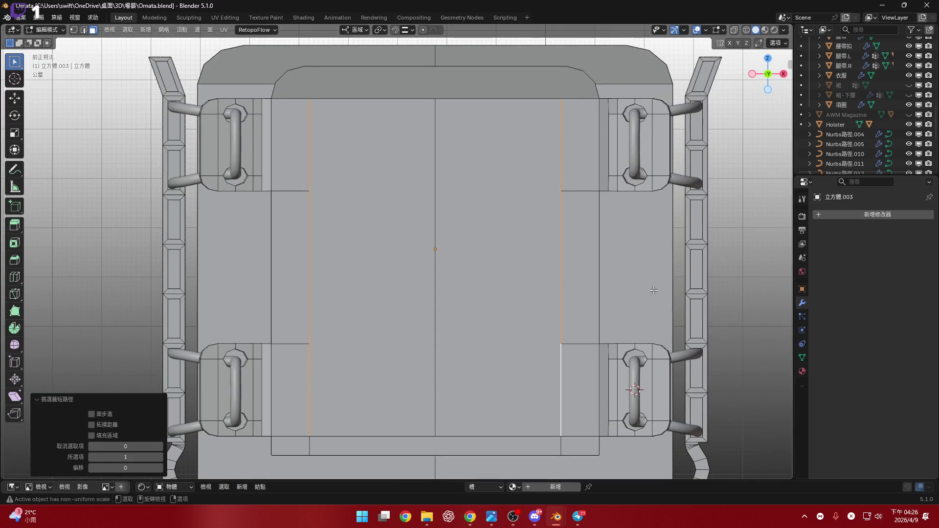
- Scale the selected vertical edges to about 0.88 along X, pulling them inward
key(g)
key(z)
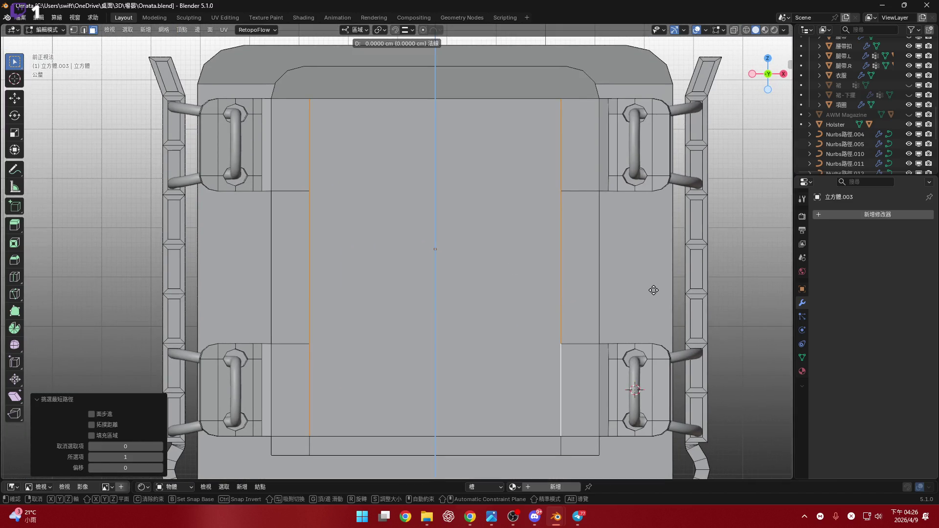
key(s)
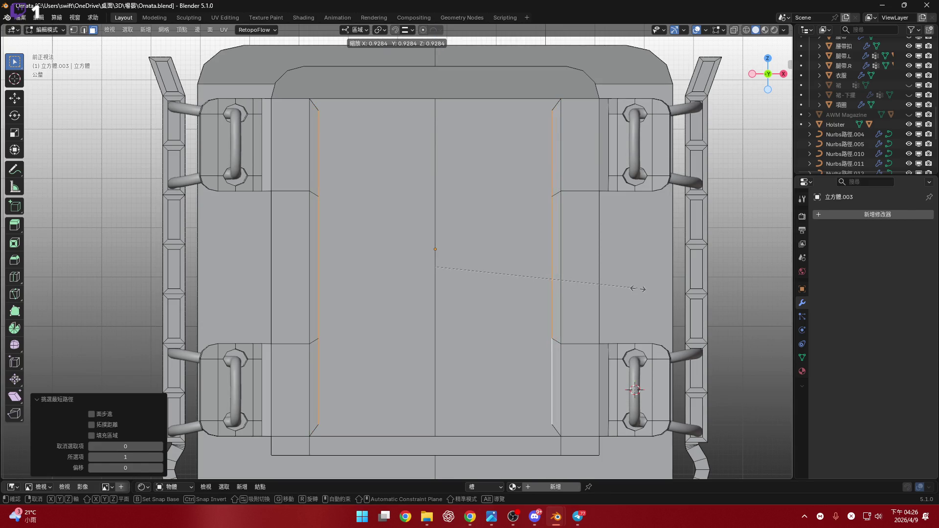
key(x)
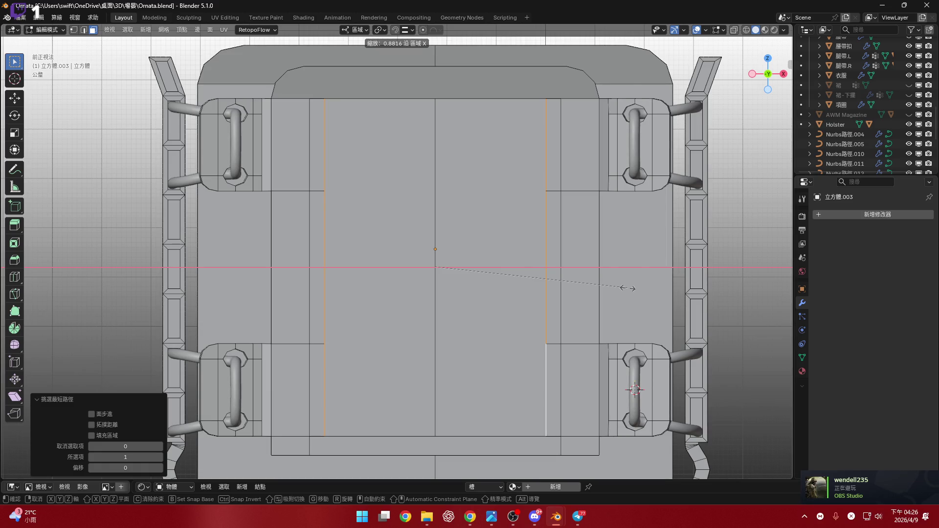
click(628, 289)
- Loop cut beside each side edge of the panel, sliding the cuts 0.4 and -0.4
key(ctrl+r)
shift+middle_drag(574, 156, 554, 152)
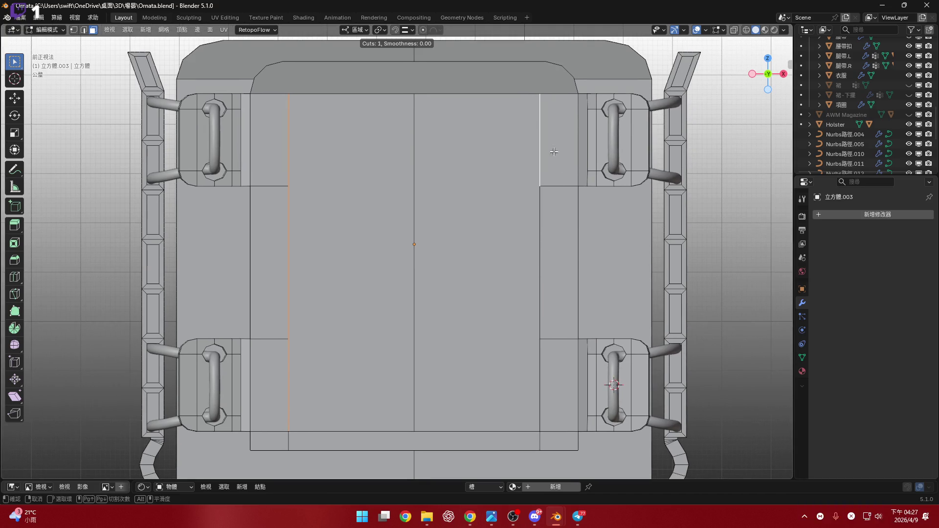
click(558, 99)
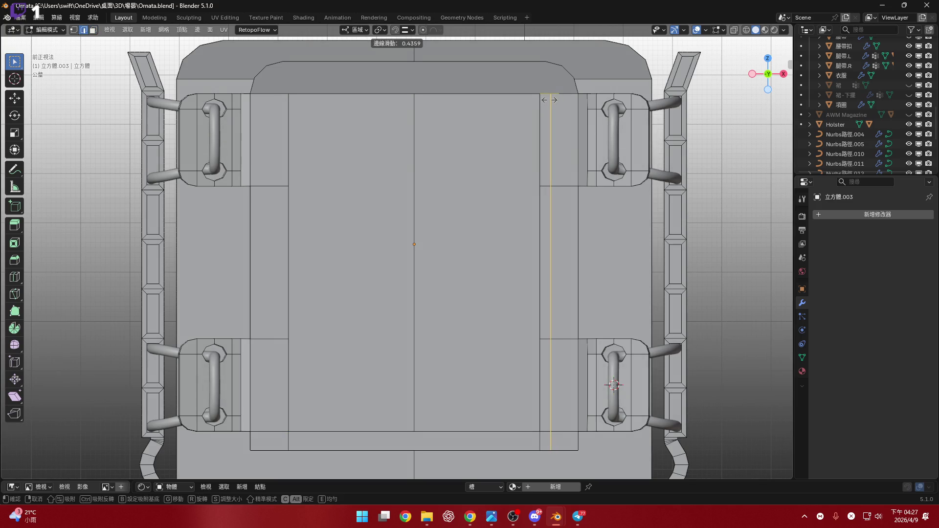
text(0.4)
key(Return)
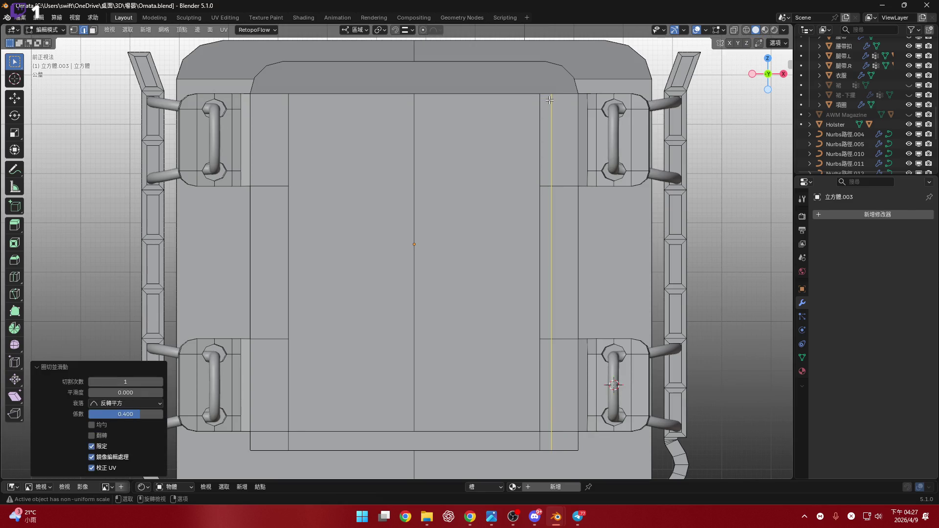
shift+middle_drag(390, 193, 421, 182)
key(ctrl+r)
click(306, 89)
text(-0.4)
key(Return)
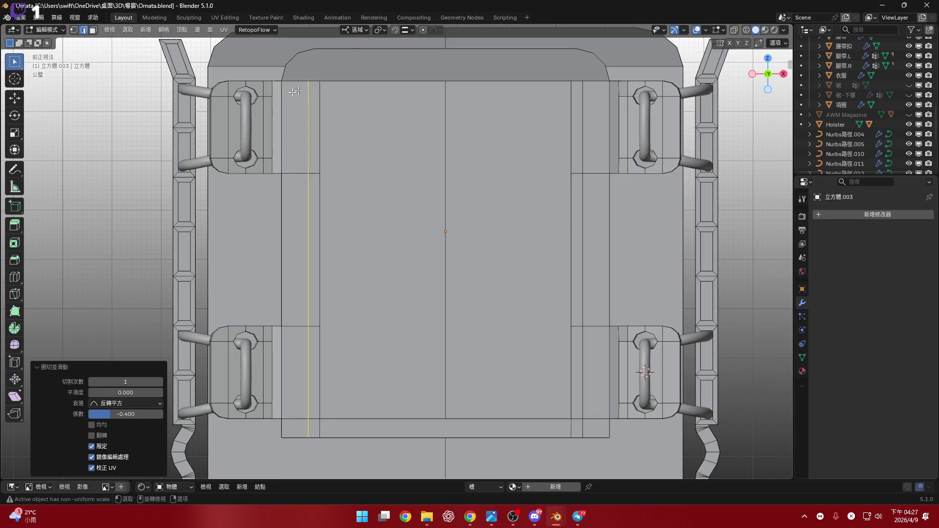
- Reveal the hidden slatted frames again with Alt+H
middle_drag(422, 179, 425, 180)
scroll(427, 181, up, 4)
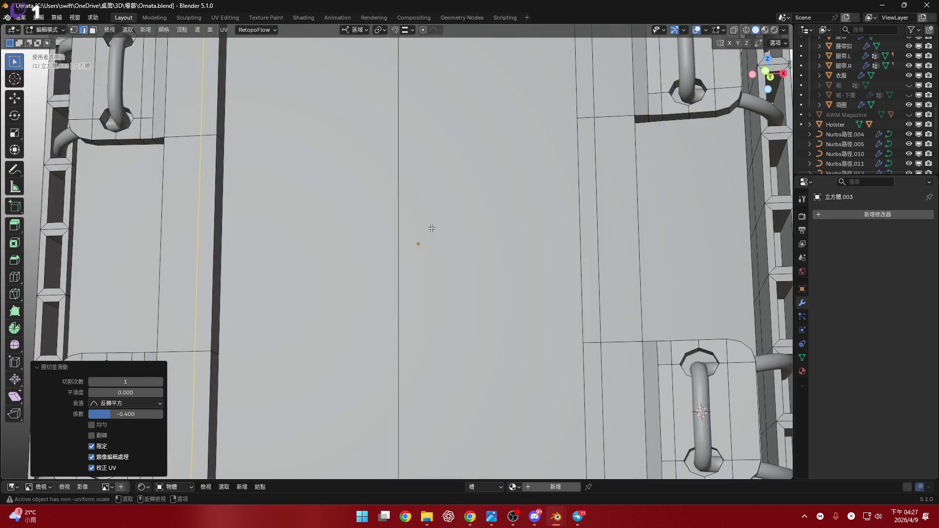
scroll(431, 229, down, 3)
mouse_move(409, 235)
middle_down()
mouse_move(418, 220)
mouse_move(470, 230)
mouse_move(533, 260)
mouse_move(535, 285)
middle_up()
key(alt+h)
scroll(470, 229, up, 3)
scroll(513, 250, down, 4)
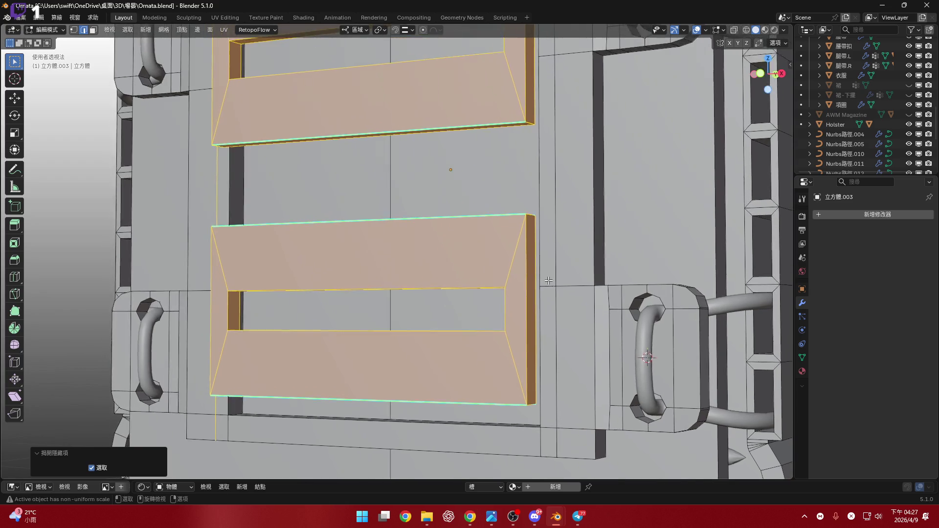
scroll(546, 266, up, 4)
- Nudge an edge up along Z, switch the pivot point, and flatten the selected edge level
key(alt+a)
key(g)
key(z)
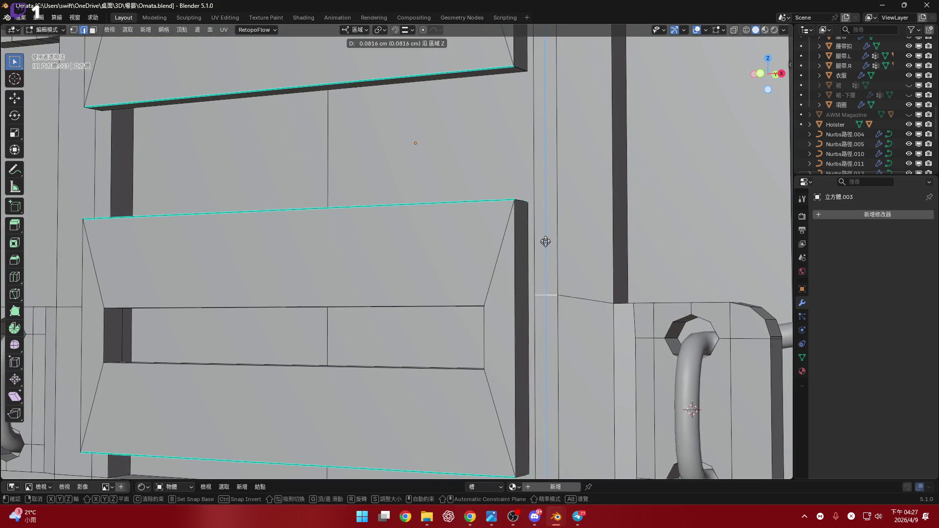
click(541, 160)
middle_drag(542, 159, 480, 181)
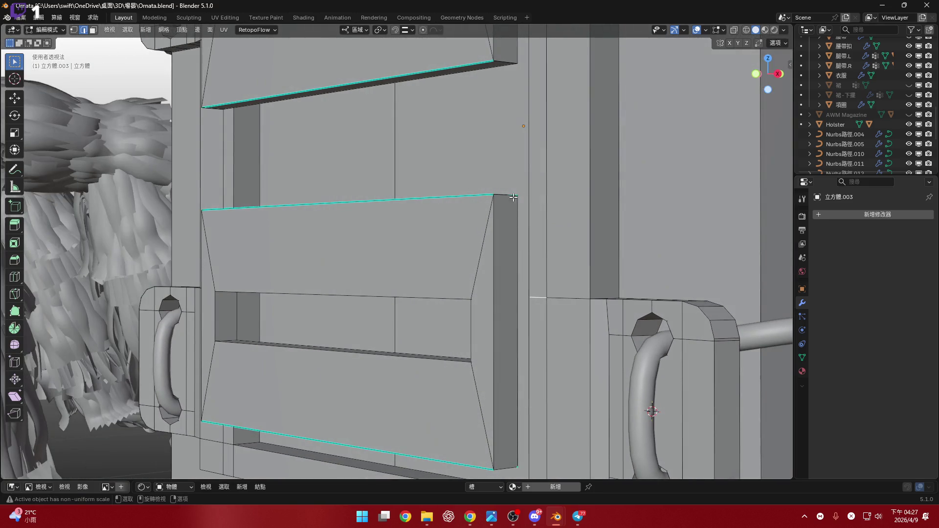
click(380, 29)
click(411, 97)
shift+middle_drag(512, 223, 490, 201)
text(sz0)
key(Return)
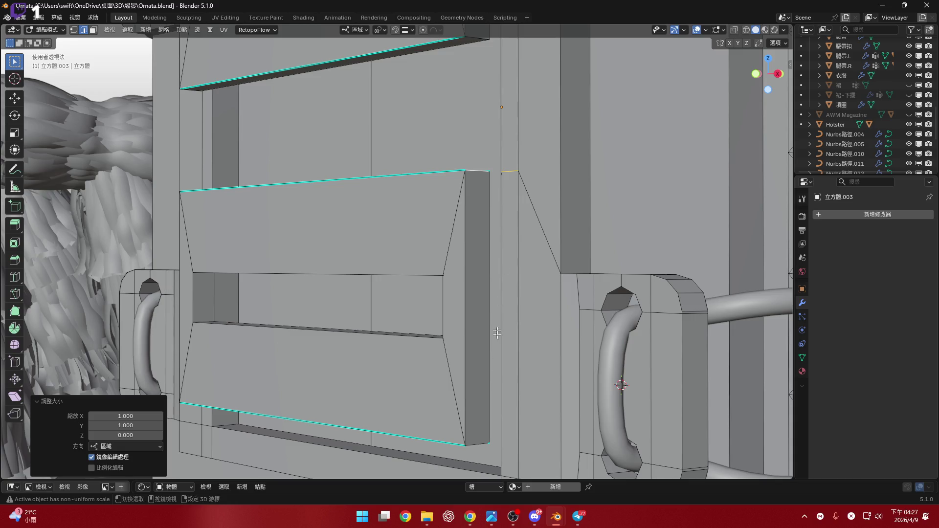
middle_drag(502, 269, 493, 270)
key(g)
key(g)
key(Escape)
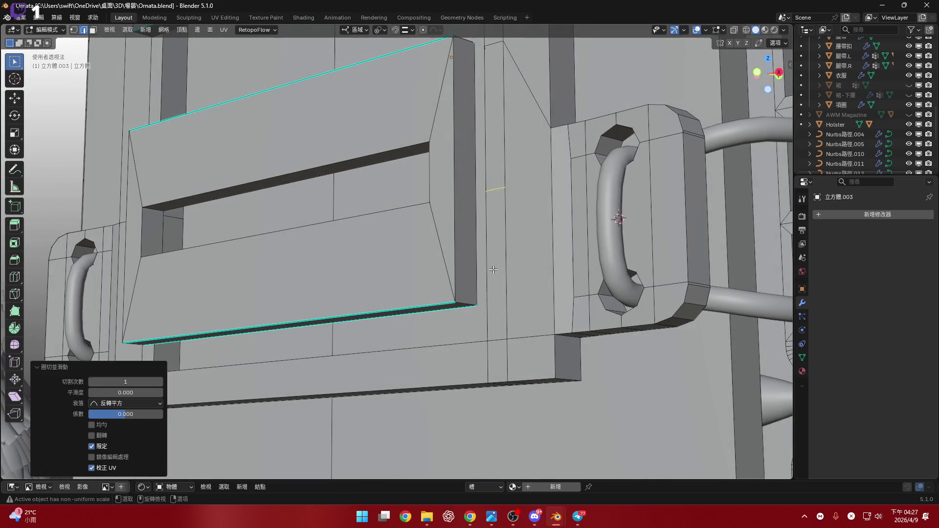
scroll(499, 214, up, 2)
- Cut two new edge loops on the frame strip beside the slats, the second kept centered
key(ctrl+r)
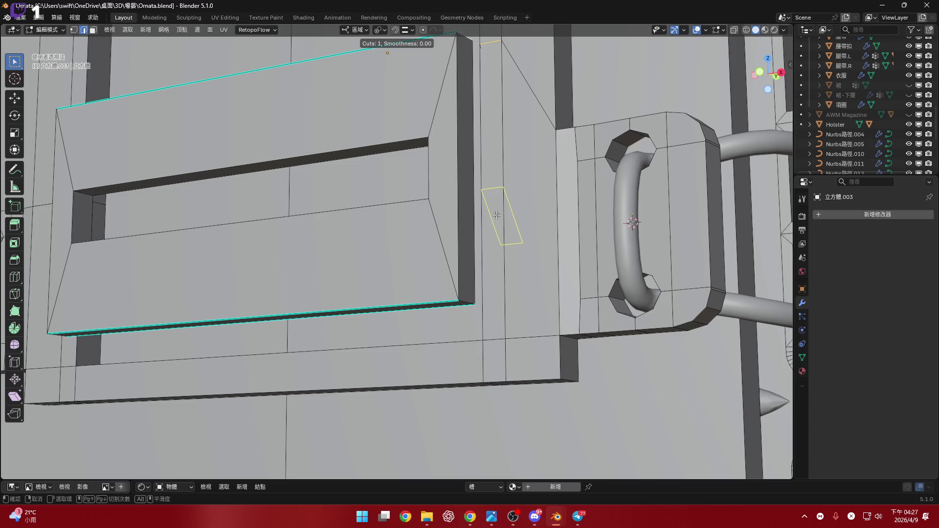
click(497, 216)
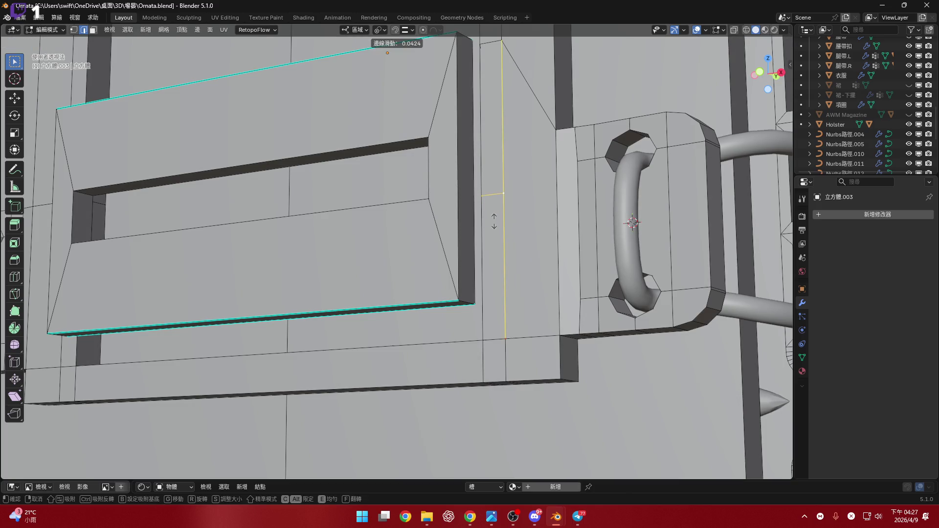
click(494, 221)
scroll(484, 227, down, 2)
middle_drag(466, 297, 529, 170)
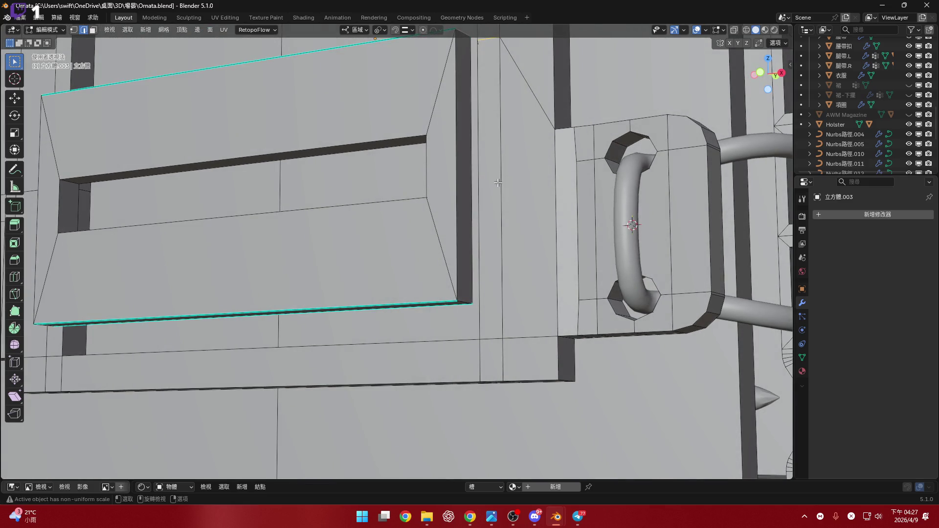
click(764, 60)
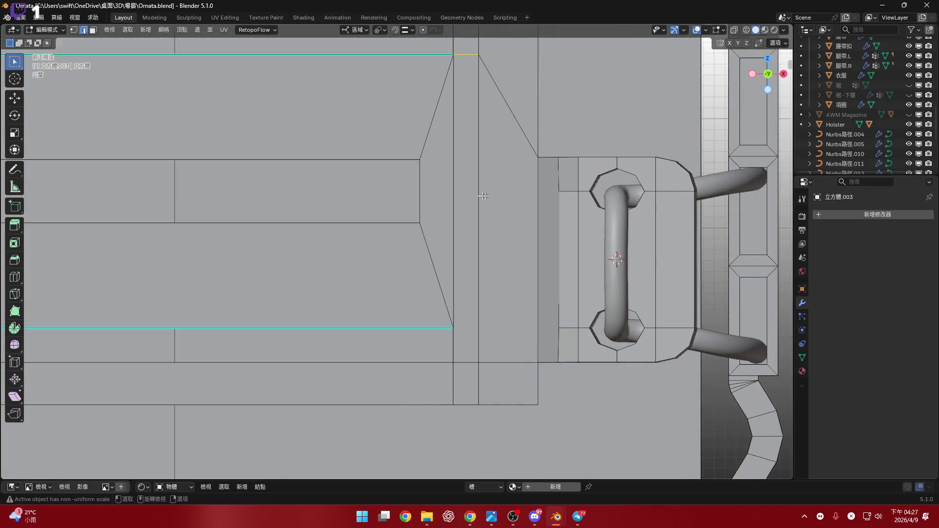
middle_drag(485, 199, 472, 198)
key(ctrl+r)
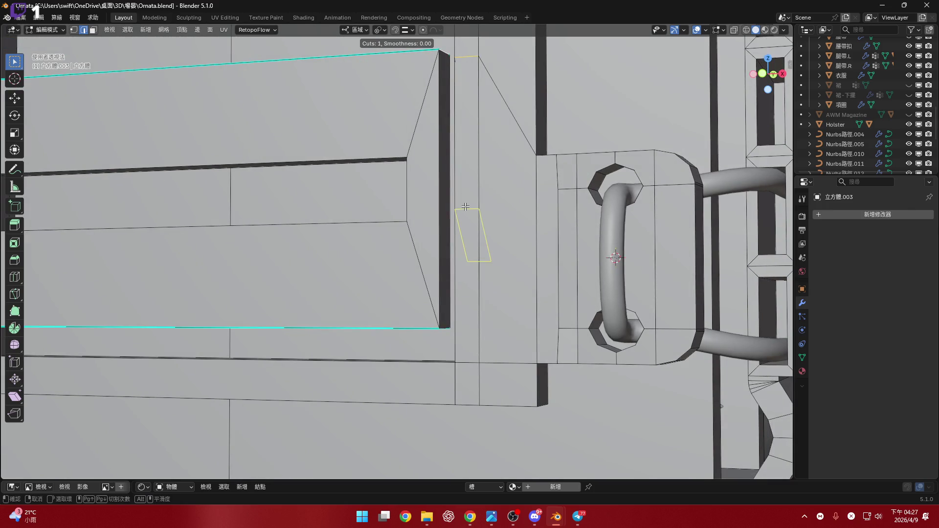
click(465, 207)
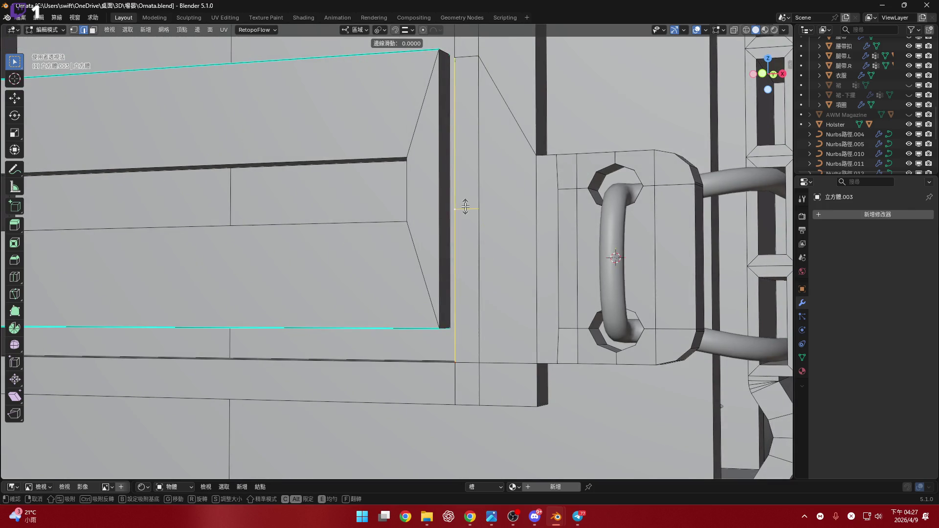
right_click(466, 207)
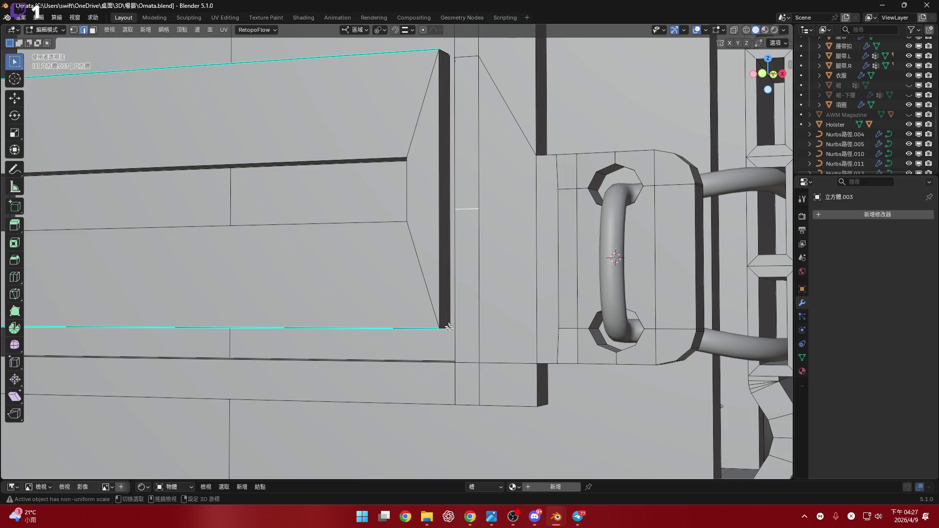
- Inspect the new loops from several angles and flatten the selected edges with S Z 0
middle_drag(468, 211, 429, 300)
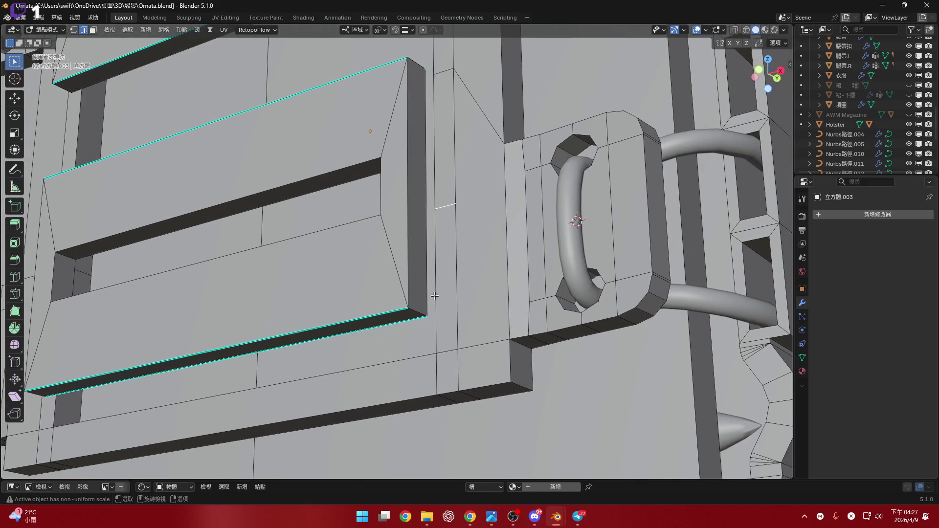
mouse_move(469, 272)
middle_down()
mouse_move(494, 279)
mouse_move(485, 285)
middle_up()
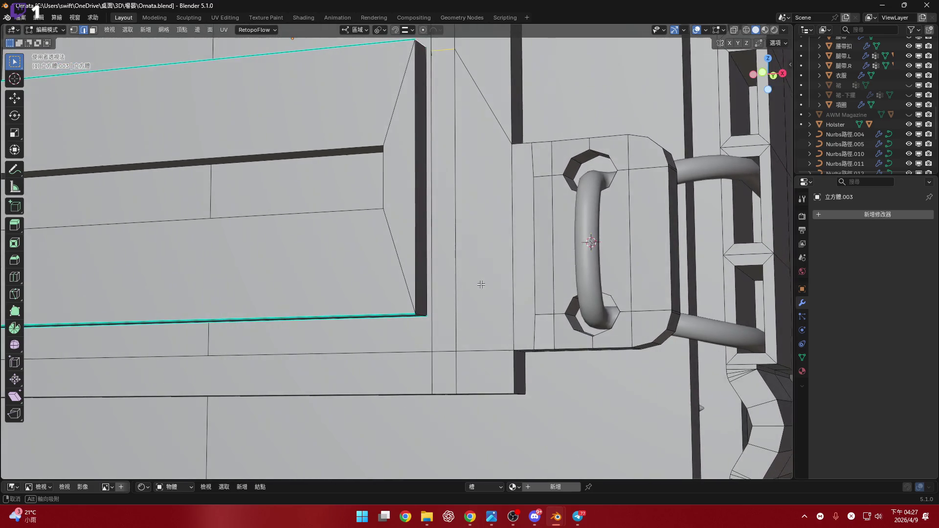
middle_drag(486, 285, 480, 284)
scroll(458, 254, down, 2)
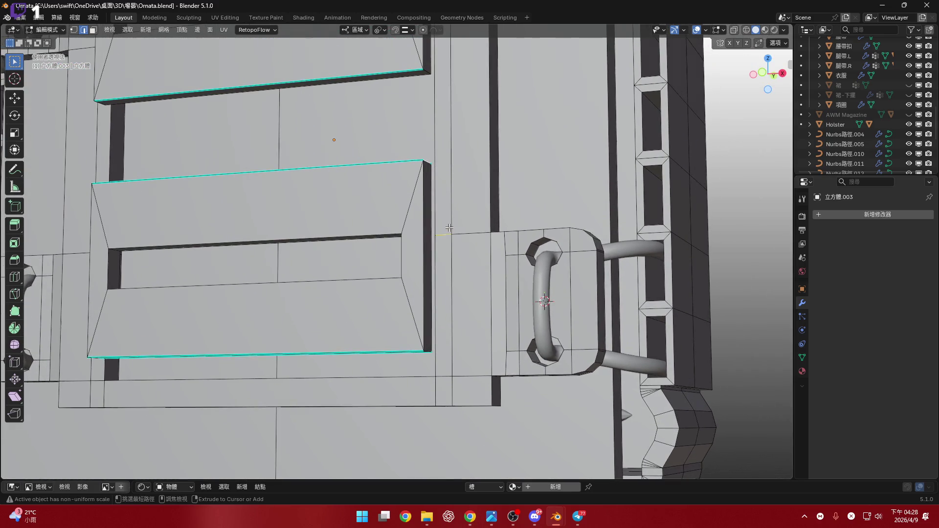
middle_drag(452, 240, 473, 255)
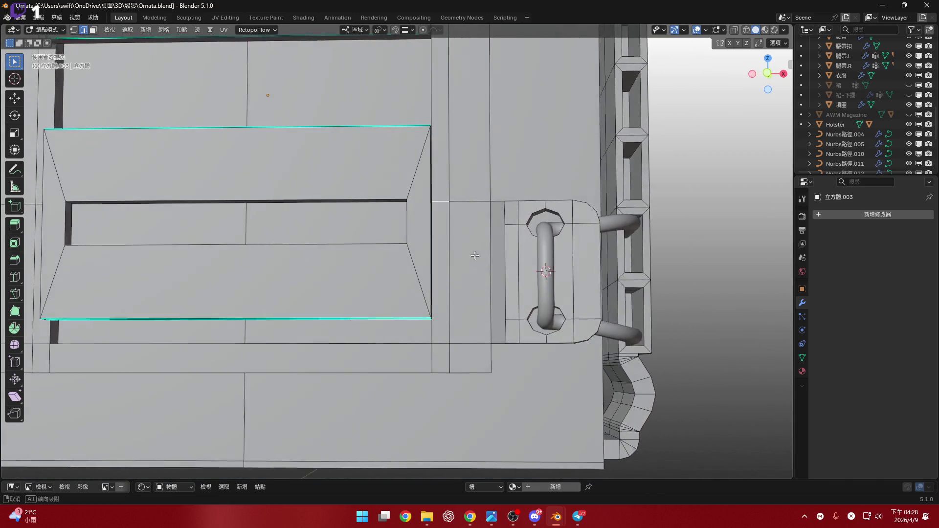
scroll(452, 329, up, 1)
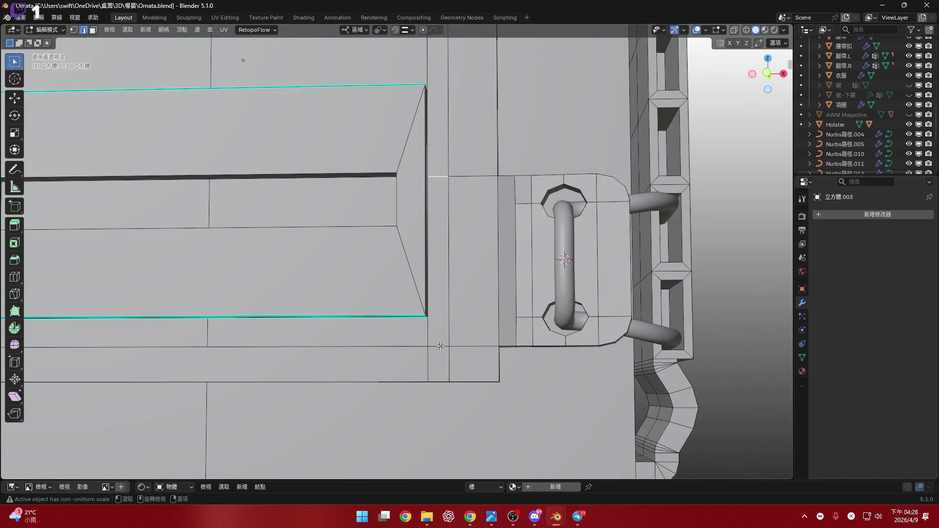
middle_drag(443, 325, 383, 301)
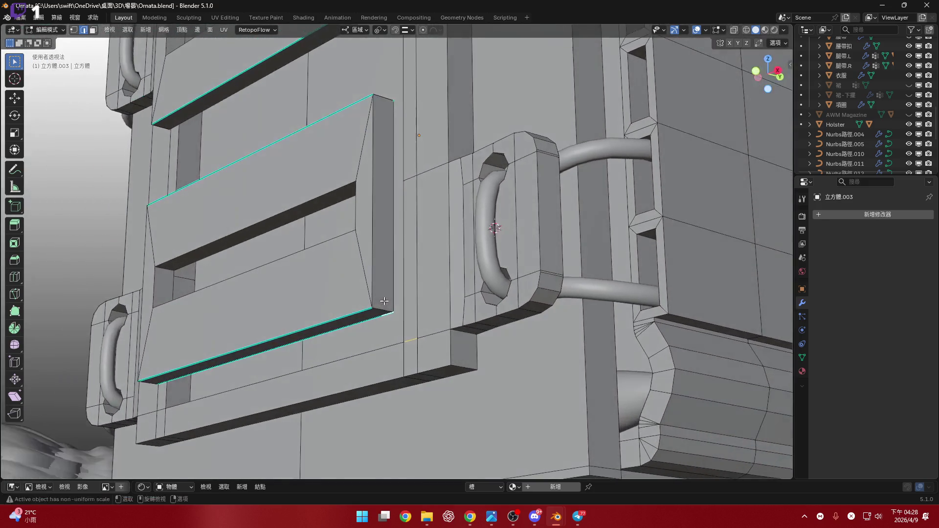
mouse_move(386, 308)
middle_down()
mouse_move(418, 287)
mouse_move(462, 296)
mouse_move(443, 309)
middle_up()
key(s)
key(z)
key(0)
key(Return)
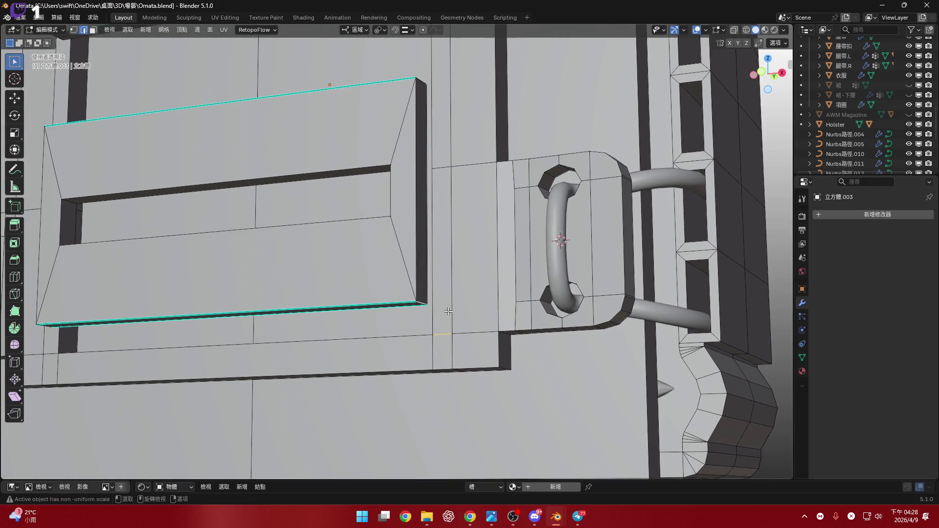
- Add a centered loop cut flattened with S Z 0, then place another centered loop cut
key(ctrl+r)
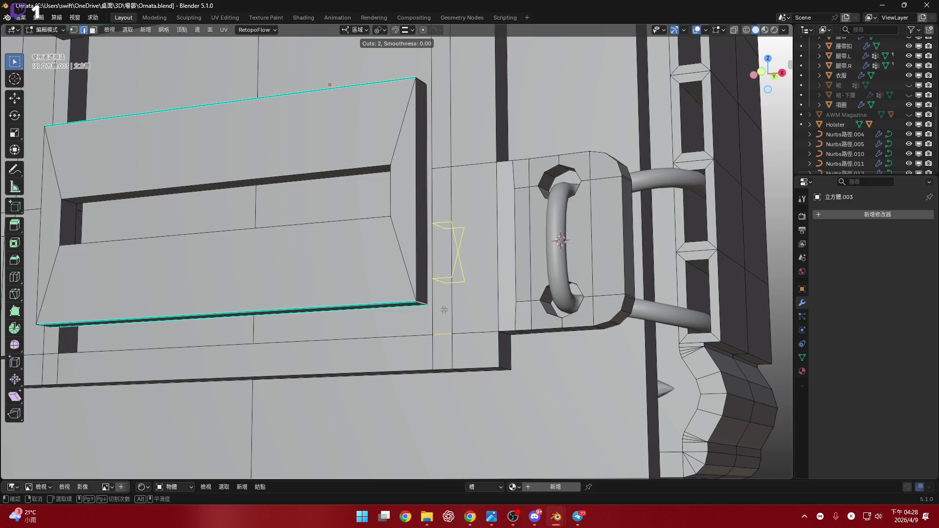
right_click(444, 311)
mouse_move(444, 310)
middle_down()
mouse_move(446, 249)
mouse_move(427, 295)
middle_up()
key(ctrl+r)
click(446, 250)
right_click(447, 250)
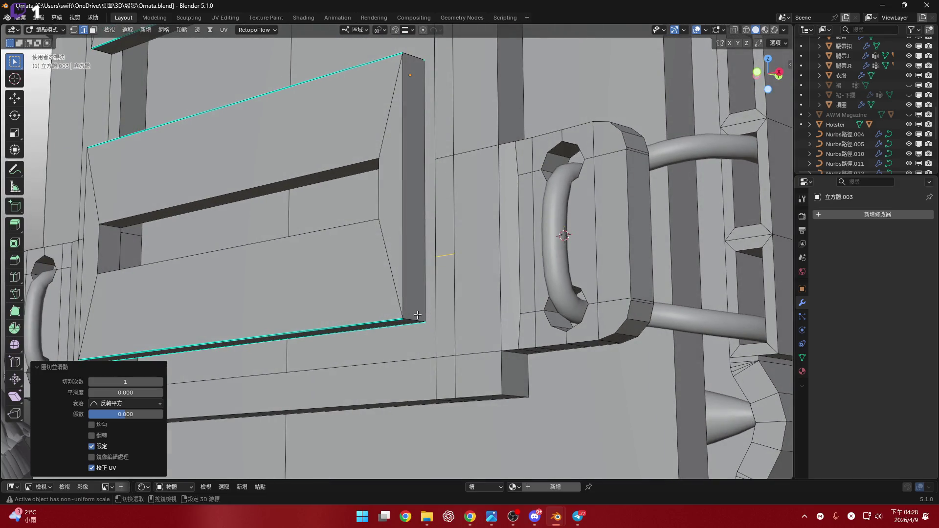
key(s)
key(z)
key(0)
key(Return)
mouse_move(502, 258)
middle_down()
mouse_move(462, 254)
mouse_move(459, 295)
mouse_move(440, 270)
mouse_move(448, 229)
mouse_move(463, 226)
mouse_move(413, 234)
middle_up()
key(ctrl+r)
click(444, 258)
right_click(444, 257)
- Abandon several vertical moves of the selected edges and instead flatten them level with S Z 0
key(g)
key(z)
click(463, 227)
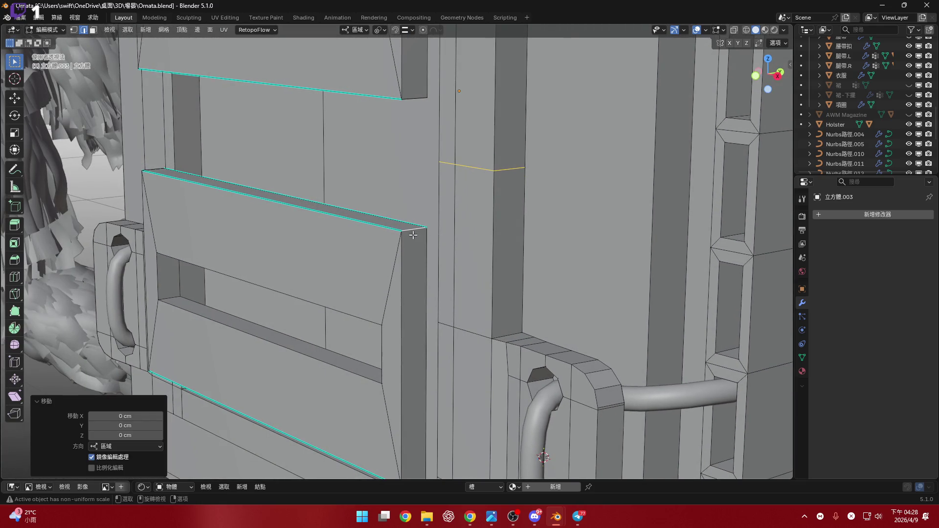
key(ctrl+z)
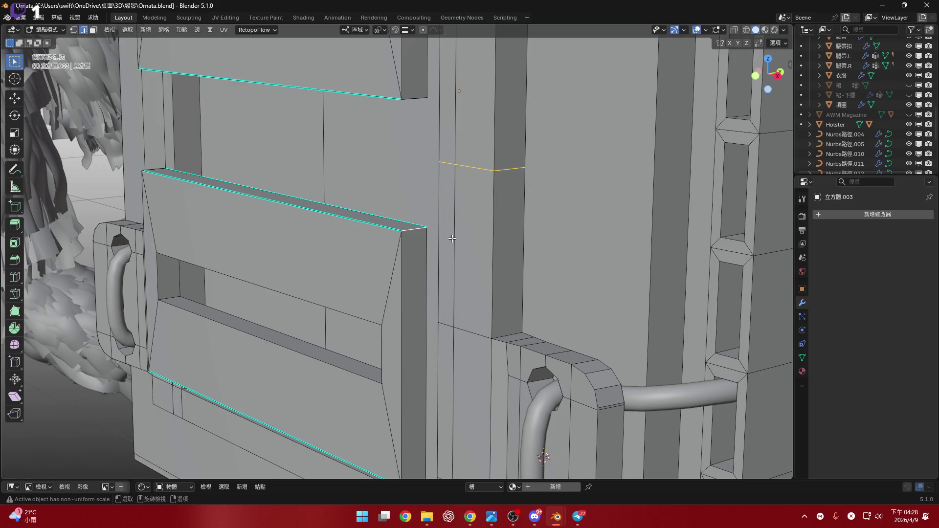
key(g)
key(z)
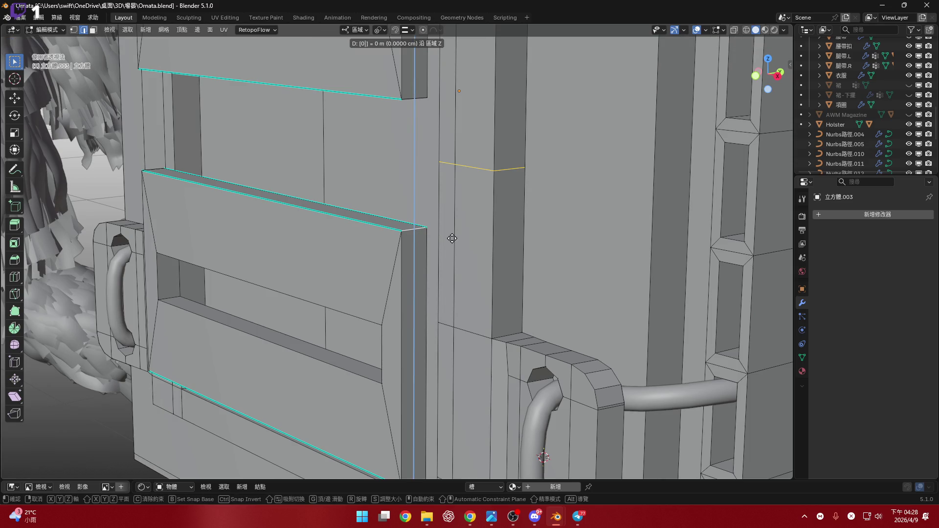
key(Escape)
middle_drag(452, 238, 535, 236)
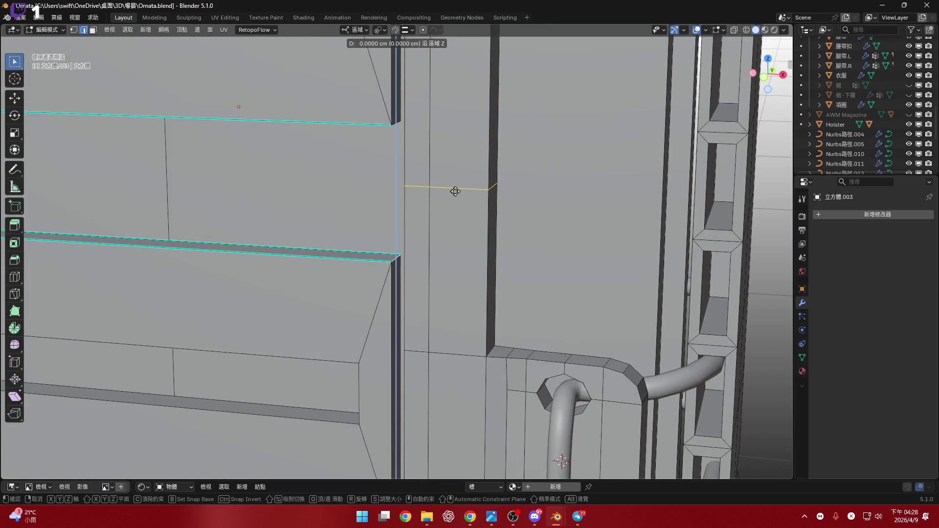
middle_drag(450, 191, 462, 239)
scroll(381, 249, up, 2)
scroll(381, 249, up, 1)
key(g)
key(z)
key(Escape)
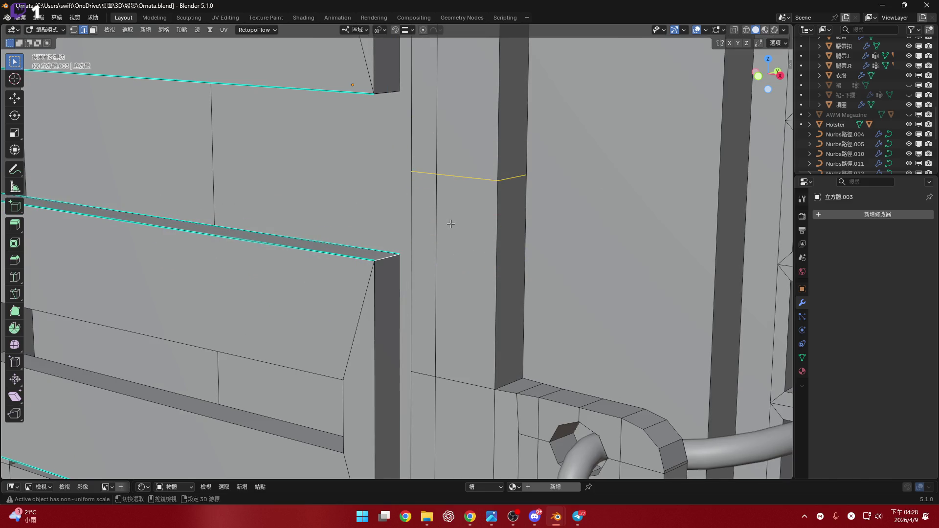
shift+middle_drag(402, 315, 466, 163)
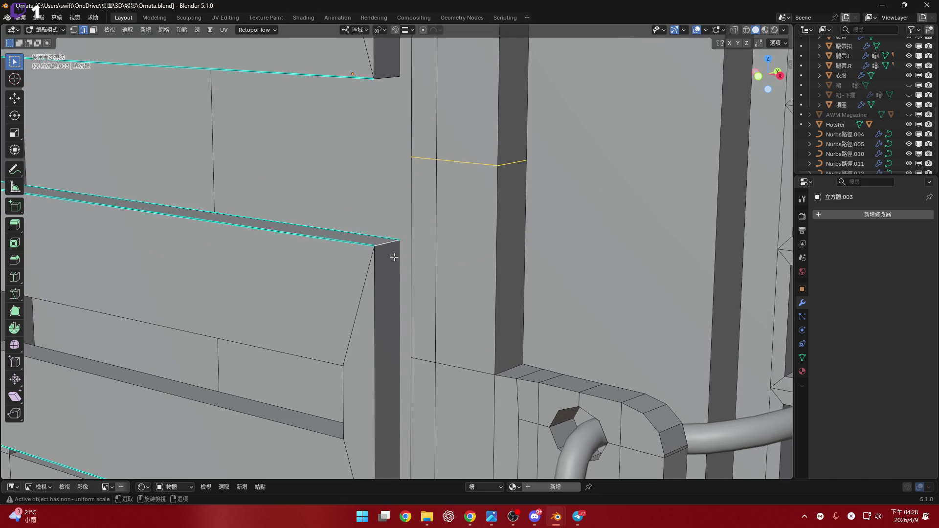
scroll(396, 242, down, 1)
scroll(400, 221, down, 2)
scroll(403, 191, down, 2)
shift+middle_drag(404, 179, 403, 148)
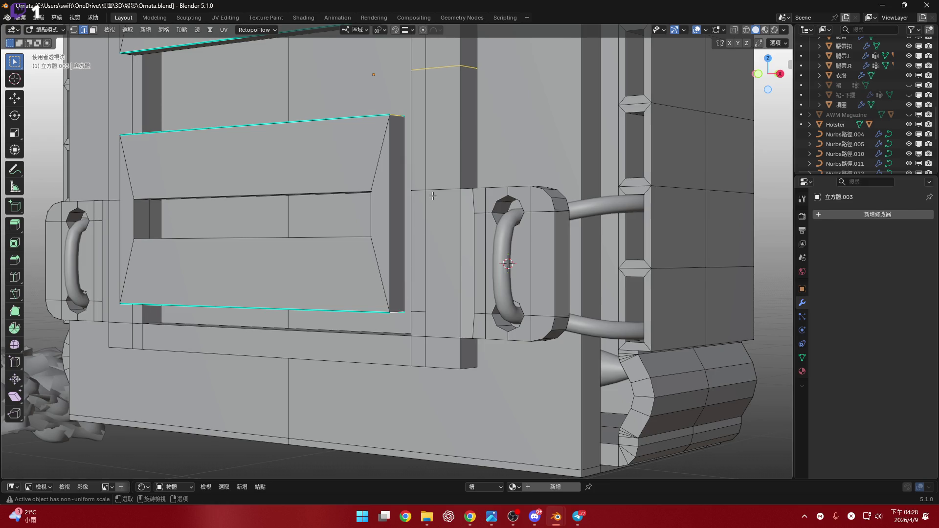
key(s)
key(z)
key(0)
key(Return)
scroll(434, 187, up, 2)
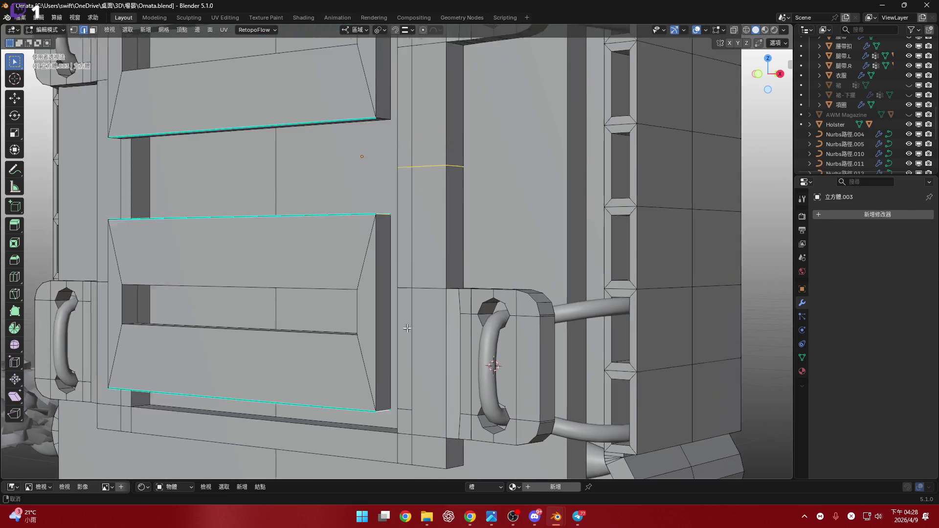
scroll(435, 178, up, 2)
scroll(444, 198, up, 2)
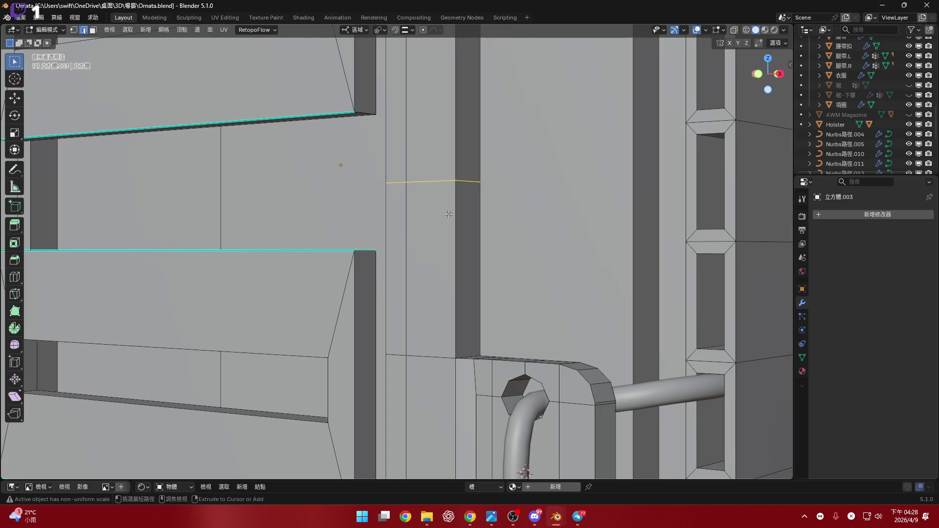
- Add a centered loop cut across the strip, flatten it with S Z 0, and begin another cut
key(ctrl+r)
click(420, 179)
right_click(419, 180)
mouse_move(419, 179)
middle_down()
mouse_move(364, 247)
mouse_move(387, 237)
mouse_move(408, 243)
middle_up()
key(s)
key(z)
key(0)
key(Return)
scroll(411, 250, down, 3)
scroll(419, 256, up, 2)
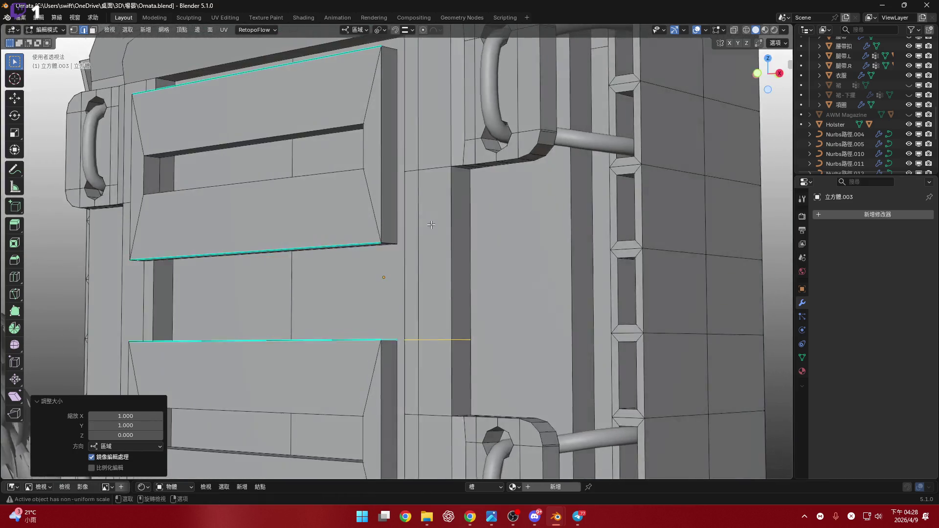
middle_drag(419, 256, 390, 262)
scroll(390, 261, up, 4)
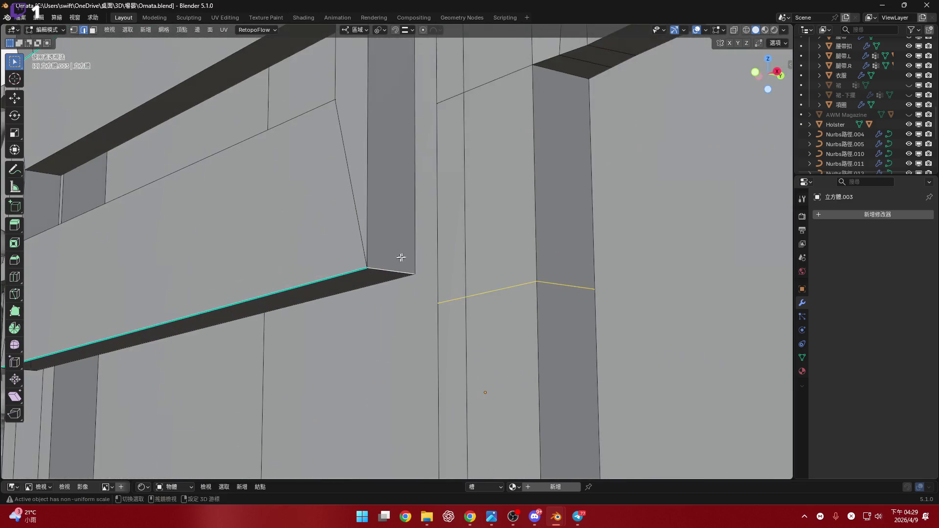
scroll(439, 226, down, 2)
scroll(455, 192, down, 4)
scroll(435, 241, up, 3)
middle_drag(436, 242, 452, 254)
scroll(453, 255, down, 1)
key(ctrl+r)
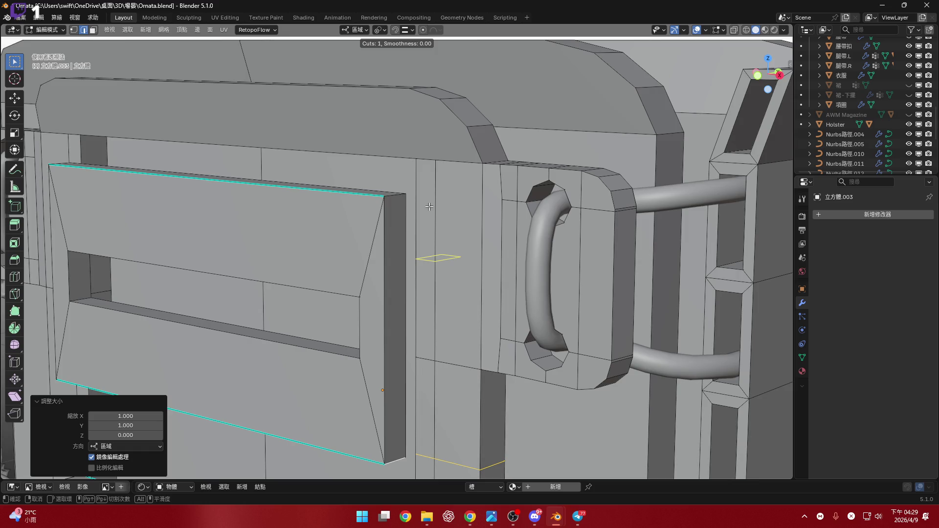
- Place the loop cut centered across the pillar and flatten it level with S Z 0
shift+middle_drag(429, 207, 432, 217)
click(432, 217)
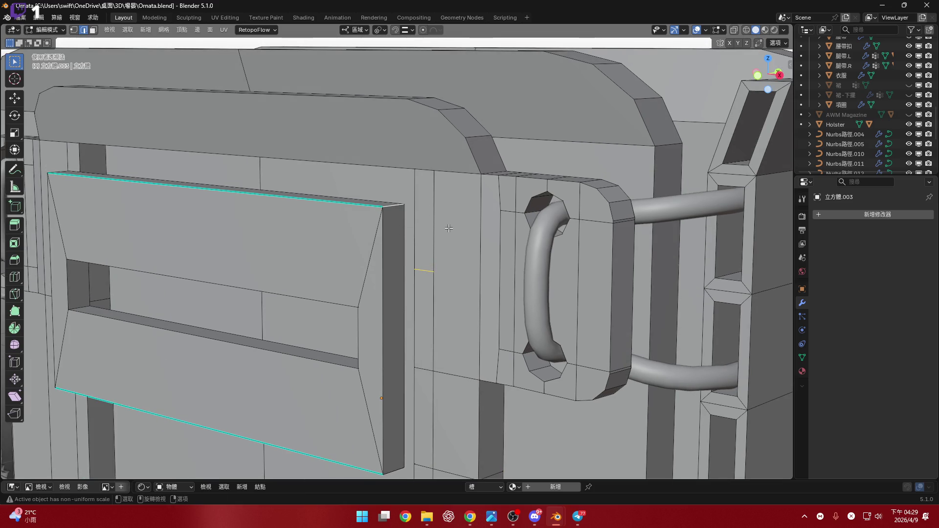
right_click(445, 227)
scroll(441, 235, down, 5)
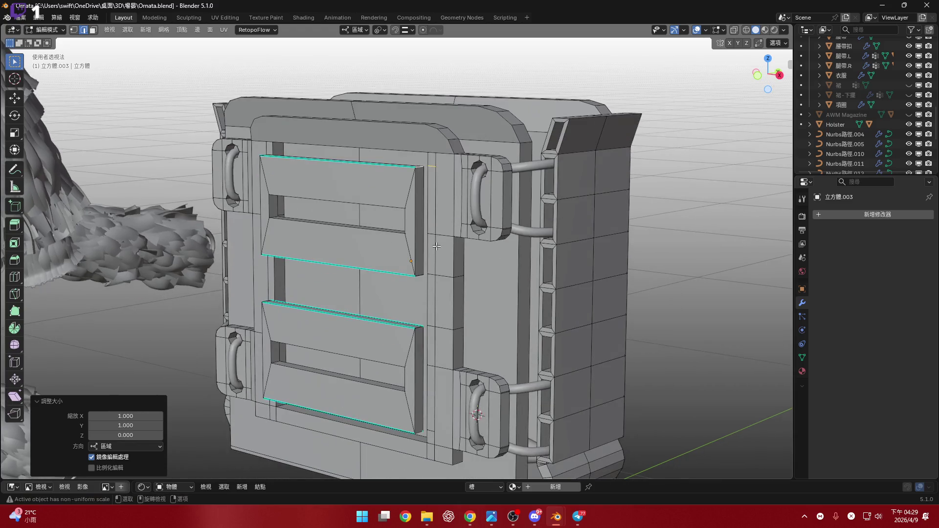
middle_drag(451, 292, 411, 280)
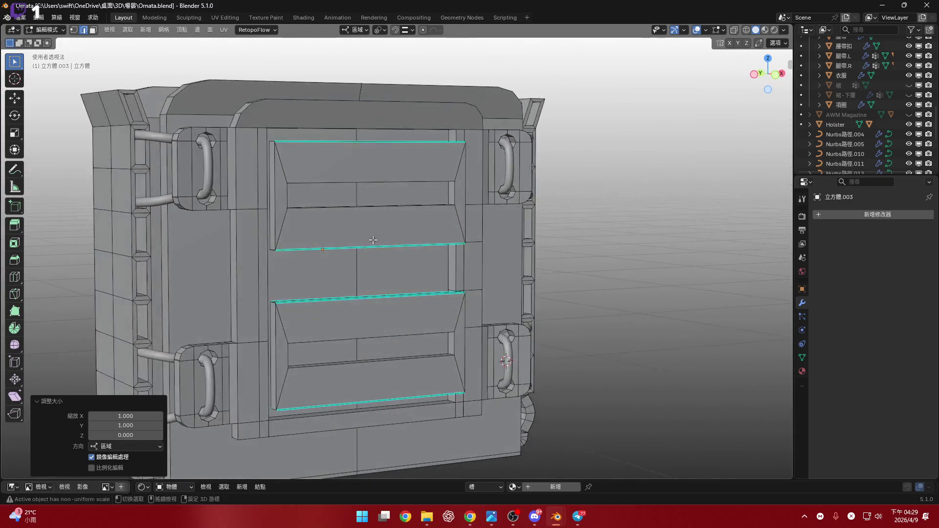
scroll(278, 247, up, 6)
scroll(294, 235, up, 3)
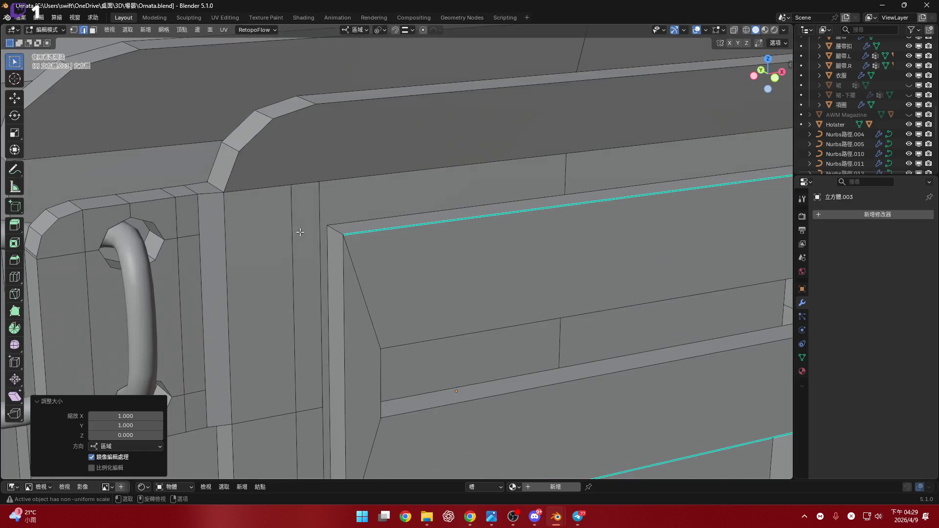
key(s)
key(z)
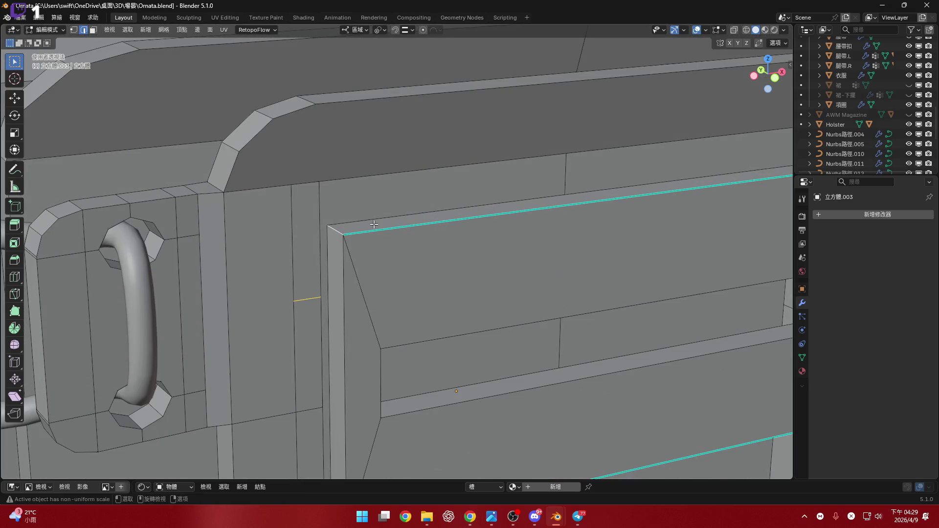
key(0)
key(Return)
shift+scroll(308, 275, down, 5)
scroll(316, 283, up, 1)
- Cut two more centered edge loops on the pillar, flattening each with S Z 0
key(ctrl+r)
click(317, 284)
right_click(316, 283)
shift+scroll(331, 290, down, 2)
key(s)
key(z)
key(0)
key(Return)
scroll(298, 312, down, 3)
scroll(297, 312, up, 3)
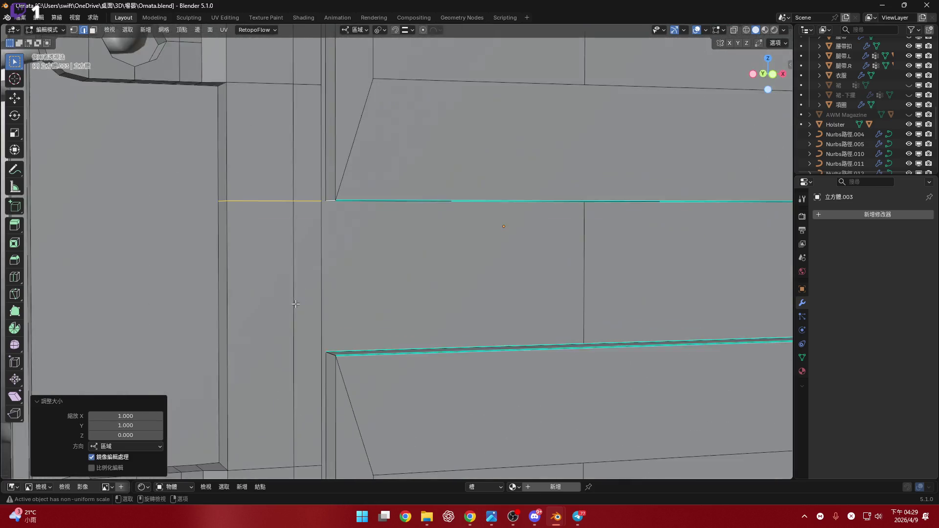
key(ctrl+r)
click(297, 312)
right_click(297, 312)
shift+scroll(298, 313, down, 2)
key(s)
key(z)
key(0)
key(Return)
scroll(333, 330, down, 3)
scroll(334, 330, up, 4)
- Cut a fourth centered loop, flatten it level, and review the panel from front and top
key(ctrl+r)
click(313, 296)
right_click(313, 296)
mouse_move(313, 297)
middle_down()
mouse_move(355, 295)
mouse_move(298, 311)
middle_up()
key(s)
key(z)
key(0)
key(Return)
scroll(384, 297, down, 3)
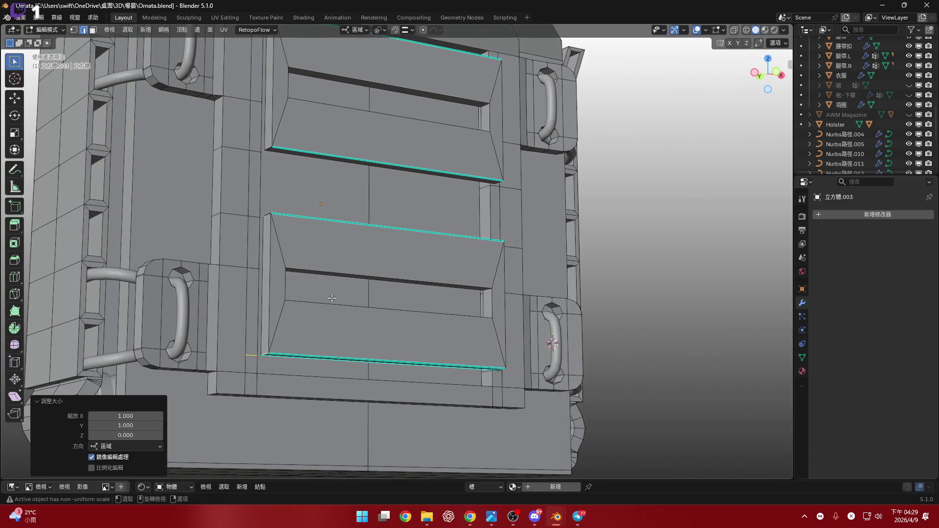
mouse_move(330, 301)
middle_down()
mouse_move(292, 329)
mouse_move(335, 334)
middle_up()
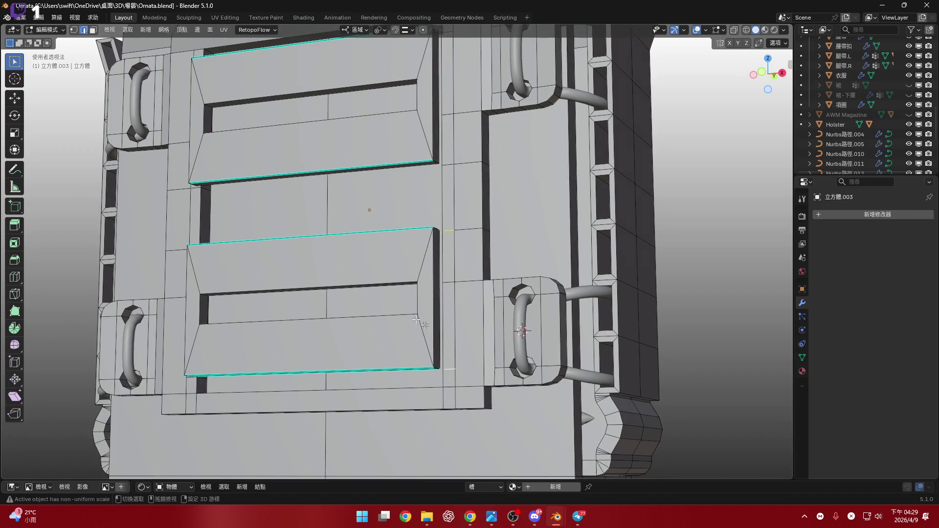
middle_drag(433, 334, 335, 233)
scroll(335, 234, up, 3)
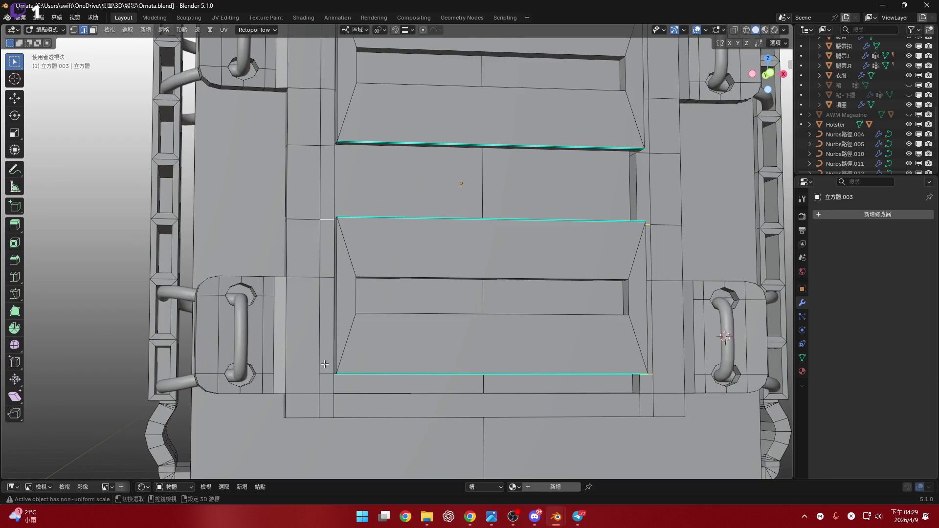
middle_drag(325, 364, 325, 335)
mouse_move(324, 182)
middle_down()
mouse_move(327, 290)
mouse_move(316, 224)
mouse_move(424, 186)
mouse_move(434, 284)
middle_up()
- In face select, pick a slat face, select all linked slat faces, and delete them
right_click(490, 264)
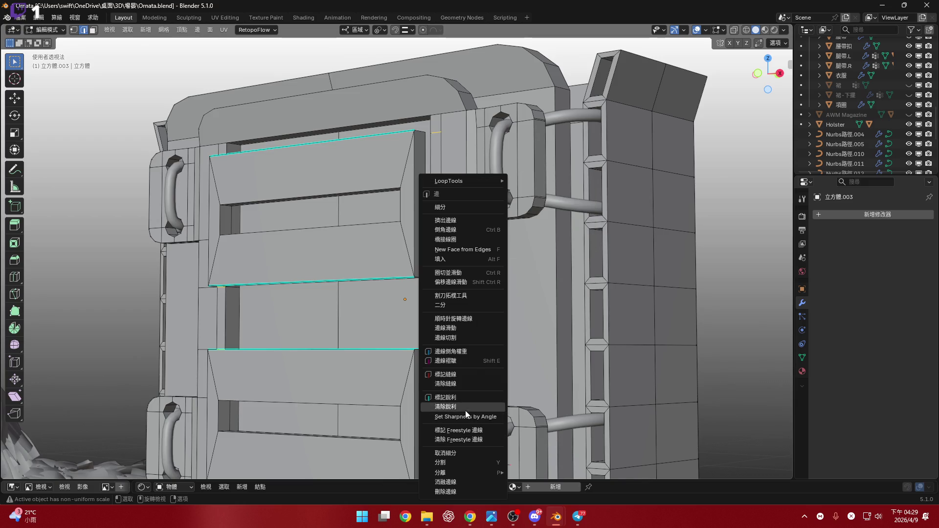
middle_drag(471, 395, 395, 307)
key(3)
click(341, 180)
click(395, 308)
key(ctrl+l)
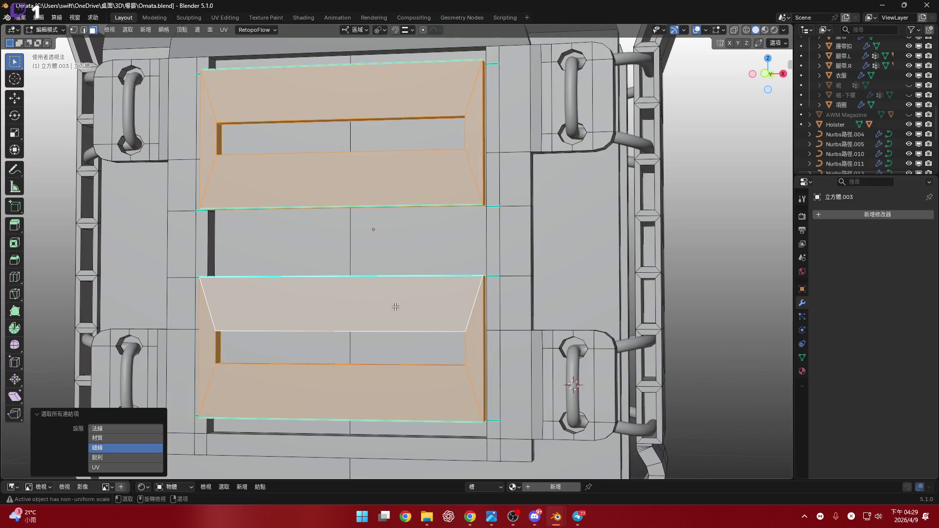
key(x)
click(400, 250)
- Select the short strip faces on both frame pillars and start extruding them
middle_drag(400, 250, 501, 277)
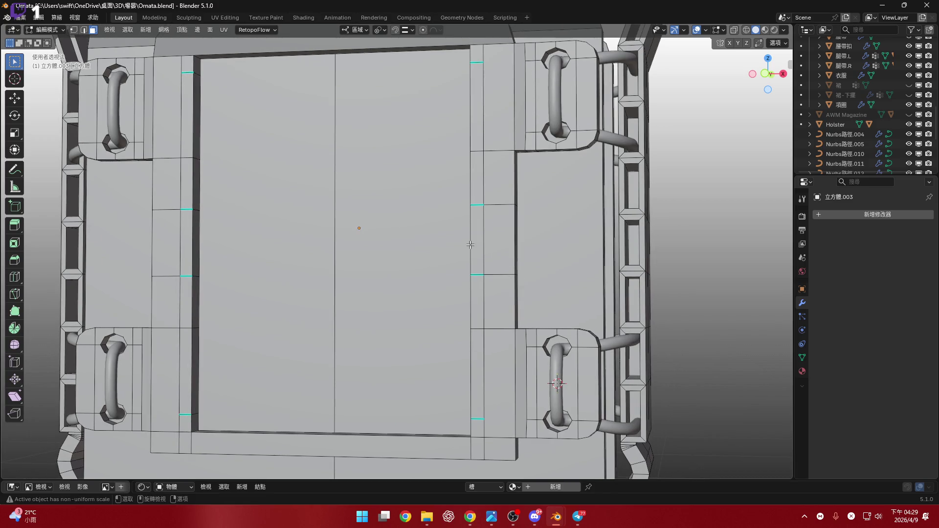
middle_drag(479, 325, 480, 319)
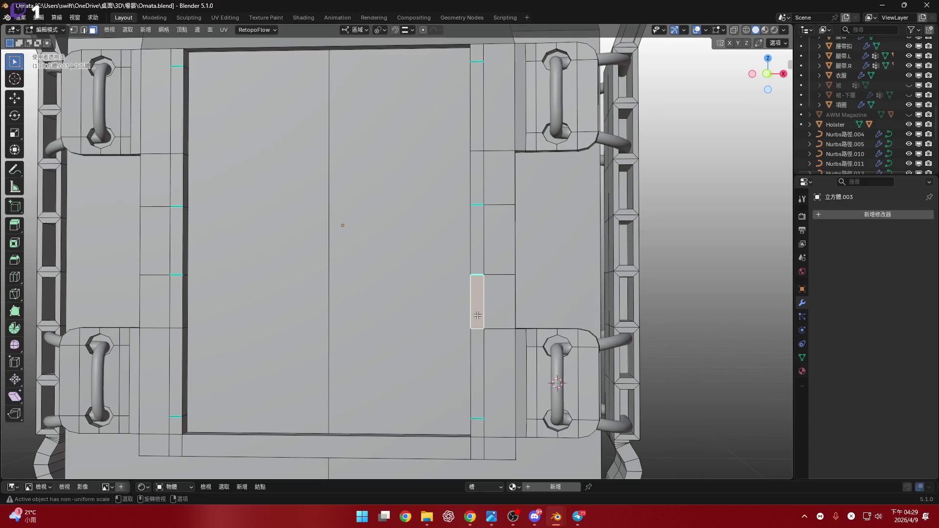
shift+middle_drag(476, 354, 560, 336)
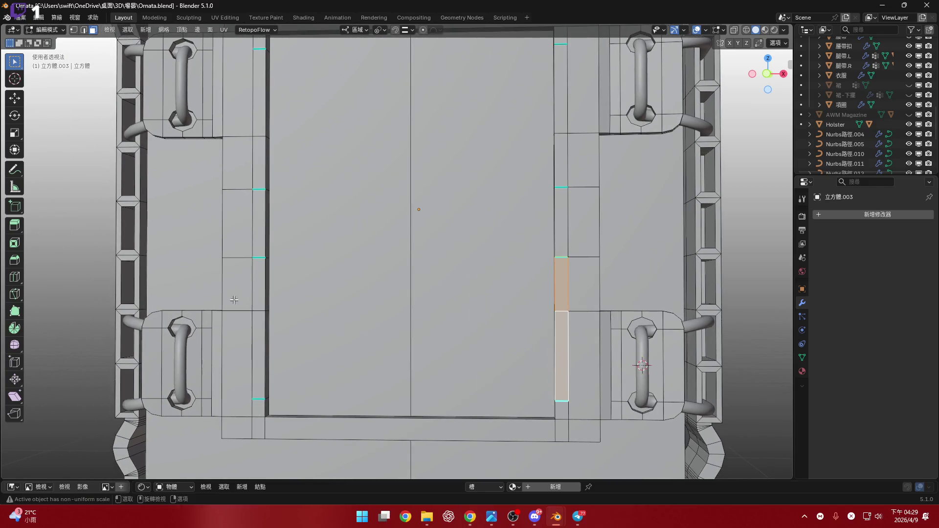
shift+click(260, 324)
shift+scroll(272, 308, up, 5)
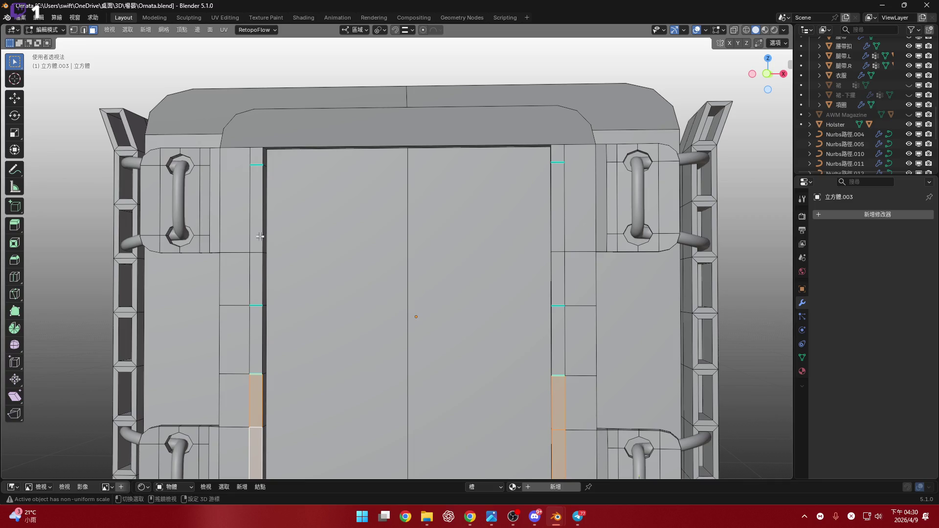
shift+click(555, 242)
middle_drag(539, 327, 642, 226)
key(e)
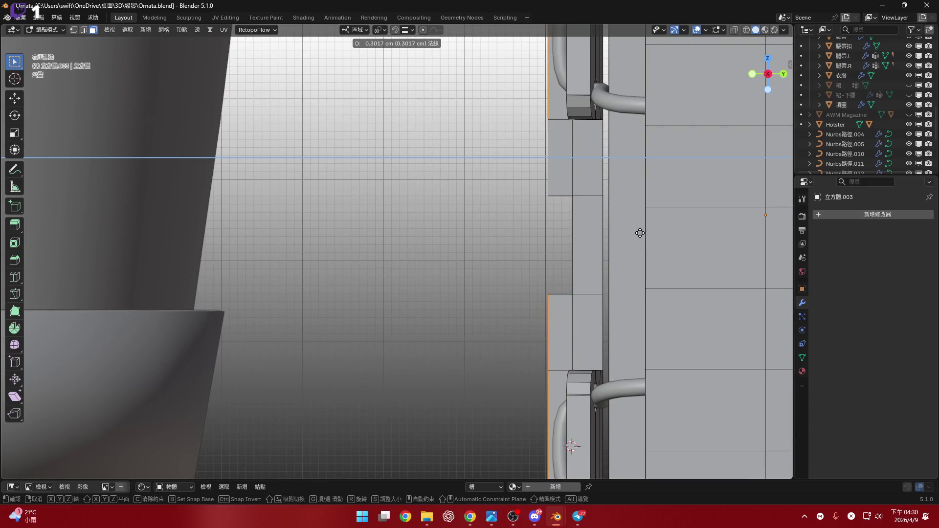
- Confirm the 0.3 cm extrusion and select the strip faces on both frame pillars
click(639, 233)
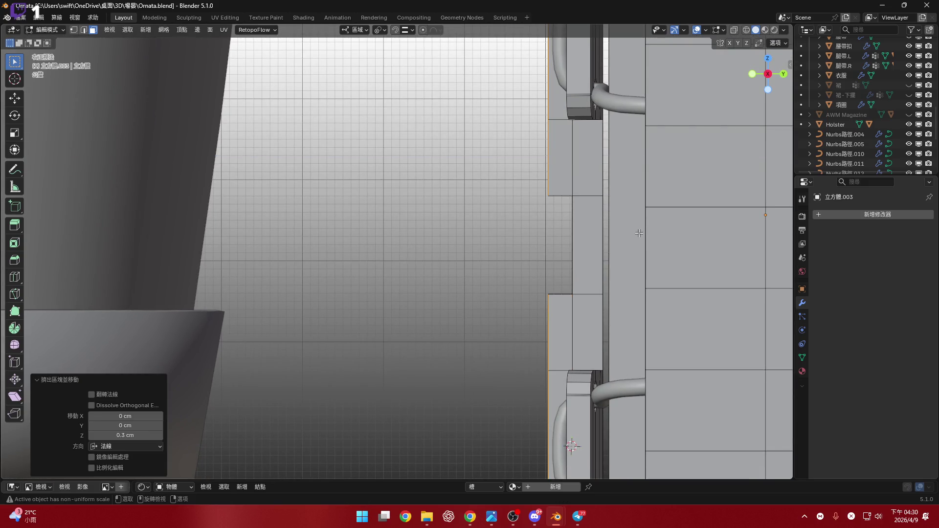
scroll(639, 233, down, 5)
mouse_move(639, 233)
middle_down()
mouse_move(650, 182)
mouse_move(608, 255)
mouse_move(602, 249)
middle_up()
scroll(632, 220, up, 5)
click(601, 249)
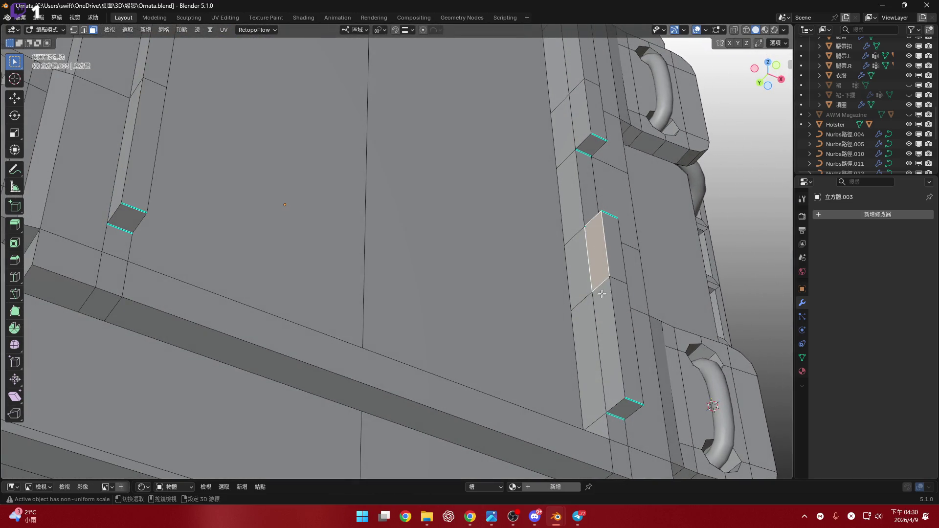
shift+click(603, 296)
middle_drag(602, 297, 381, 216)
scroll(381, 216, down, 3)
shift+click(288, 254)
mouse_move(288, 253)
middle_down()
mouse_move(294, 220)
mouse_move(668, 190)
mouse_move(558, 192)
middle_up()
shift+click(294, 191)
shift+click(289, 235)
shift+click(670, 152)
shift+click(676, 217)
- Try bridging the selected edge loops twice, undoing each attempt after inspecting it
key(ctrl+e)
click(557, 195)
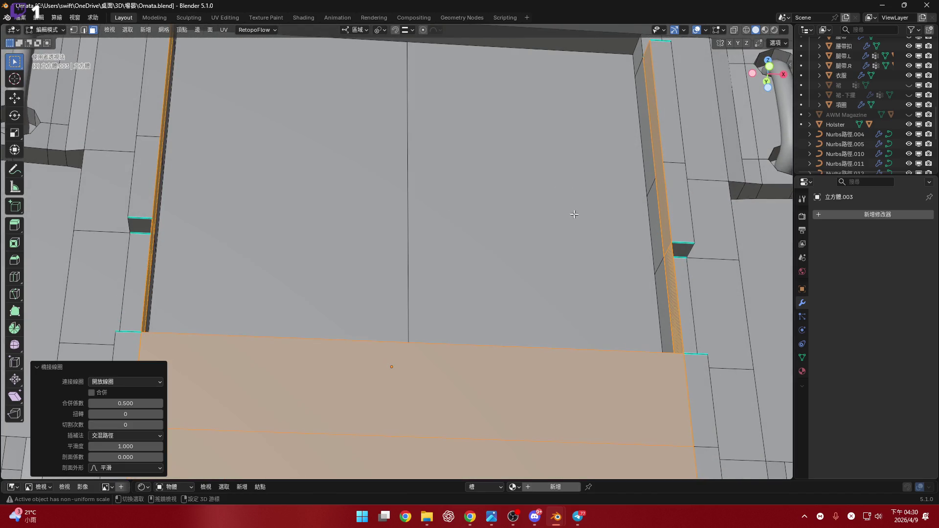
scroll(575, 215, down, 5)
key(ctrl+z)
scroll(578, 171, up, 2)
middle_drag(585, 173, 591, 201)
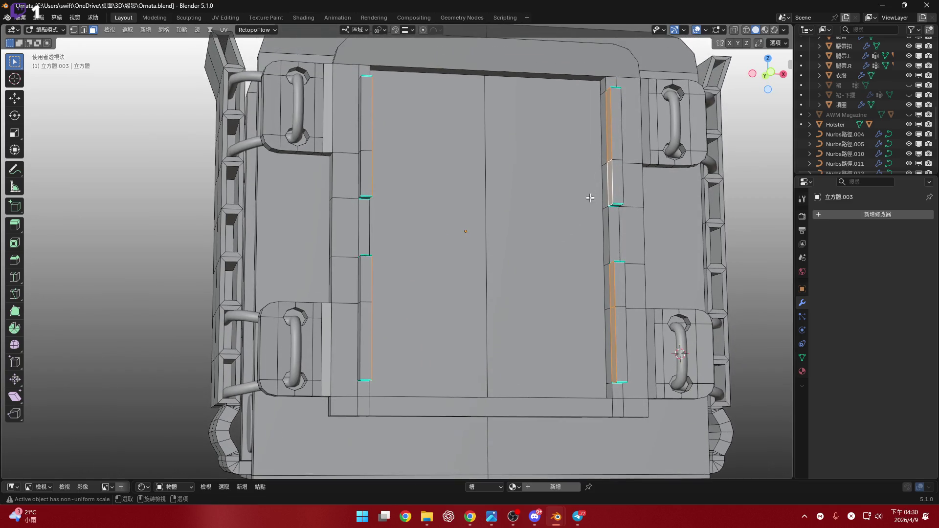
middle_drag(610, 162, 414, 149)
key(shift+r)
mouse_move(511, 167)
middle_down()
mouse_move(535, 196)
mouse_move(565, 192)
middle_up()
key(ctrl+z)
- Reselect the strip faces on each pillar and bridge a face across the panel opening
click(594, 189)
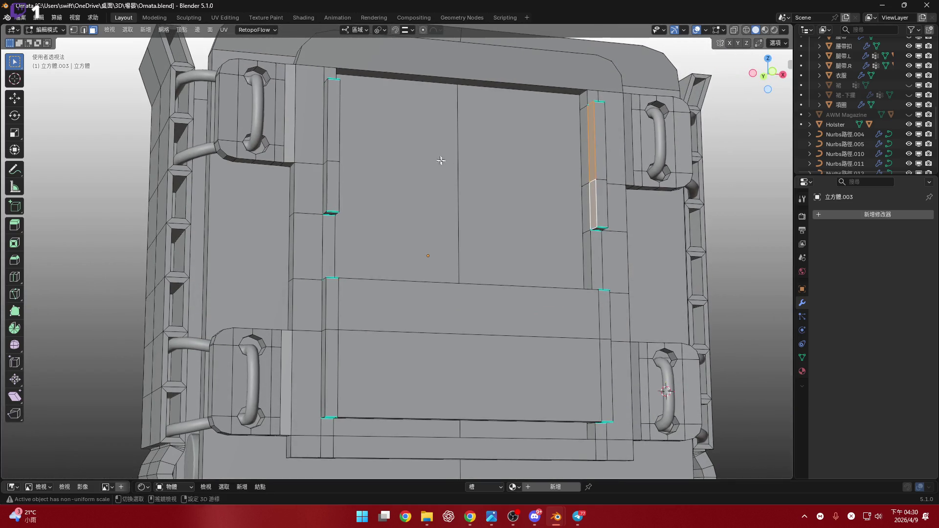
middle_drag(439, 160, 364, 192)
shift+click(365, 192)
mouse_move(389, 260)
middle_down()
mouse_move(442, 168)
mouse_move(502, 177)
middle_up()
right_click(502, 177)
click(502, 177)
scroll(429, 272, down, 3)
scroll(428, 272, up, 3)
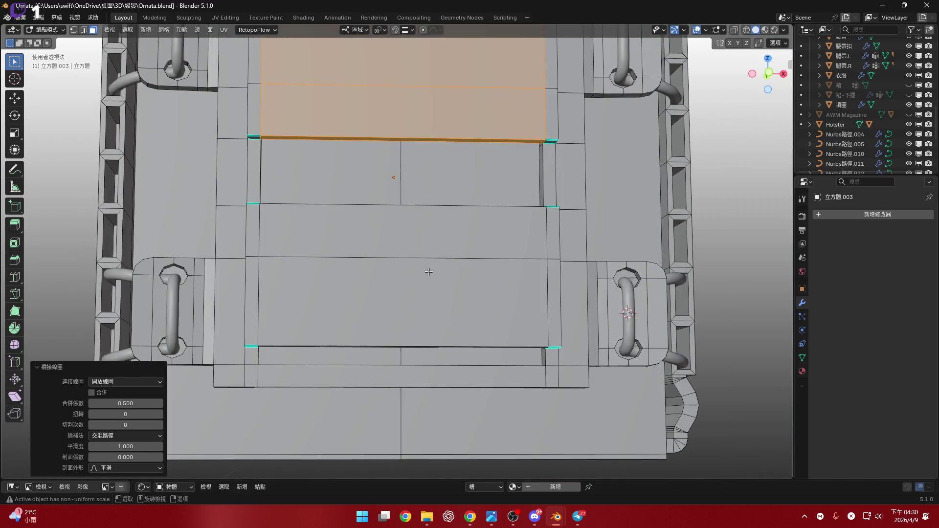
key(ctrl+r)
mouse_move(429, 272)
middle_down()
mouse_move(445, 292)
mouse_move(345, 320)
mouse_move(390, 216)
mouse_move(382, 189)
middle_up()
mouse_move(393, 233)
middle_down()
mouse_move(384, 210)
mouse_move(444, 235)
middle_up()
- Dissolve the stray edge across the panel and select the upper and lower panel faces
right_click(444, 239)
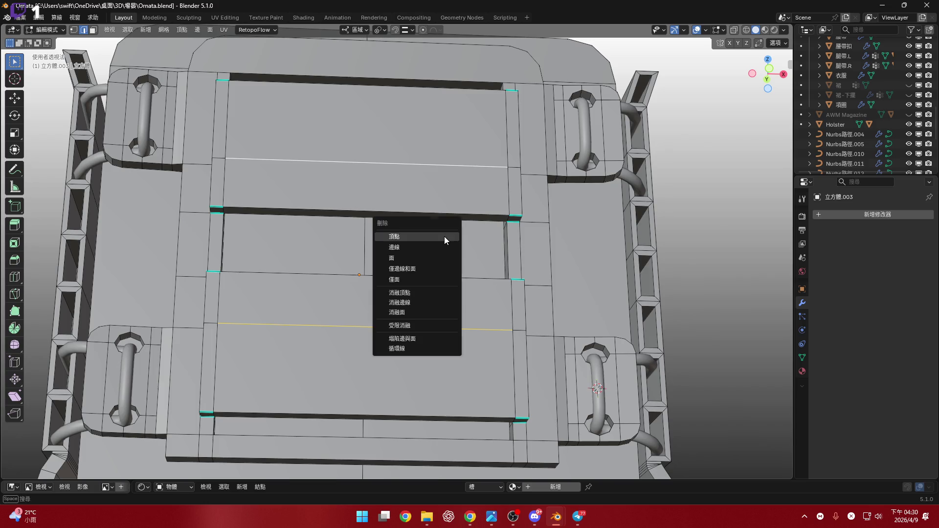
click(450, 301)
mouse_move(450, 301)
middle_down()
mouse_move(427, 279)
mouse_move(440, 298)
middle_up()
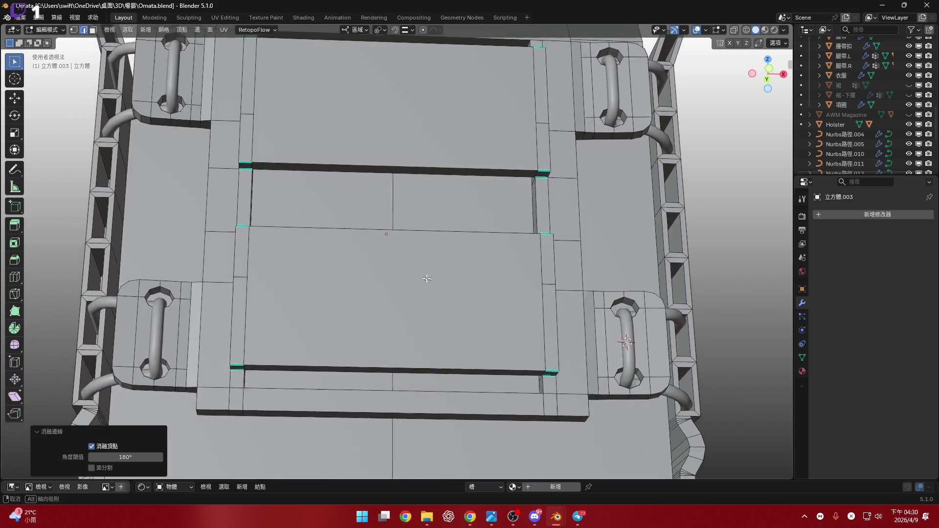
key(3)
click(413, 250)
shift+click(411, 118)
mouse_move(411, 117)
middle_down()
mouse_move(424, 248)
mouse_move(470, 243)
middle_up()
- Switch to Front Orthographic view and bring up the pivot-point choices
click(768, 73)
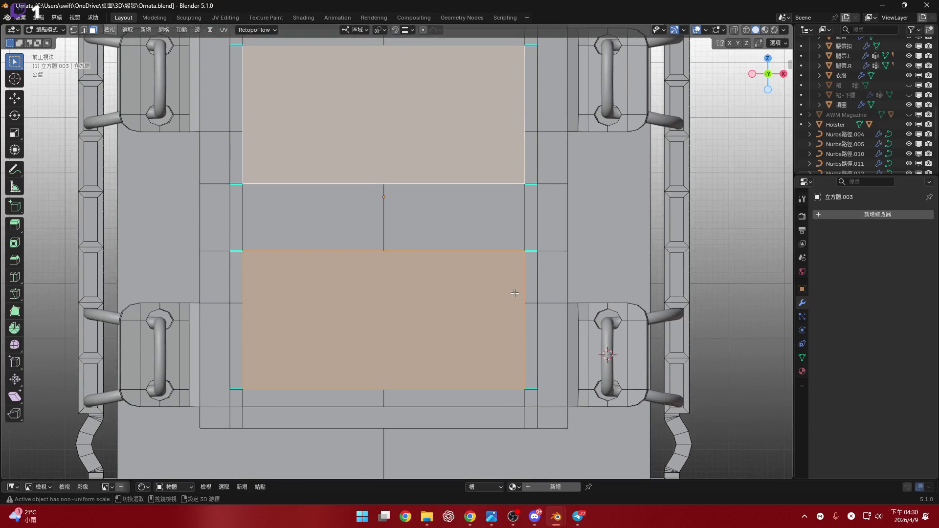
shift+middle_drag(515, 293, 512, 318)
click(379, 31)
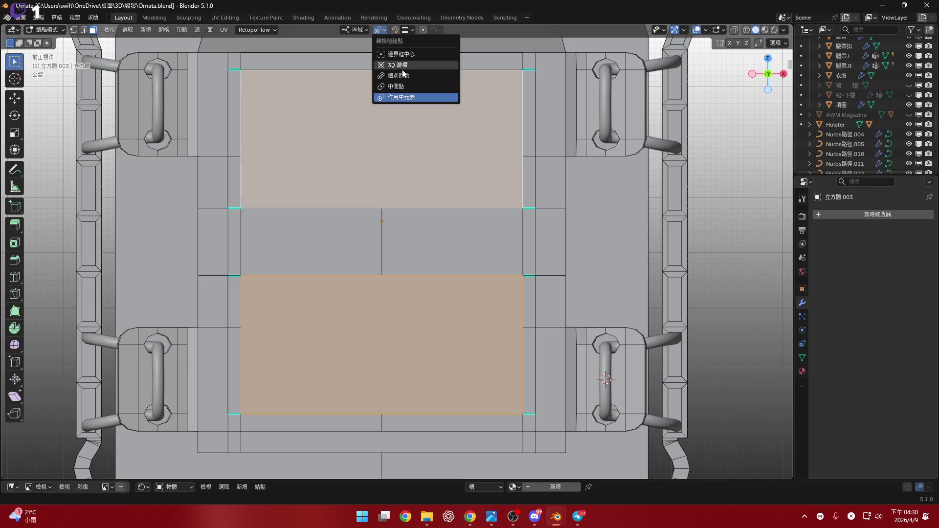